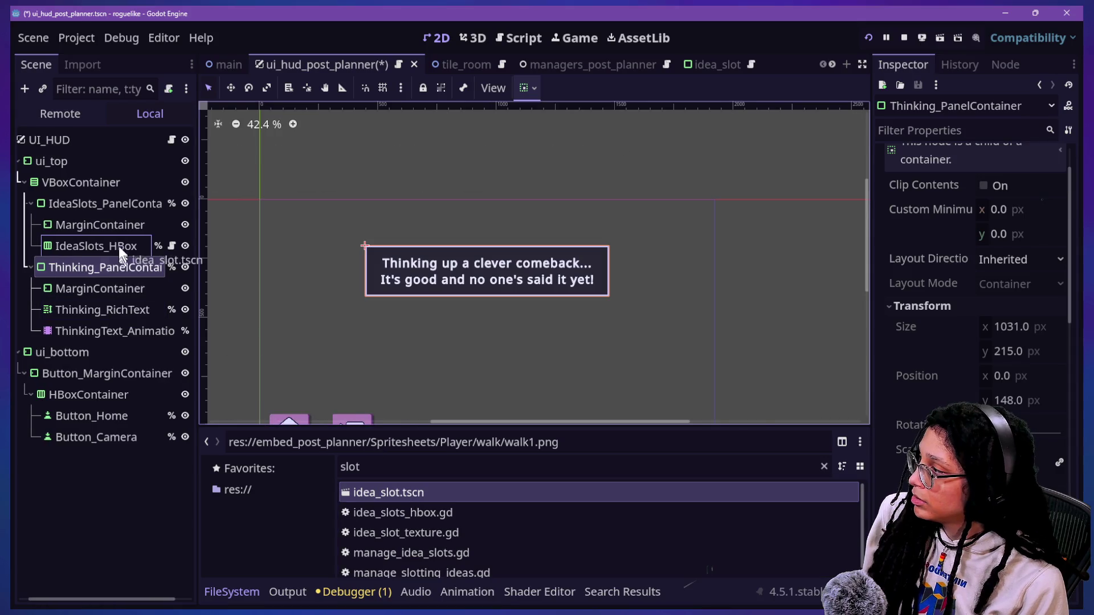
# - Drop three idea_slot.tscn instances into IdeaSlots_HBox, then check the first slot and the HBox
pyautogui.moveTo(435, 500)
pyautogui.mouseDown()
pyautogui.moveTo(98, 216)
pyautogui.moveTo(128, 249)
pyautogui.mouseUp()
pyautogui.moveTo(393, 487)
pyautogui.mouseDown()
pyautogui.moveTo(153, 252)
pyautogui.moveTo(107, 268)
pyautogui.moveTo(118, 268)
pyautogui.mouseUp()
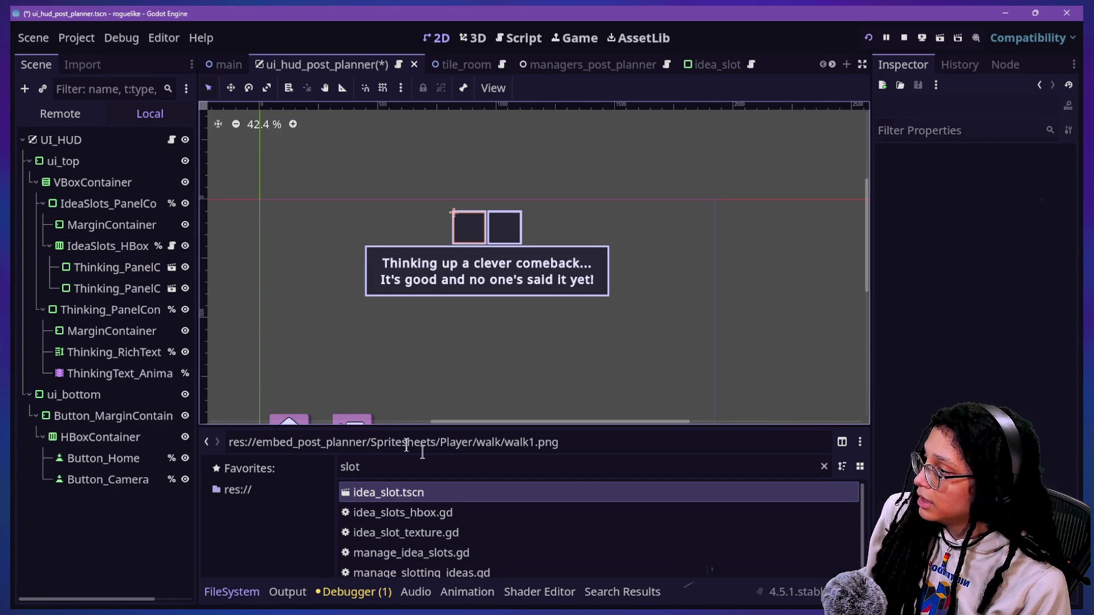
pyautogui.moveTo(413, 493)
pyautogui.mouseDown()
pyautogui.moveTo(138, 276)
pyautogui.moveTo(140, 250)
pyautogui.mouseUp()
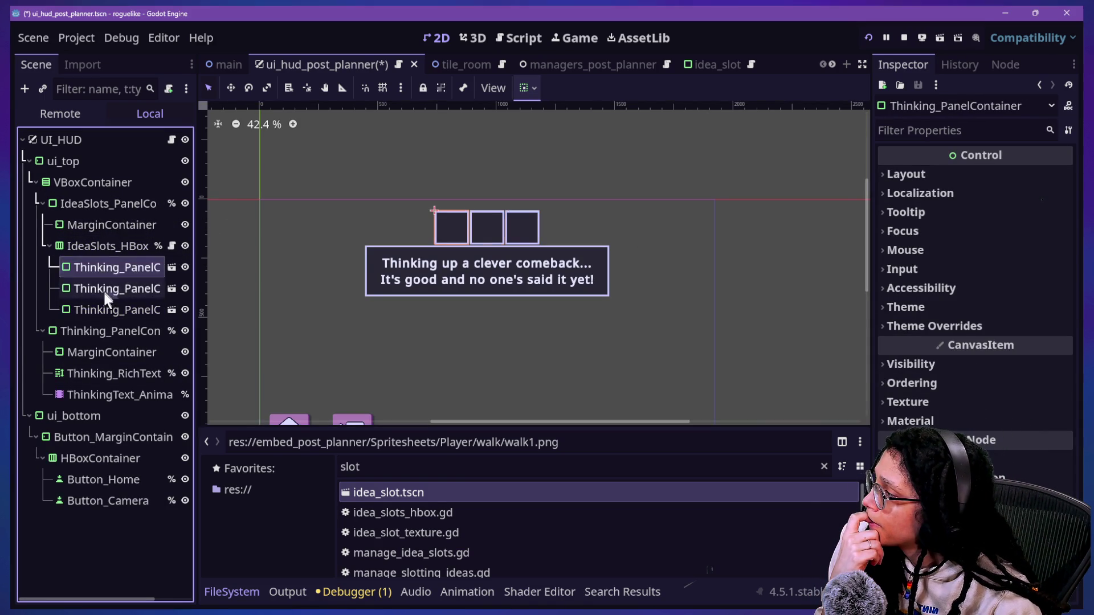
pyautogui.click(94, 266)
pyautogui.click(87, 245)
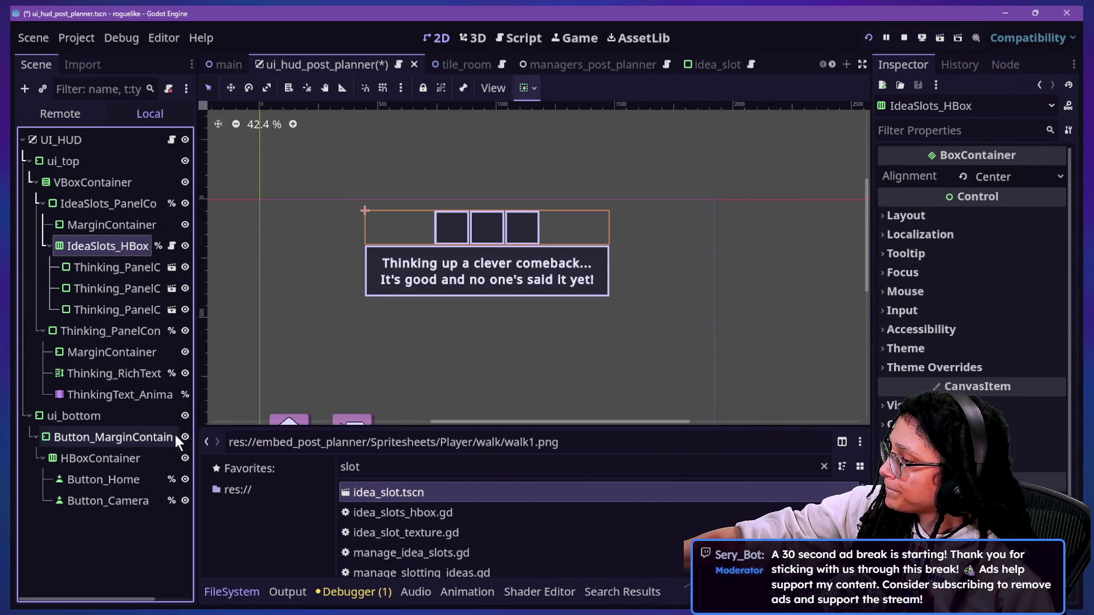
pyautogui.click(98, 228)
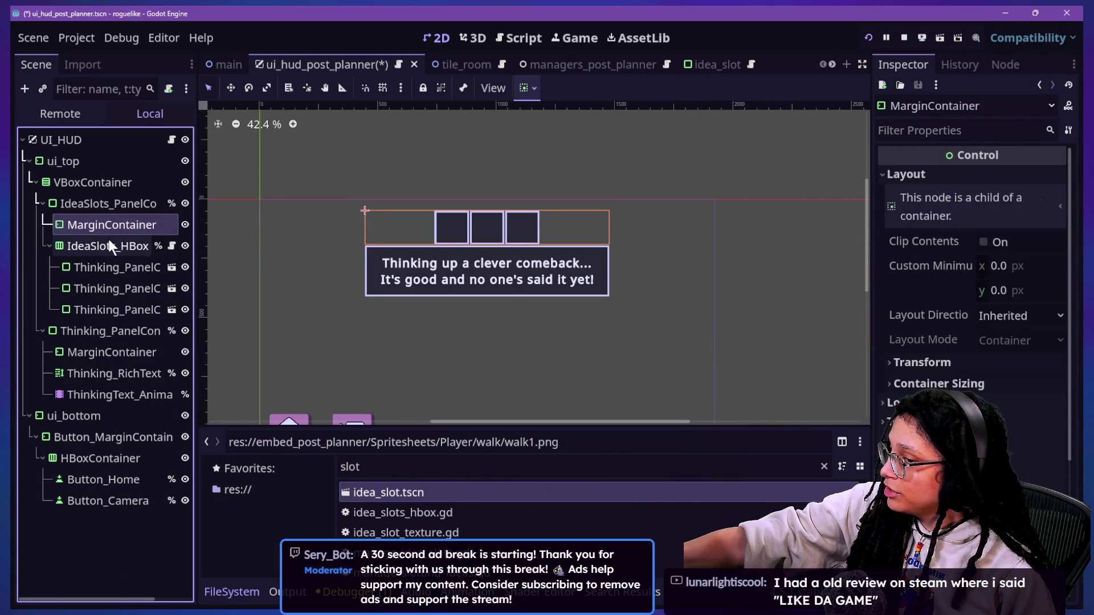
pyautogui.click(114, 268)
pyautogui.click(118, 309)
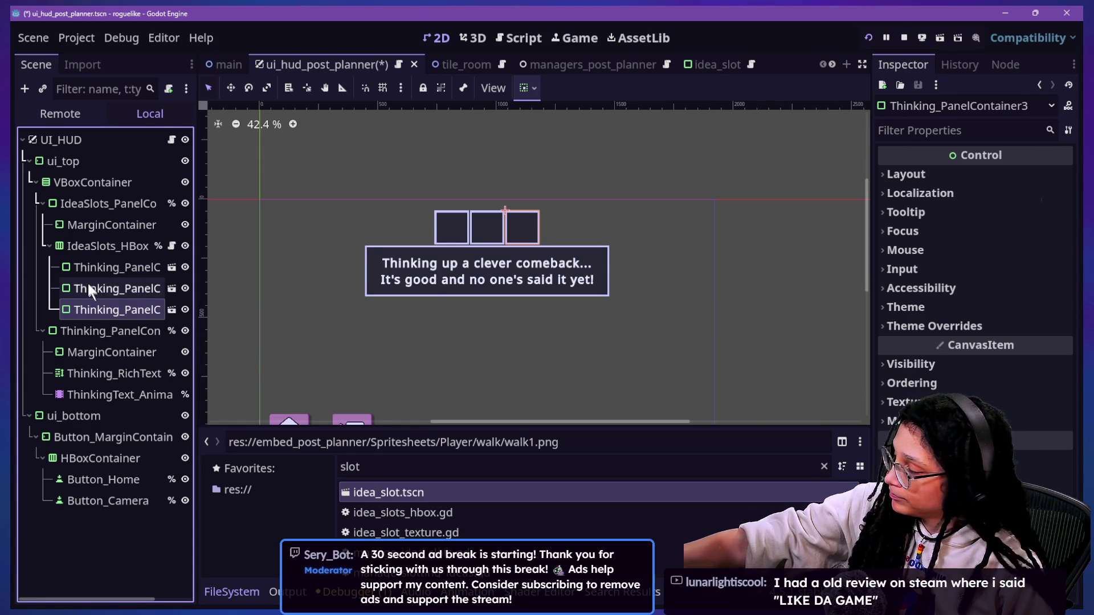
pyautogui.click(96, 246)
pyautogui.click(109, 329)
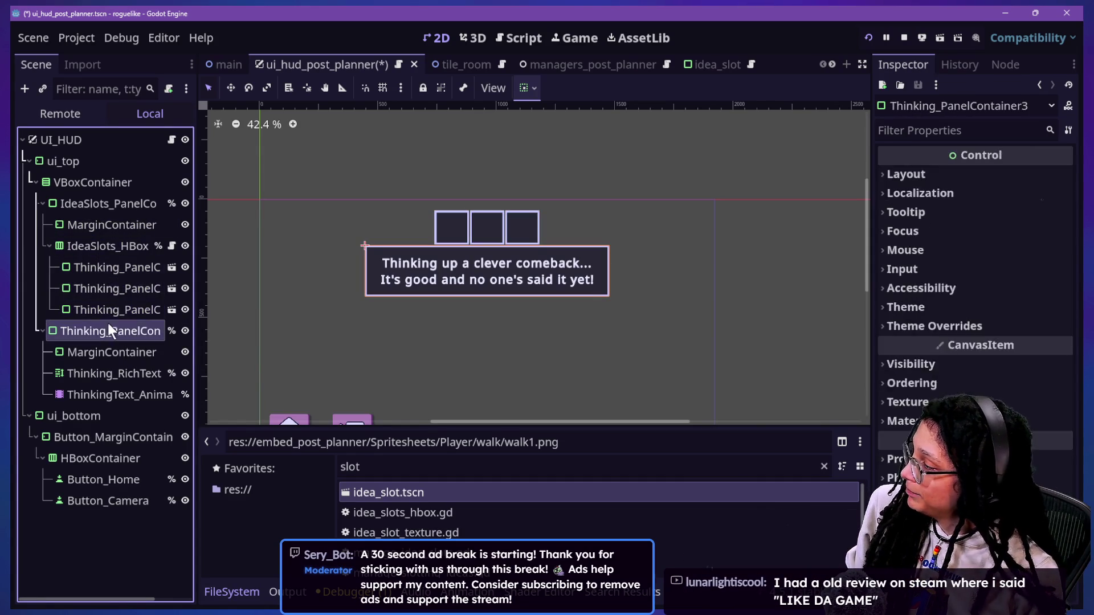
pyautogui.click(71, 246)
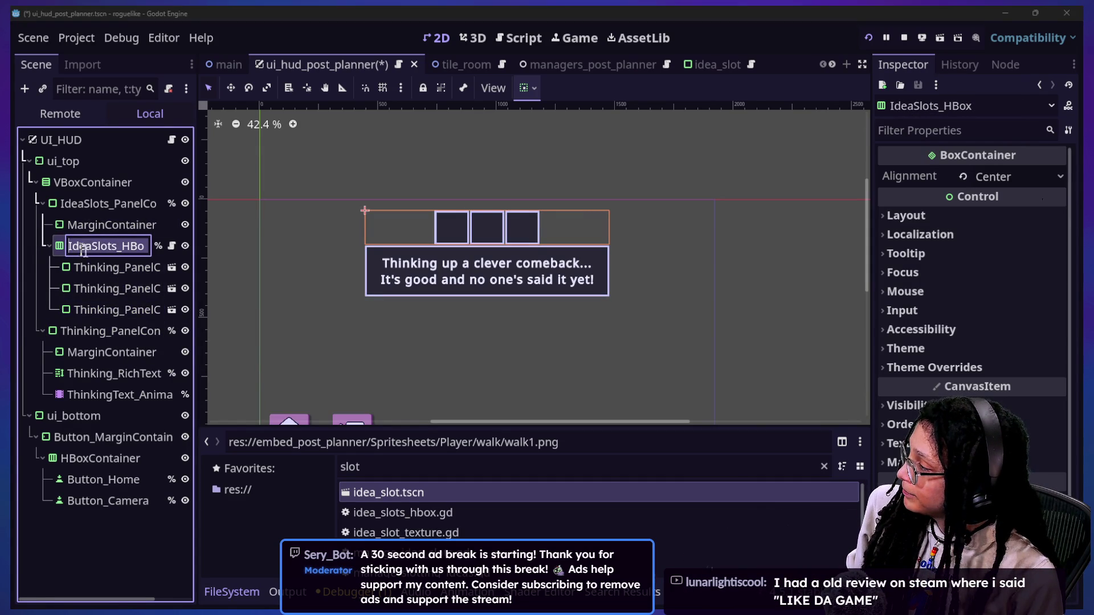
pyautogui.click(118, 312)
pyautogui.click(118, 326)
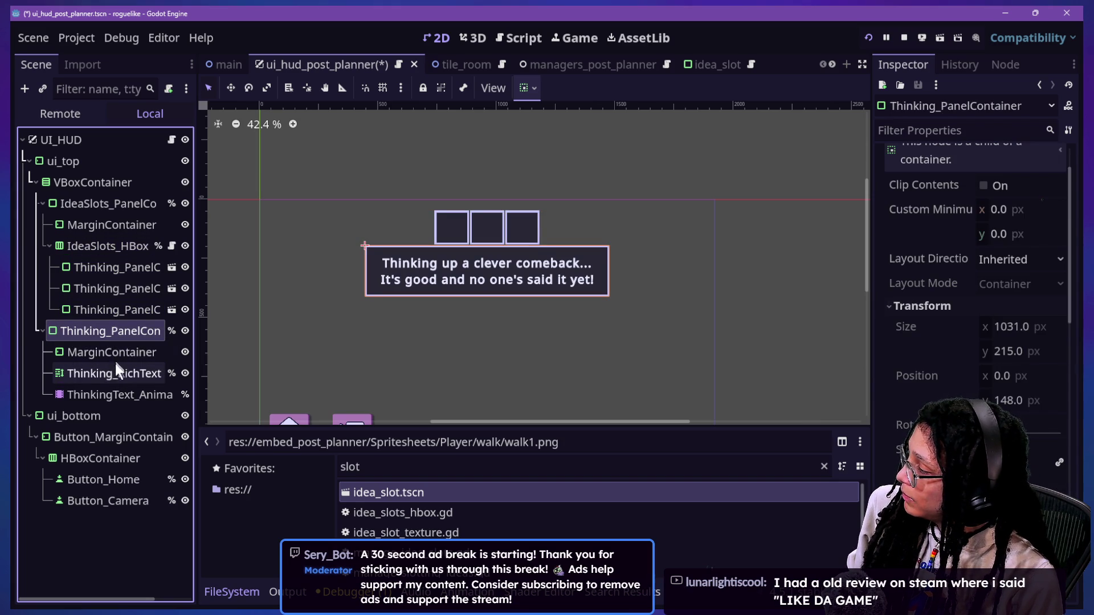
pyautogui.moveTo(98, 327)
pyautogui.mouseDown()
pyautogui.moveTo(128, 459)
pyautogui.moveTo(115, 413)
pyautogui.moveTo(112, 436)
pyautogui.moveTo(136, 504)
pyautogui.mouseUp()
pyautogui.scroll(-3, 415, 362)
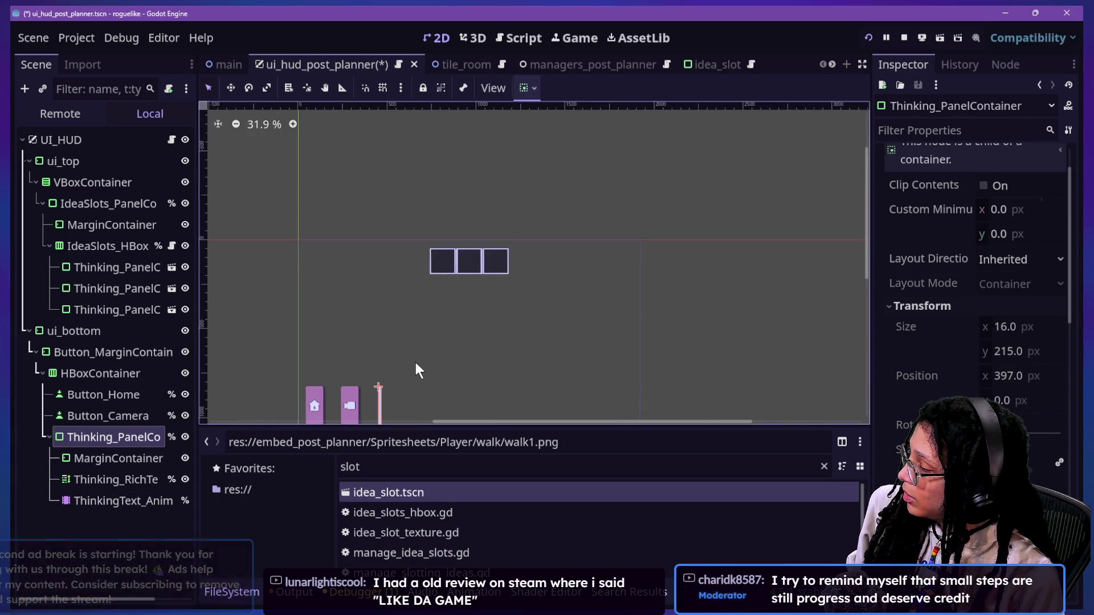
pyautogui.moveTo(866, 222); pyautogui.dragTo(867, 269)
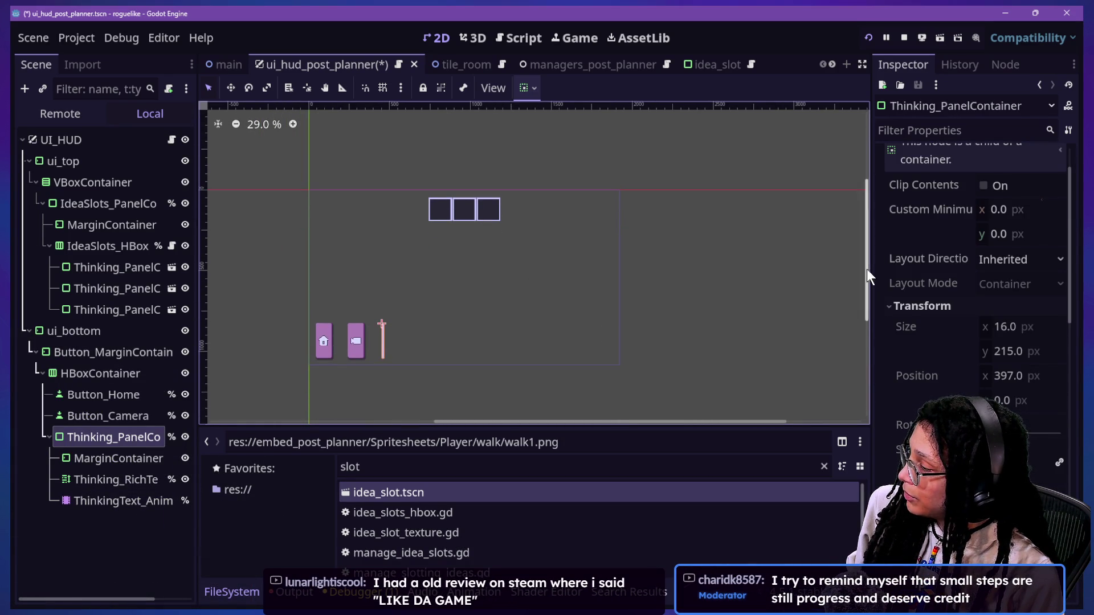
pyautogui.scroll(4, 406, 386)
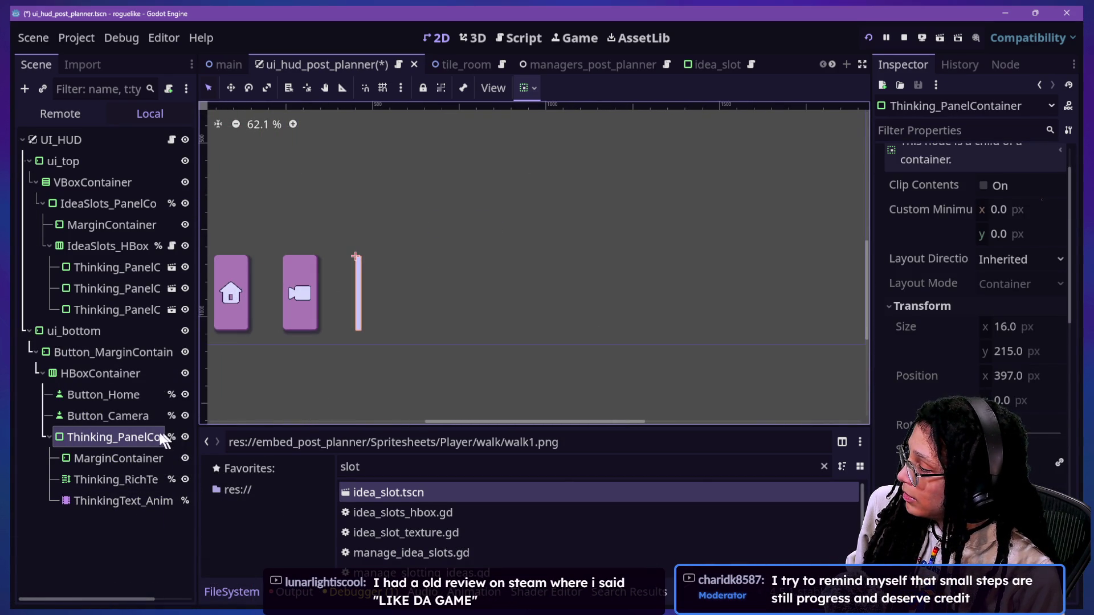
pyautogui.click(98, 414)
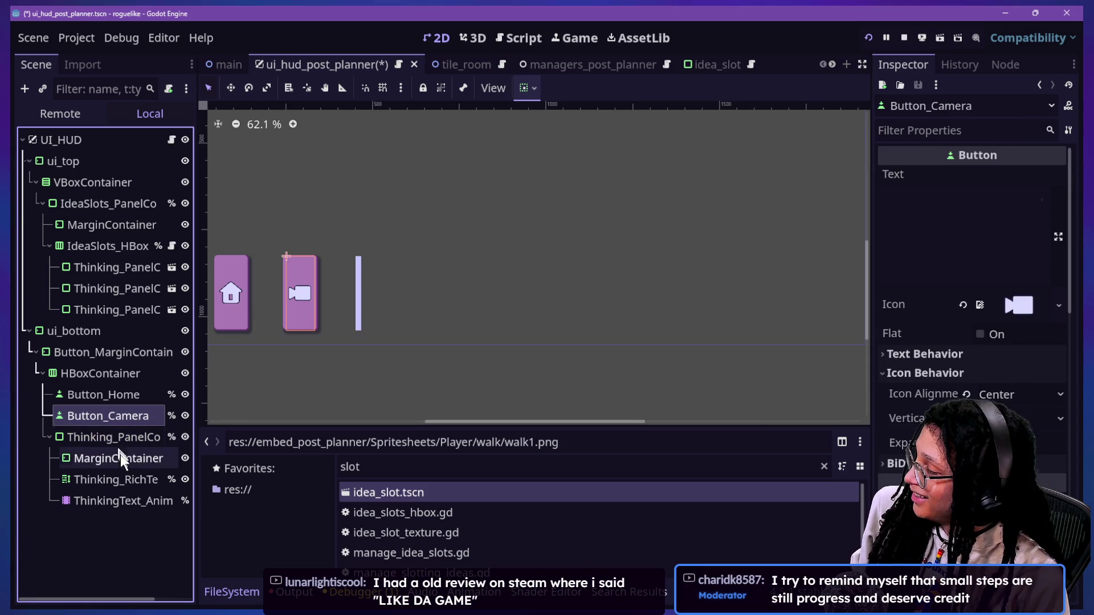
pyautogui.hotkey('ctrl', 'z')
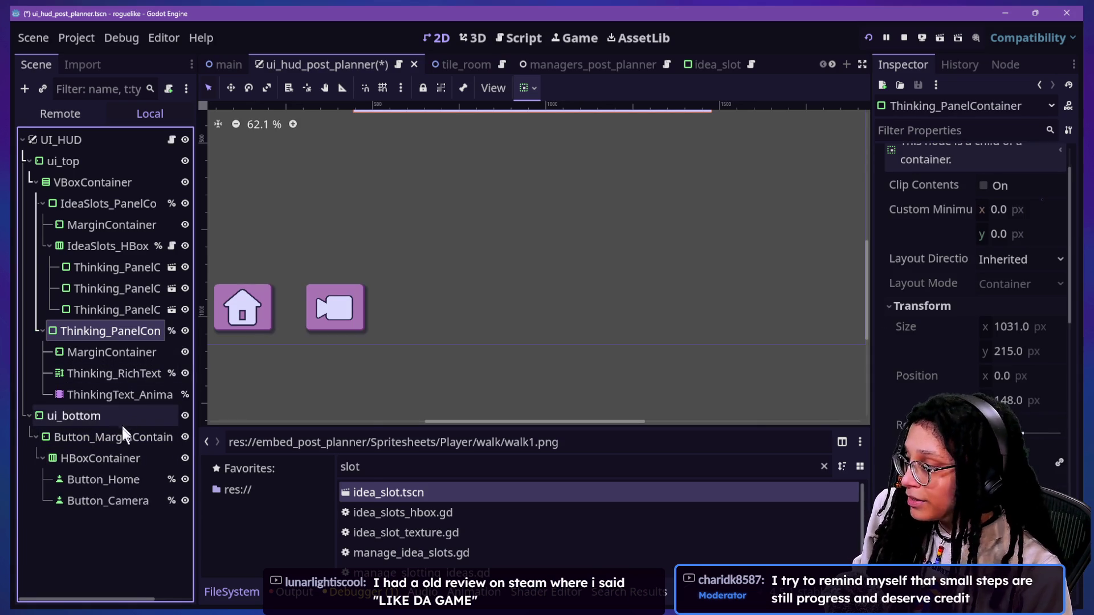
pyautogui.rightClick(125, 437)
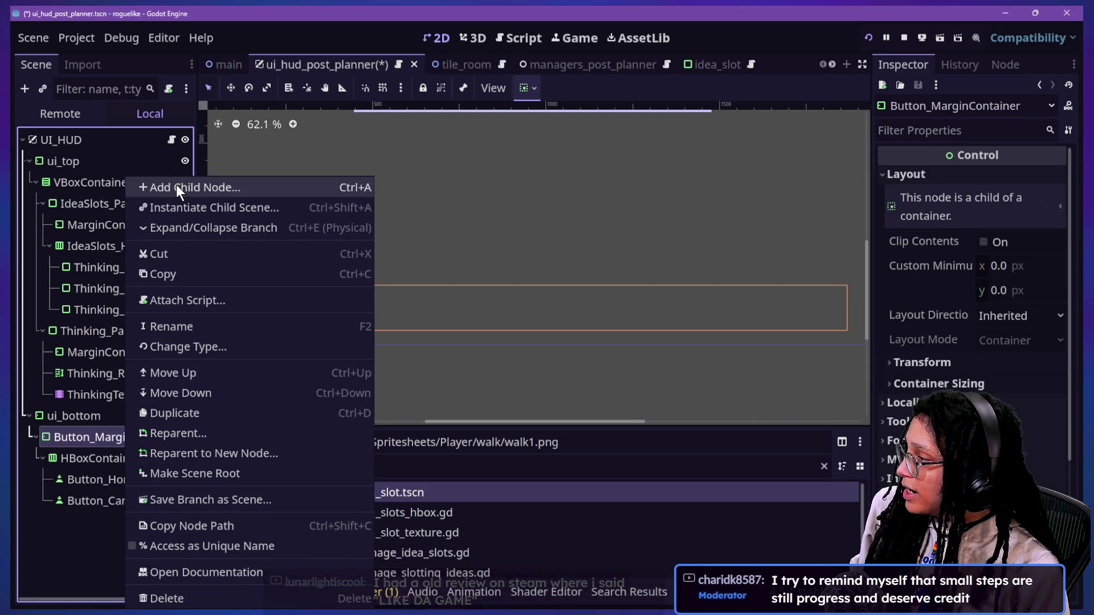
# - Add an HBoxContainer child under ui_bottom by searching 'hb'
pyautogui.click(90, 383)
pyautogui.click(102, 396)
pyautogui.click(108, 410)
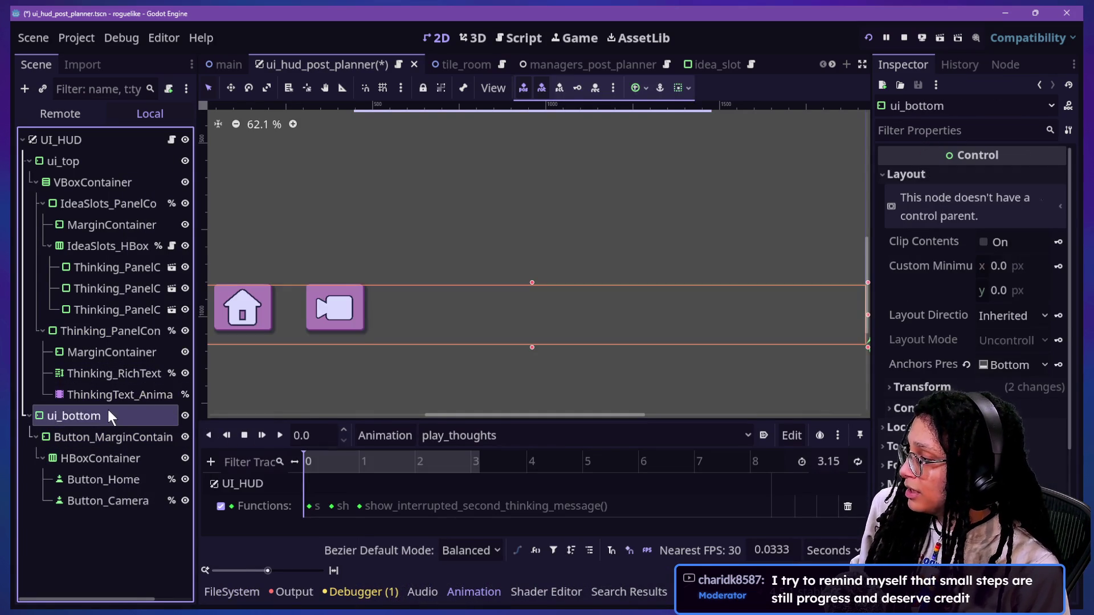
pyautogui.rightClick(108, 410)
pyautogui.click(136, 190)
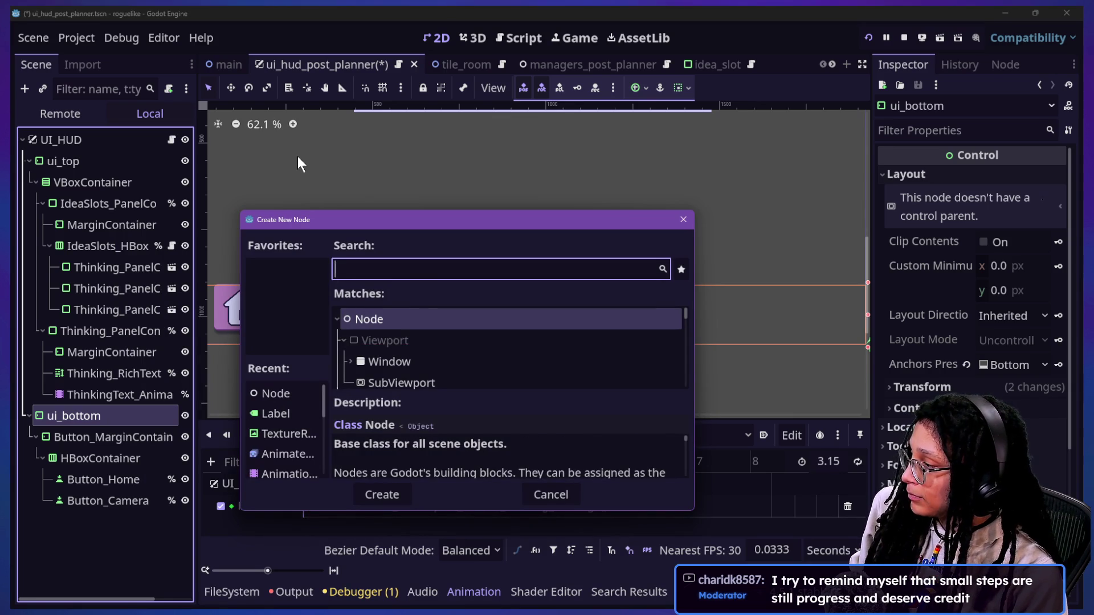
pyautogui.write('hb')
pyautogui.press('Return')
# - Nest Button_MarginContainer inside the new HBoxContainer and inspect both nodes
pyautogui.moveTo(62, 437); pyautogui.dragTo(71, 522)
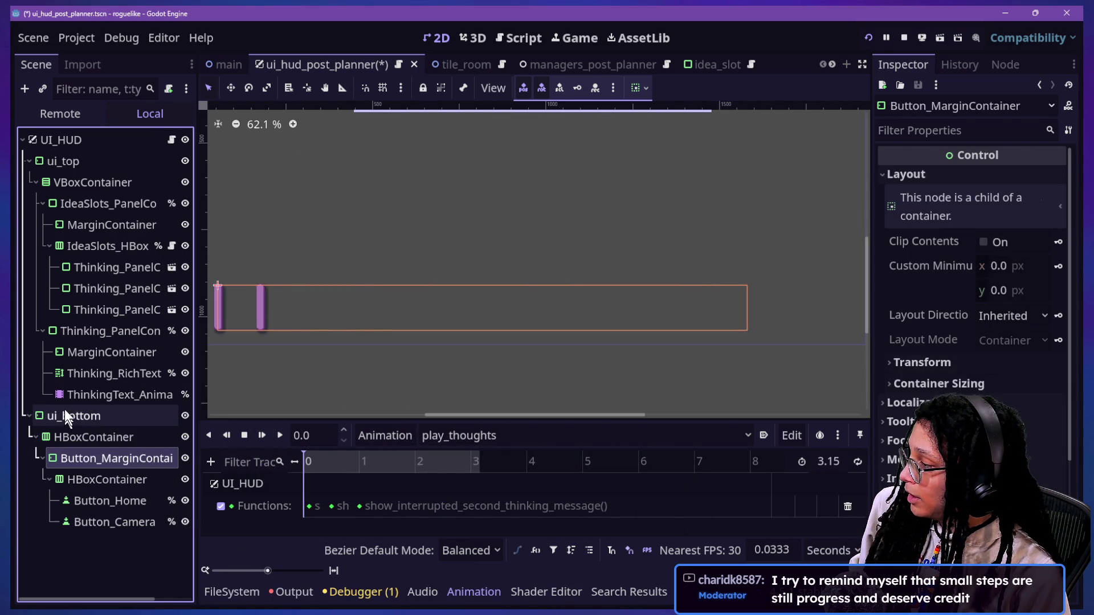
pyautogui.click(76, 437)
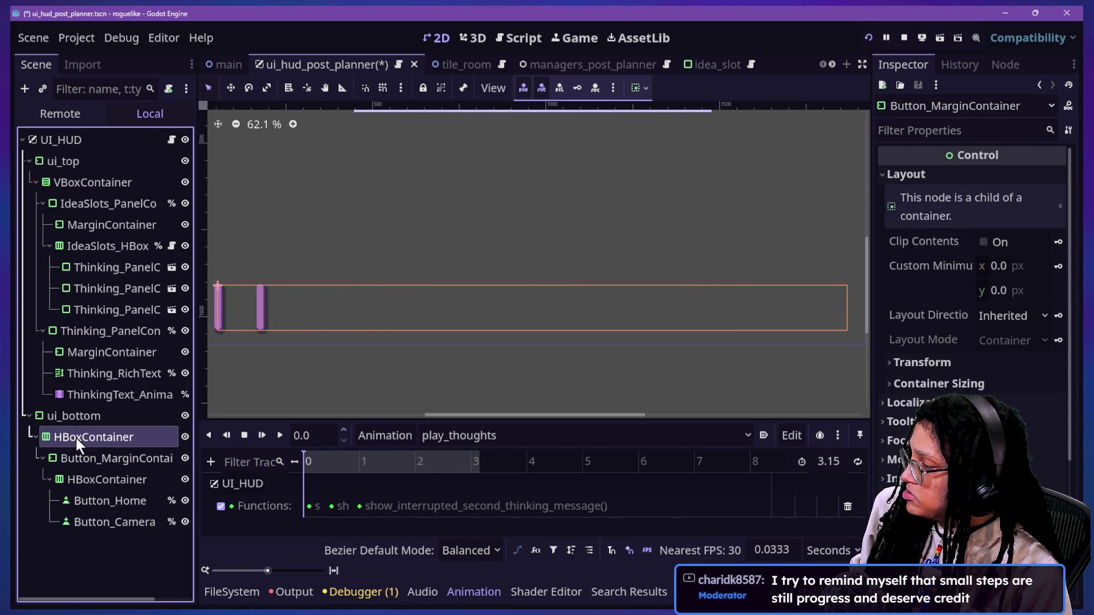
pyautogui.click(142, 458)
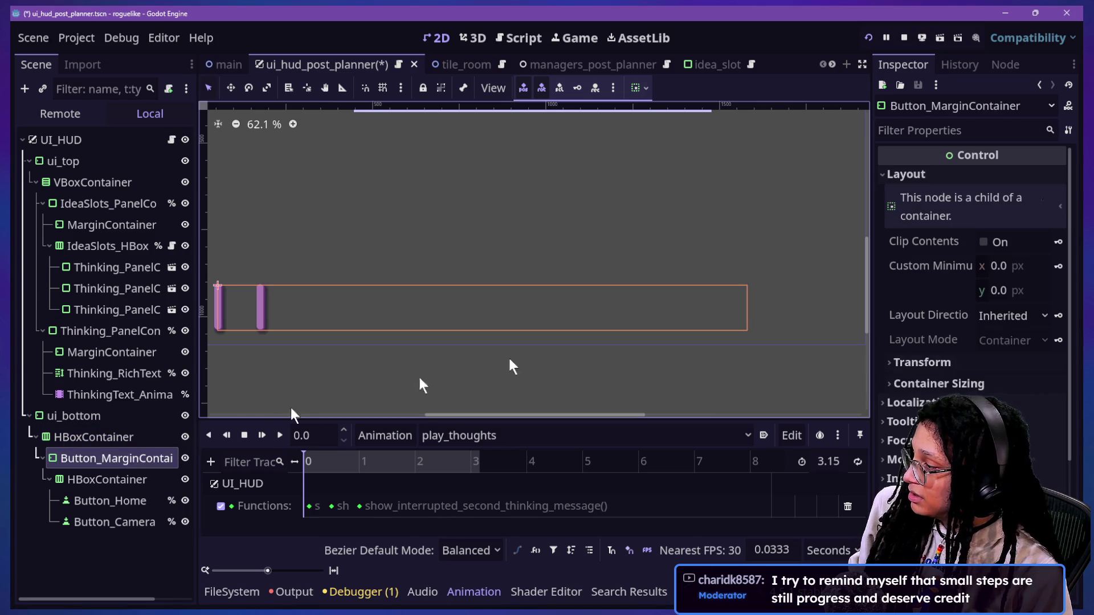
pyautogui.scroll(-3, 968, 375)
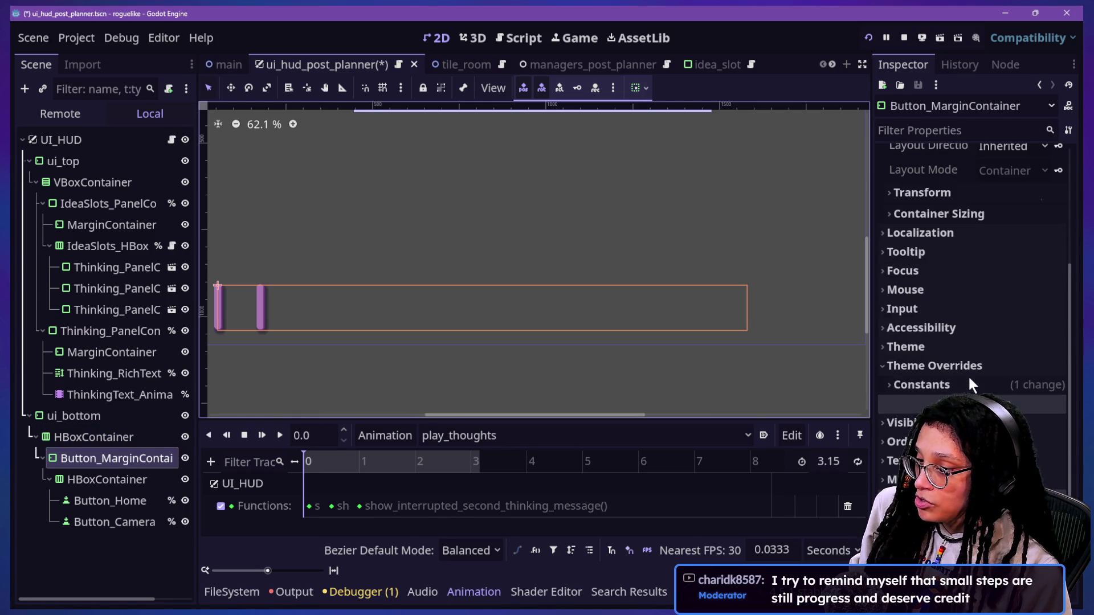
pyautogui.click(934, 385)
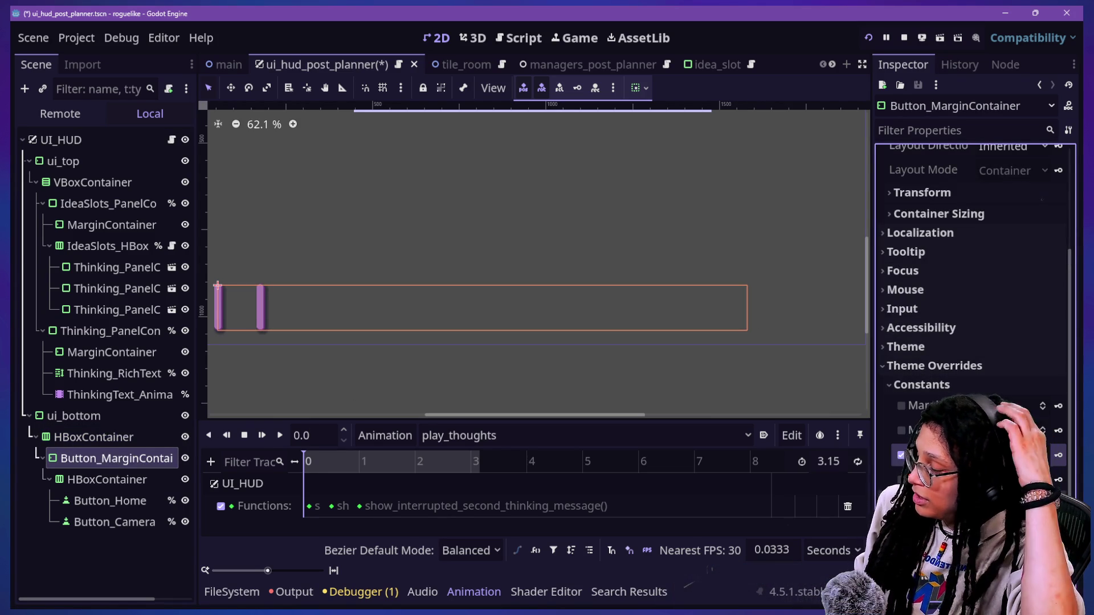
pyautogui.click(65, 457)
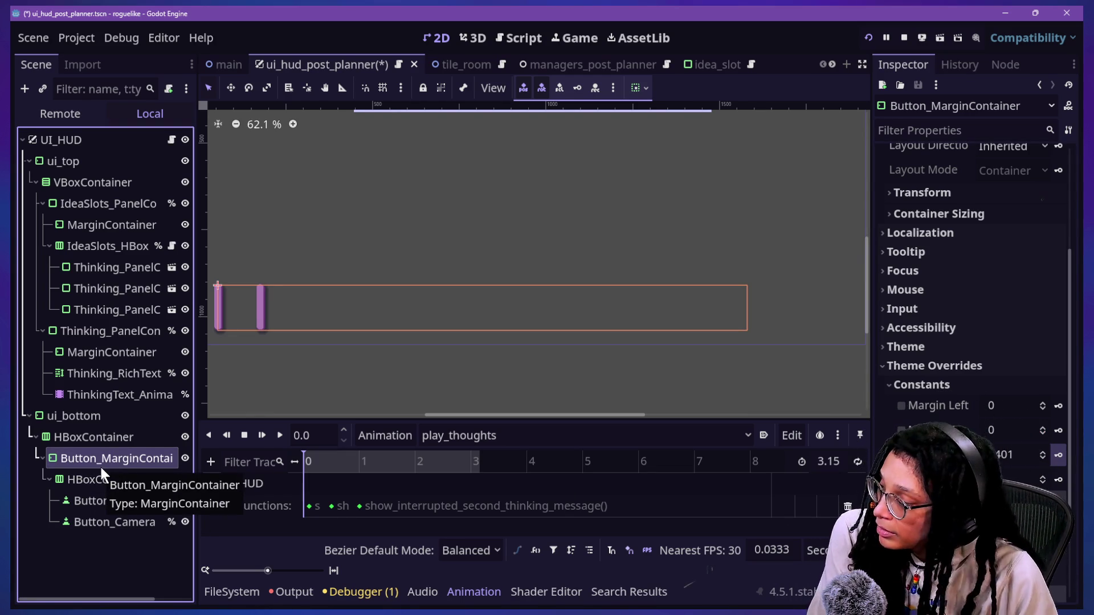
pyautogui.click(118, 436)
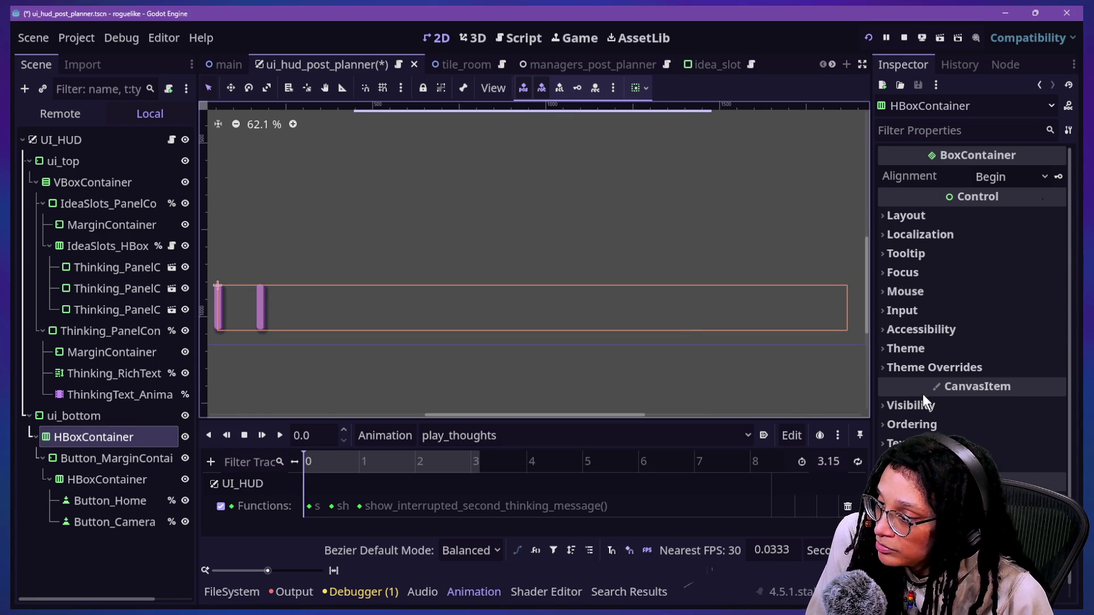
pyautogui.click(962, 367)
pyautogui.click(988, 386)
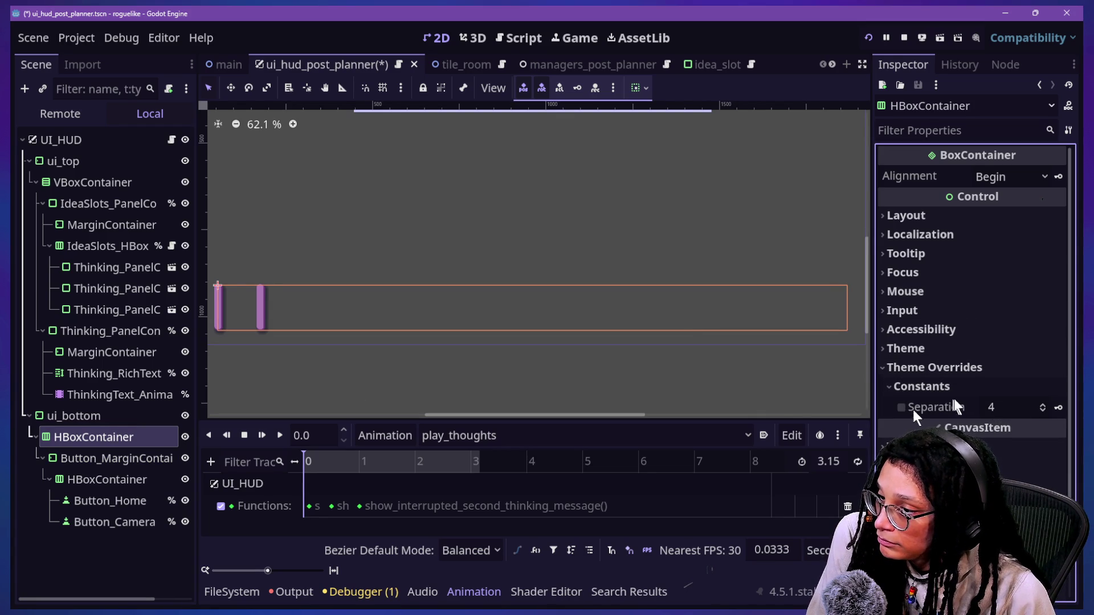
pyautogui.click(998, 387)
pyautogui.click(894, 388)
pyautogui.moveTo(1002, 407); pyautogui.dragTo(969, 406)
pyautogui.click(970, 407)
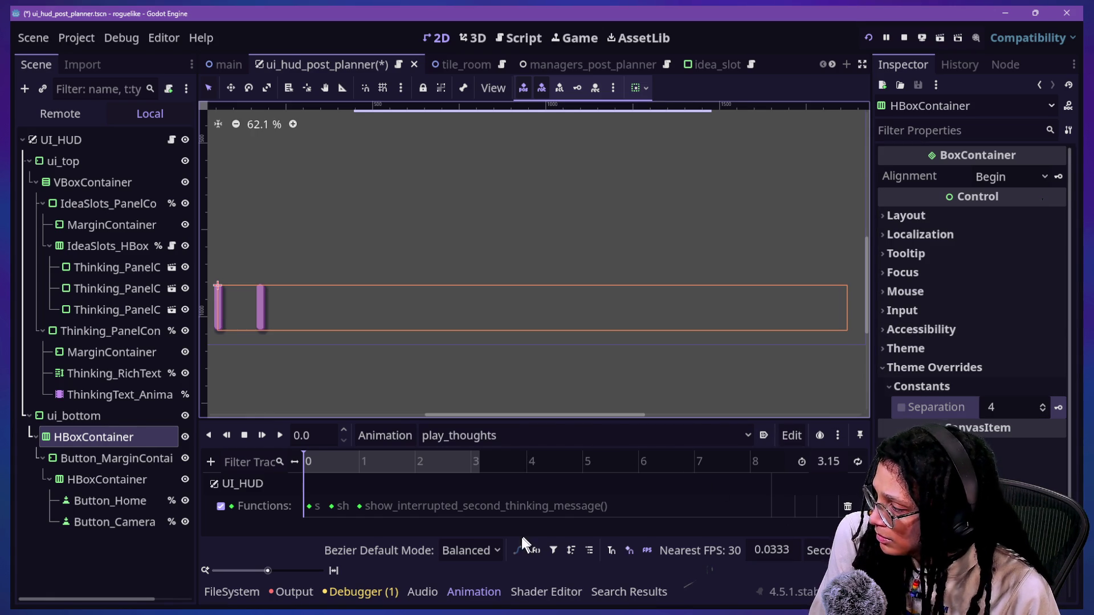
pyautogui.click(75, 477)
pyautogui.click(85, 522)
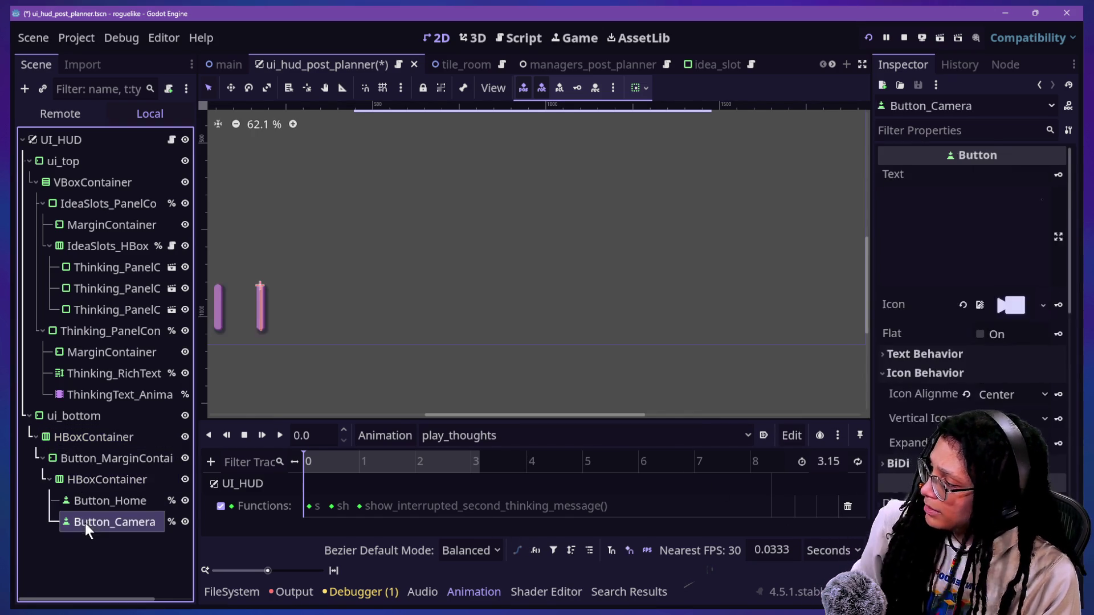
# - Inspect the nested HBoxContainer, Button_MarginContainer and the Home button's container sizing
pyautogui.click(76, 483)
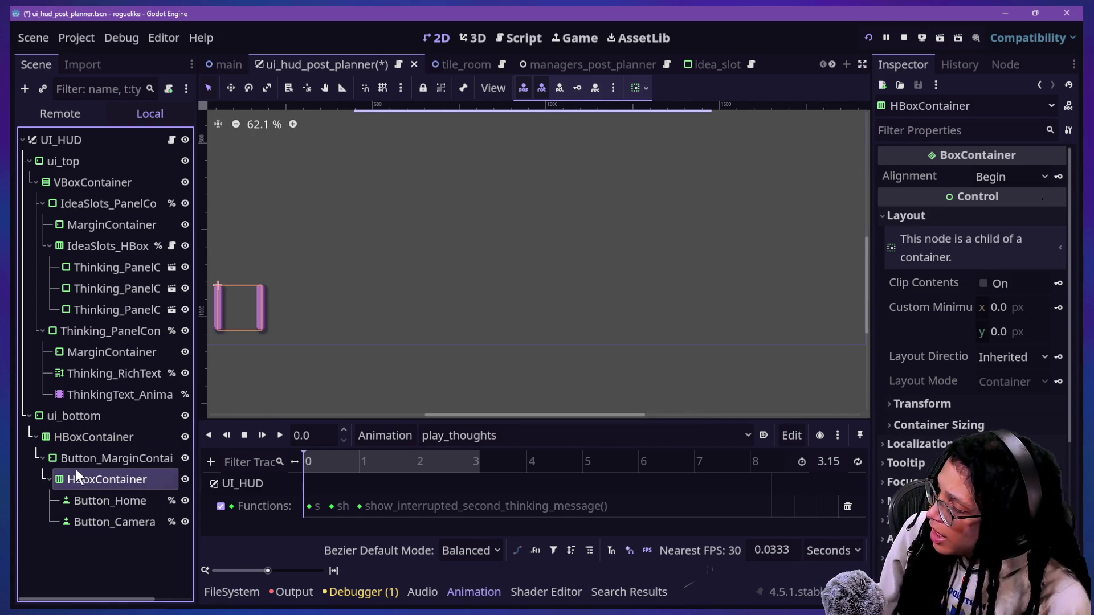
pyautogui.click(71, 460)
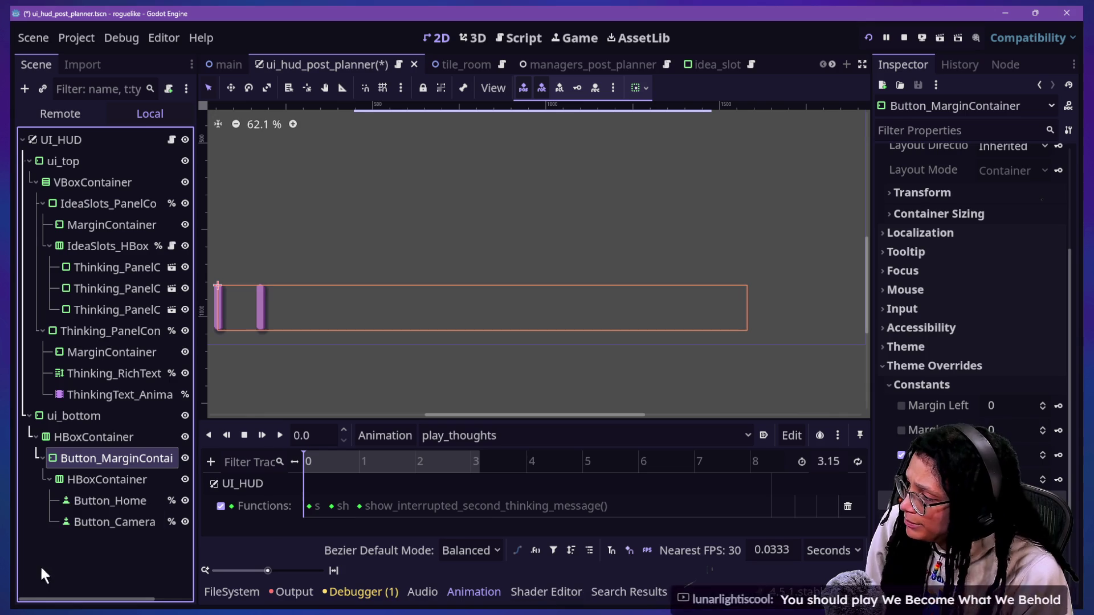
pyautogui.click(110, 501)
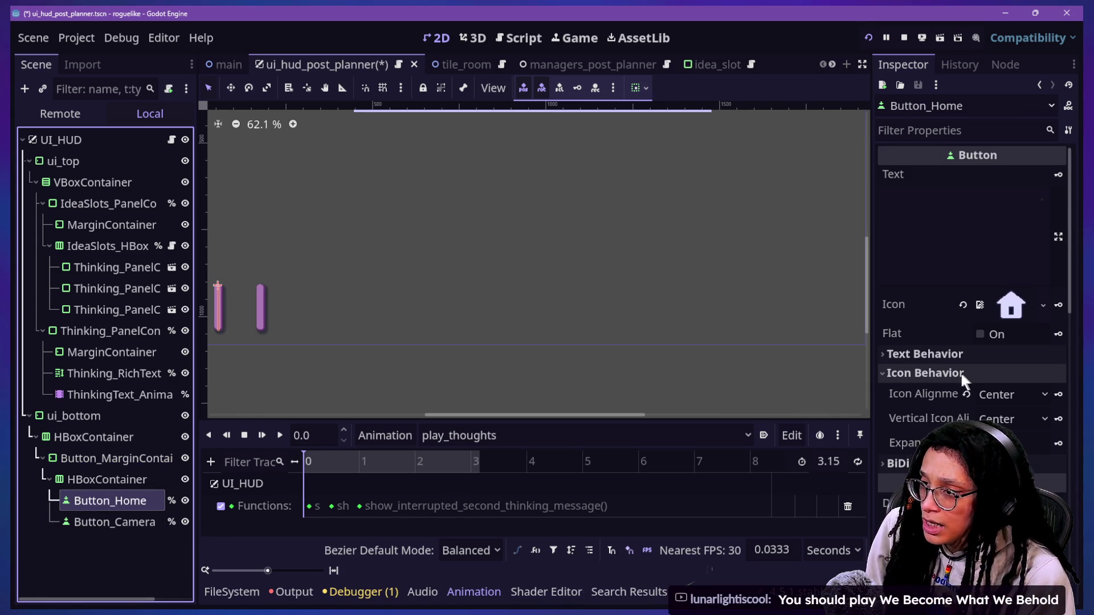
pyautogui.scroll(-3, 960, 399)
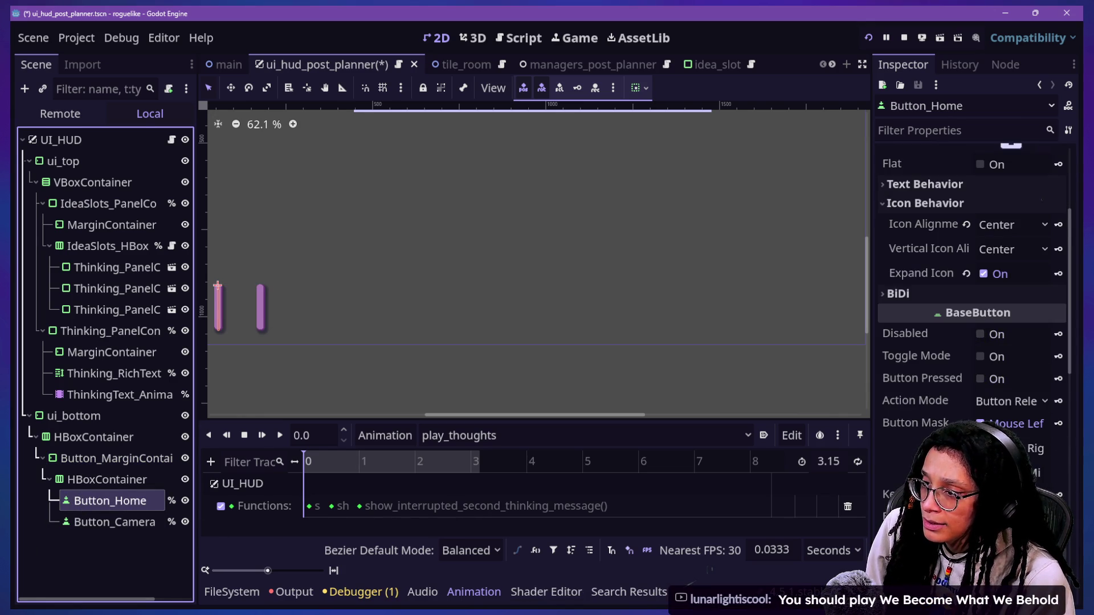
pyautogui.scroll(-4, 939, 312)
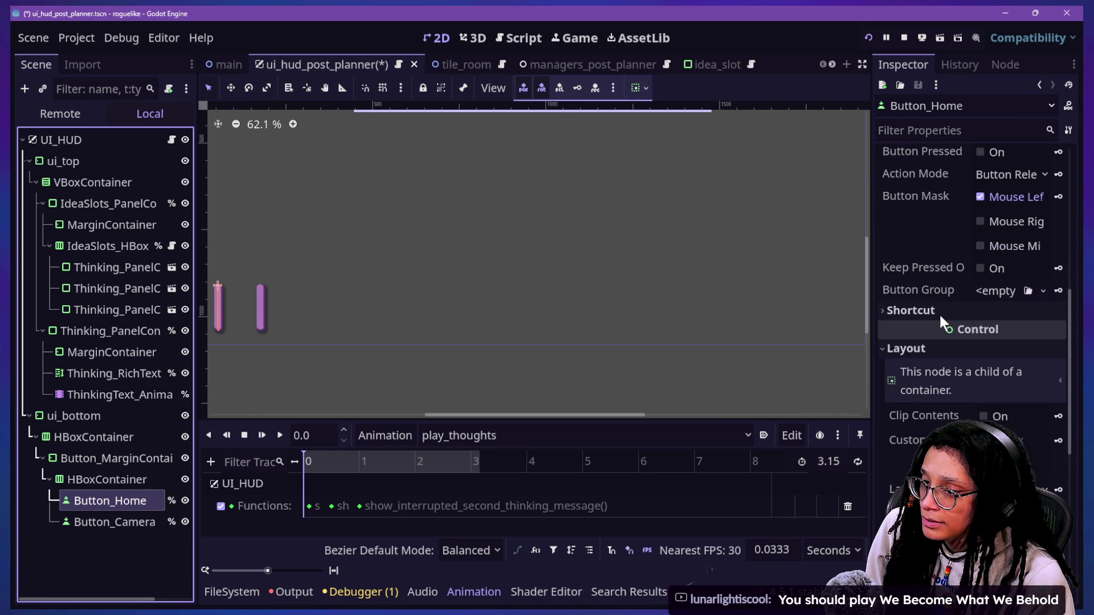
pyautogui.scroll(-3, 935, 319)
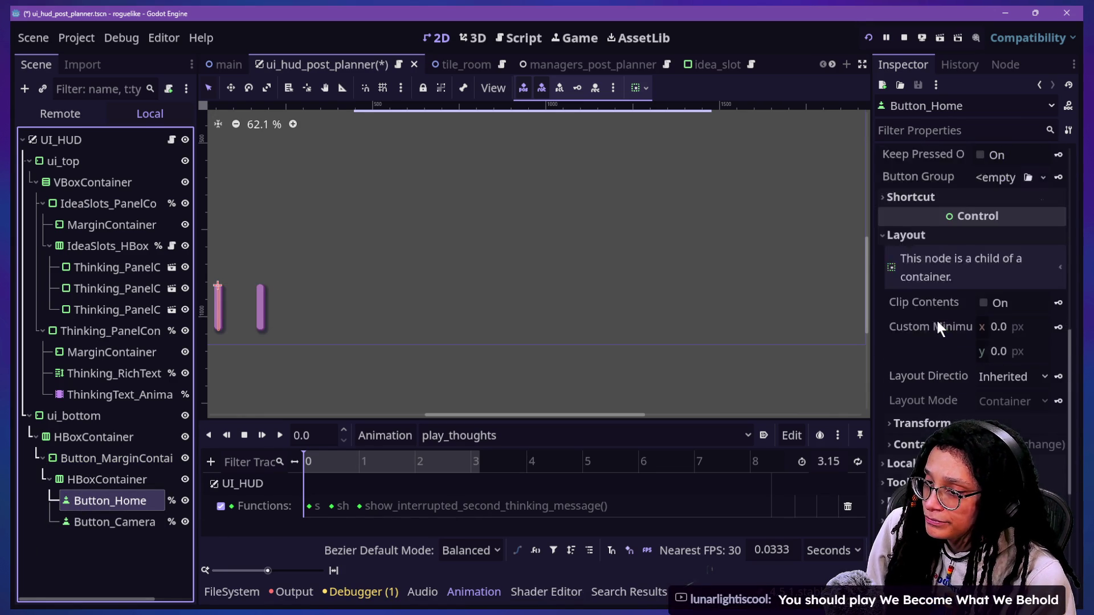
pyautogui.scroll(1, 939, 351)
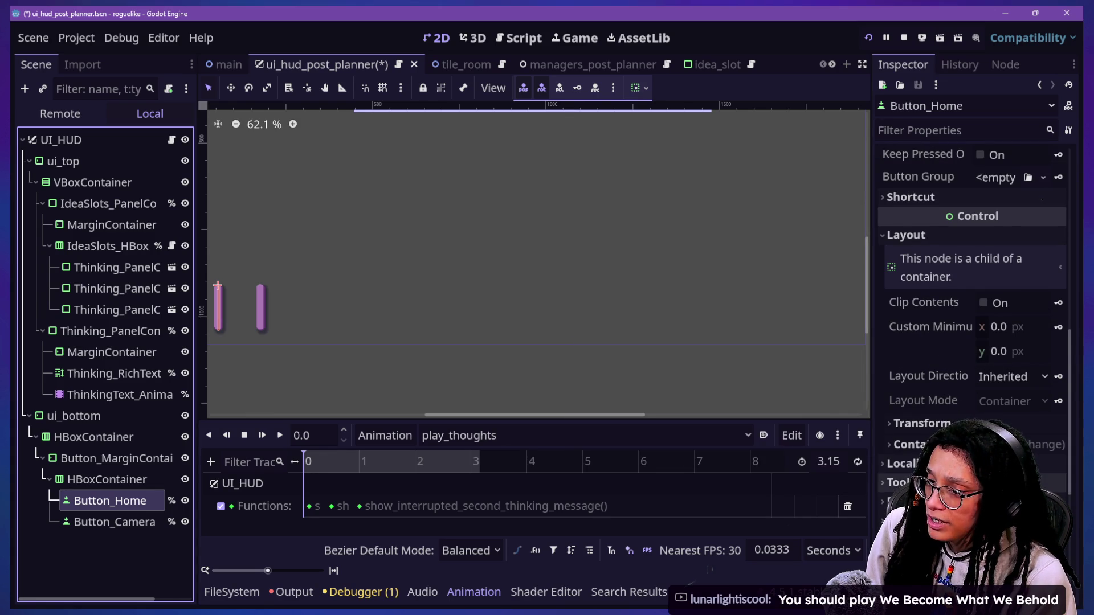
pyautogui.scroll(-2, 917, 376)
pyautogui.click(912, 331)
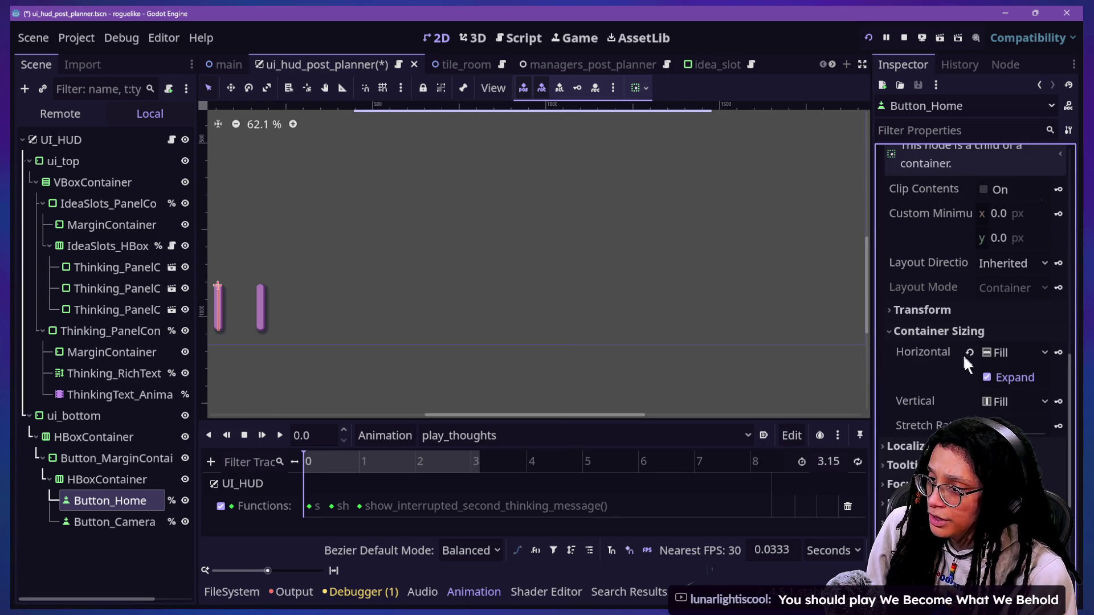
# - Undo away the outer HBoxContainer so Button_MarginContainer sits directly under ui_bottom
pyautogui.click(129, 499)
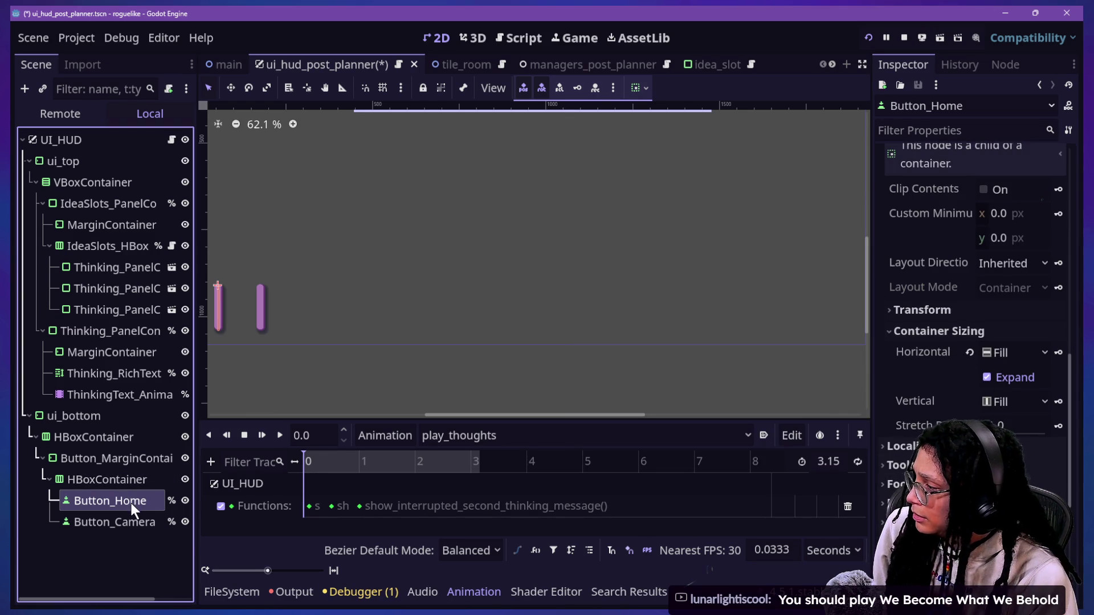
pyautogui.click(102, 479)
pyautogui.hotkey('ctrl', 'z')
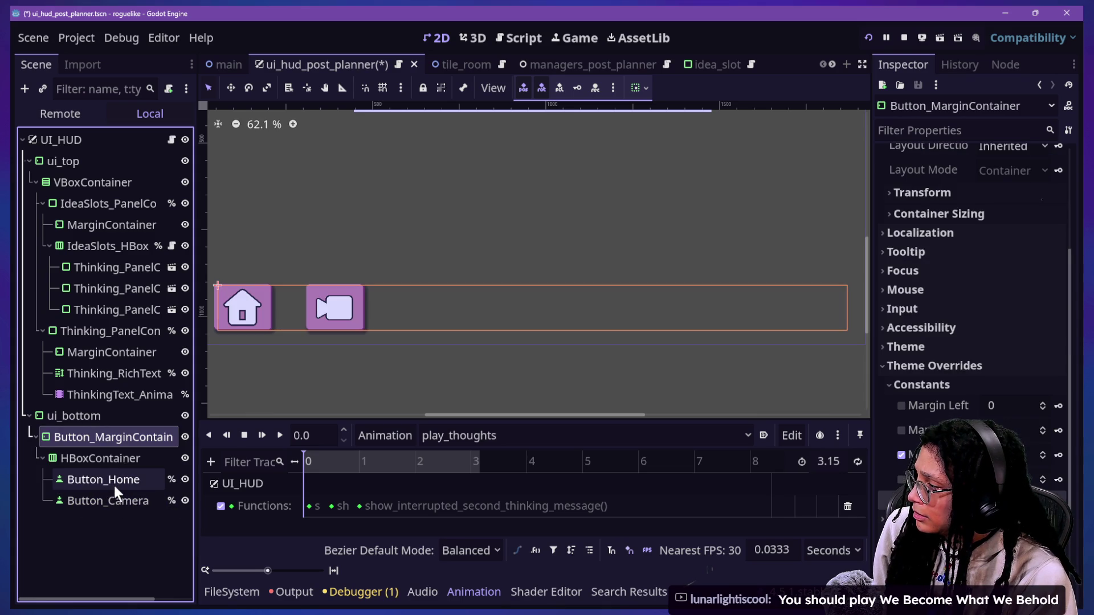
pyautogui.click(112, 458)
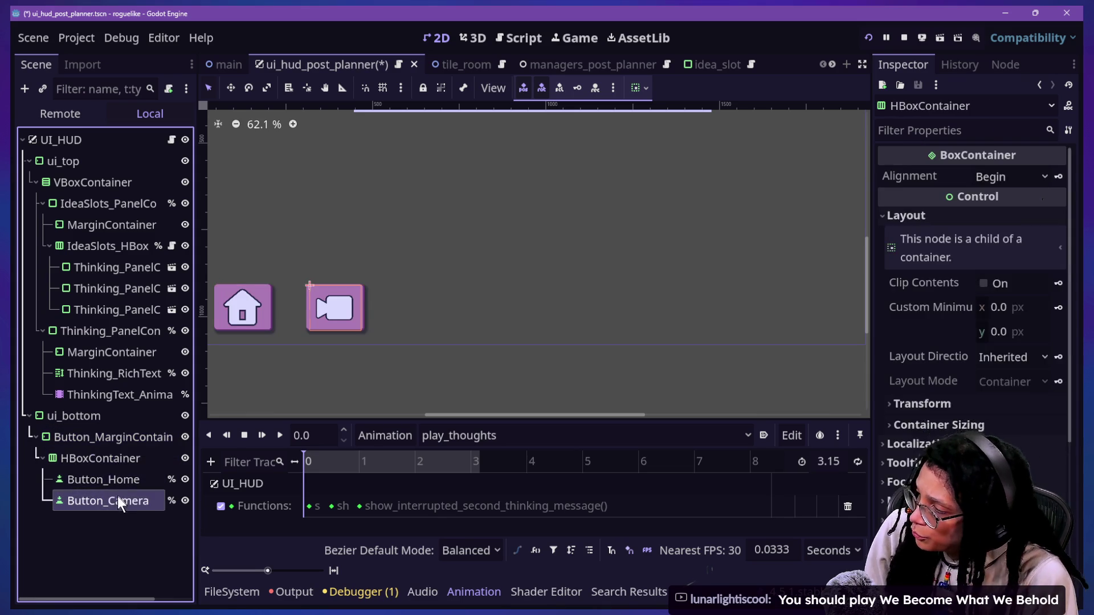
pyautogui.click(117, 500)
pyautogui.click(91, 420)
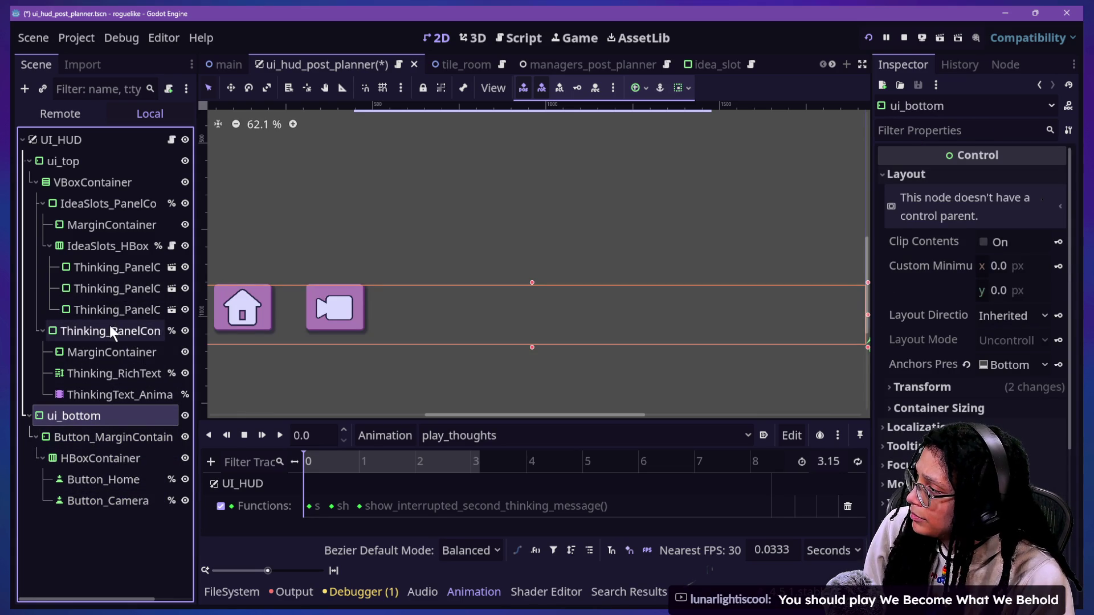
# - Trial-move Thinking_PanelContainer into ui_bottom, undo it, and bring up ui_bottom's action list
pyautogui.moveTo(110, 327)
pyautogui.mouseDown()
pyautogui.moveTo(126, 468)
pyautogui.moveTo(98, 418)
pyautogui.mouseUp()
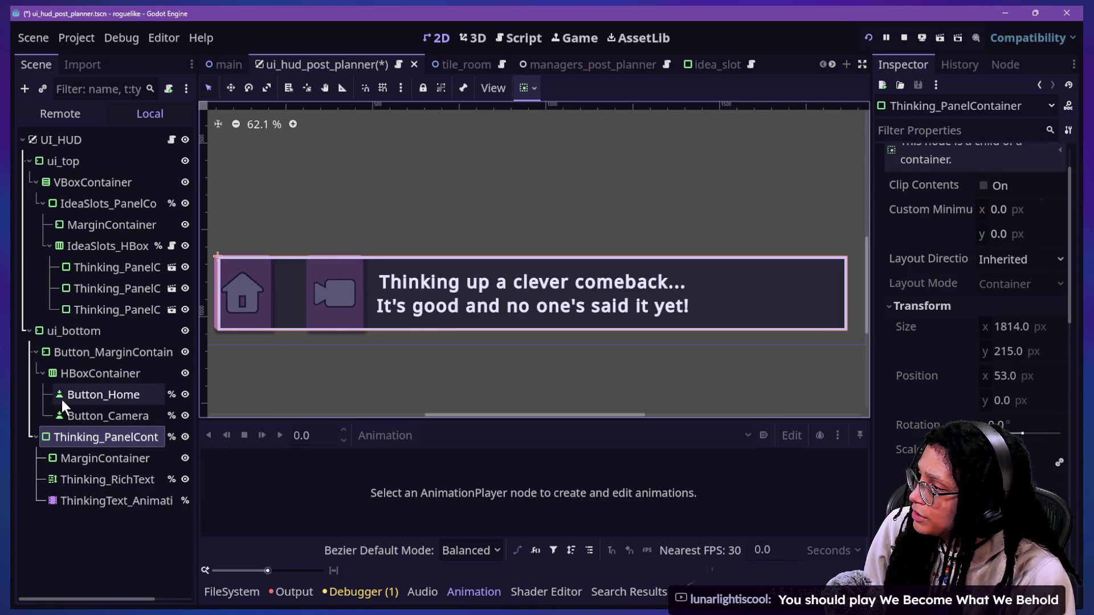
pyautogui.click(99, 511)
pyautogui.hotkey('ctrl', 'z')
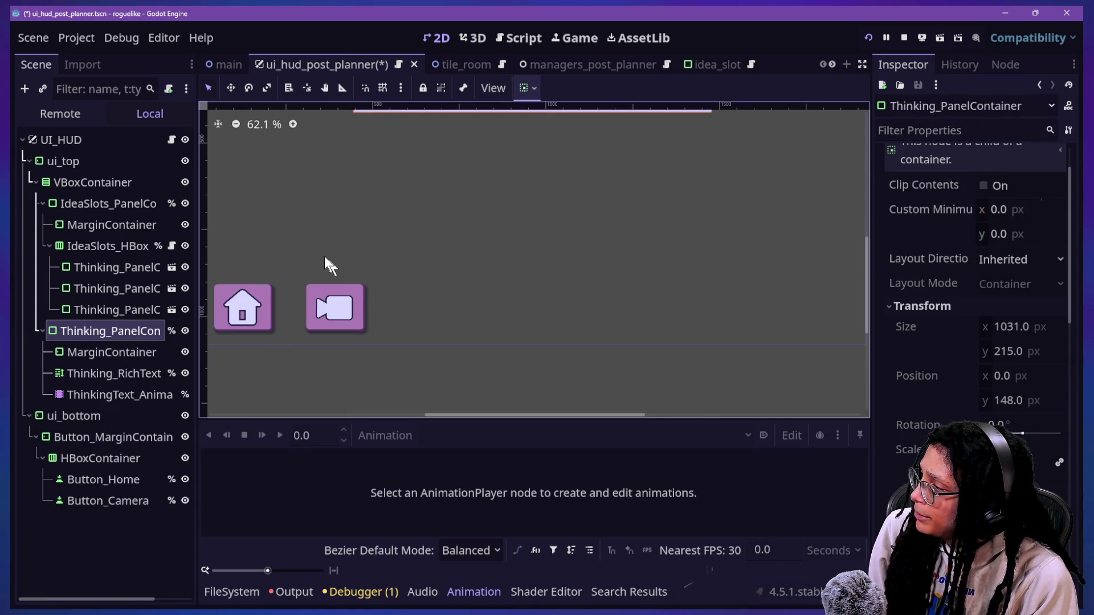
pyautogui.click(353, 308)
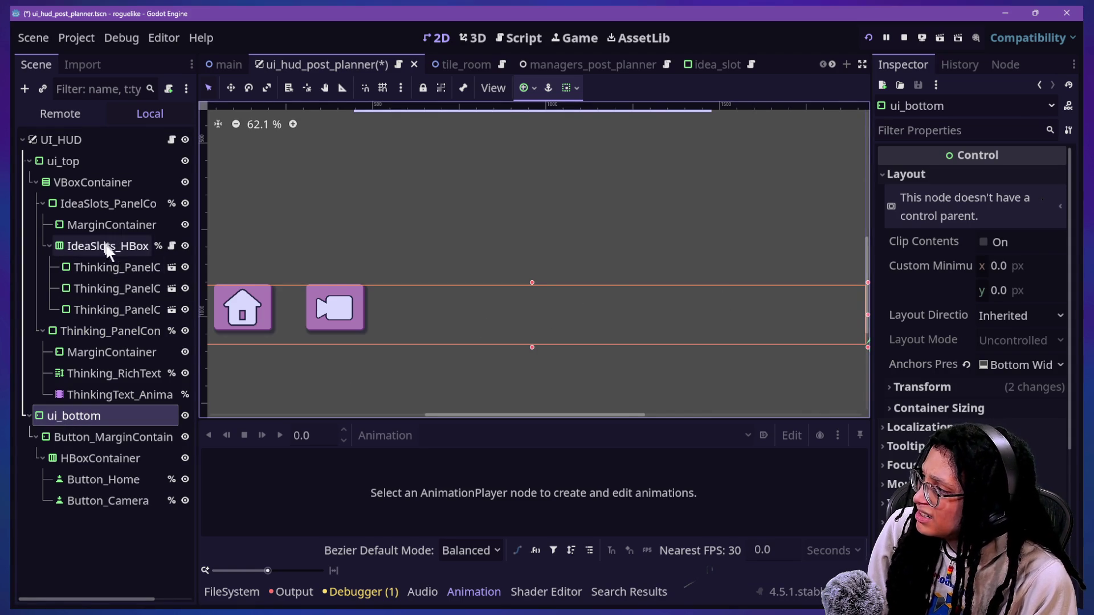
pyautogui.rightClick(96, 406)
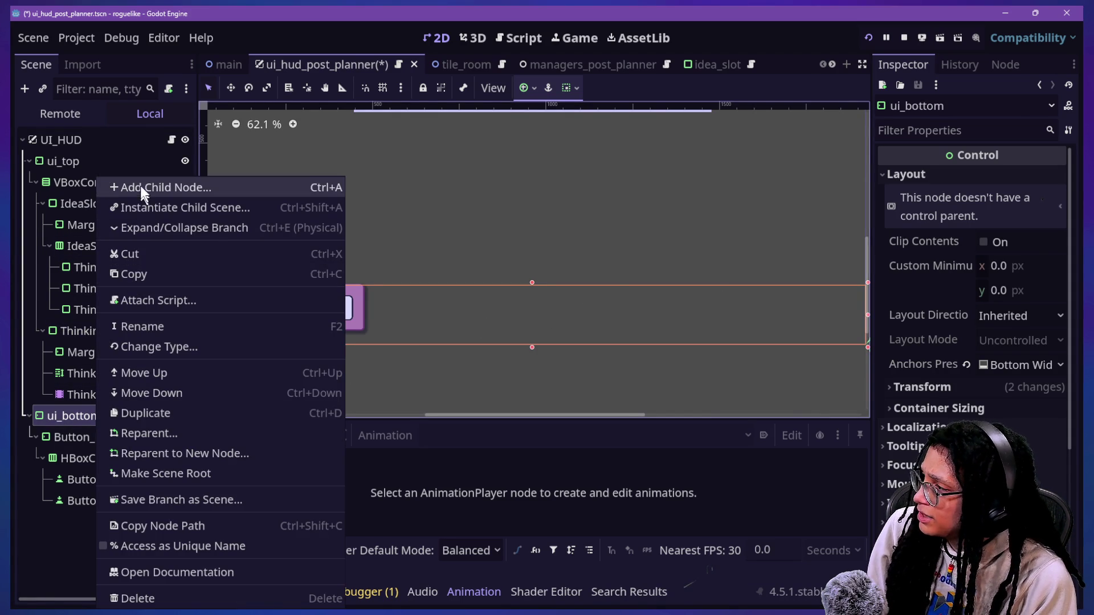
# - Change ui_bottom's node type to HSplitContainer using the 'split' type search
pyautogui.click(73, 438)
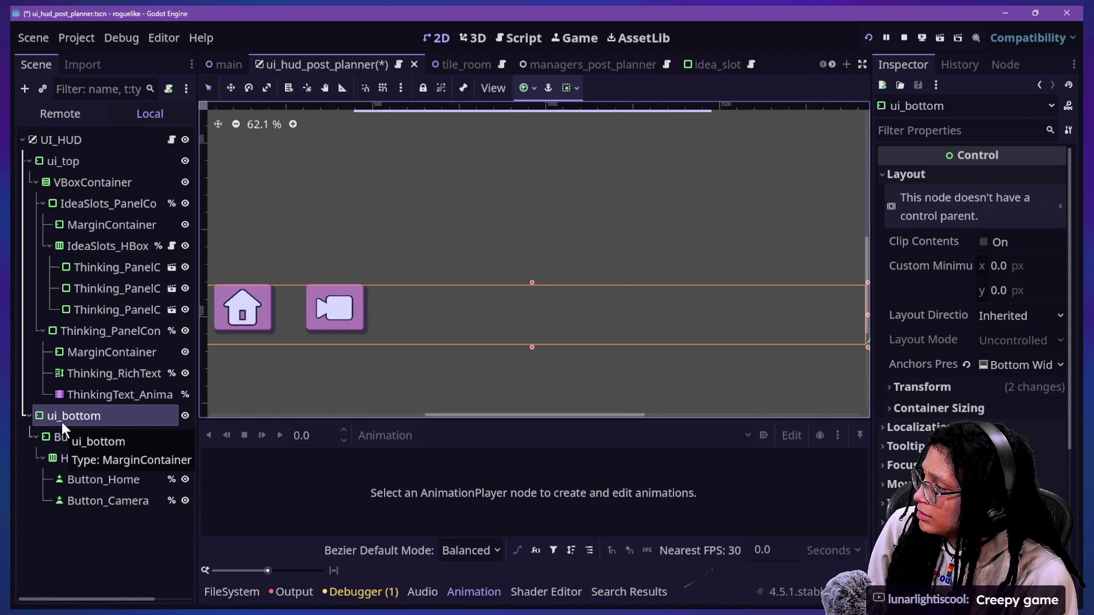
pyautogui.rightClick(62, 422)
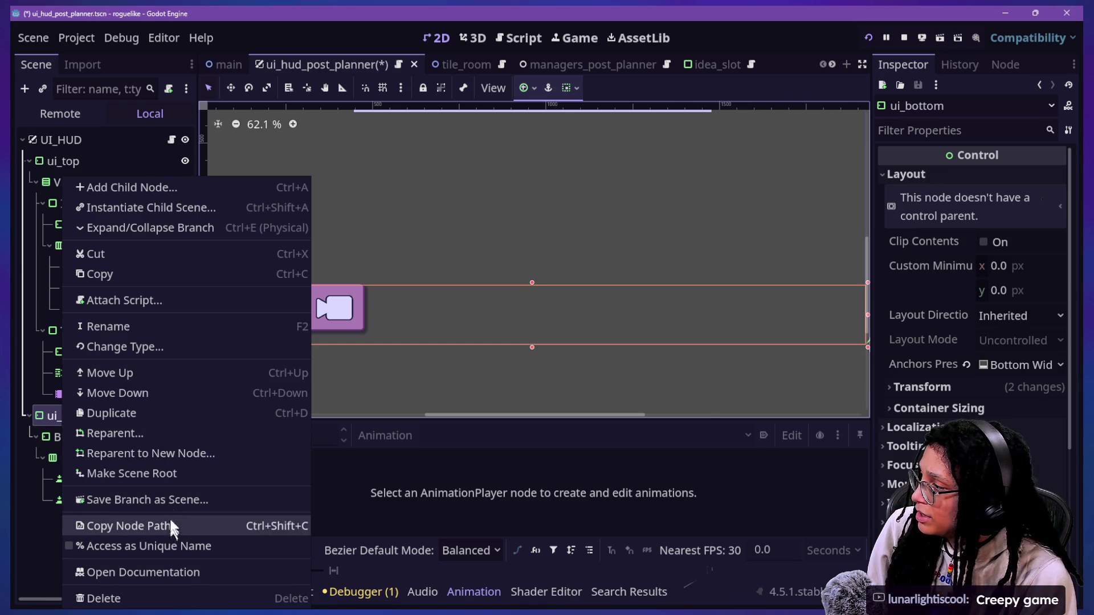
pyautogui.click(143, 346)
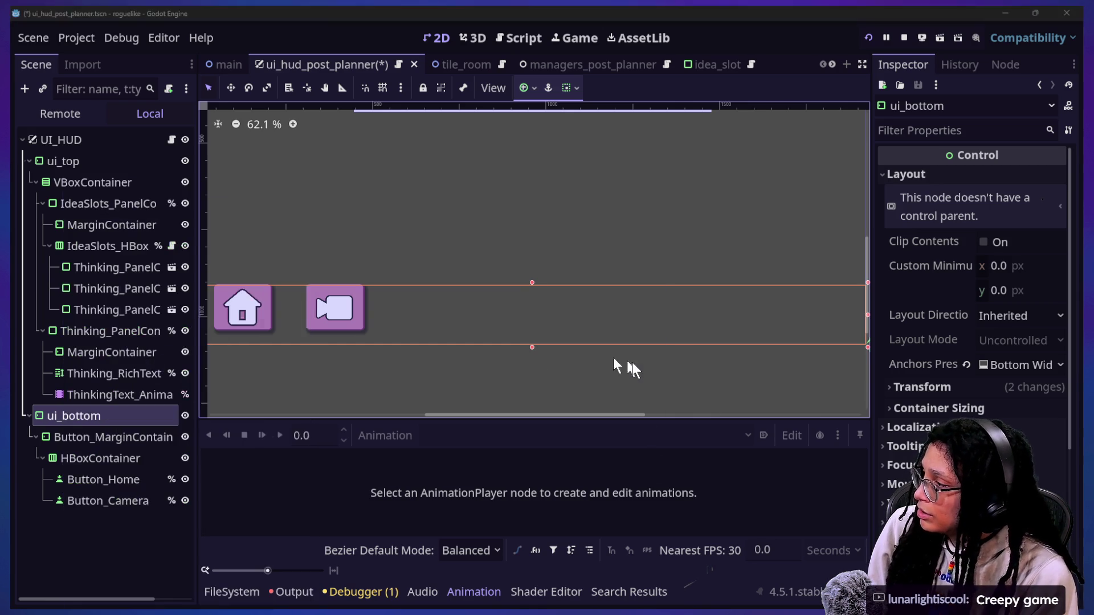
pyautogui.press('BackSpace')
pyautogui.write('f')
pyautogui.press('BackSpace')
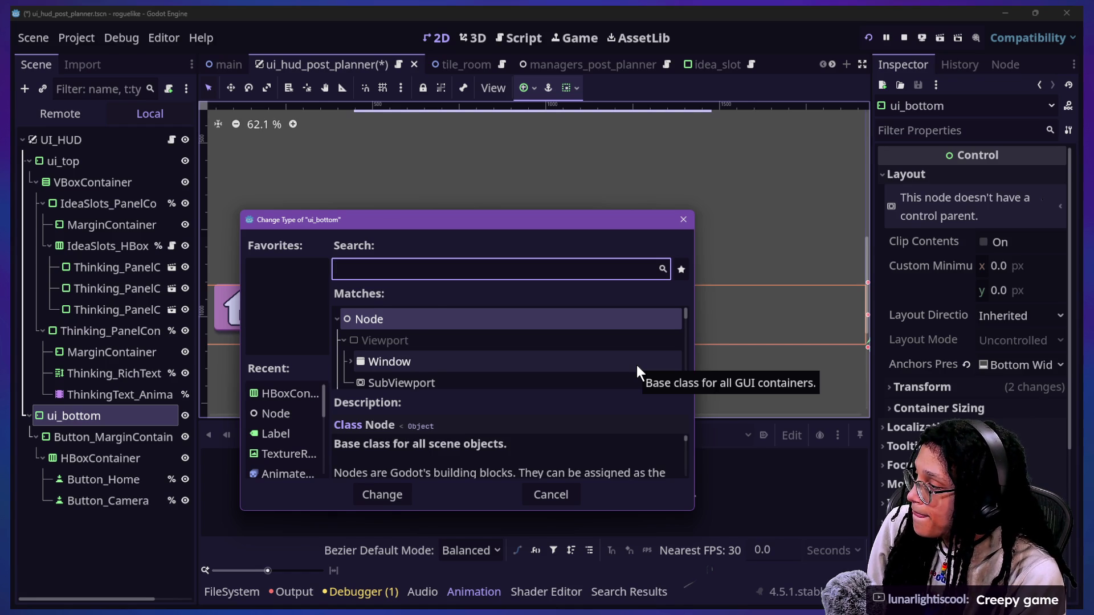
pyautogui.write('split')
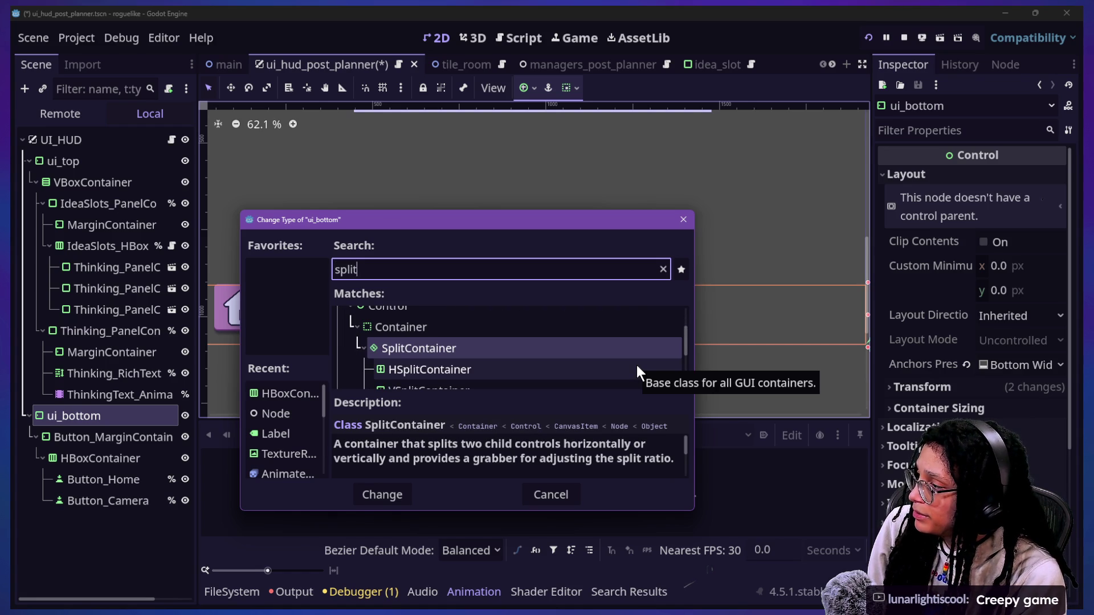
pyautogui.doubleClick(637, 365)
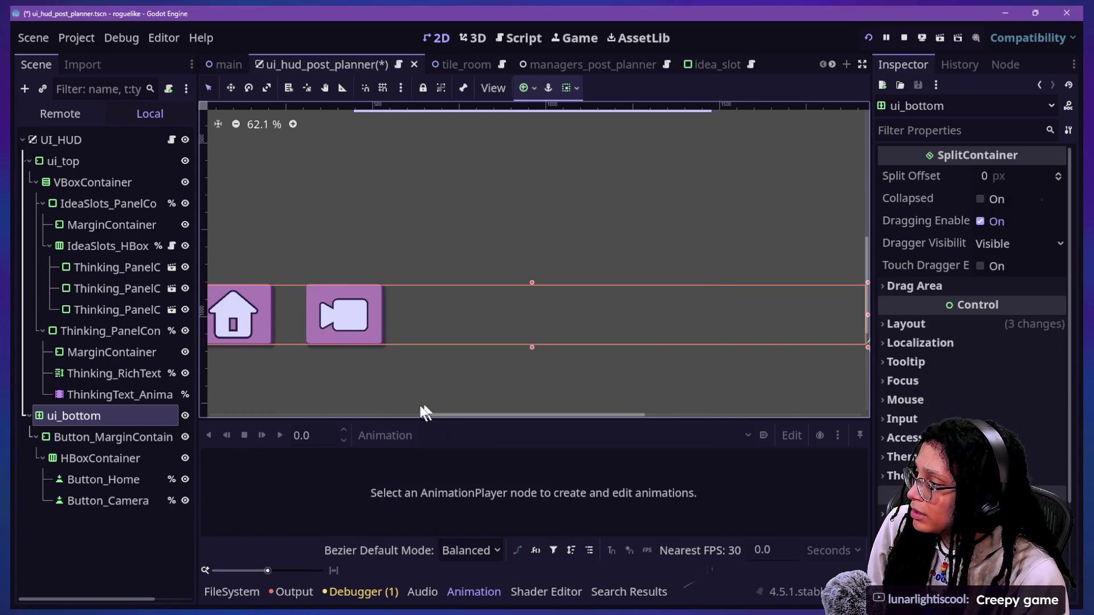
# - Move Thinking_PanelContainer into ui_bottom beside the Home and Camera buttons
pyautogui.scroll(-2, 402, 374)
pyautogui.scroll(2, 402, 374)
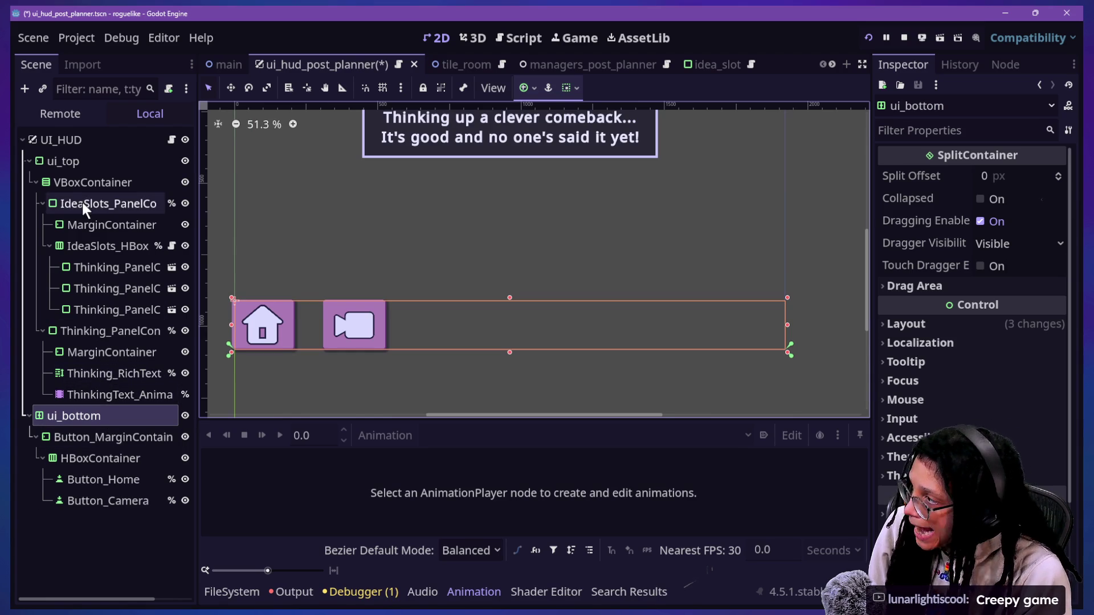
pyautogui.moveTo(92, 330); pyautogui.dragTo(91, 413)
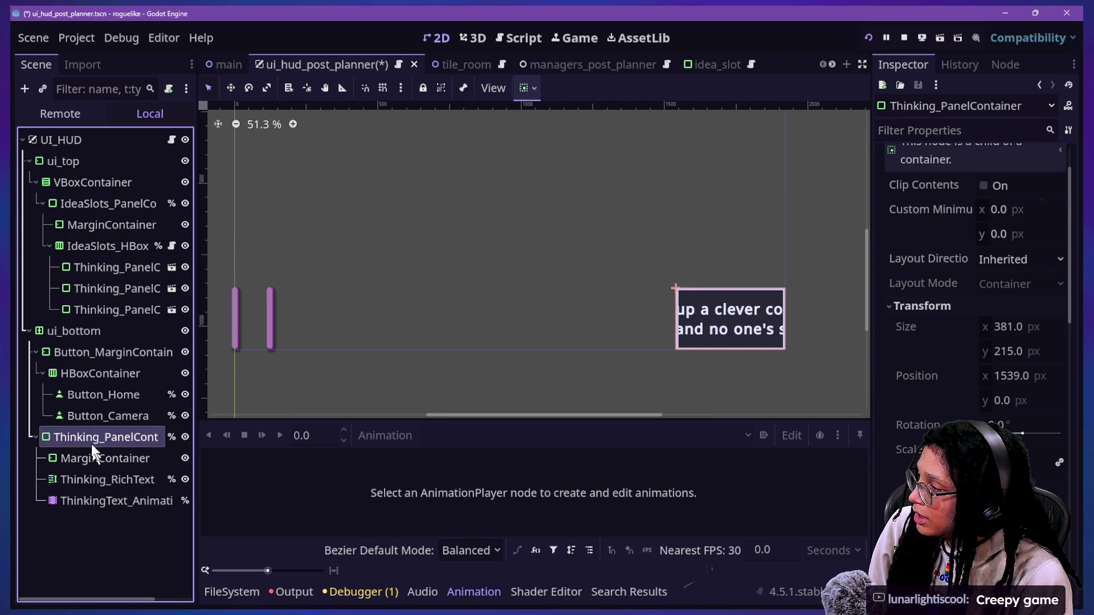
# - Drag ui_bottom's Split Offset, leaving it at 0 px, then reopen ui_bottom's actions
pyautogui.click(74, 332)
pyautogui.moveTo(1007, 183)
pyautogui.mouseDown()
pyautogui.moveTo(1048, 184)
pyautogui.moveTo(1003, 176)
pyautogui.moveTo(1035, 176)
pyautogui.moveTo(1019, 176)
pyautogui.mouseUp()
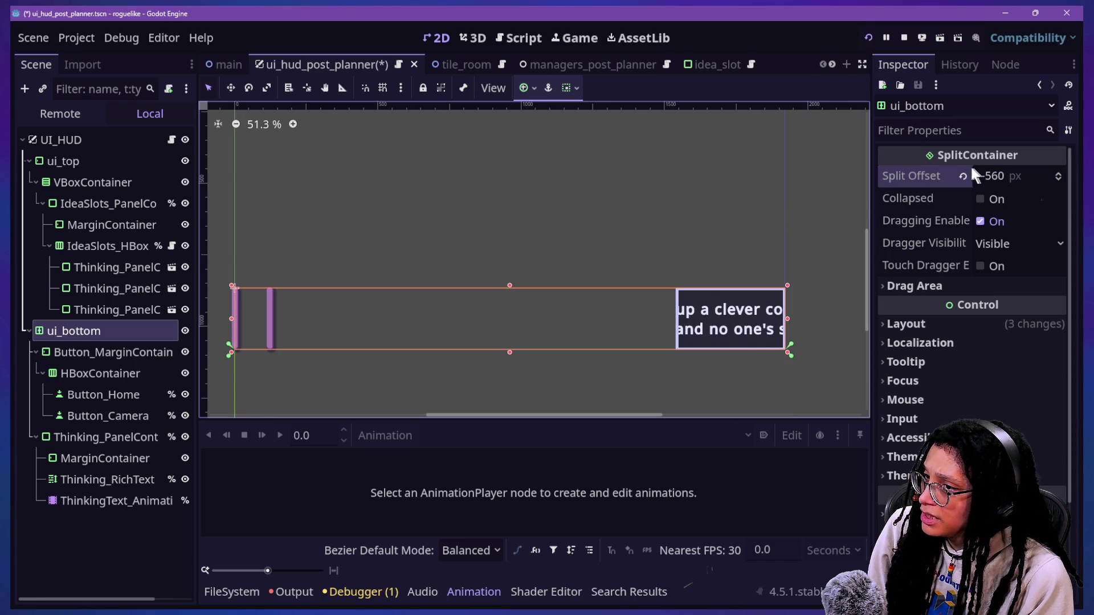
pyautogui.click(111, 513)
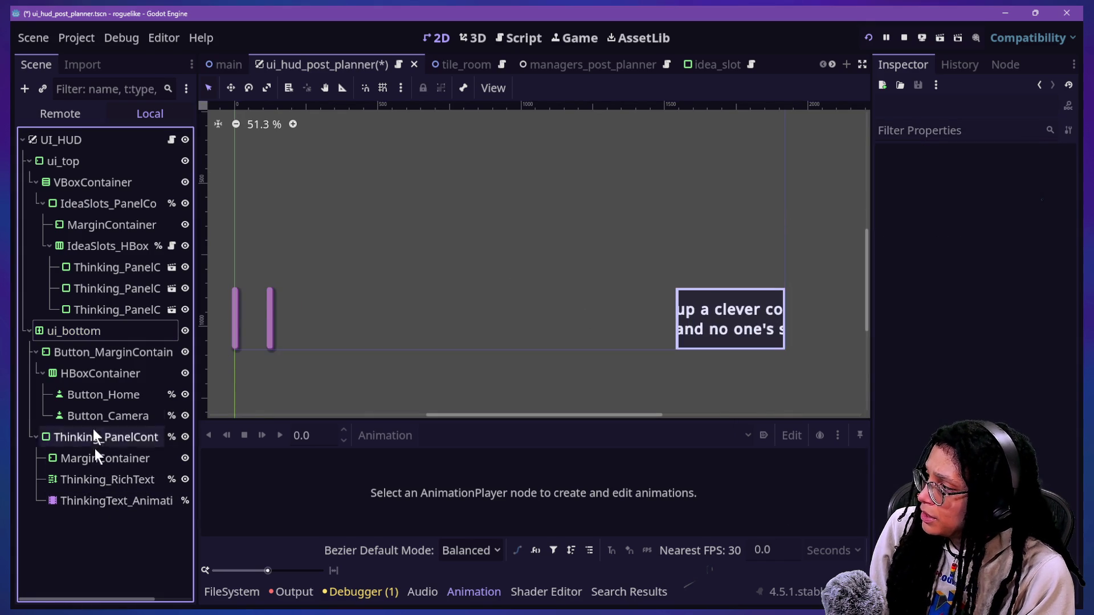
pyautogui.click(84, 334)
pyautogui.rightClick(84, 334)
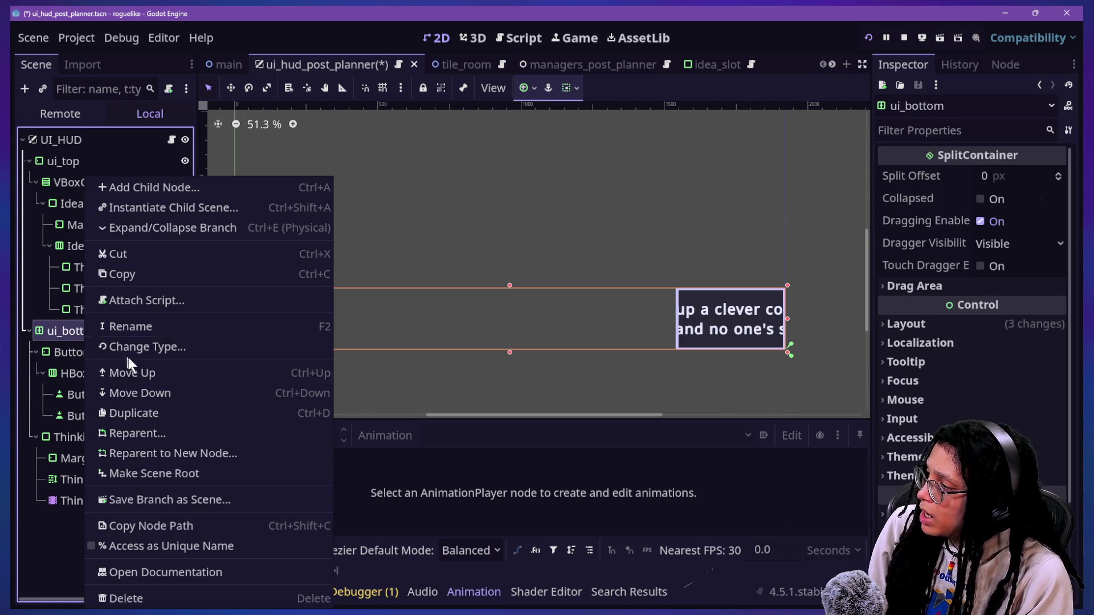
pyautogui.hotkey('ctrl', 'z')
pyautogui.hotkey('ctrl', 'z')
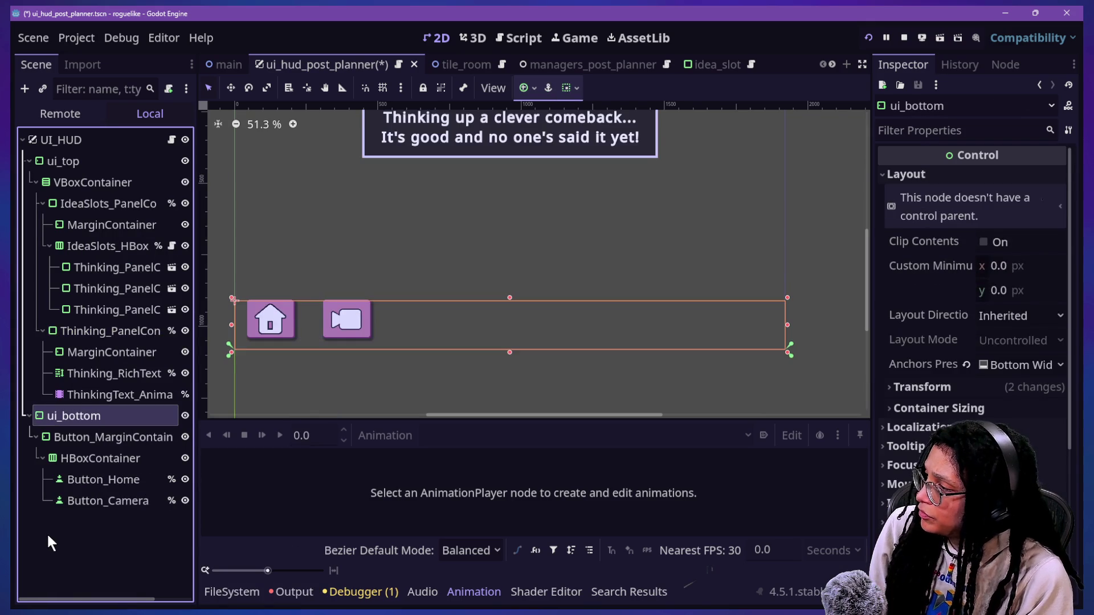
pyautogui.rightClick(91, 415)
pyautogui.click(83, 417)
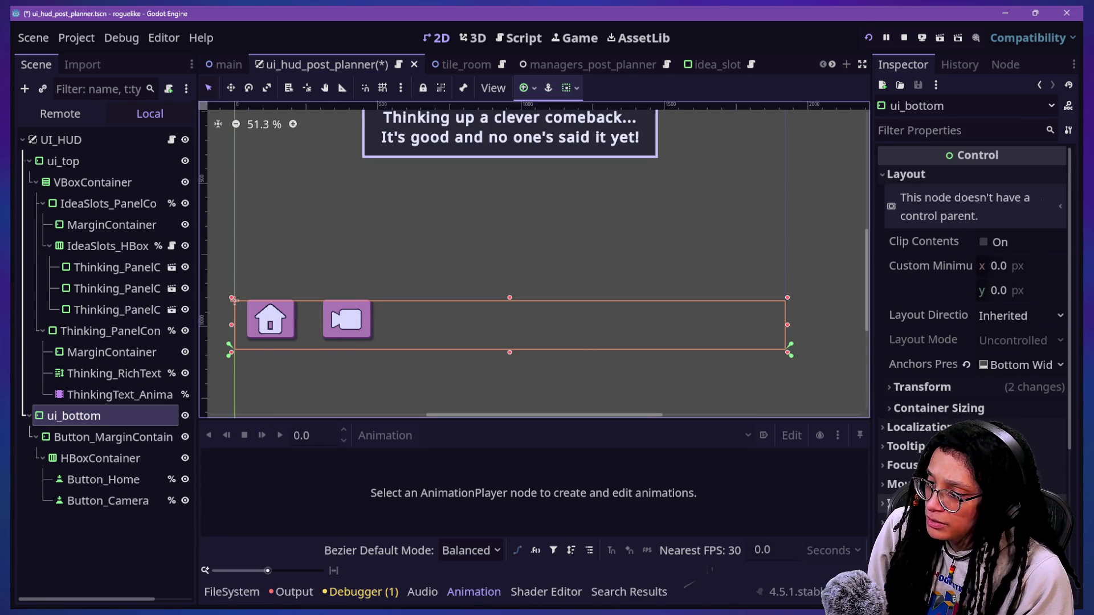
pyautogui.scroll(-5, 968, 341)
pyautogui.scroll(-2, 901, 362)
pyautogui.click(901, 354)
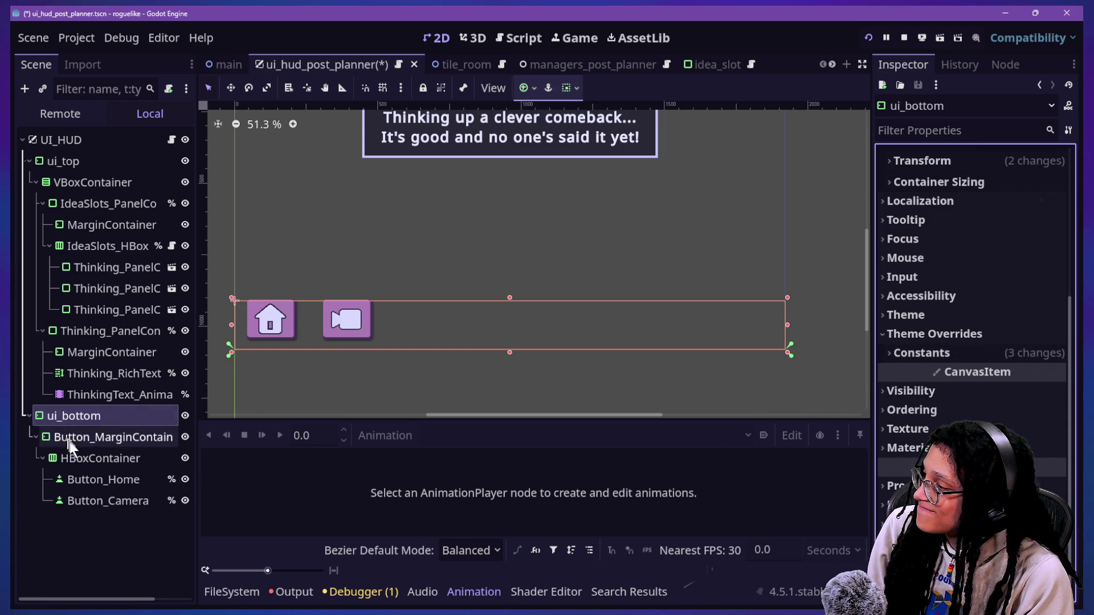
pyautogui.click(79, 458)
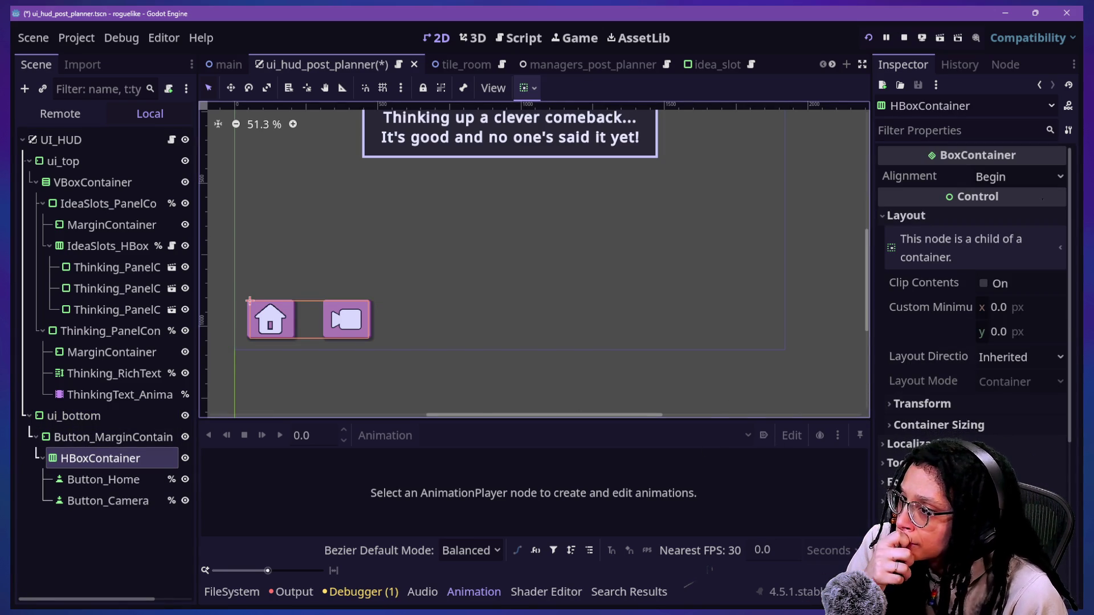
pyautogui.scroll(-3, 1033, 315)
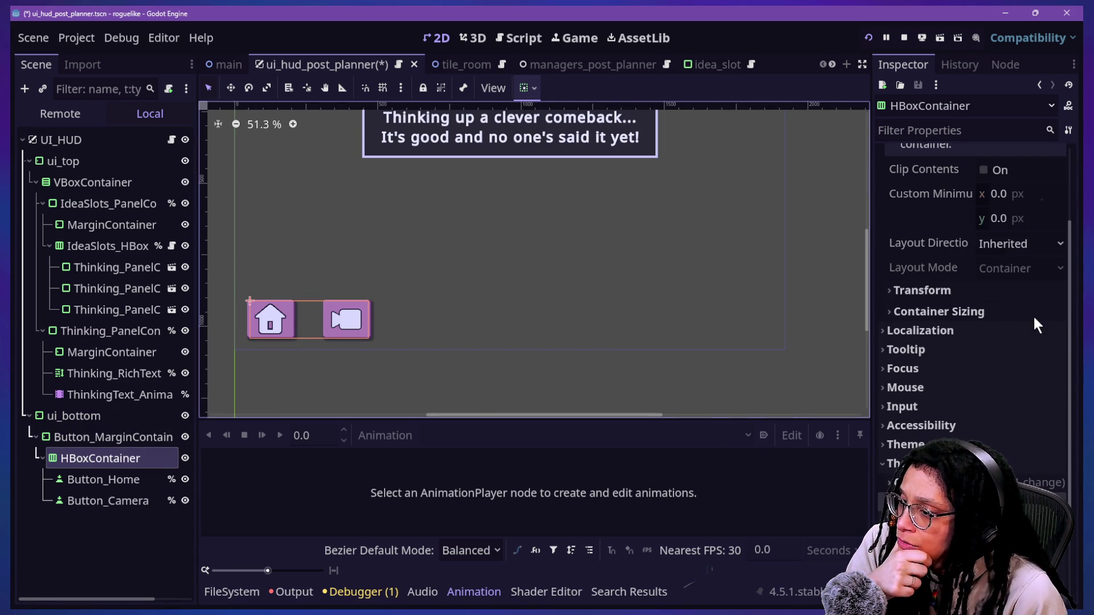
pyautogui.click(932, 311)
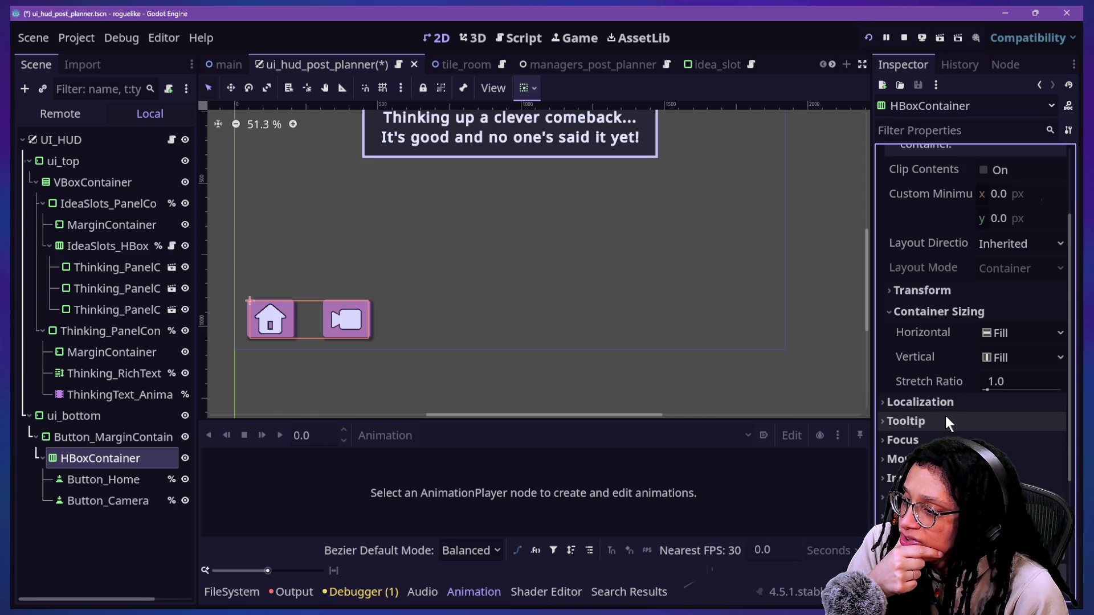
pyautogui.click(1019, 341)
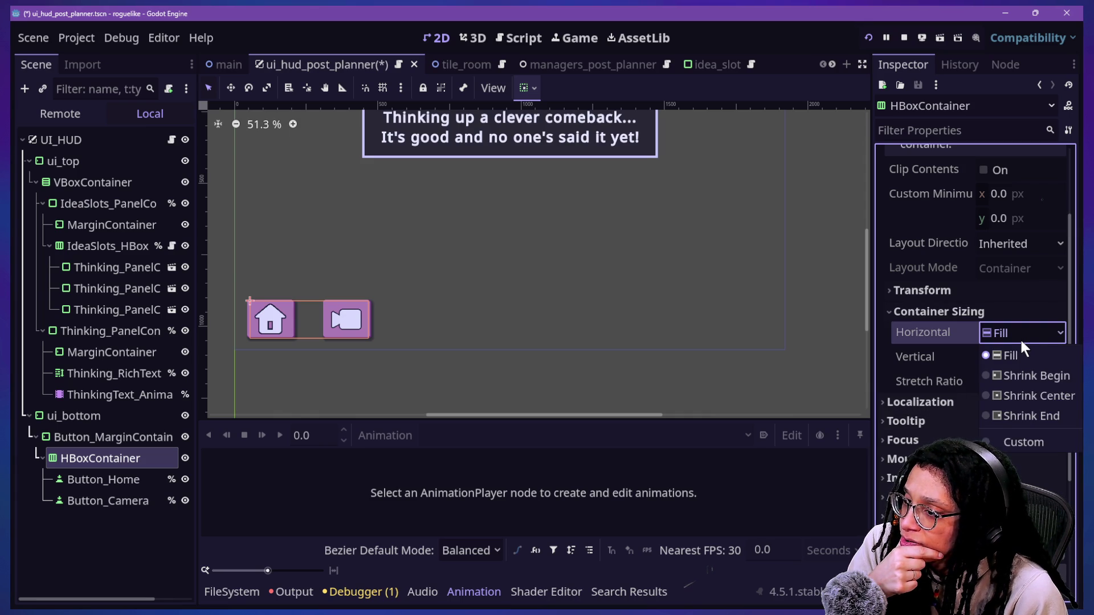
pyautogui.click(1020, 338)
pyautogui.click(1020, 340)
pyautogui.click(1029, 394)
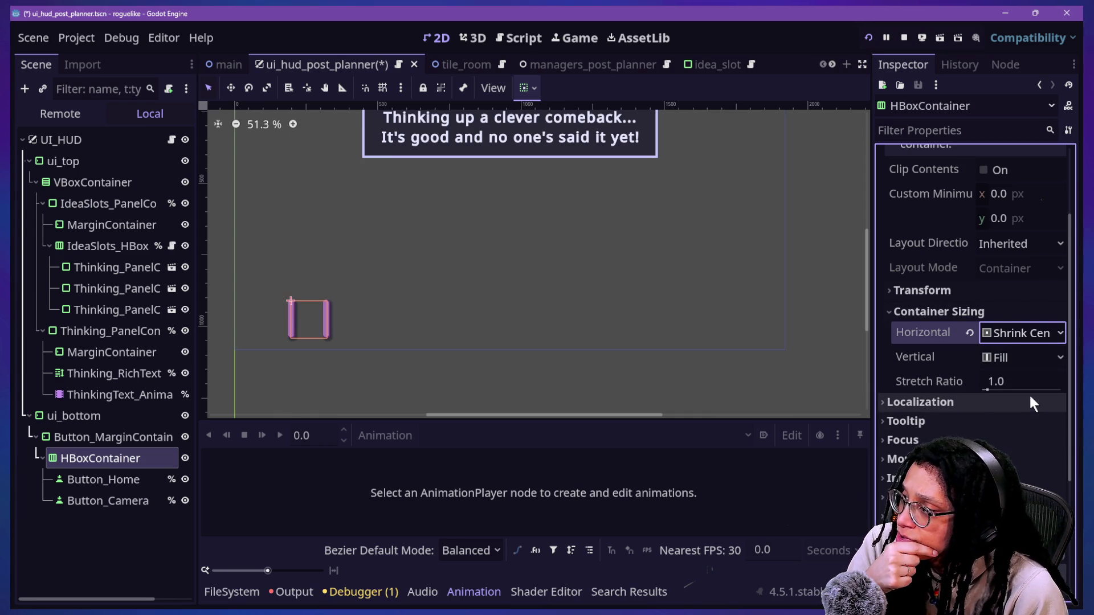
pyautogui.click(1026, 333)
pyautogui.click(986, 357)
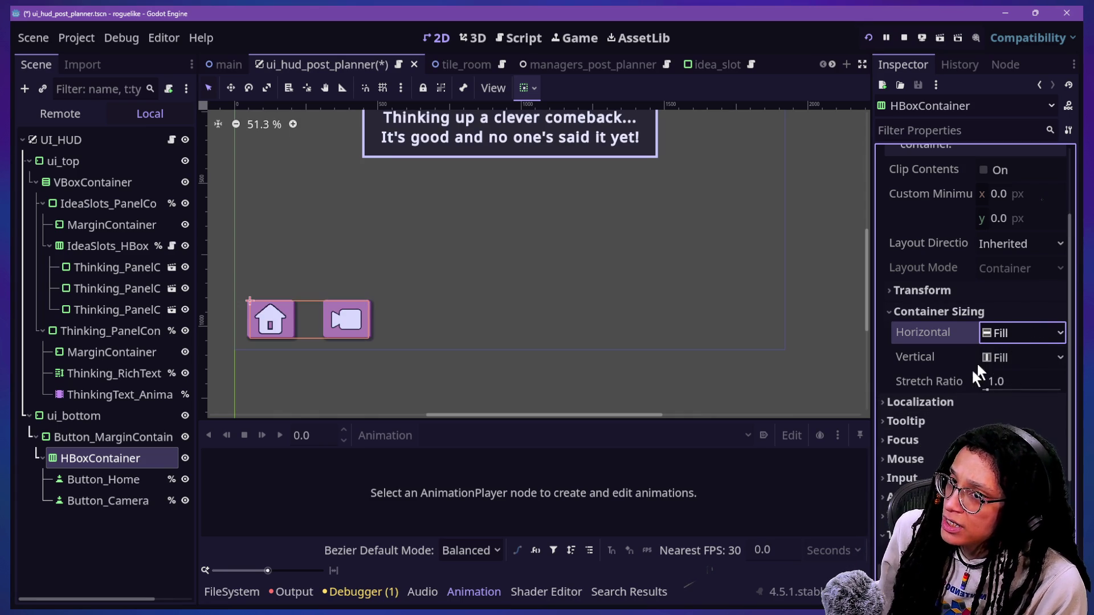
pyautogui.scroll(2, 964, 422)
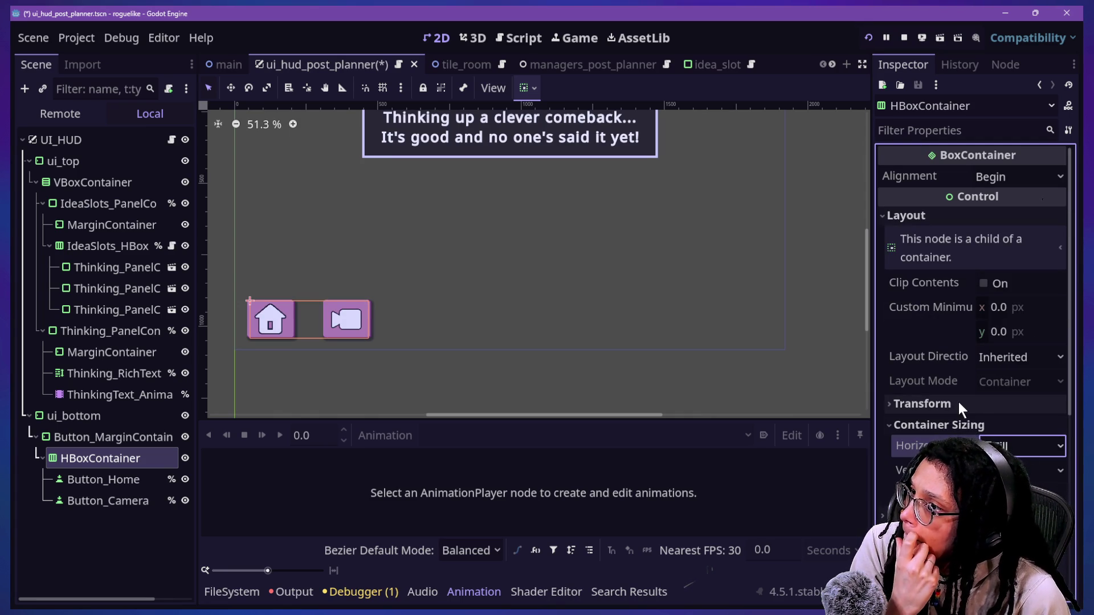
pyautogui.scroll(-2, 968, 365)
pyautogui.scroll(-3, 969, 365)
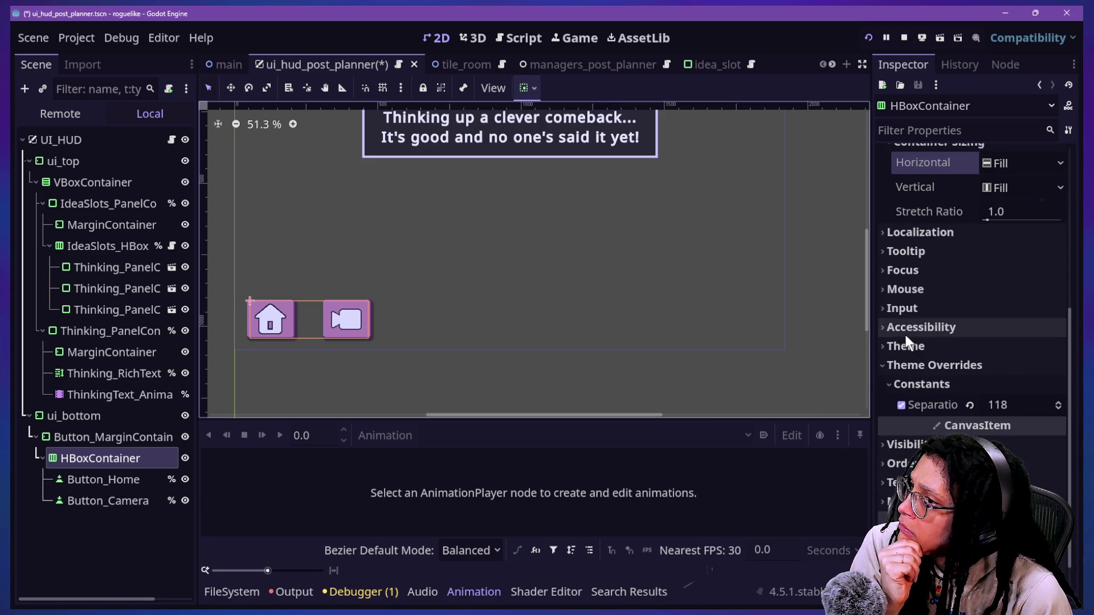
pyautogui.scroll(4, 1024, 275)
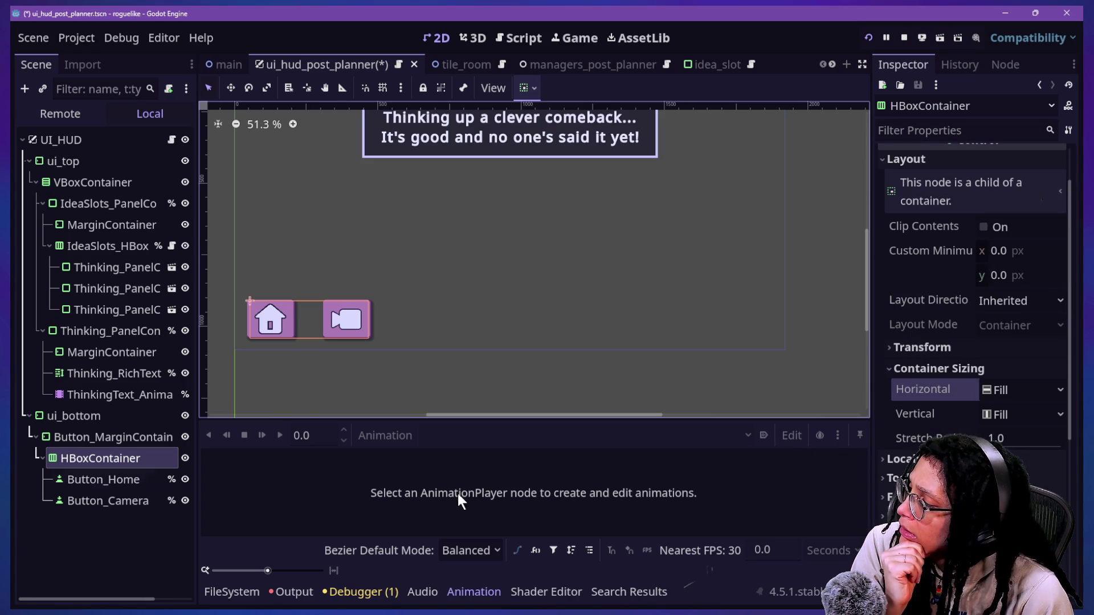
pyautogui.click(57, 425)
pyautogui.click(61, 431)
# - Add an HBoxContainer child under ui_bottom by searching 'hbox'
pyautogui.click(61, 421)
pyautogui.rightClick(61, 422)
pyautogui.click(116, 183)
pyautogui.write('hbox')
pyautogui.press('Return')
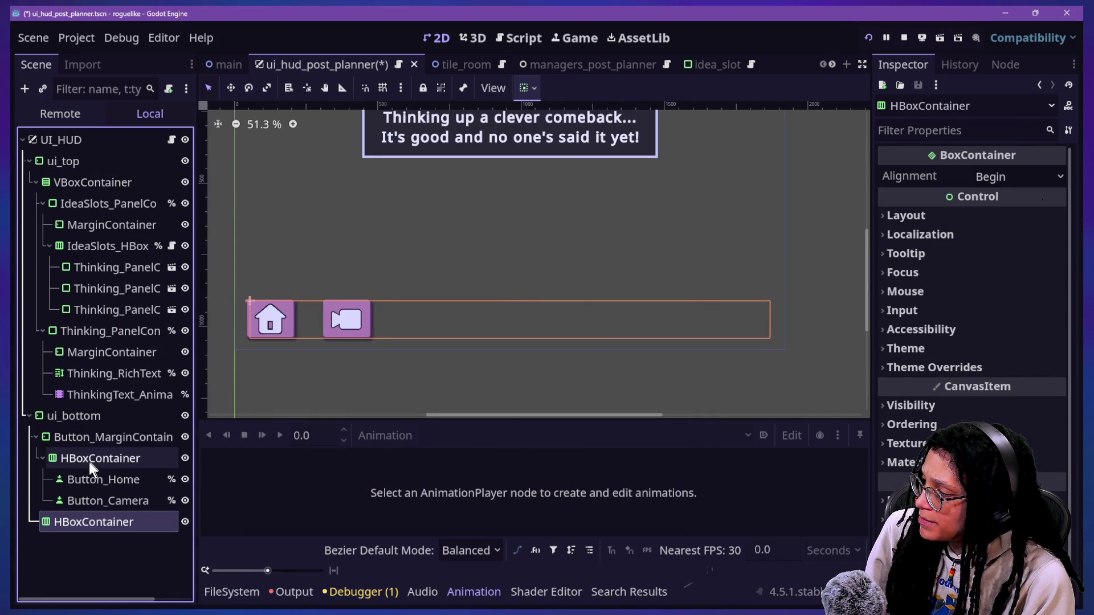
# - Nest Button_MarginContainer inside the new bottom HBoxContainer
pyautogui.click(74, 444)
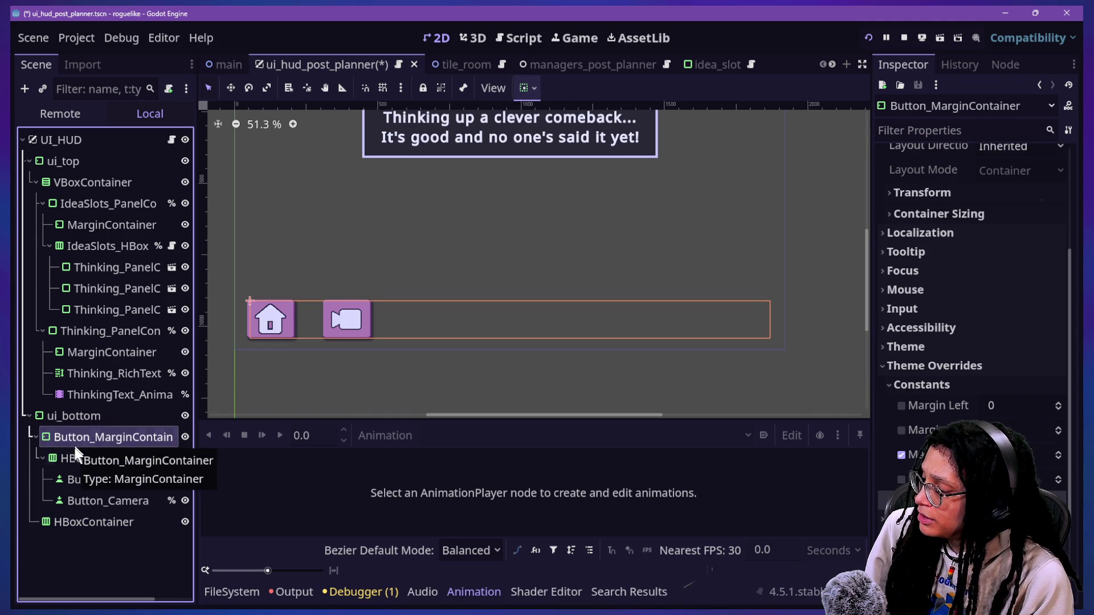
pyautogui.moveTo(75, 460); pyautogui.dragTo(101, 520)
pyautogui.moveTo(87, 436); pyautogui.dragTo(103, 520)
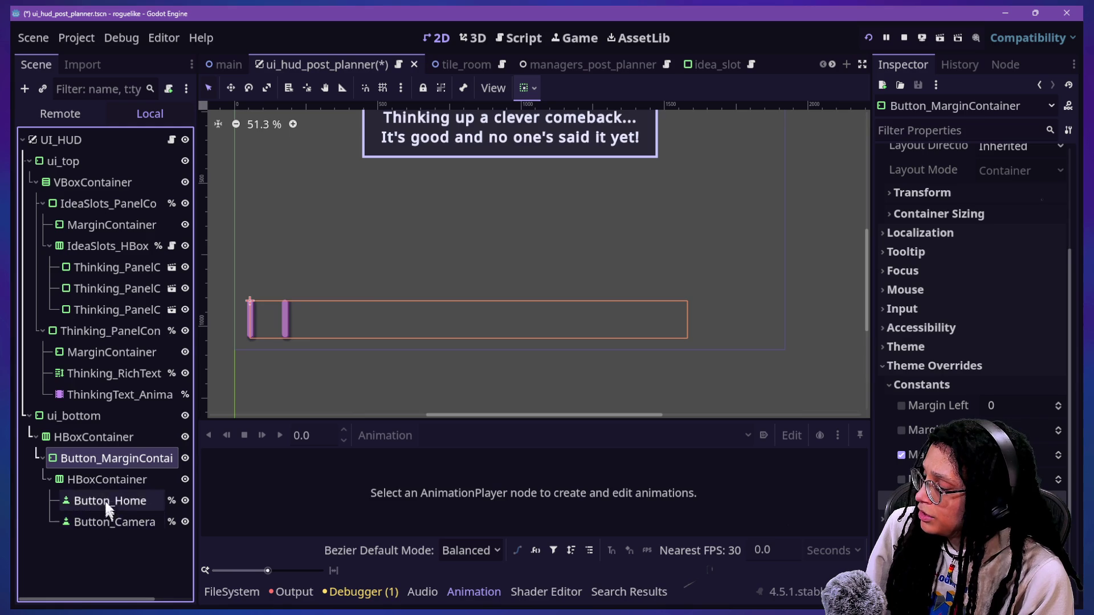
pyautogui.doubleClick(94, 458)
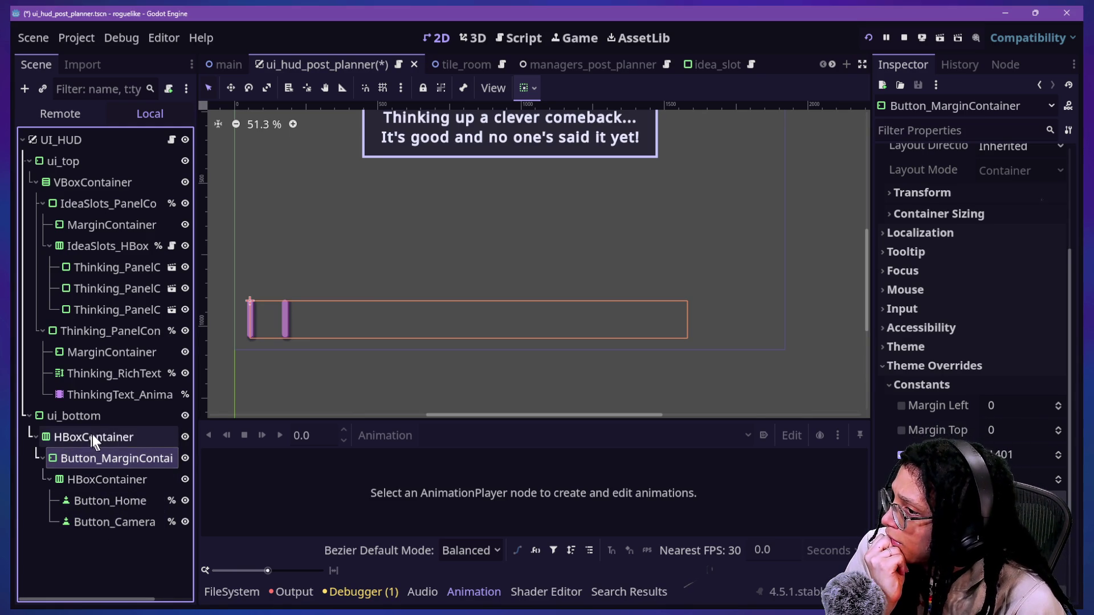
# - Review the bottom HBoxContainer's separation and horizontal sizing, keeping it at Fill
pyautogui.click(90, 435)
pyautogui.click(952, 385)
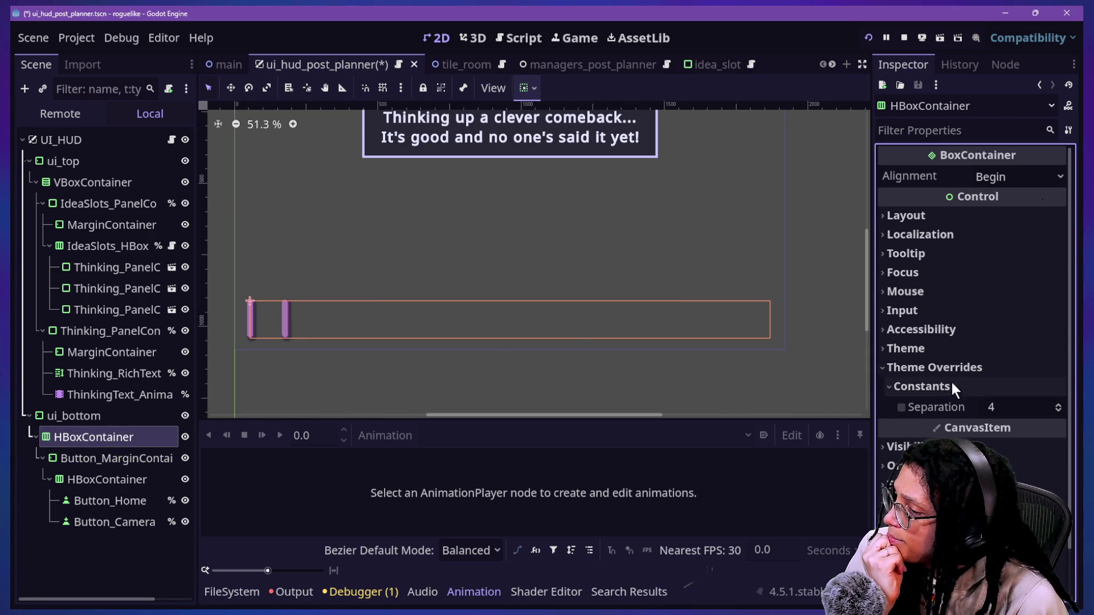
pyautogui.click(948, 216)
pyautogui.click(963, 425)
pyautogui.scroll(-2, 961, 422)
pyautogui.click(1008, 333)
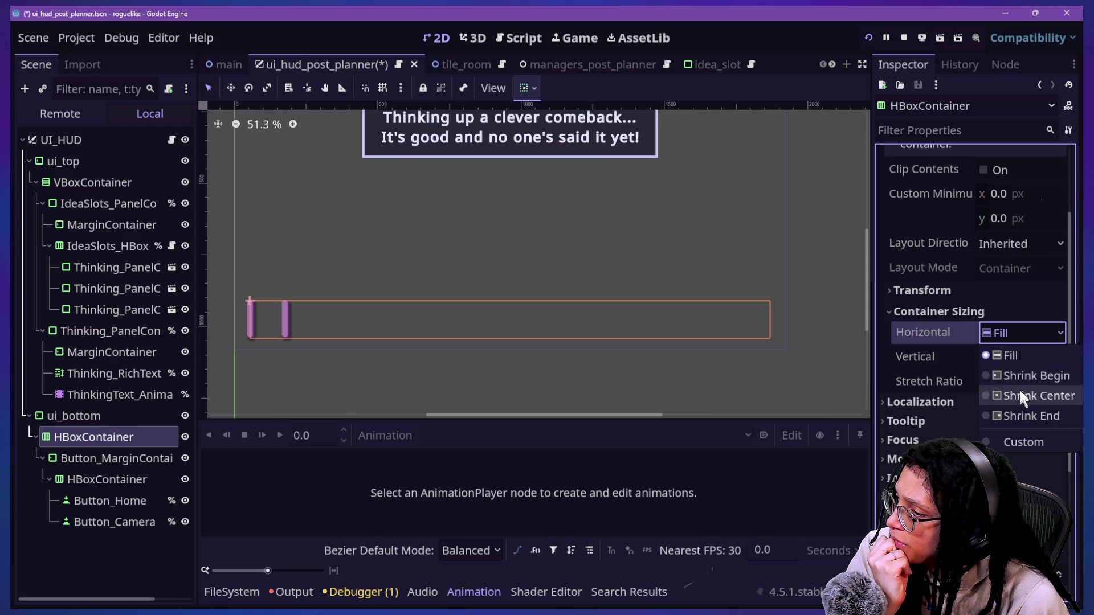
pyautogui.click(954, 358)
# - Enable Horizontal Expand in Button_MarginContainer's Container Sizing
pyautogui.click(85, 456)
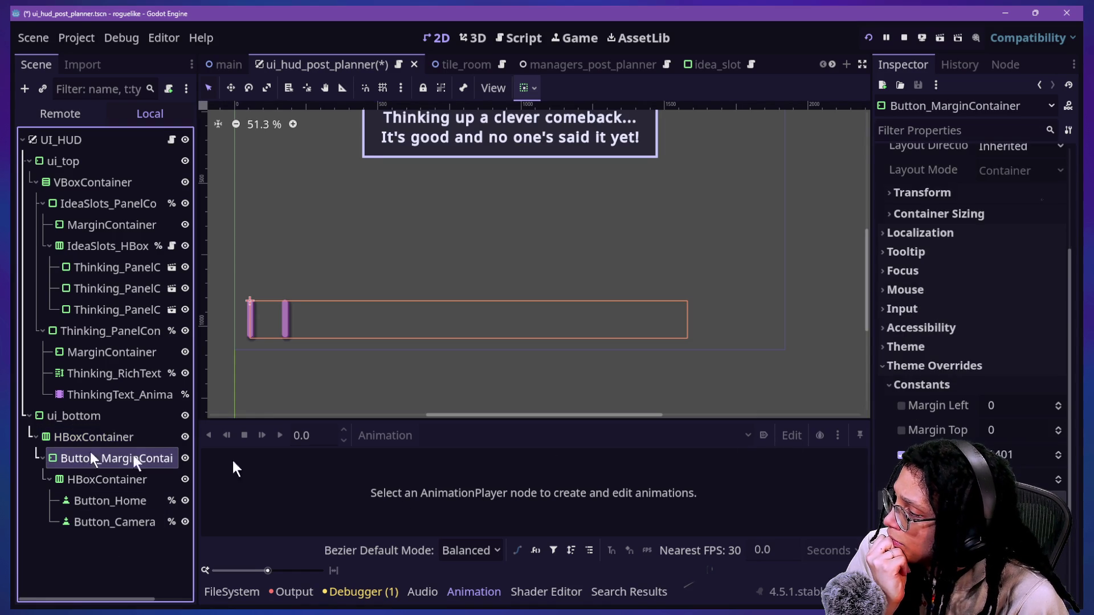
pyautogui.click(977, 195)
pyautogui.click(977, 197)
pyautogui.click(975, 215)
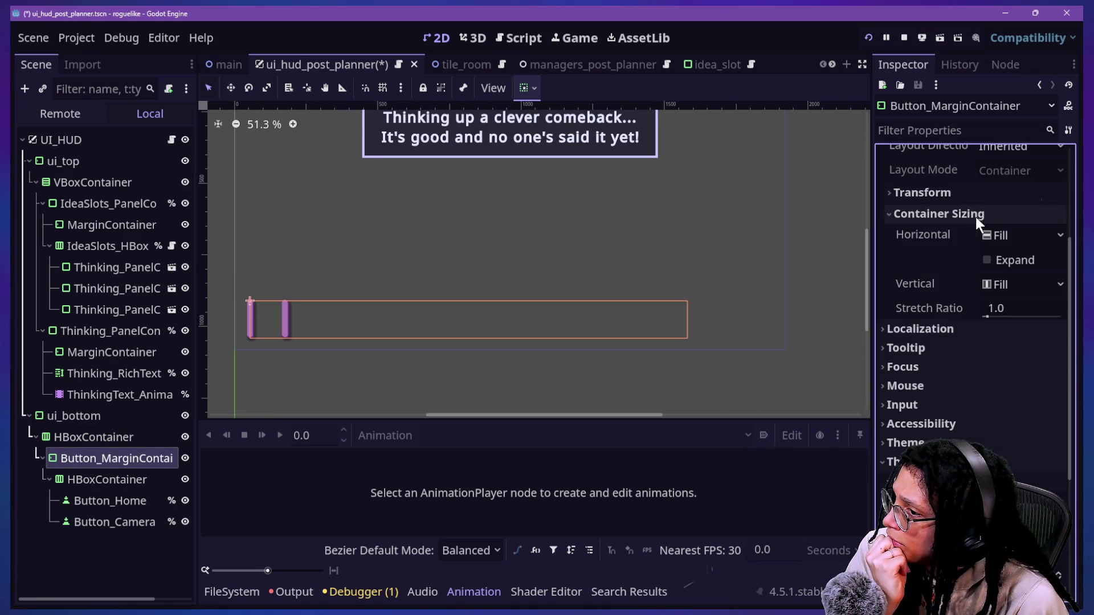
pyautogui.click(1001, 260)
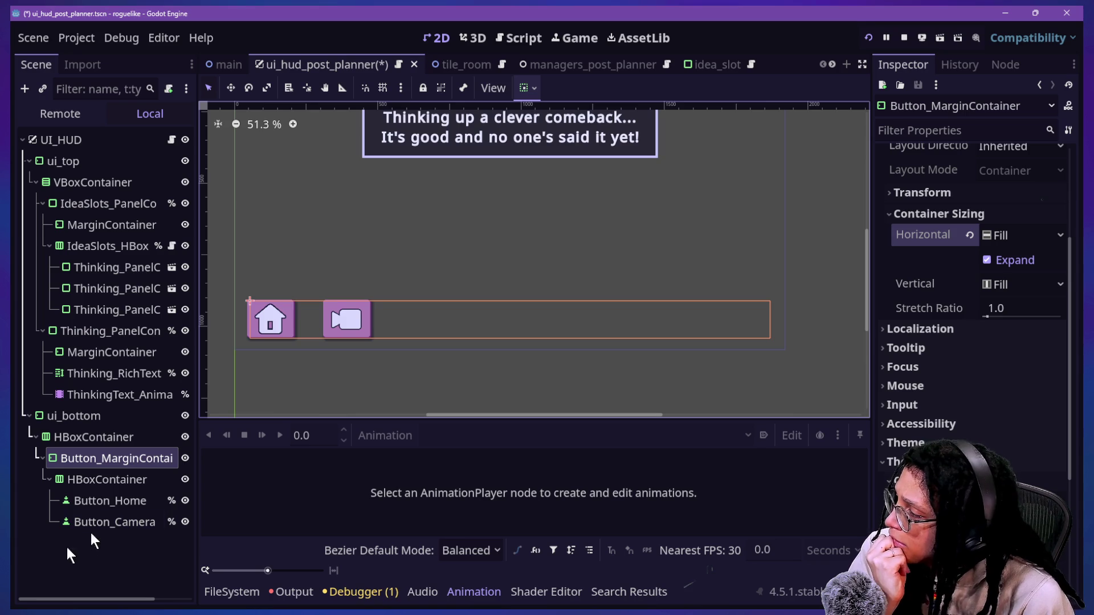
pyautogui.click(76, 438)
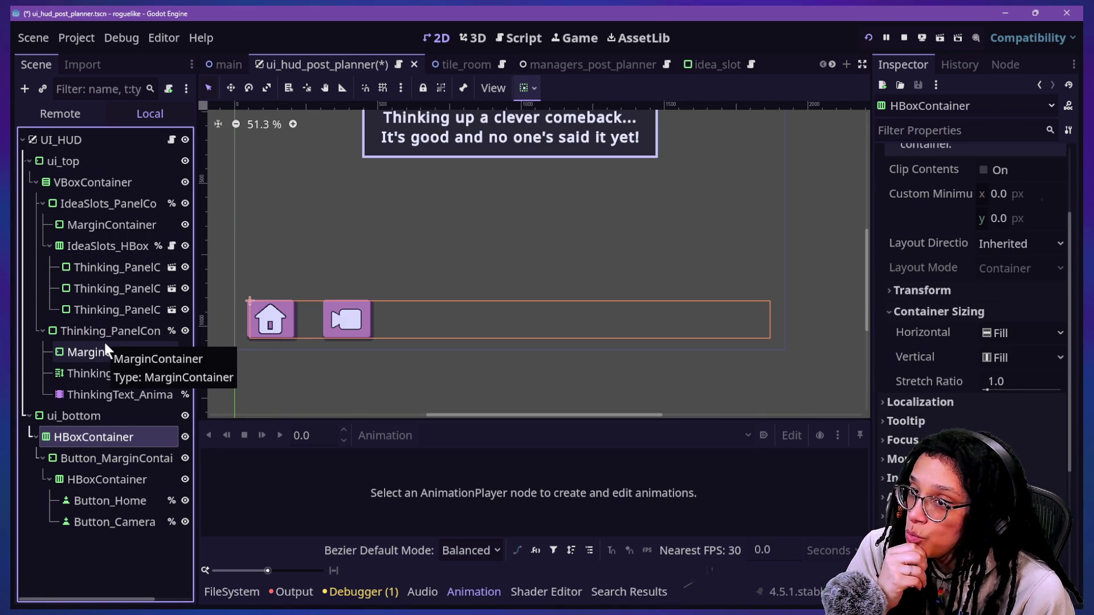
# - Move Thinking_PanelContainer into the bottom HBoxContainer and enable its Horizontal Expand
pyautogui.moveTo(88, 336)
pyautogui.mouseDown()
pyautogui.moveTo(112, 470)
pyautogui.moveTo(109, 426)
pyautogui.moveTo(111, 440)
pyautogui.mouseUp()
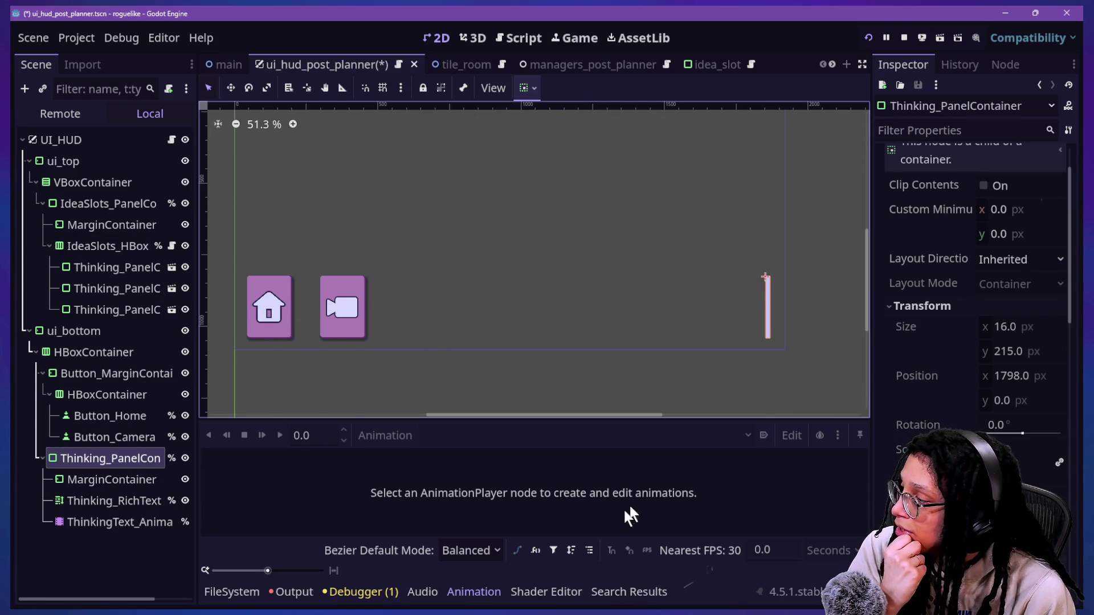
pyautogui.scroll(-3, 977, 354)
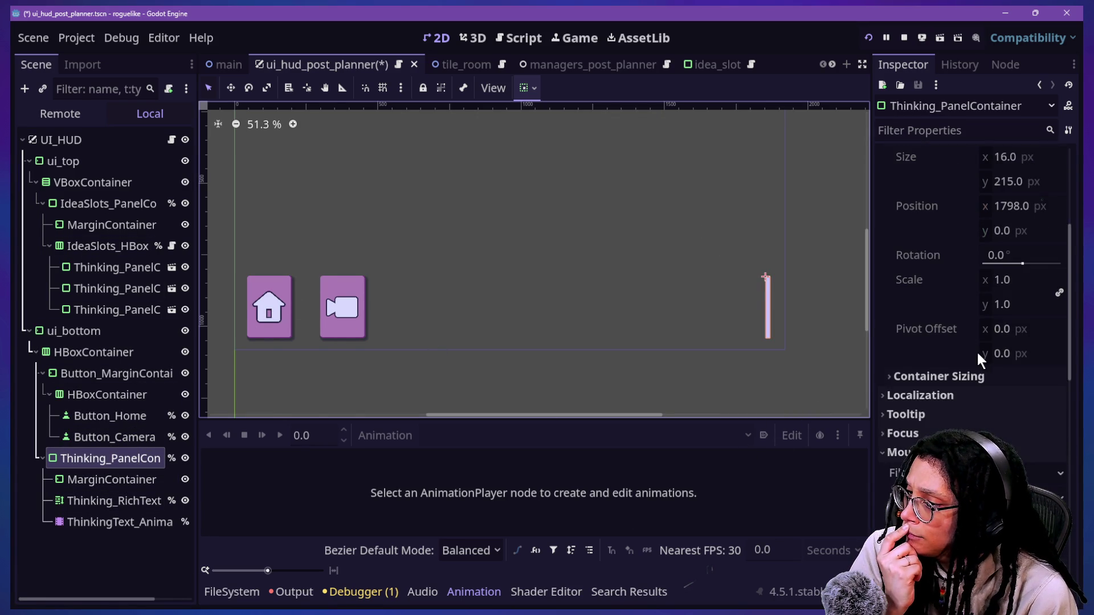
pyautogui.click(961, 376)
pyautogui.click(991, 422)
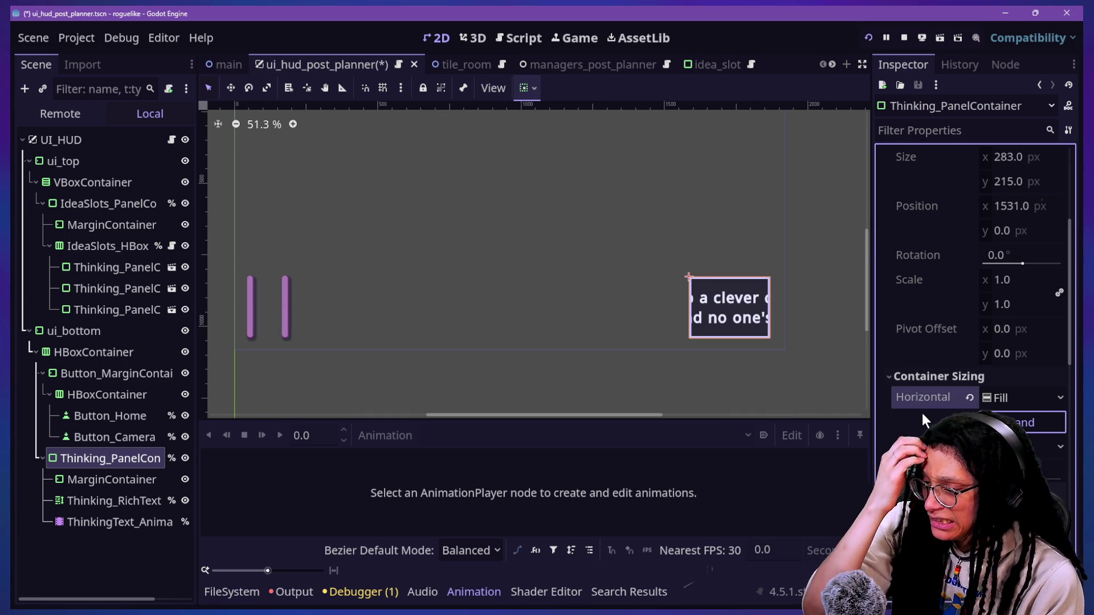
pyautogui.scroll(-2, 922, 414)
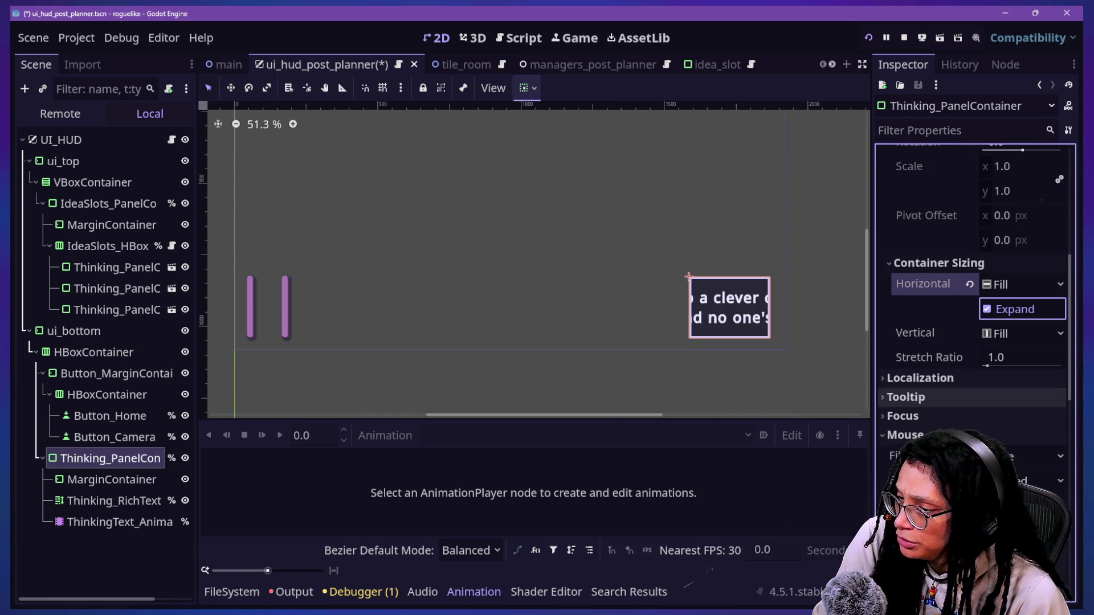
# - Check the HBoxContainer, the Thinking panel's MarginContainer sizing and Button_Camera
pyautogui.click(97, 355)
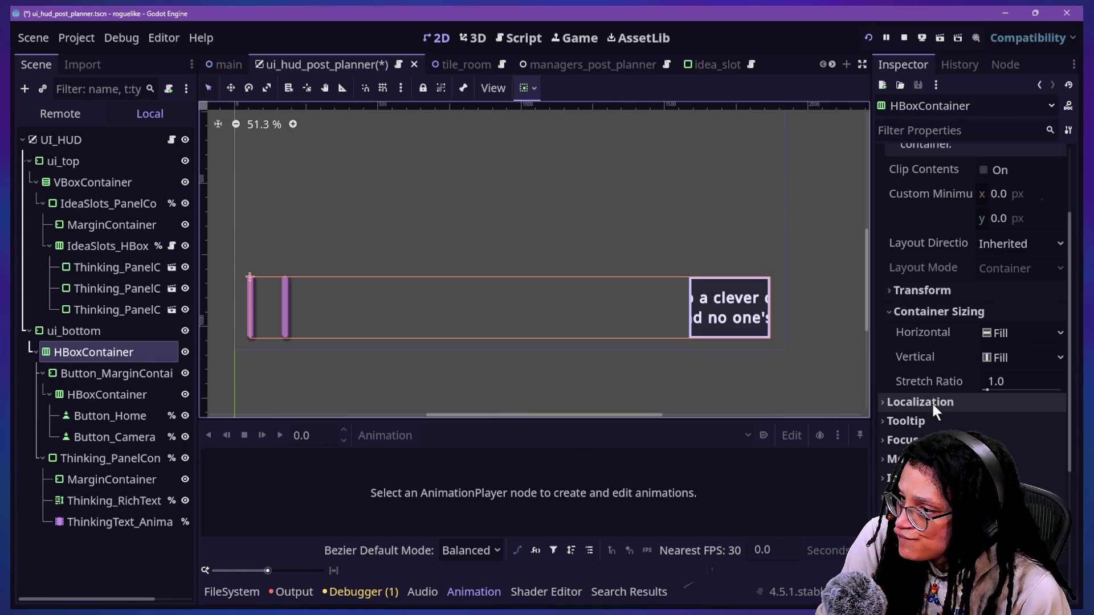
pyautogui.click(54, 463)
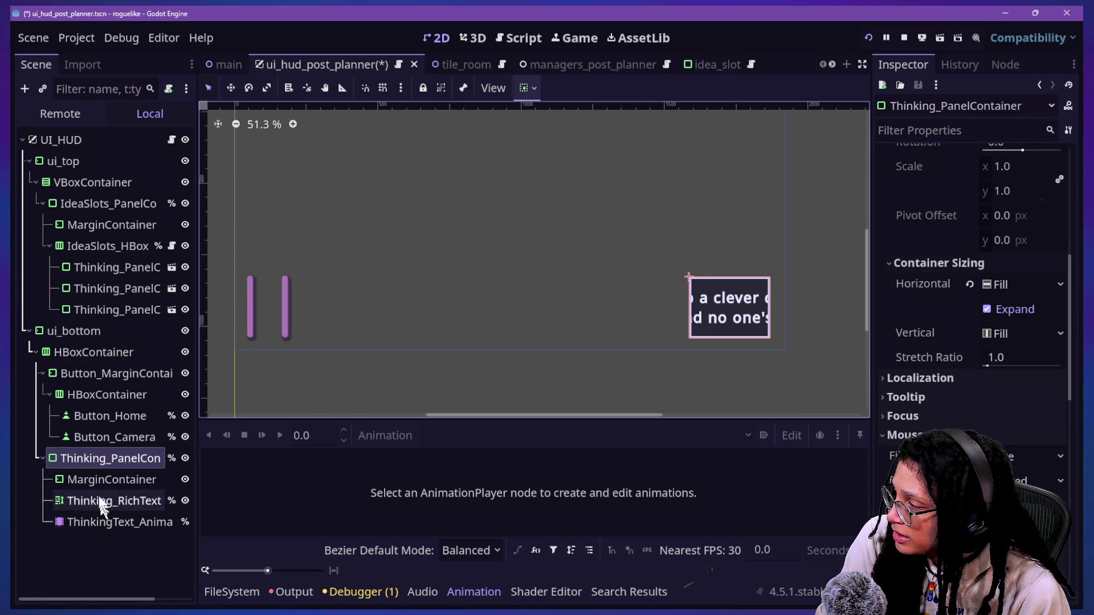
pyautogui.click(114, 482)
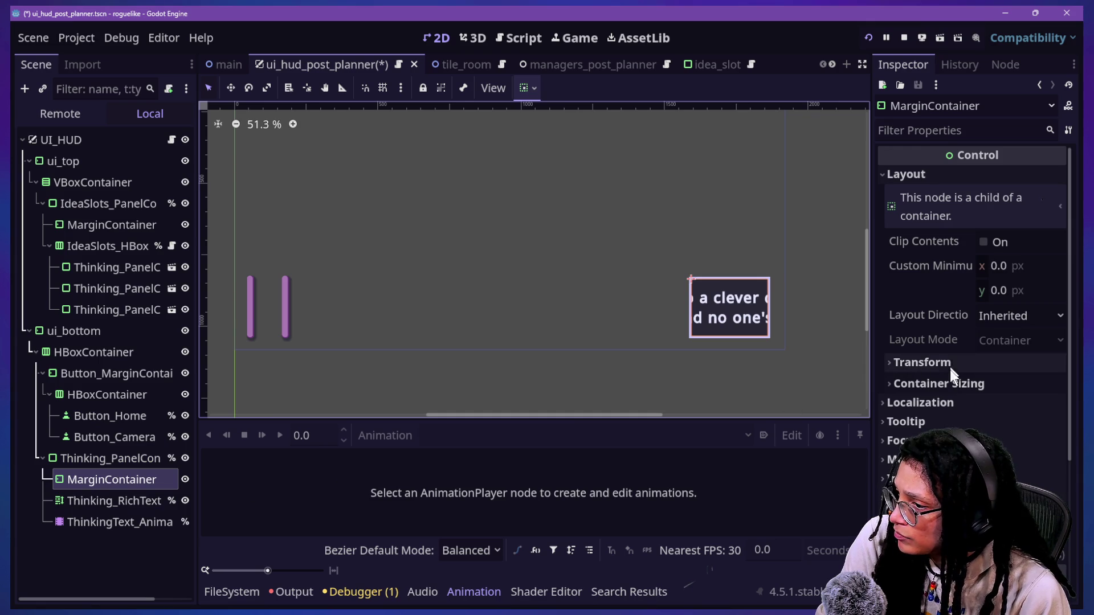
pyautogui.click(941, 383)
pyautogui.click(122, 435)
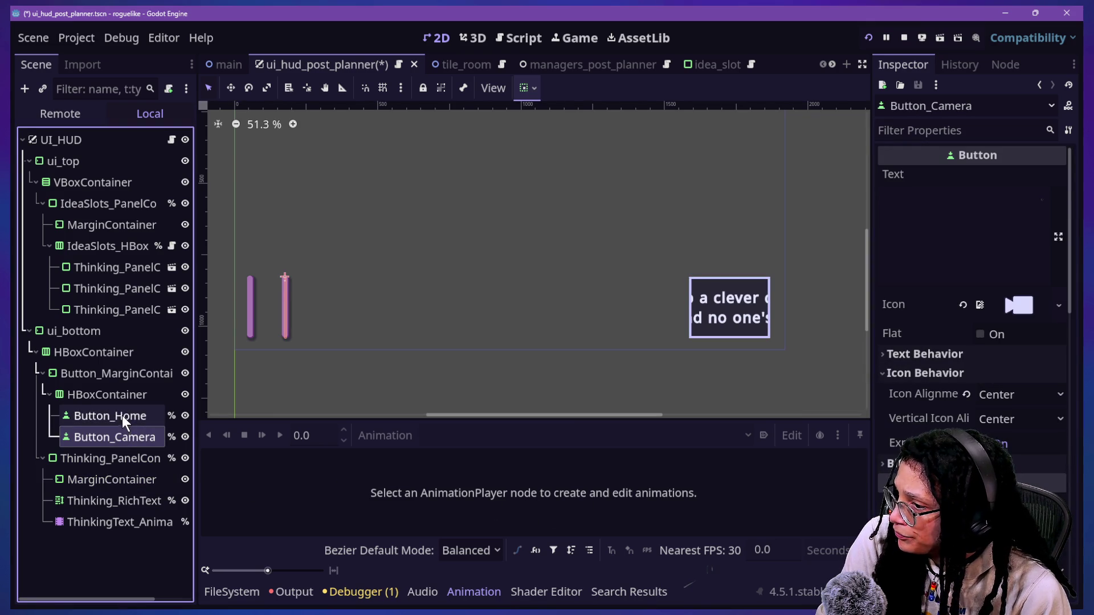
pyautogui.scroll(-5, 880, 430)
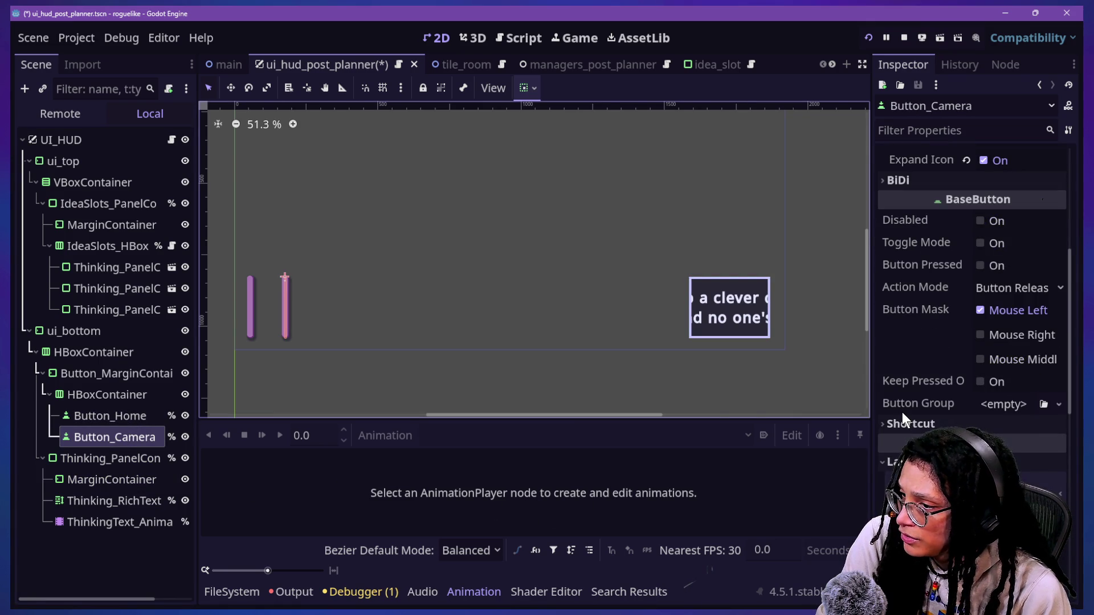
# - Inspect container sizing on Button_Camera, Button_Home, Button_MarginContainer and their HBoxContainer
pyautogui.scroll(-5, 902, 412)
pyautogui.scroll(-3, 901, 412)
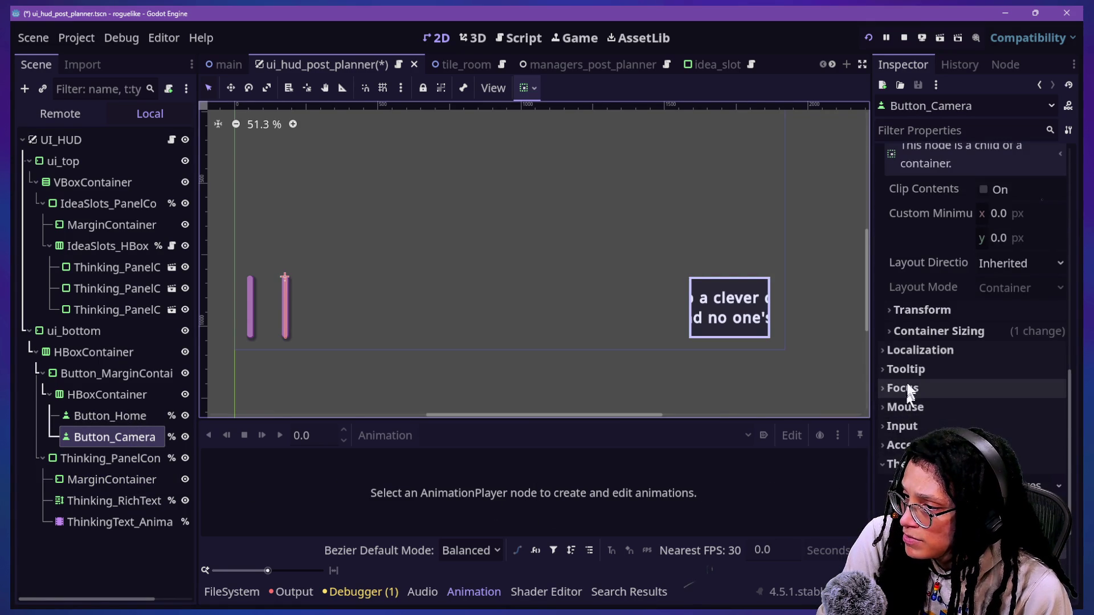
pyautogui.click(900, 335)
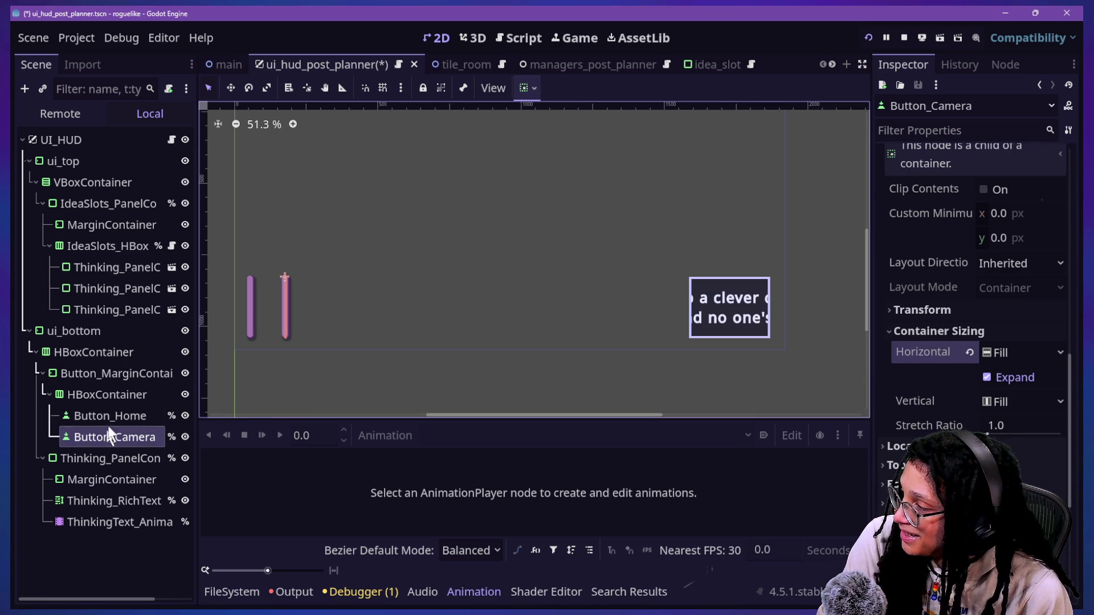
pyautogui.click(92, 416)
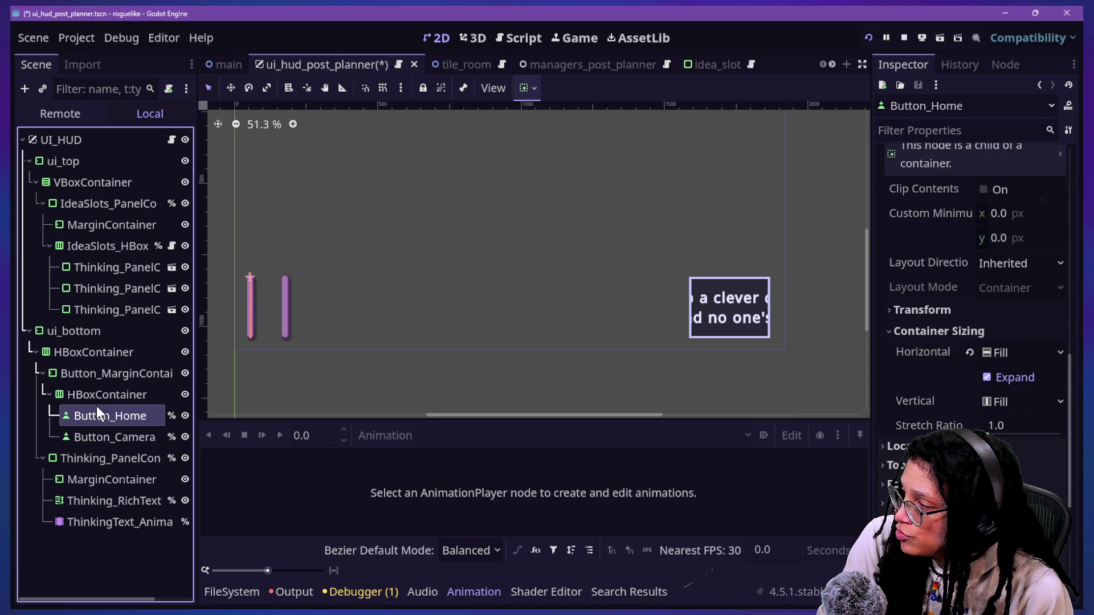
pyautogui.click(117, 397)
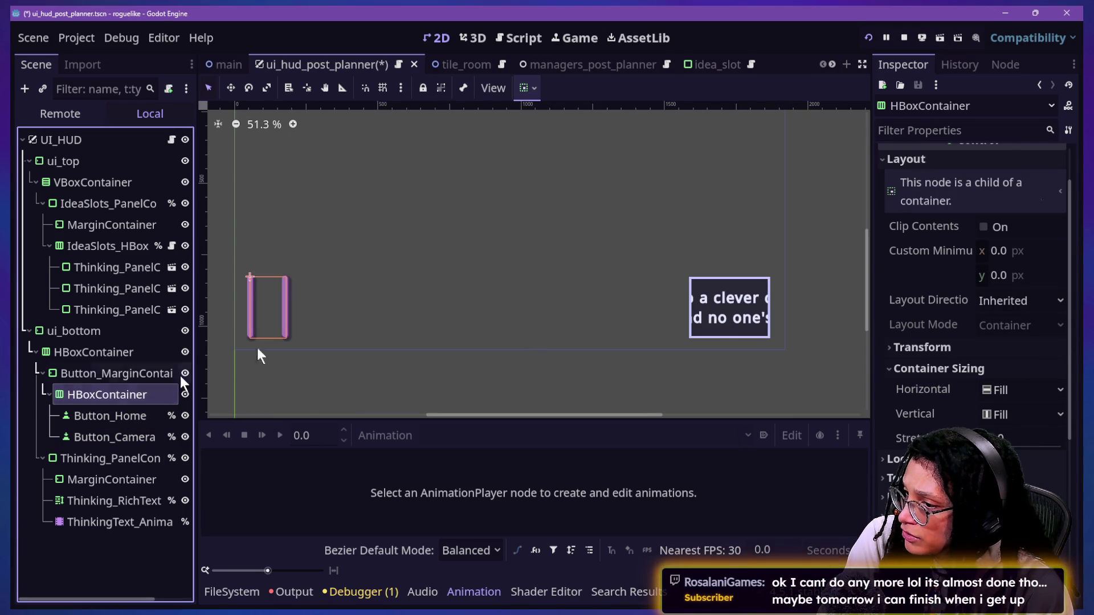
pyautogui.scroll(-3, 993, 336)
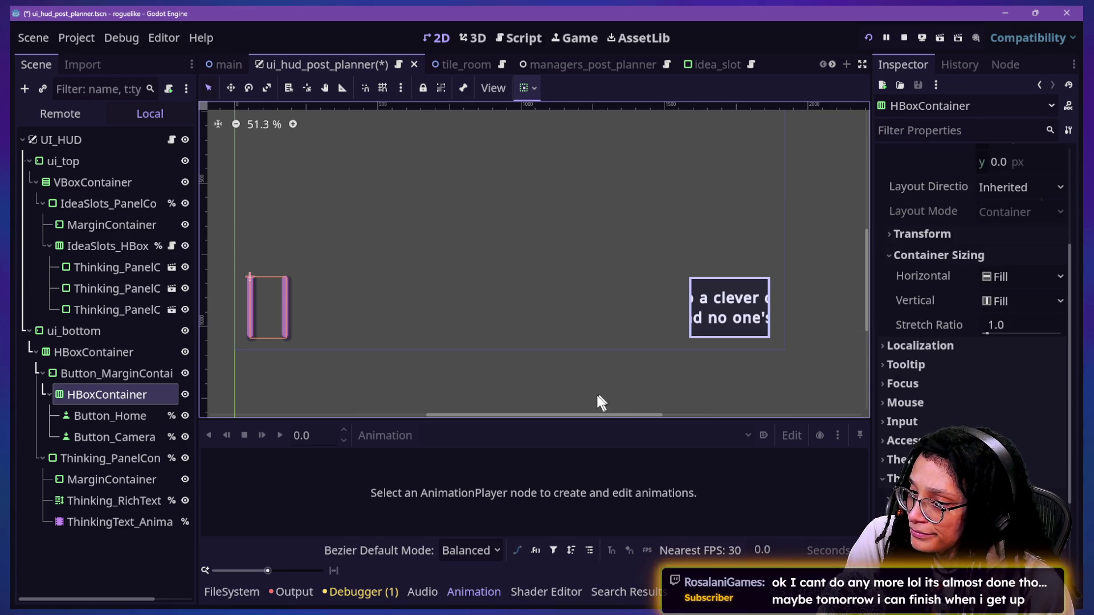
pyautogui.click(122, 373)
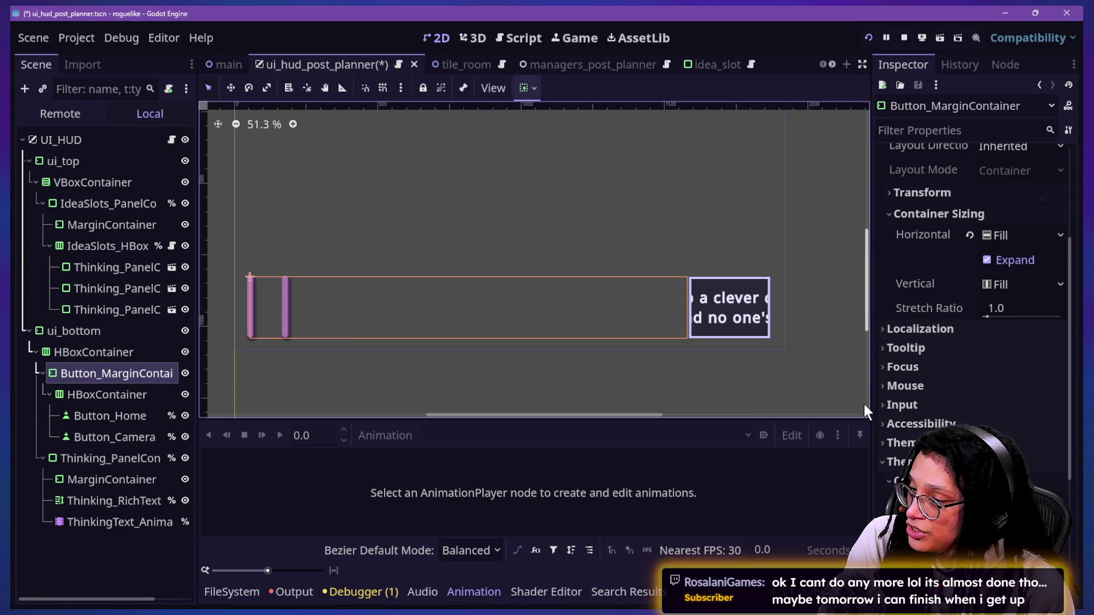
pyautogui.scroll(3, 925, 380)
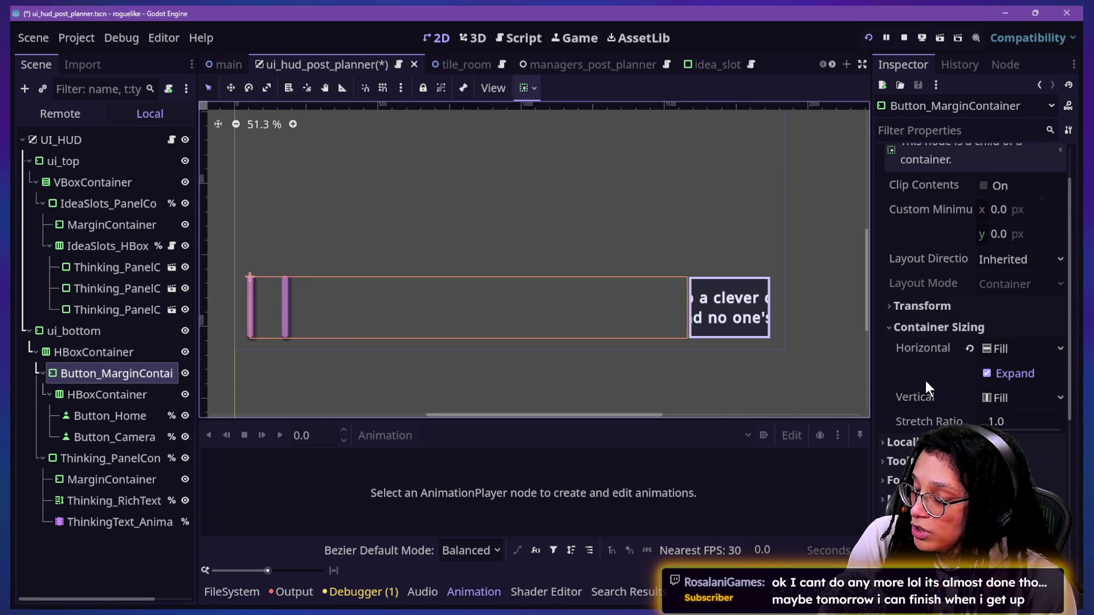
pyautogui.moveTo(962, 348)
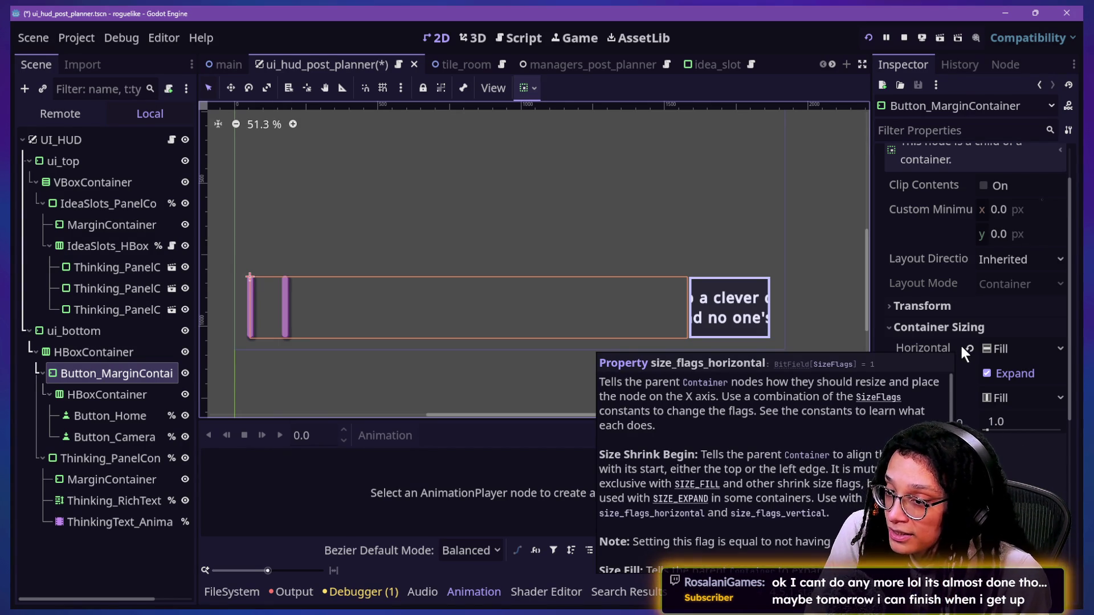
pyautogui.scroll(3, 1031, 463)
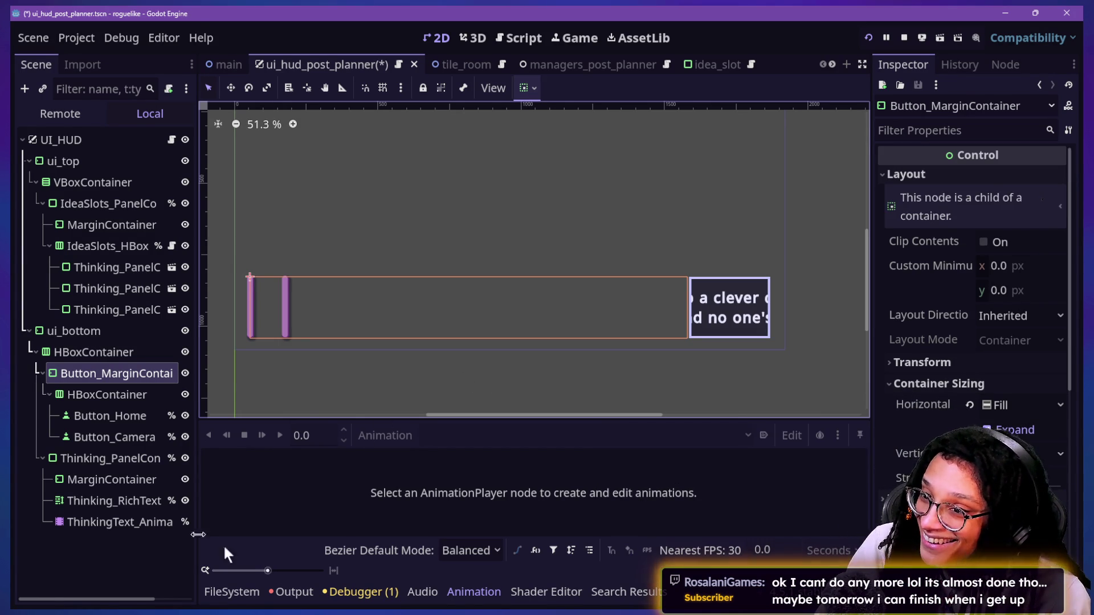
pyautogui.click(99, 353)
pyautogui.scroll(-2, 1017, 334)
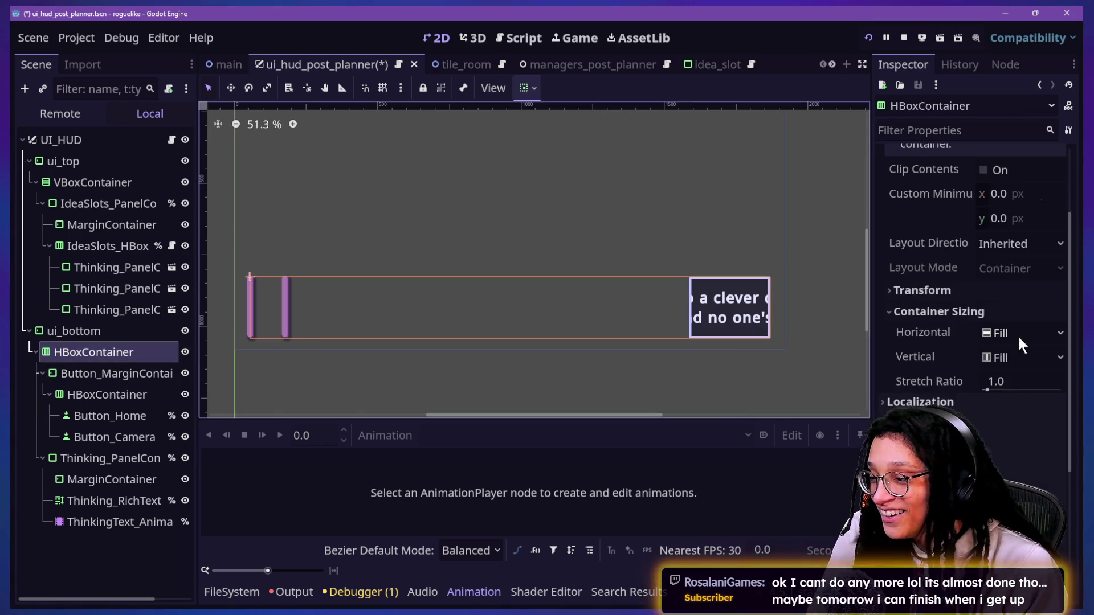
# - Uncheck Horizontal Expand in ui_bottom's Container Sizing
pyautogui.click(45, 330)
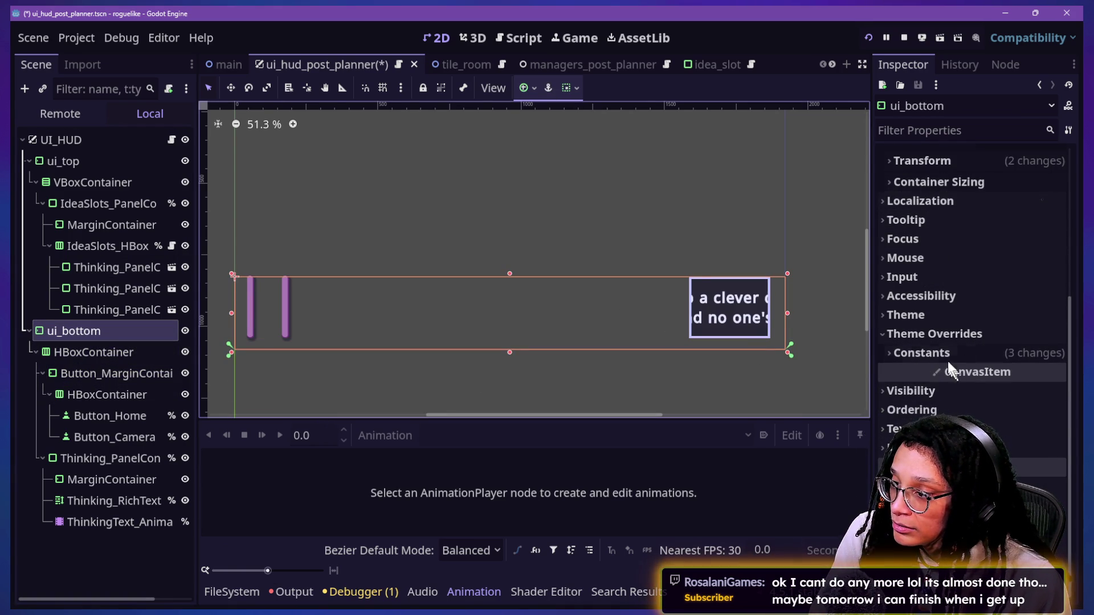
pyautogui.scroll(2, 934, 329)
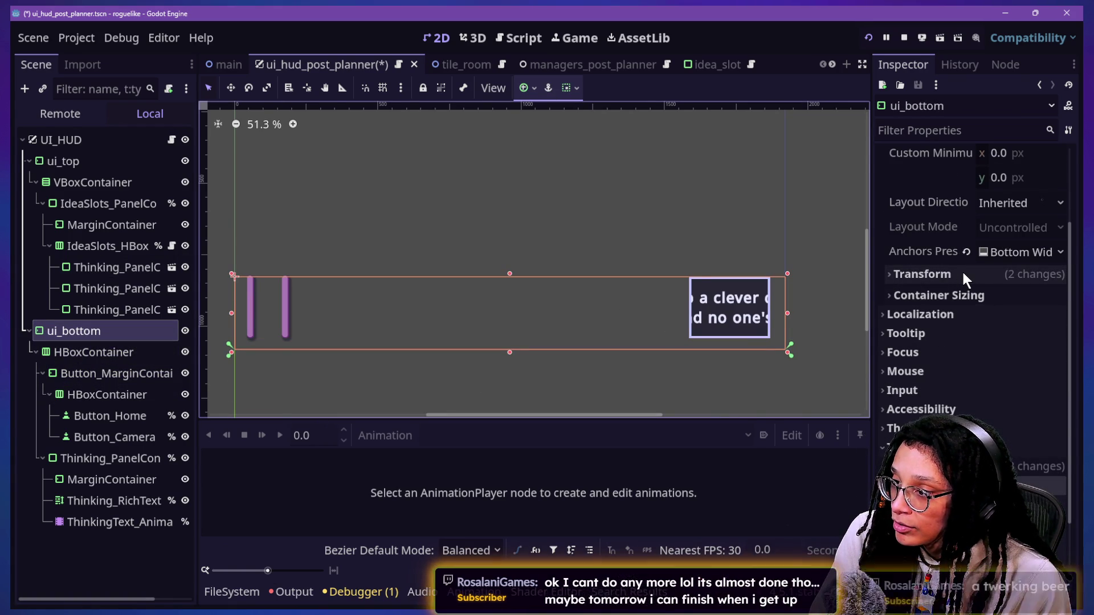
pyautogui.click(970, 296)
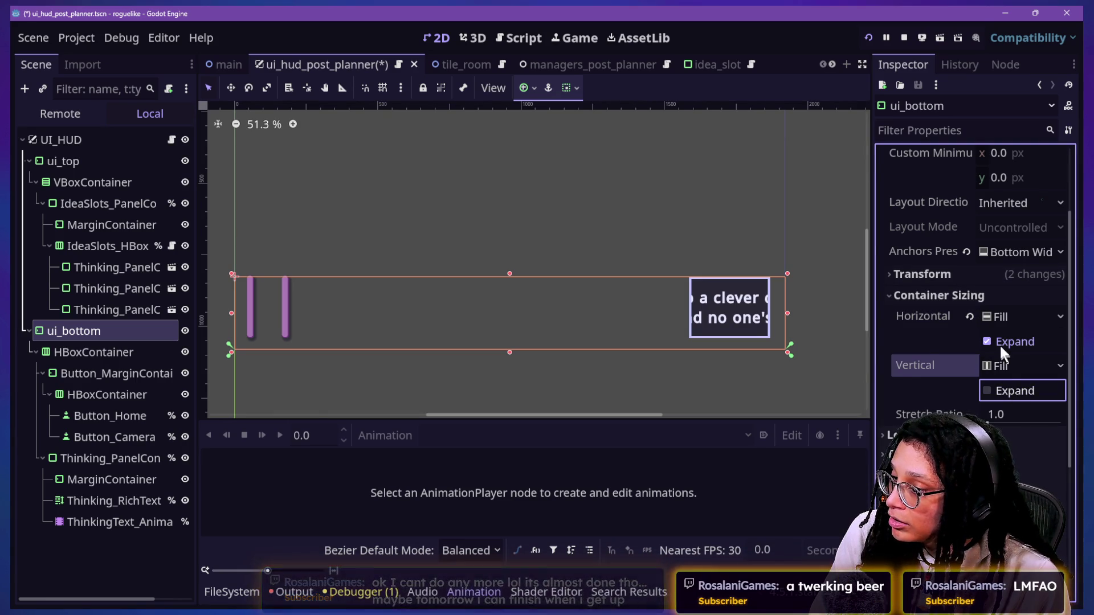
pyautogui.click(998, 341)
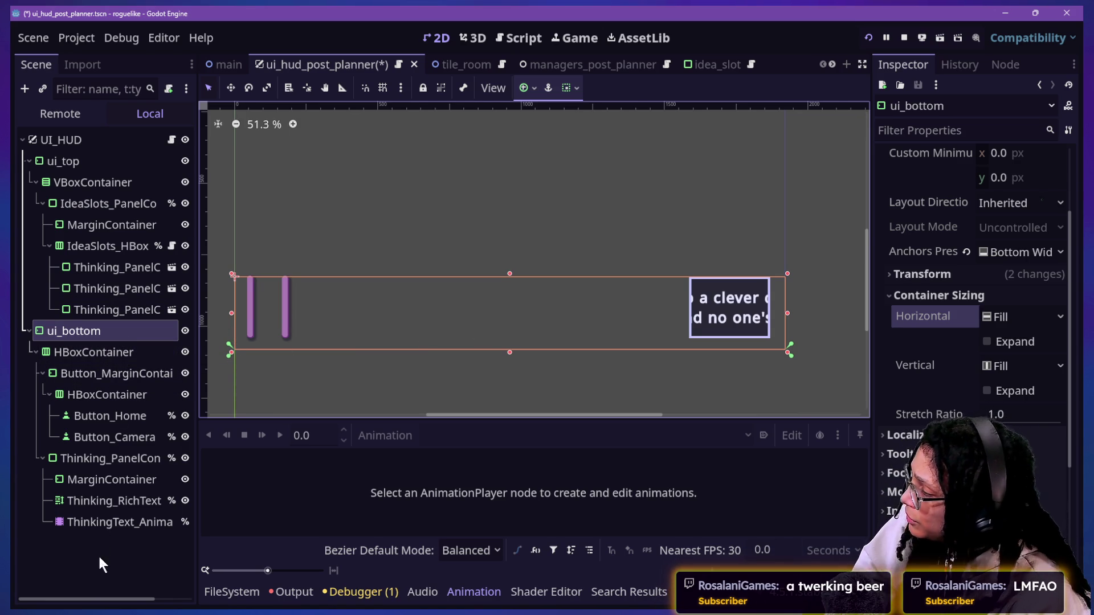
# - Toggle Thinking_PanelContainer's Horizontal Expand off and back on
pyautogui.click(91, 459)
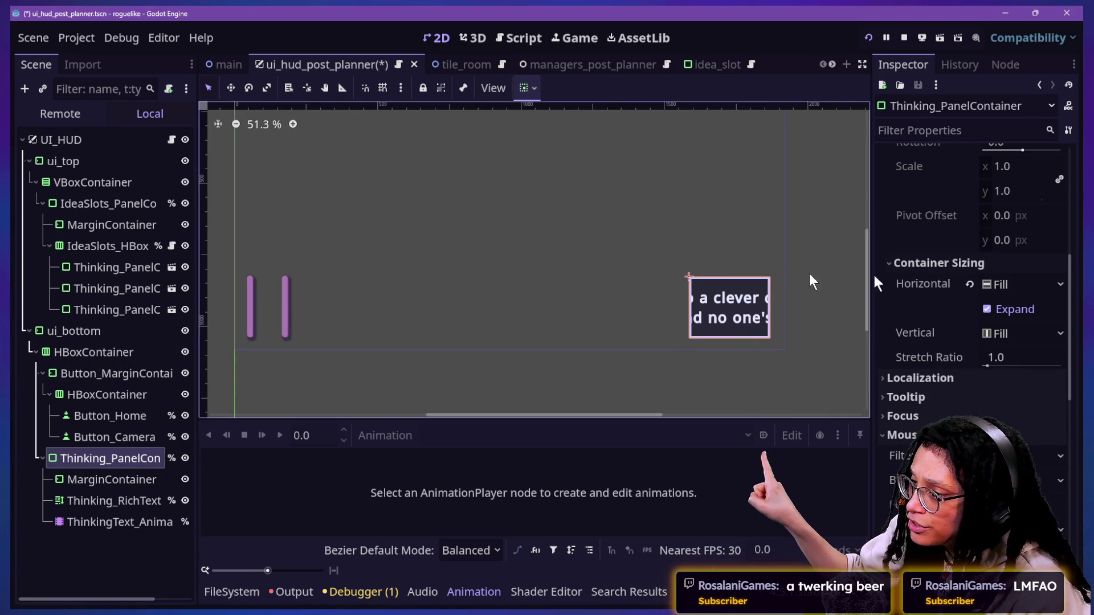
pyautogui.click(1000, 309)
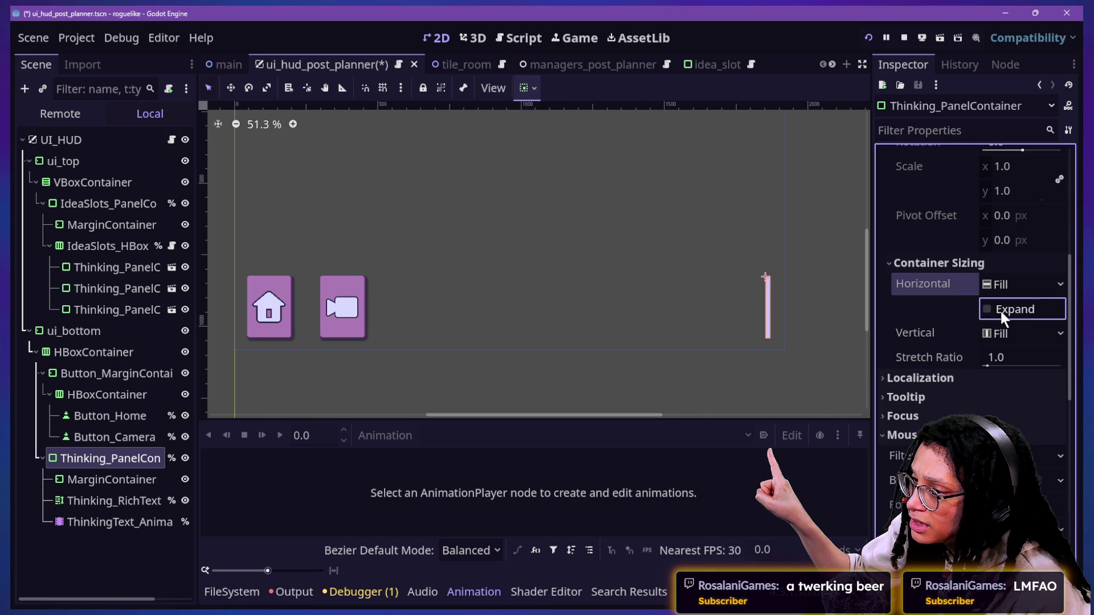
pyautogui.click(997, 308)
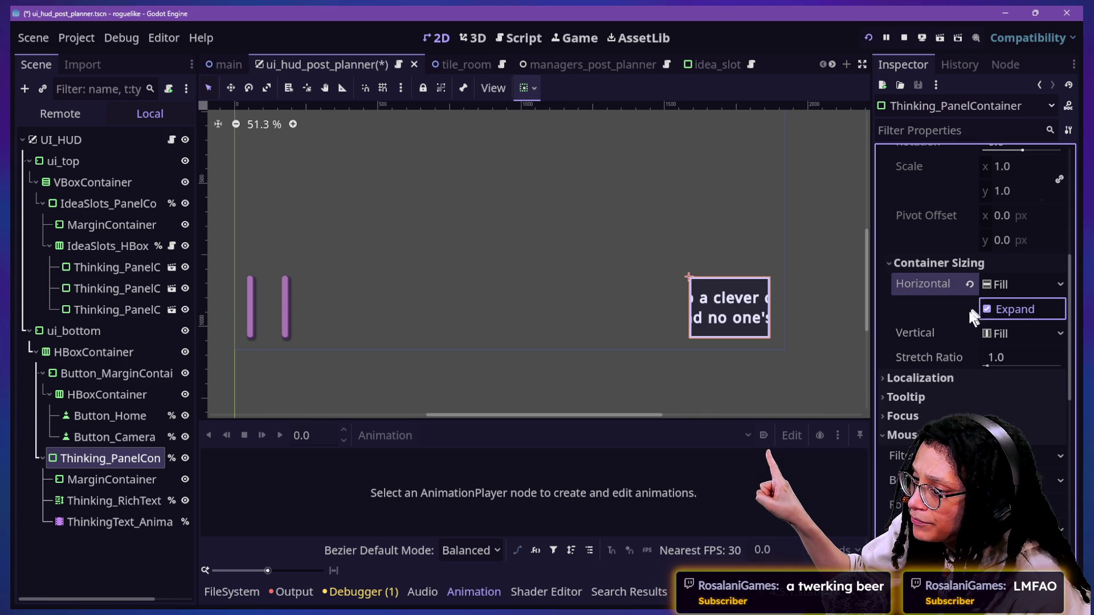
pyautogui.scroll(5, 918, 417)
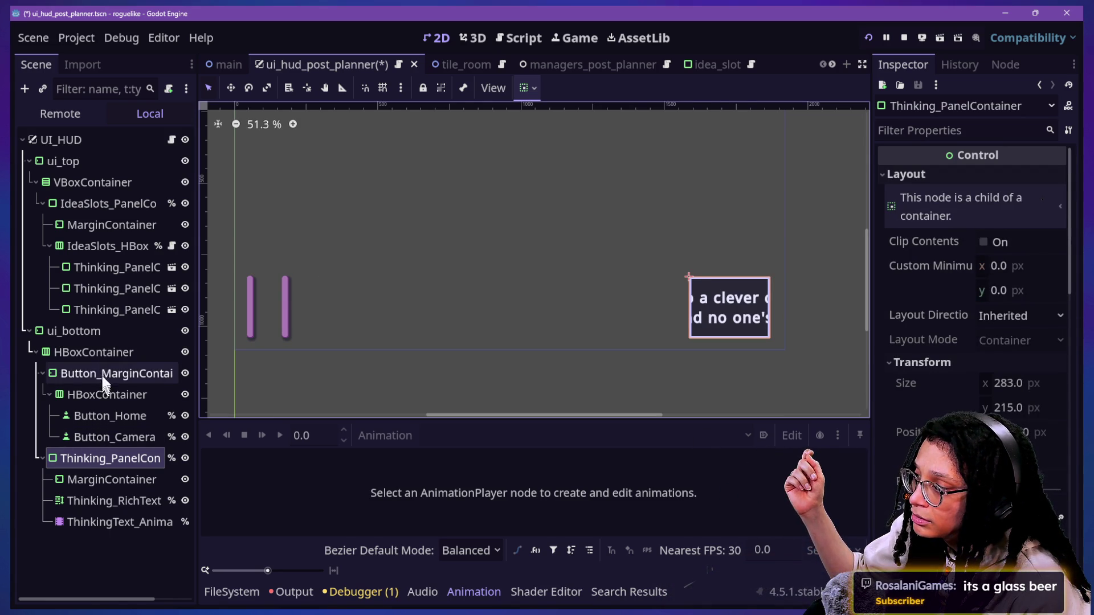
pyautogui.click(94, 352)
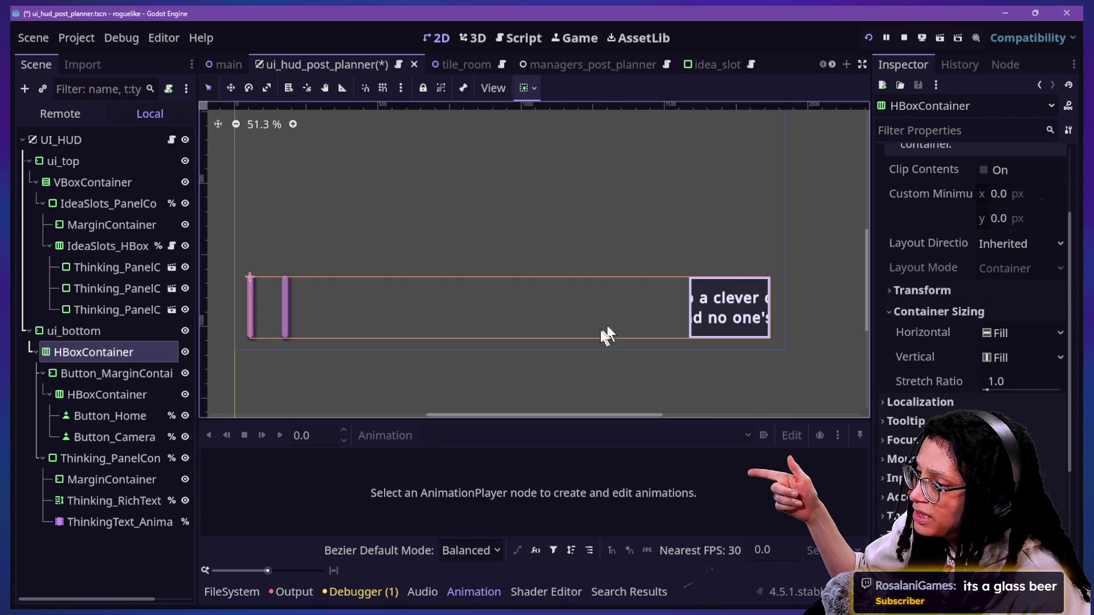
# - Change the HBoxContainer under ui_bottom to an HSplitContainer
pyautogui.rightClick(164, 345)
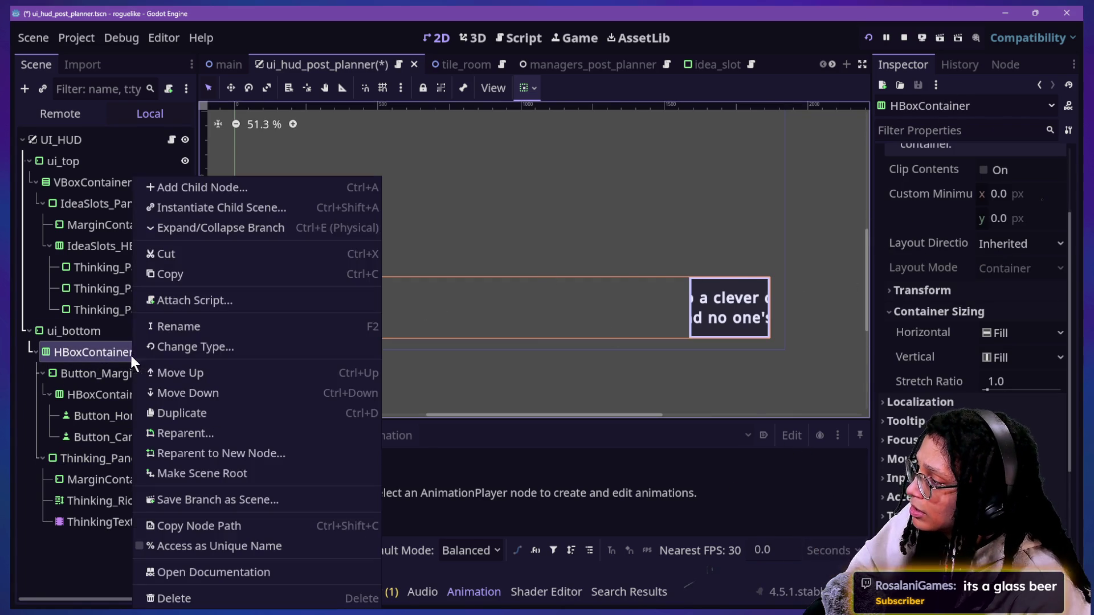
pyautogui.click(196, 348)
pyautogui.write('split')
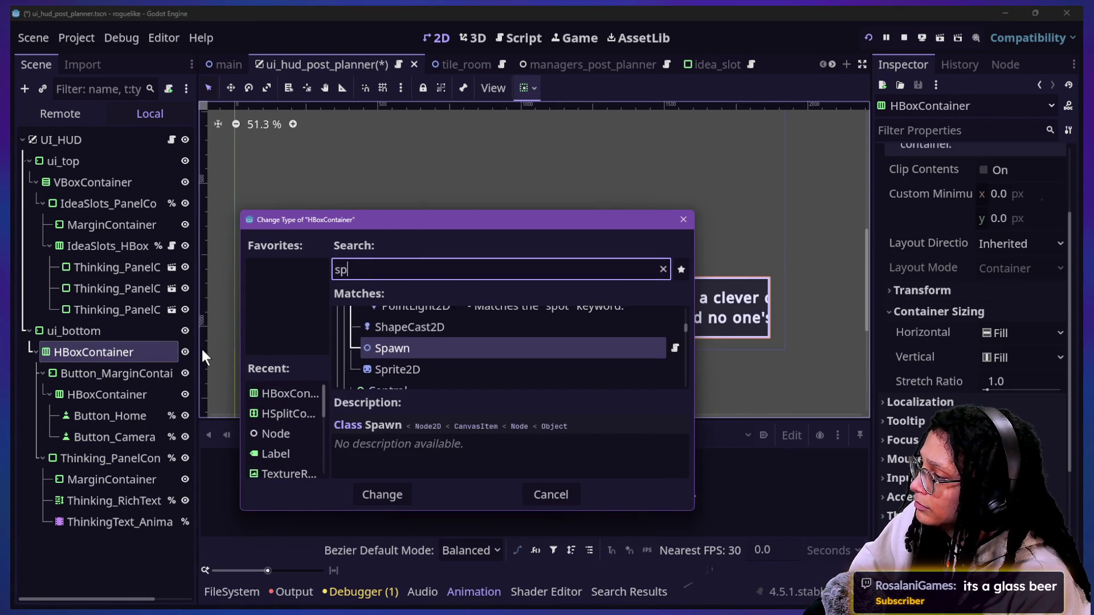
pyautogui.press('Return')
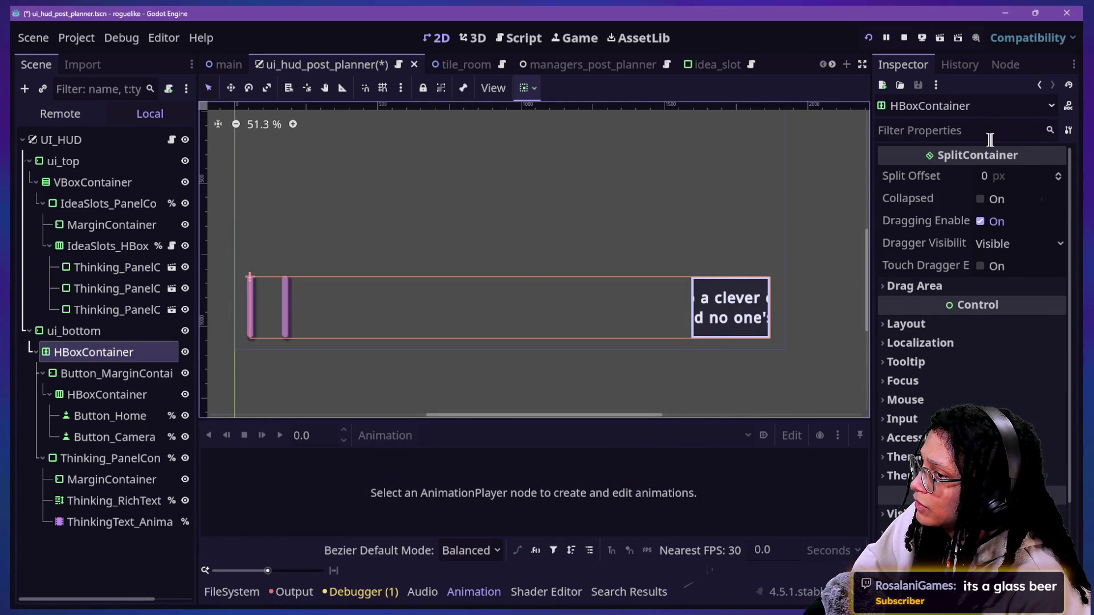
# - Set the split offset to 760, review the Layout properties, then undo the change
pyautogui.moveTo(1028, 175)
pyautogui.mouseDown()
pyautogui.moveTo(1005, 176)
pyautogui.moveTo(1054, 176)
pyautogui.moveTo(1020, 176)
pyautogui.moveTo(1032, 176)
pyautogui.moveTo(1027, 183)
pyautogui.mouseUp()
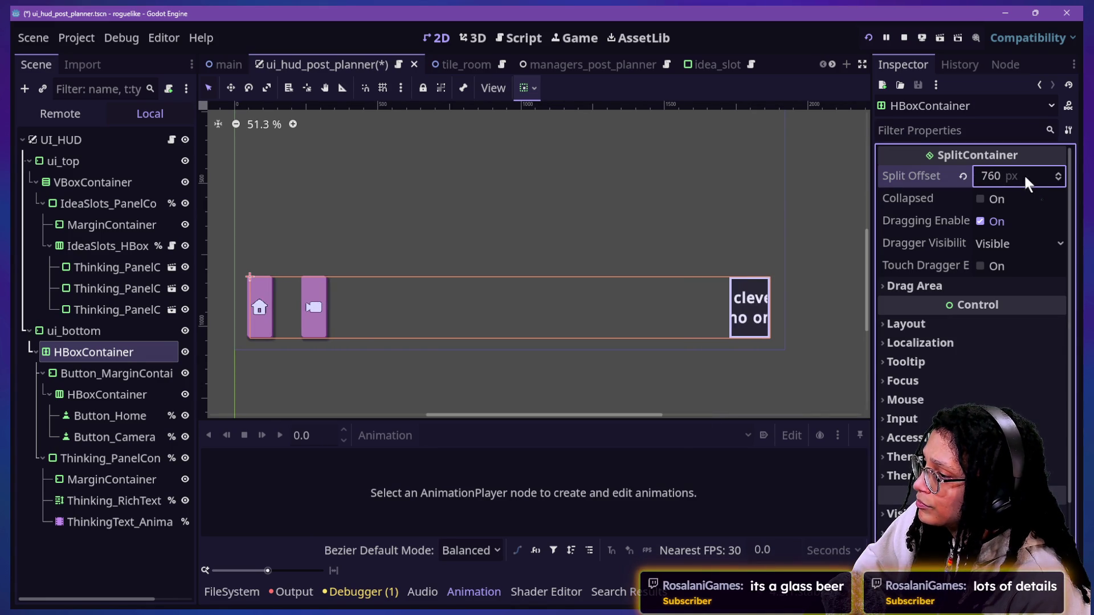
pyautogui.click(937, 332)
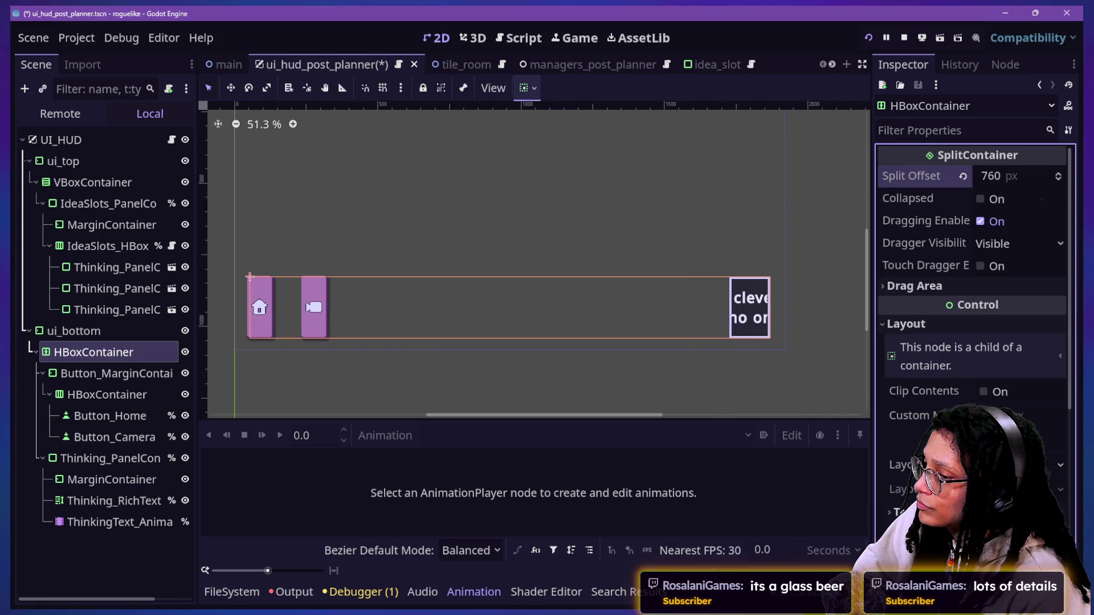
pyautogui.scroll(-5, 1032, 372)
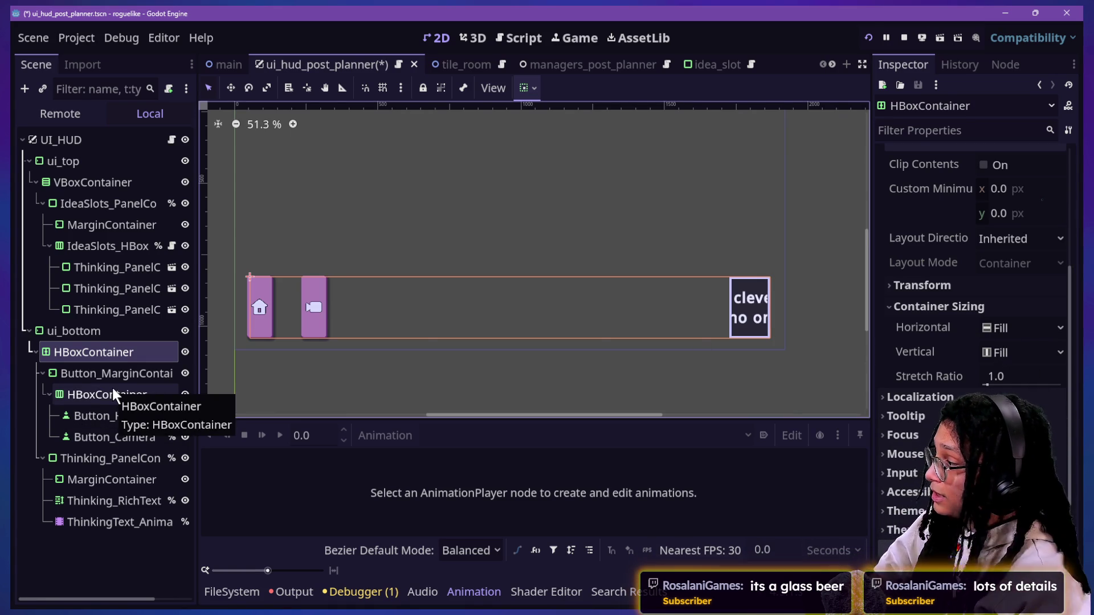
pyautogui.hotkey('ctrl', 'z')
pyautogui.hotkey('ctrl', 'z')
pyautogui.hotkey('ctrl', 'z')
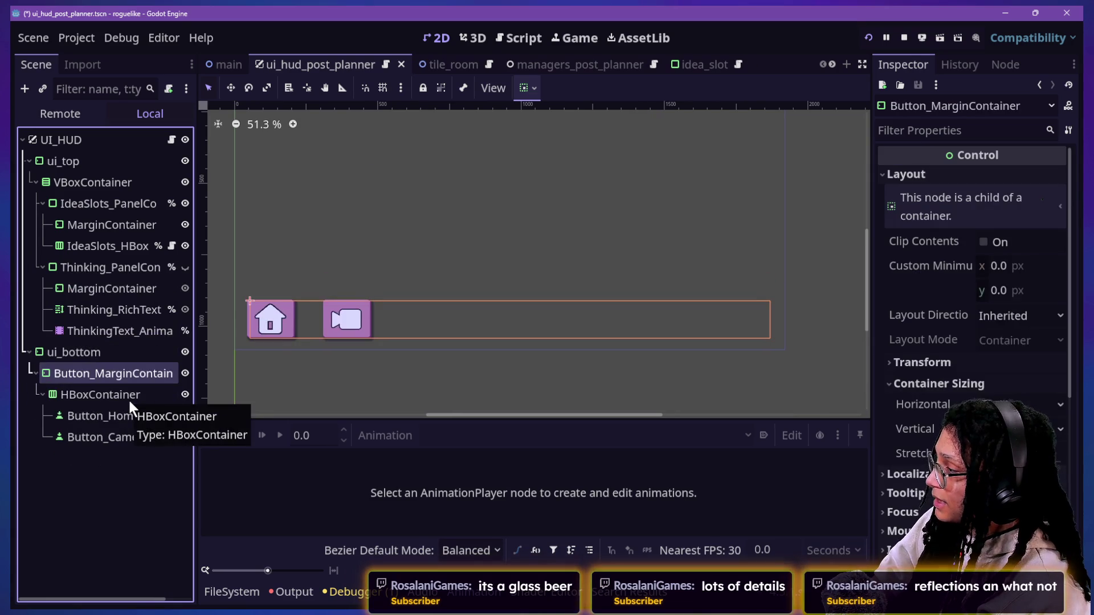
# - Undo the extra Thinking panels and move Thinking_PanelContainer under UI_HUD, just above ui_bottom
pyautogui.hotkey('ctrl', 'z')
pyautogui.hotkey('ctrl', 'z')
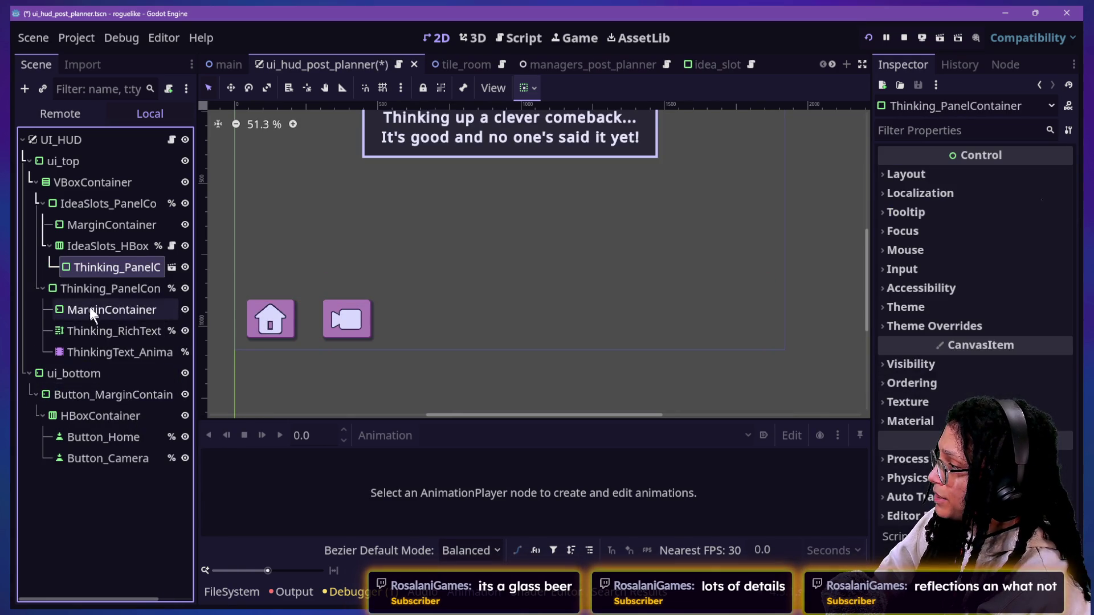
pyautogui.hotkey('ctrl', 'z')
pyautogui.hotkey('ctrl', 'z')
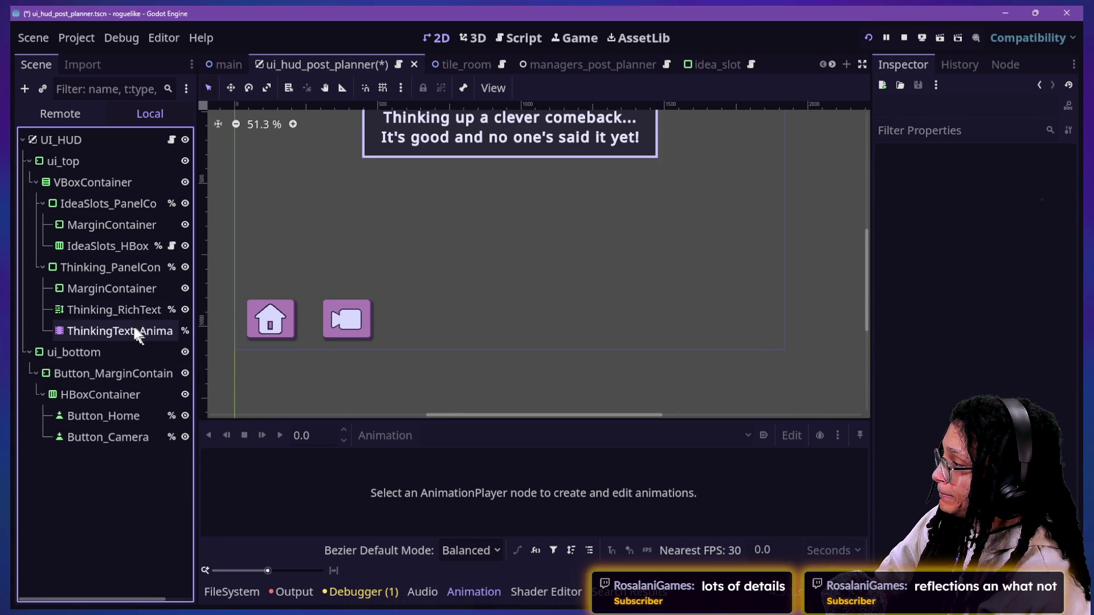
pyautogui.click(97, 288)
pyautogui.click(102, 265)
pyautogui.moveTo(102, 266)
pyautogui.mouseDown()
pyautogui.moveTo(145, 419)
pyautogui.moveTo(76, 331)
pyautogui.moveTo(98, 388)
pyautogui.mouseUp()
pyautogui.moveTo(99, 348)
pyautogui.mouseDown()
pyautogui.moveTo(110, 359)
pyautogui.moveTo(108, 348)
pyautogui.mouseUp()
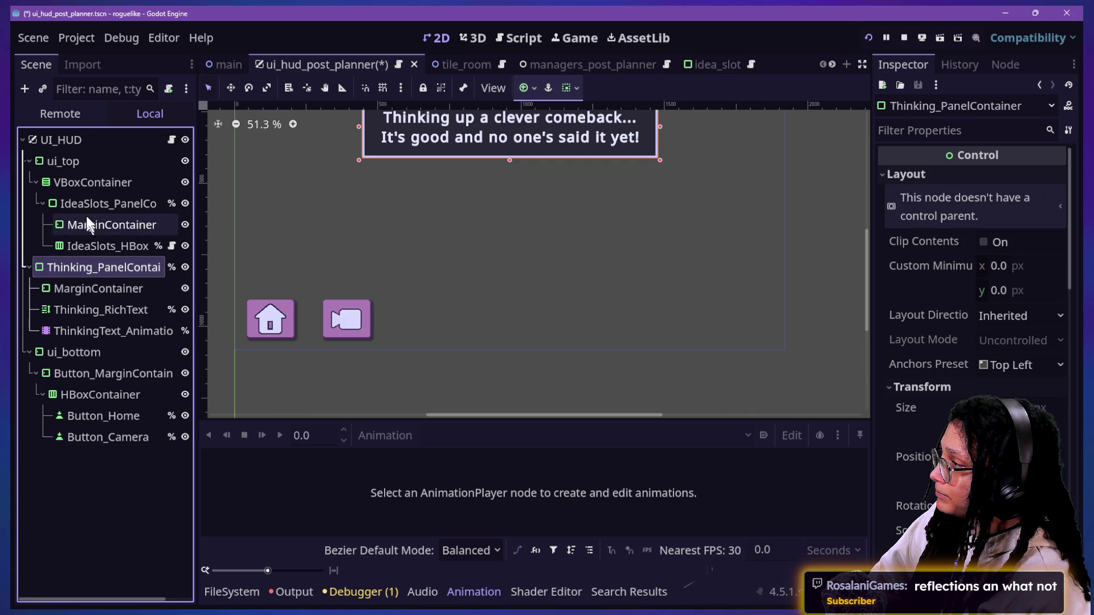
pyautogui.click(49, 139)
# - Add a MarginContainer under UI_HUD and nest Thinking_PanelContainer inside it
pyautogui.rightClick(56, 139)
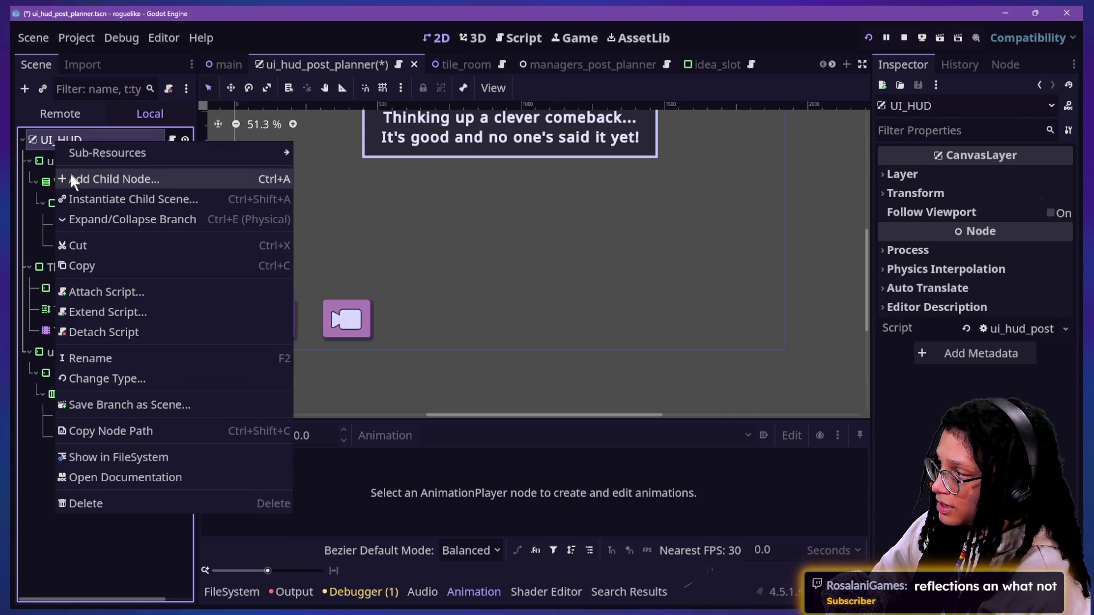
pyautogui.click(71, 175)
pyautogui.write('mmargin')
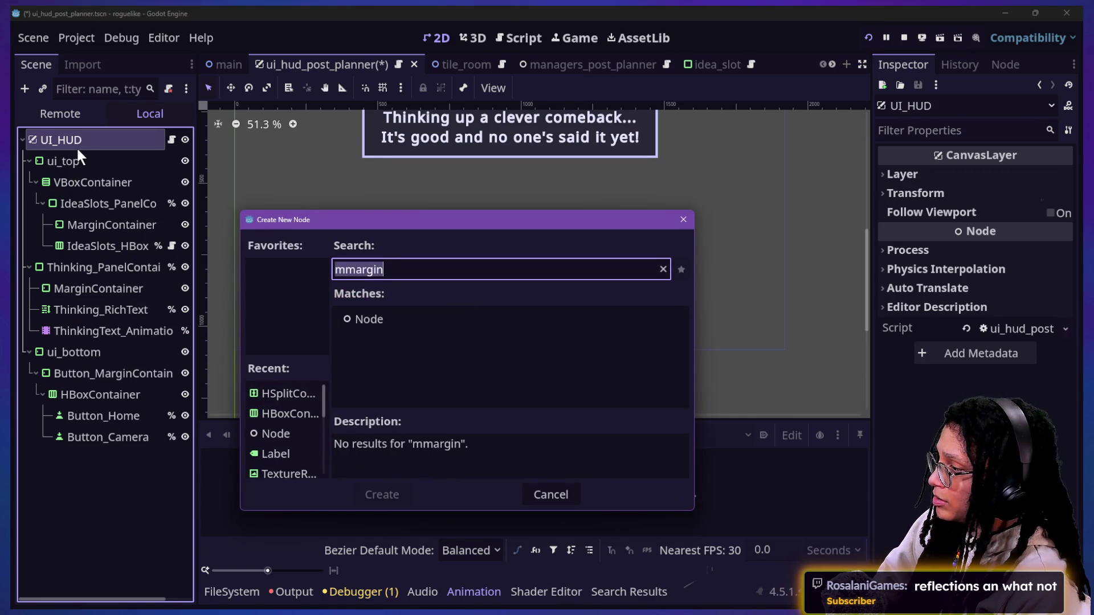
pyautogui.write('margin')
pyautogui.press('Return')
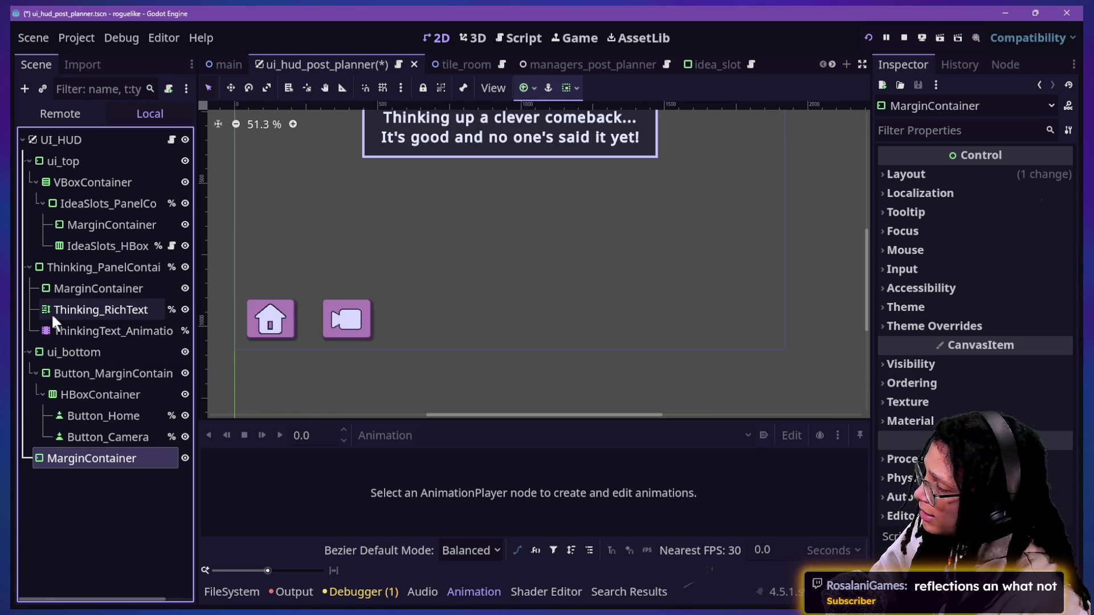
pyautogui.moveTo(83, 260)
pyautogui.mouseDown()
pyautogui.moveTo(98, 311)
pyautogui.moveTo(101, 457)
pyautogui.mouseUp()
pyautogui.click(97, 374)
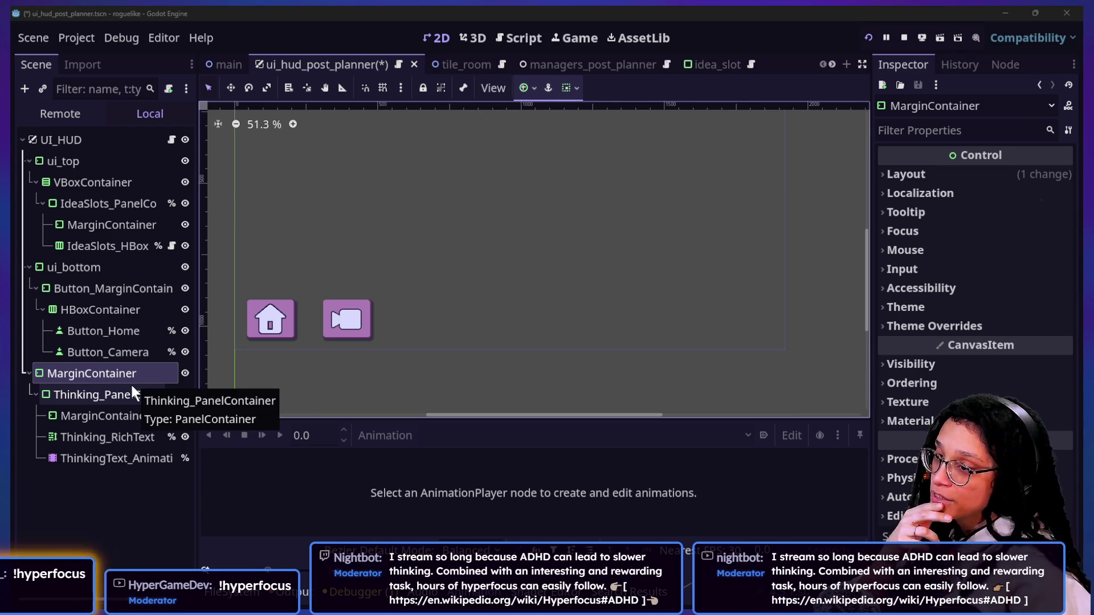
# - Inspect Button_Home, Thinking_PanelContainer and its child nodes, ending on the outer MarginContainer
pyautogui.click(104, 333)
pyautogui.click(114, 389)
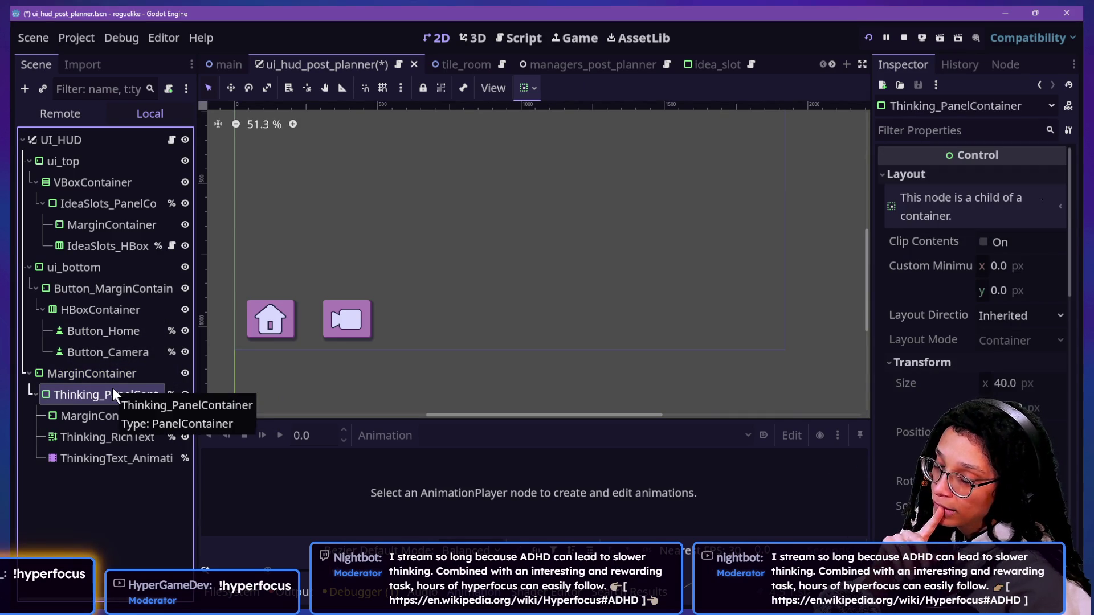
pyautogui.click(96, 414)
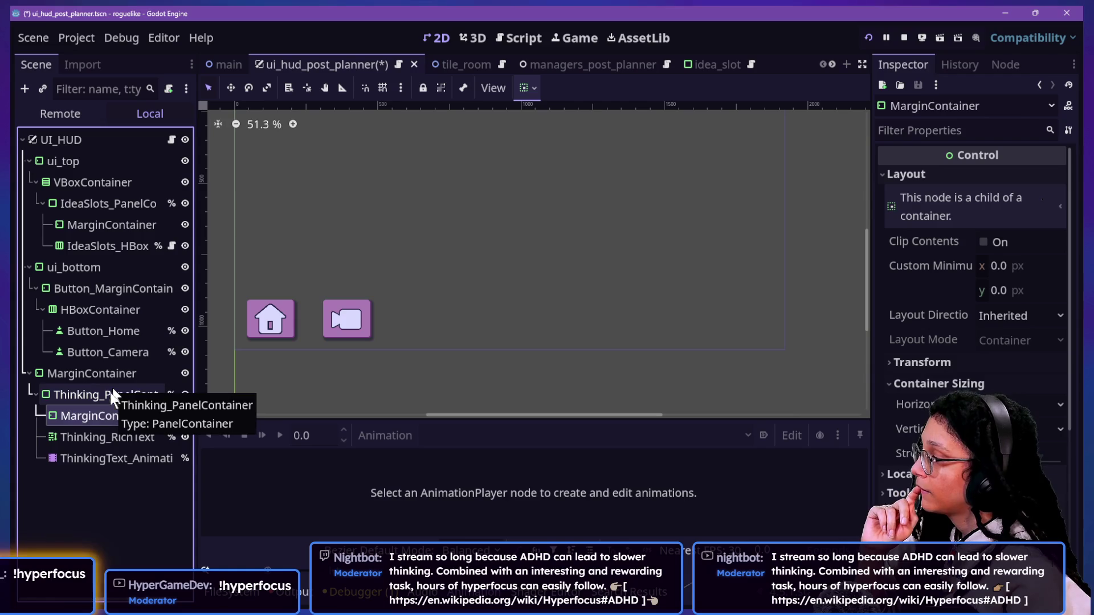
pyautogui.press('F2')
pyautogui.click(96, 415)
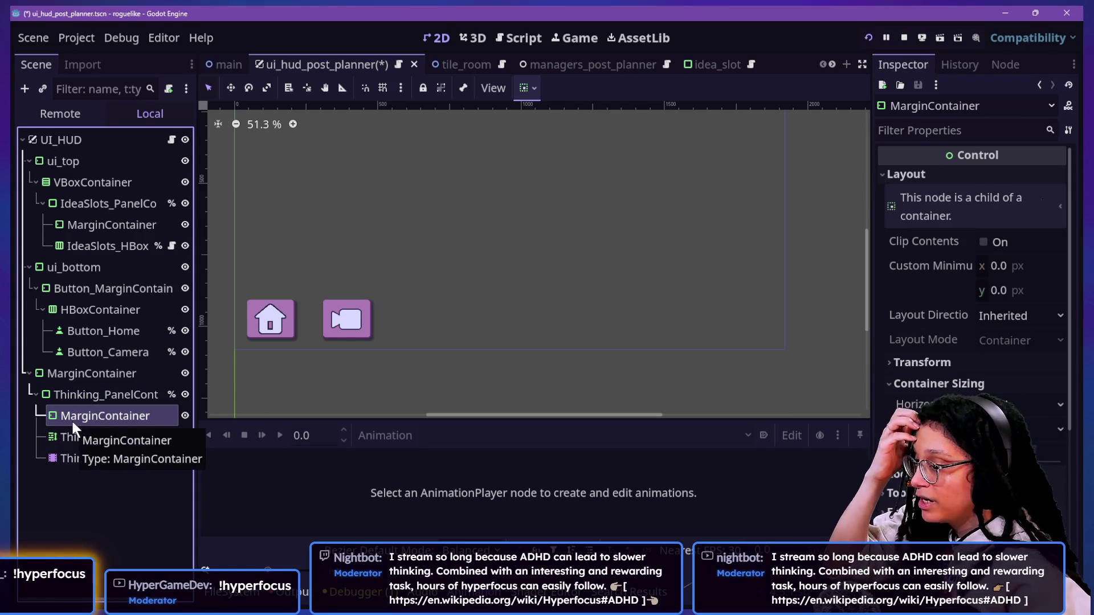
pyautogui.click(91, 419)
pyautogui.click(80, 441)
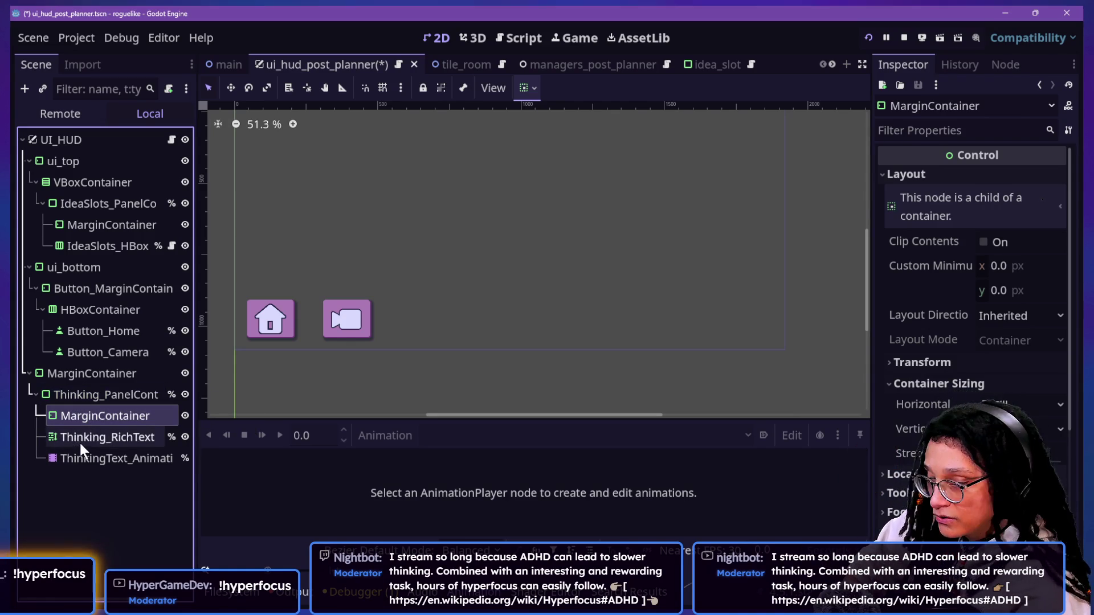
pyautogui.click(80, 436)
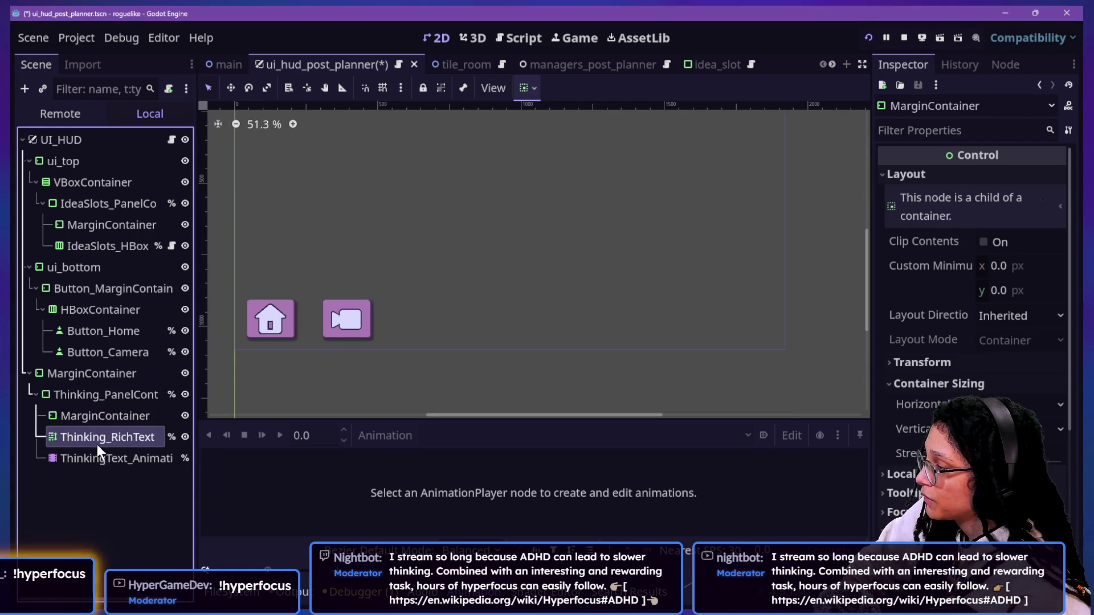
pyautogui.click(91, 392)
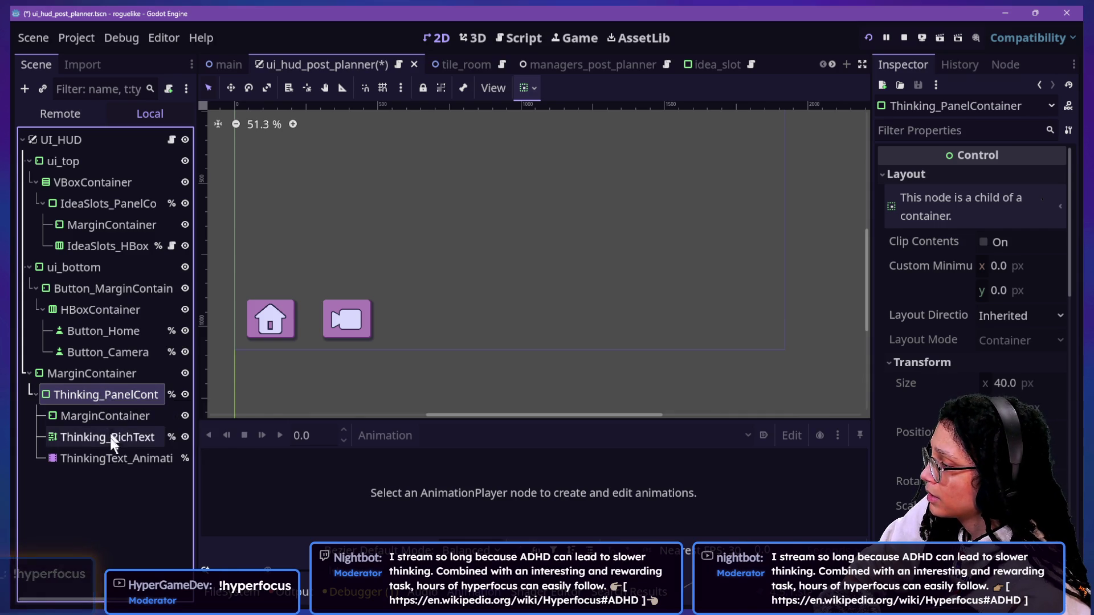
pyautogui.click(103, 373)
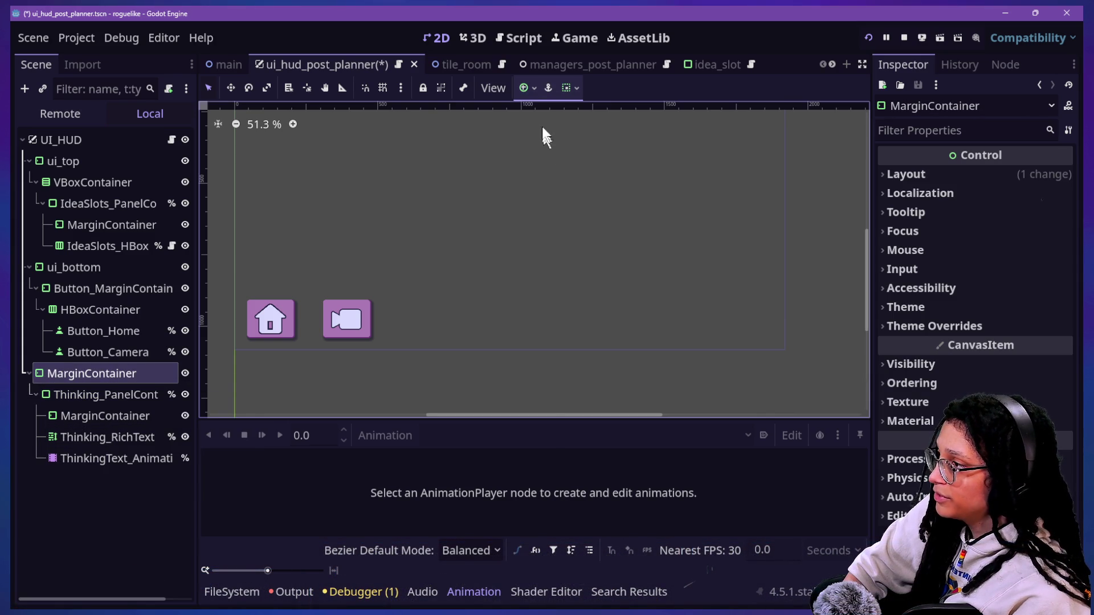
# - Anchor the MarginContainer bottom right and widen it leftward so the comeback text fits
pyautogui.click(528, 89)
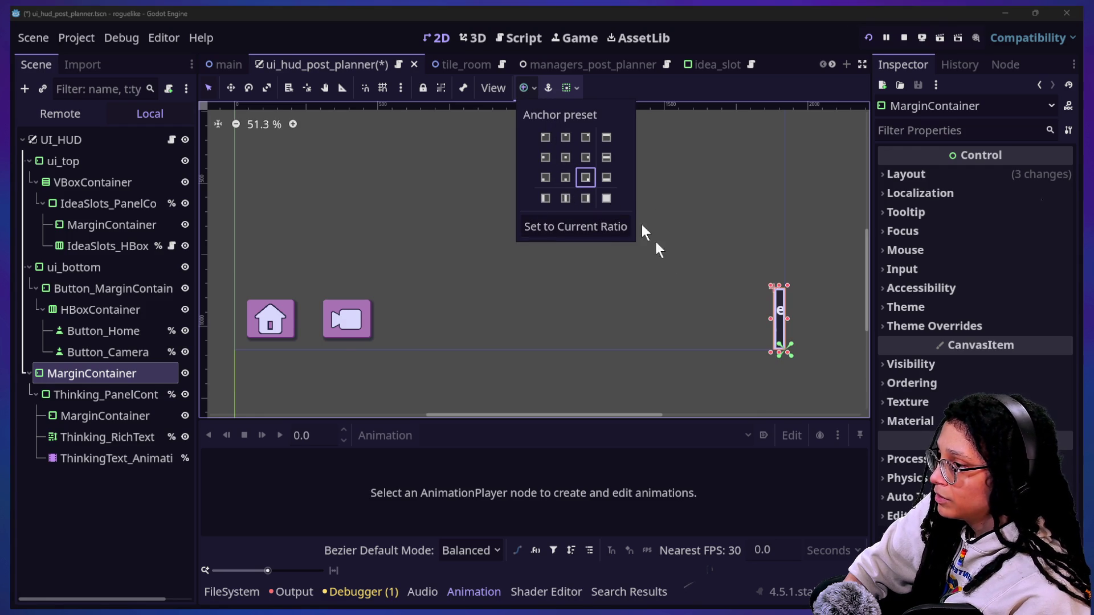
pyautogui.click(769, 322)
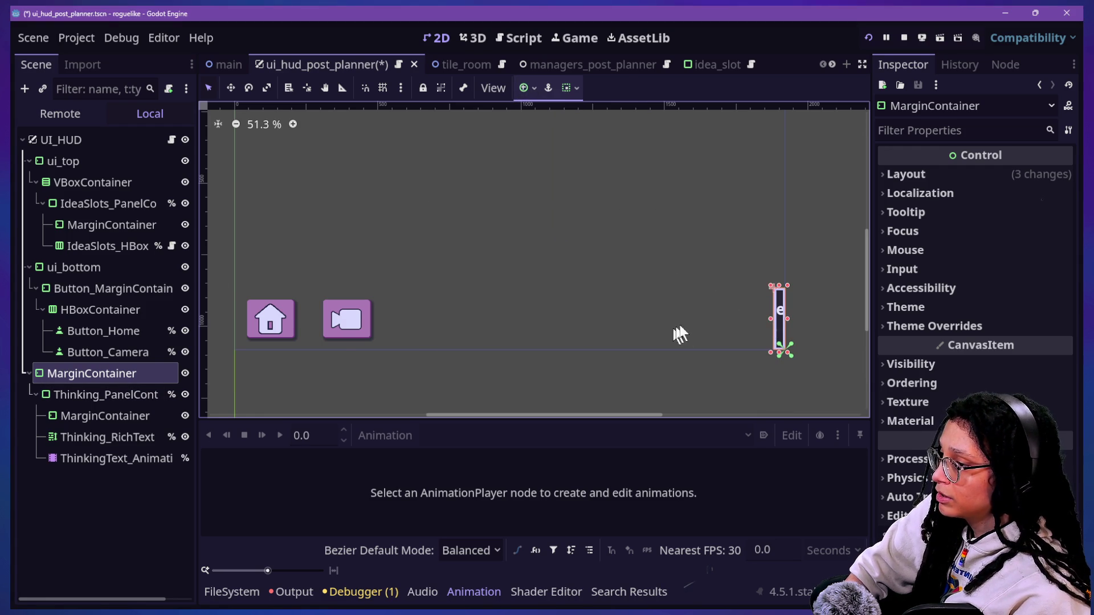
pyautogui.moveTo(770, 324)
pyautogui.mouseDown()
pyautogui.moveTo(415, 338)
pyautogui.moveTo(448, 342)
pyautogui.mouseUp()
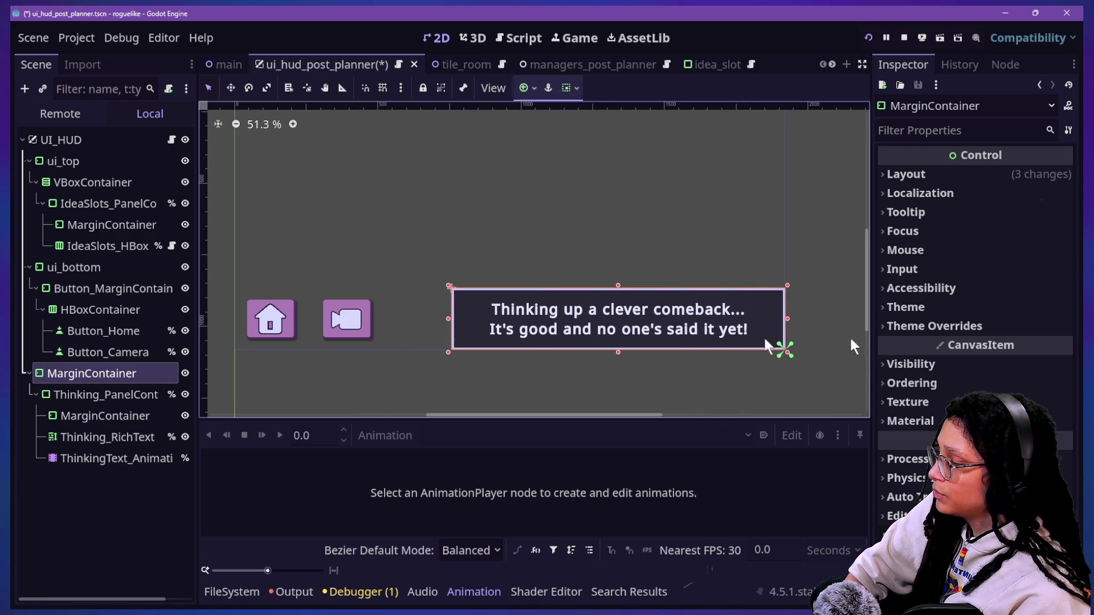
pyautogui.click(928, 327)
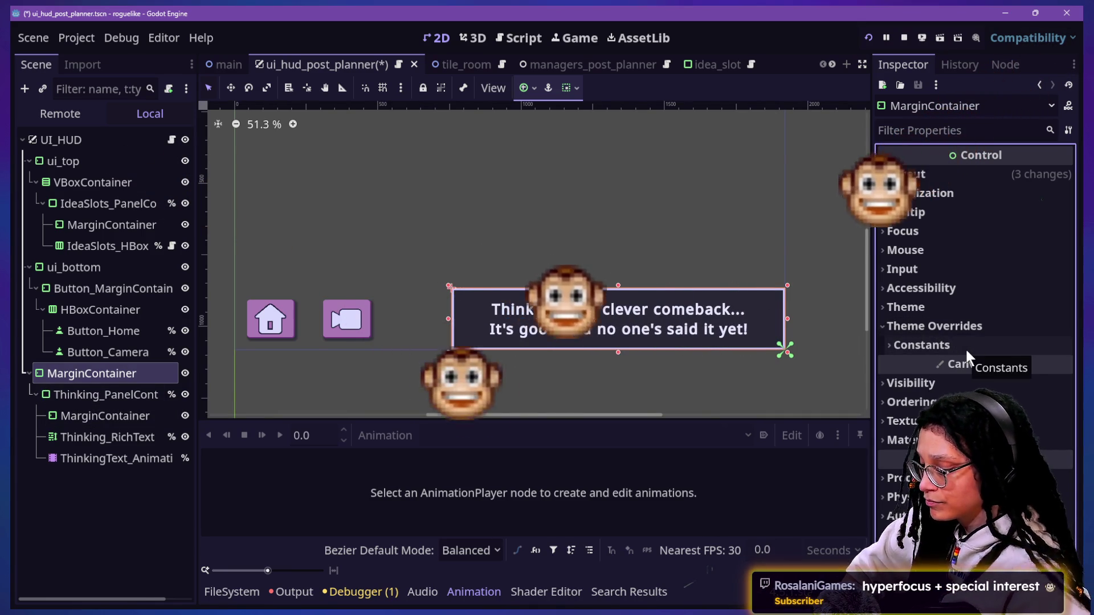
# - Enable the MarginContainer's Margin Bottom override, clear its value, then switch to the Twitch dashboard
pyautogui.click(961, 348)
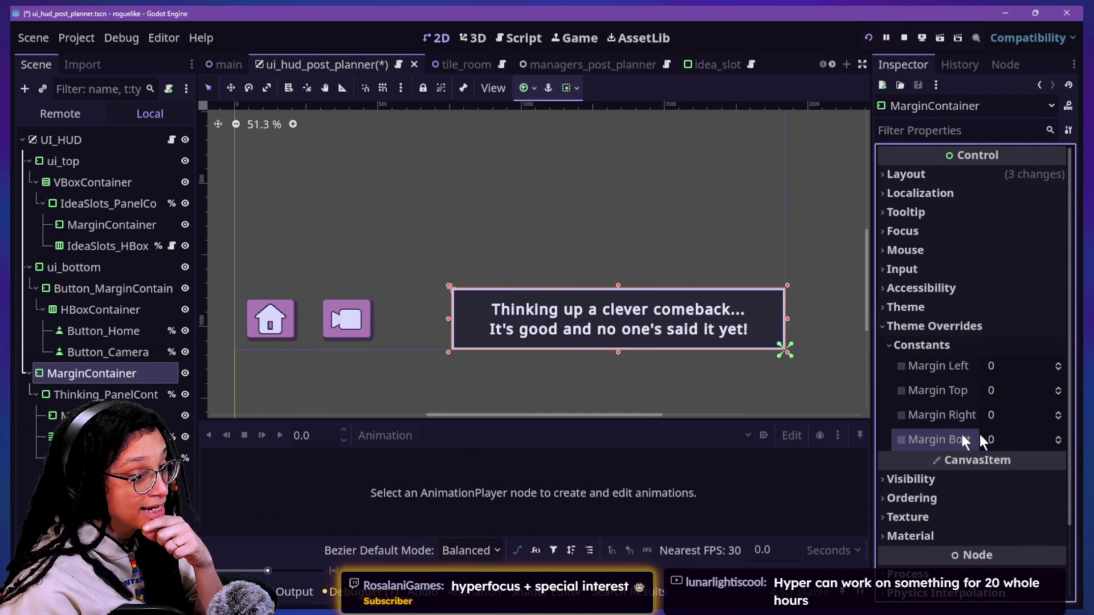
pyautogui.click(900, 439)
pyautogui.click(1024, 441)
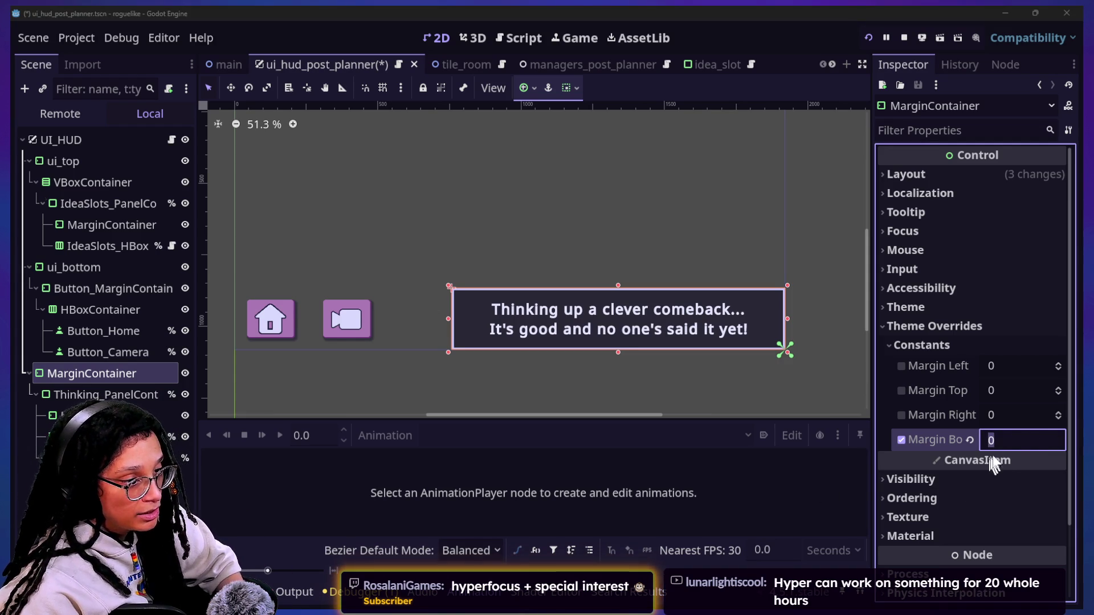
pyautogui.click(1004, 438)
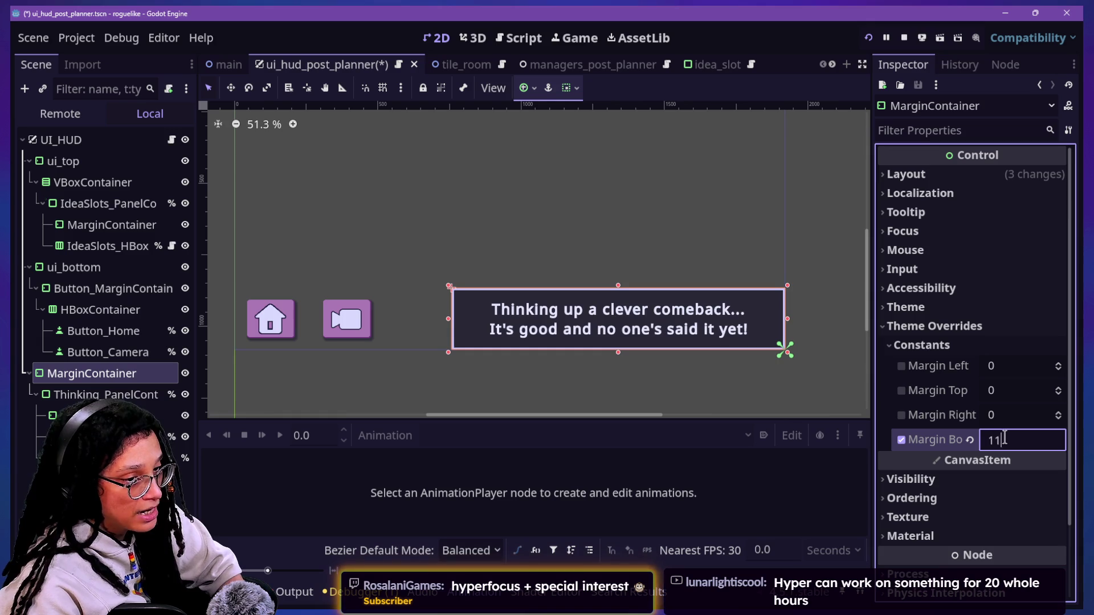
pyautogui.press('BackSpace')
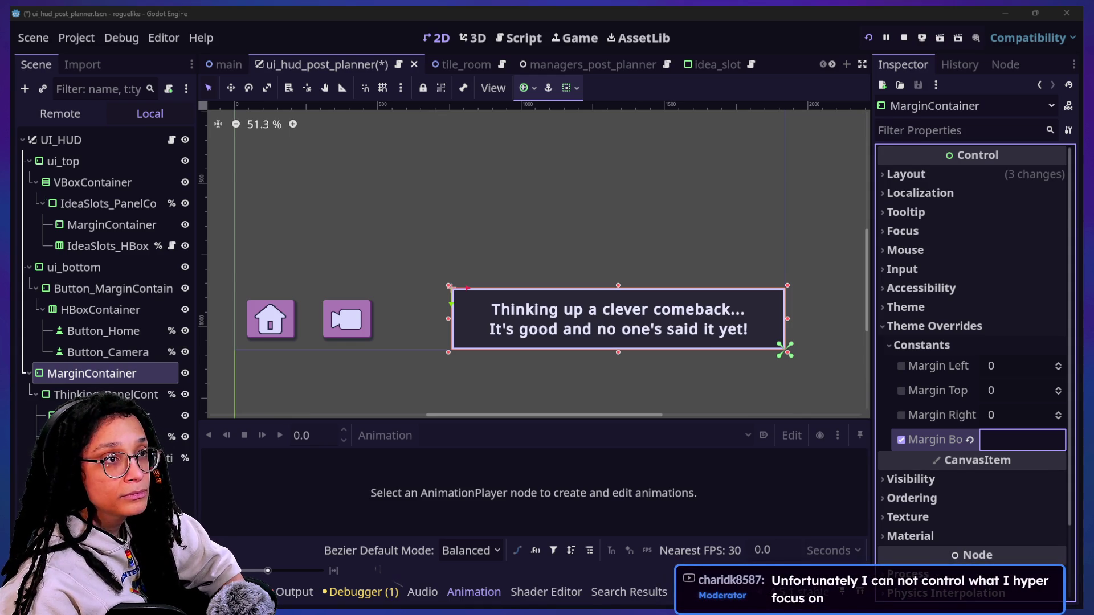
pyautogui.hotkey('alt', 'Tab')
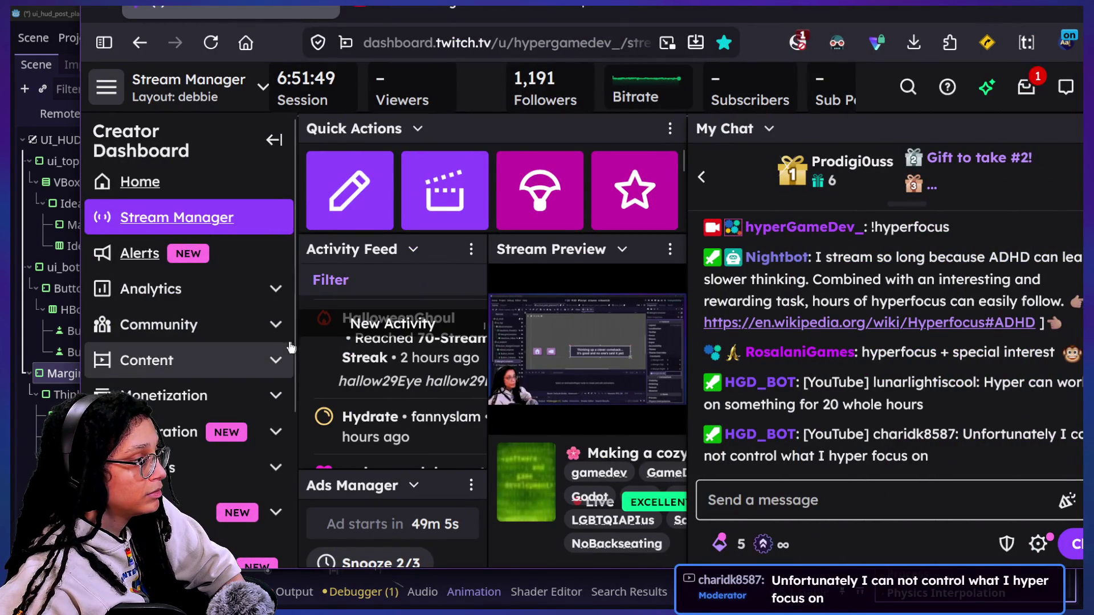
# - Collapse the Creator Dashboard sidebar to icons and select a quoted message in the Activity Feed
pyautogui.click(274, 140)
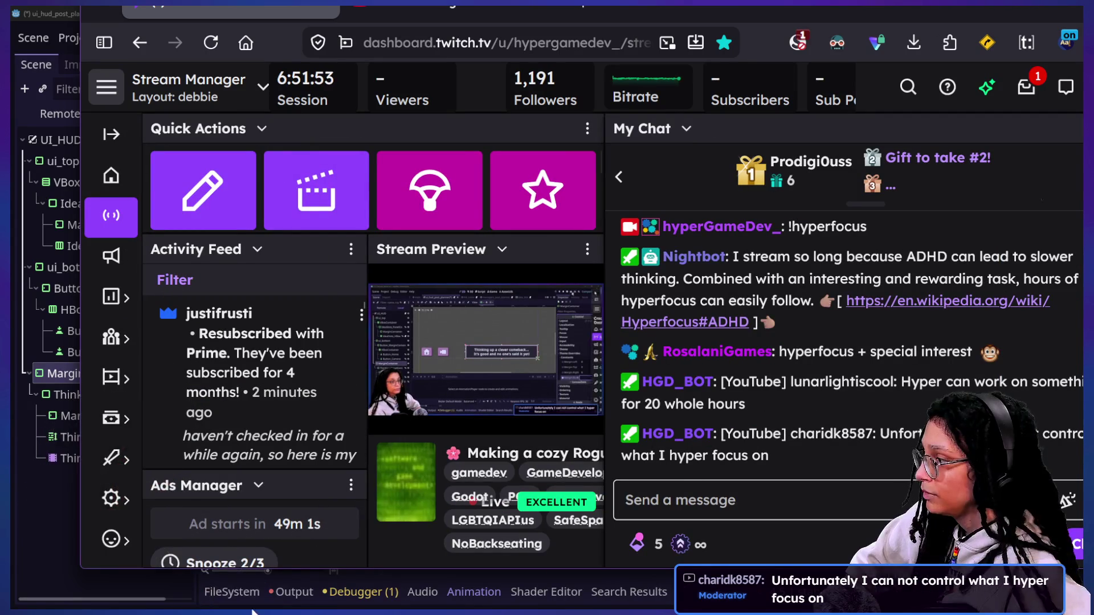
pyautogui.scroll(-2, 213, 423)
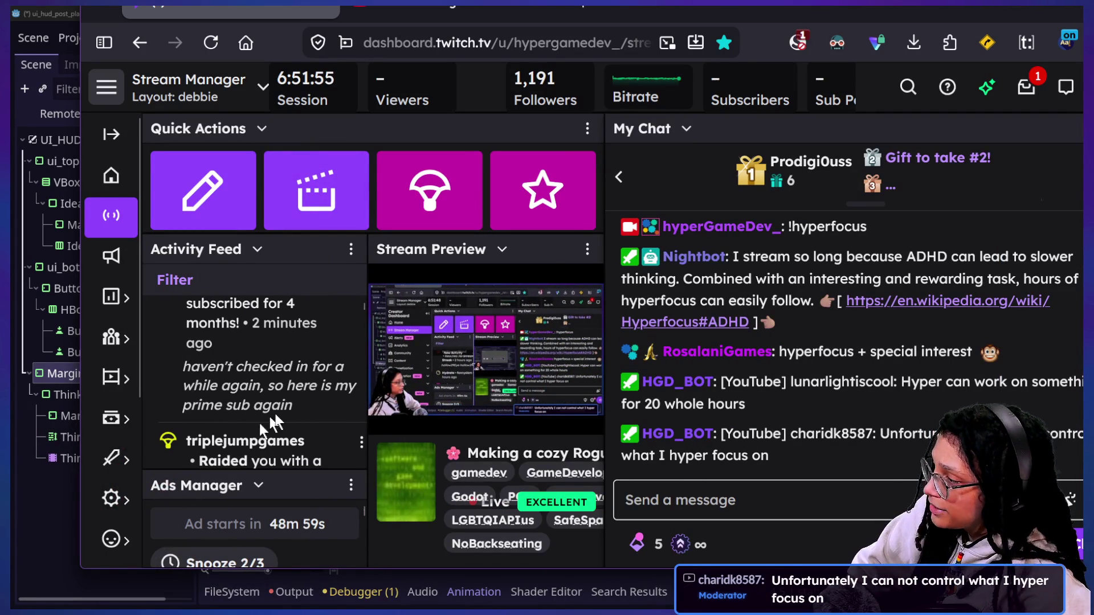
pyautogui.moveTo(306, 411); pyautogui.dragTo(183, 367)
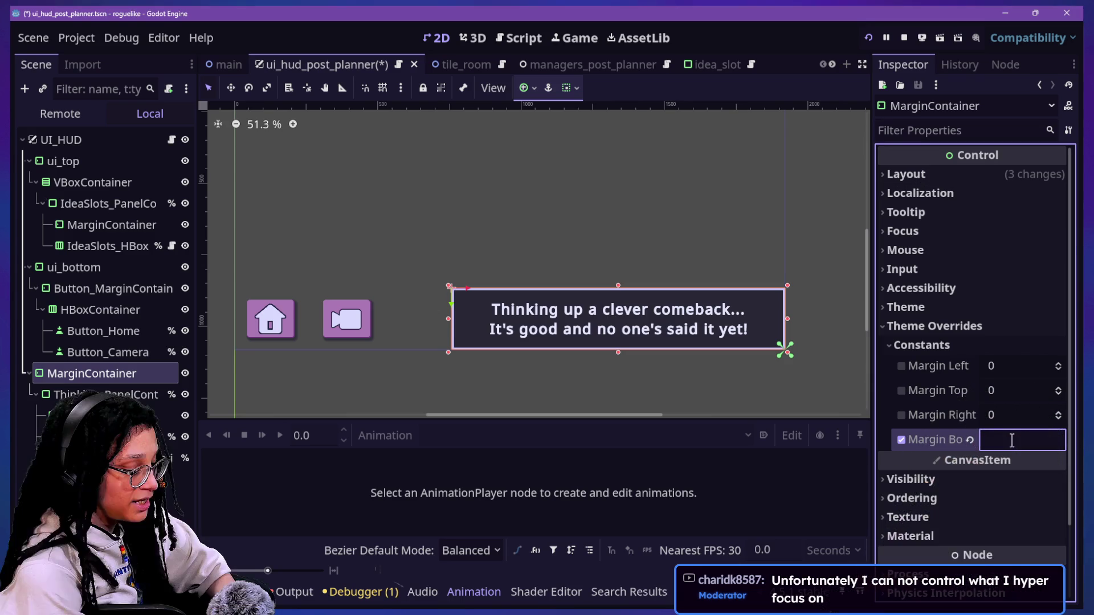
# - Try bottom margin values of 10, 30 and 40 on the MarginContainer
pyautogui.write('3')
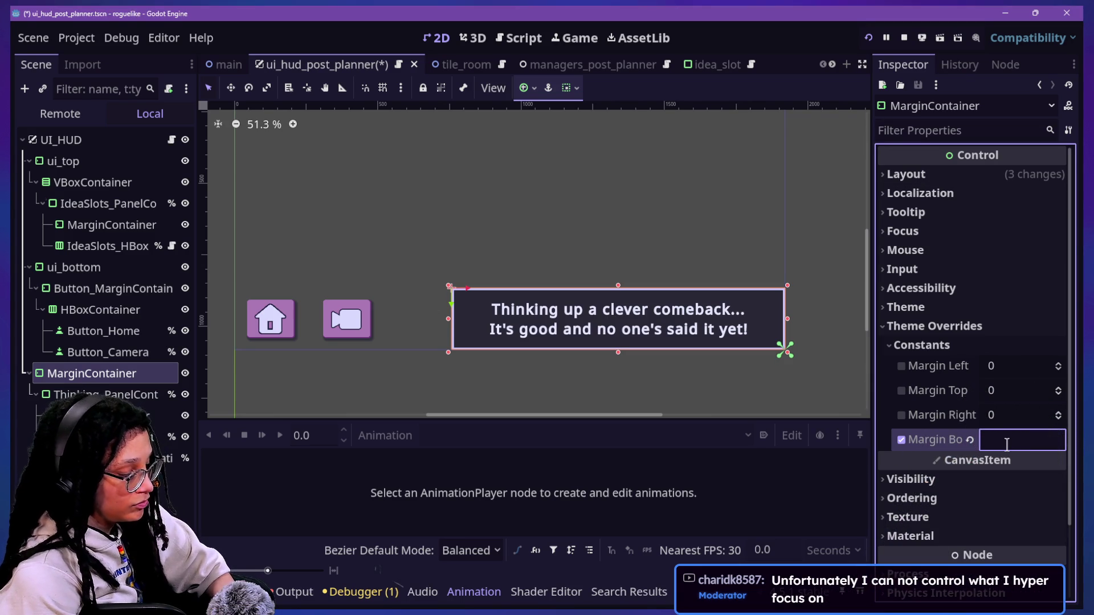
pyautogui.write('10')
pyautogui.press('Return')
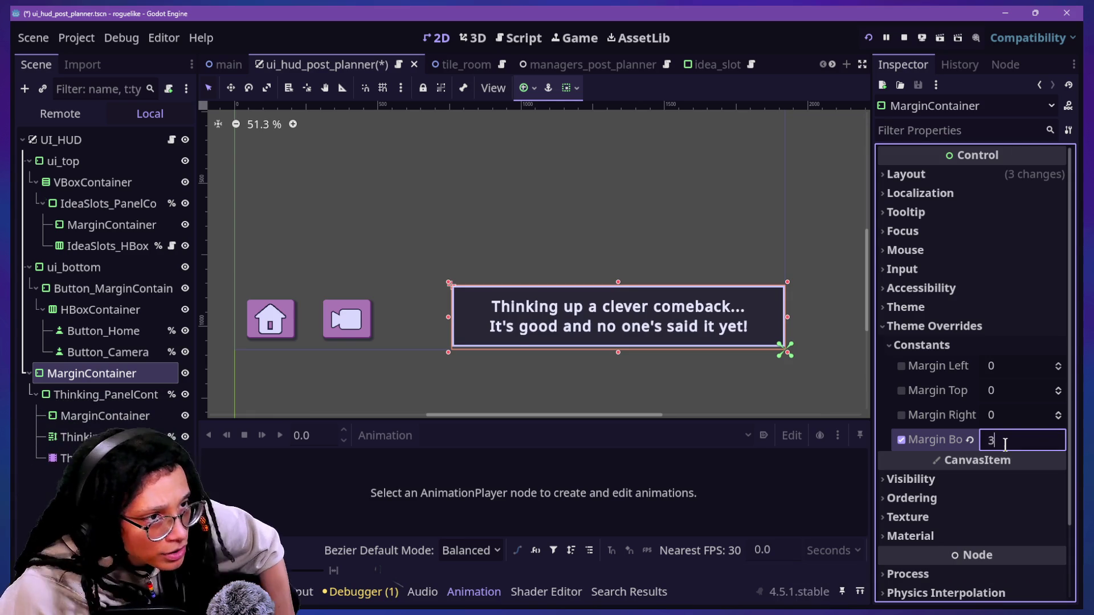
pyautogui.write('30')
pyautogui.press('Return')
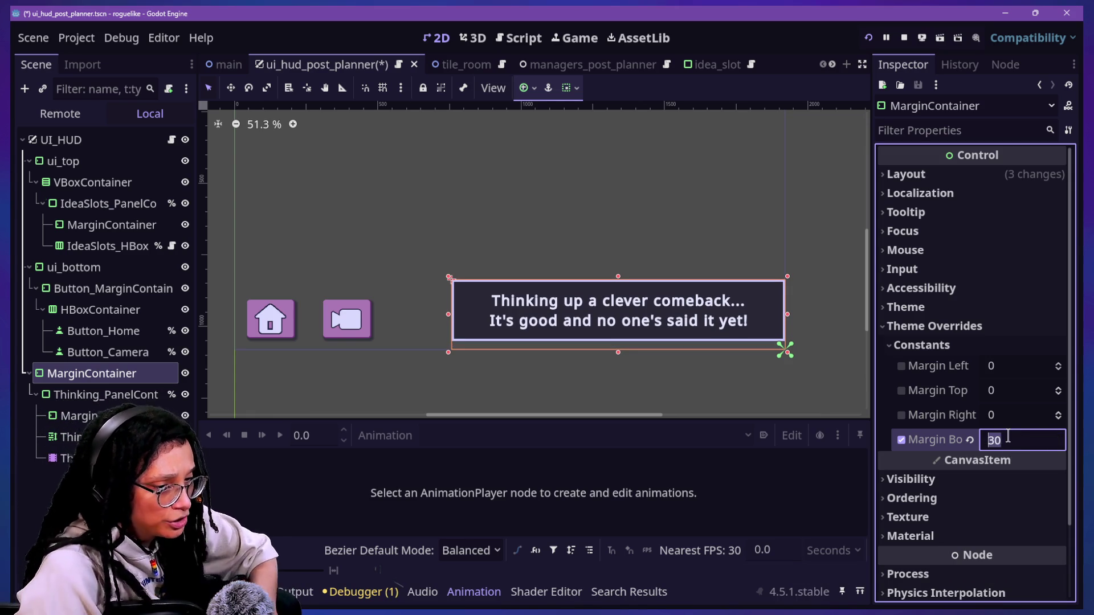
pyautogui.write('40')
pyautogui.press('Return')
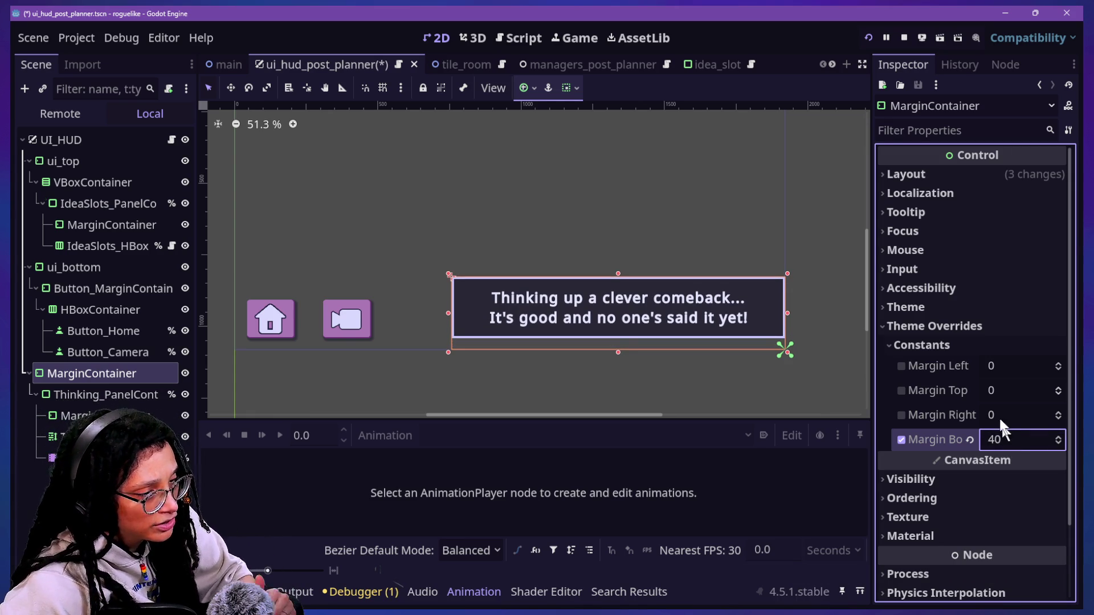
# - Set the right margin to 60 and re-enter the bottom margin as 30
pyautogui.click(1001, 417)
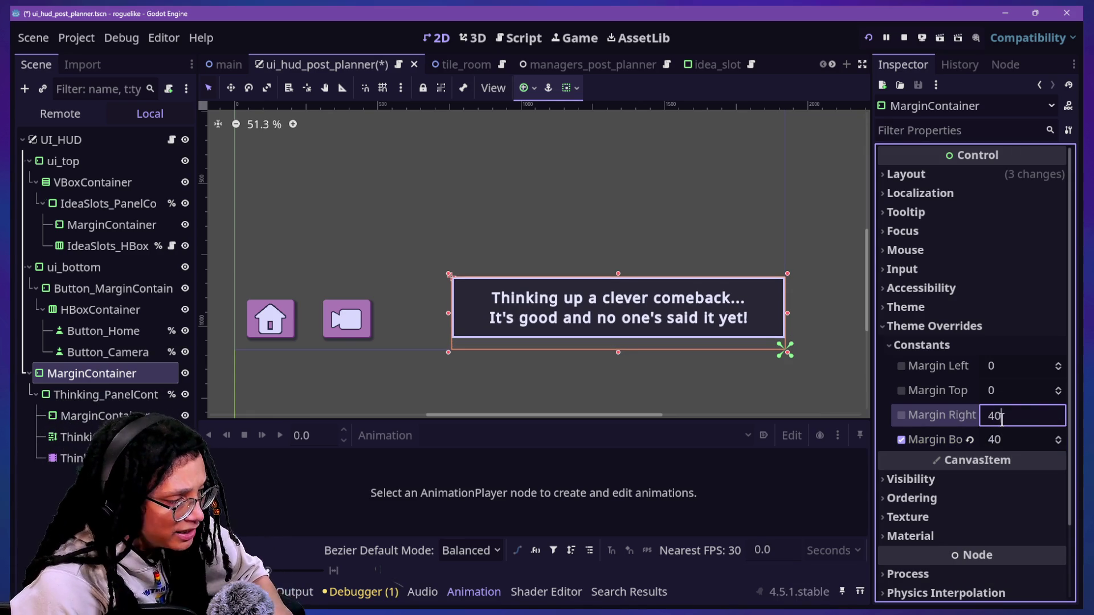
pyautogui.press('Return')
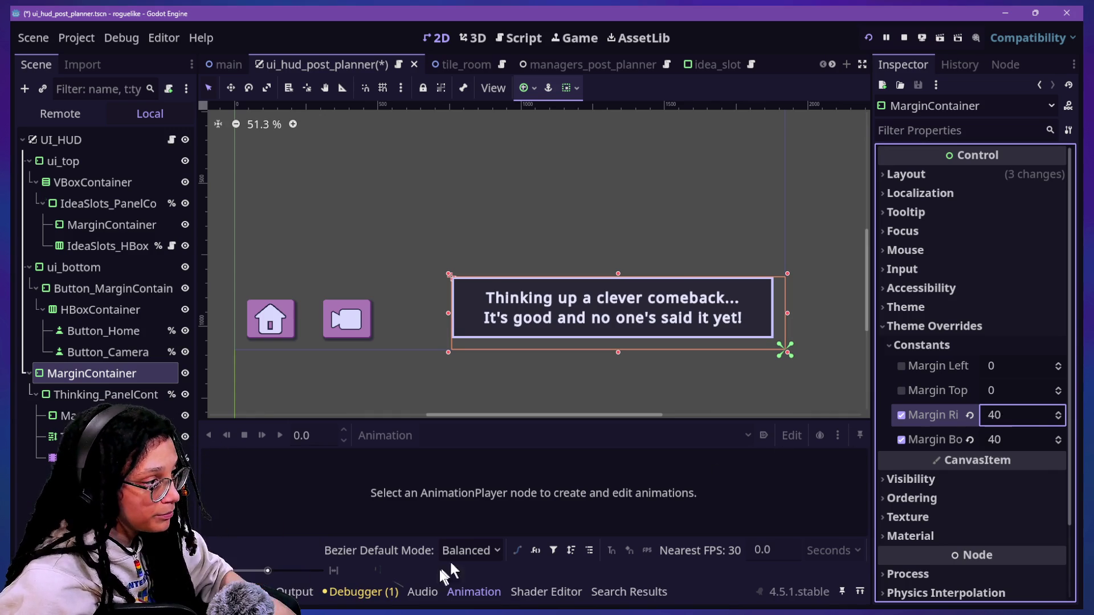
pyautogui.moveTo(1020, 416)
pyautogui.mouseDown()
pyautogui.moveTo(1066, 416)
pyautogui.moveTo(1017, 419)
pyautogui.mouseUp()
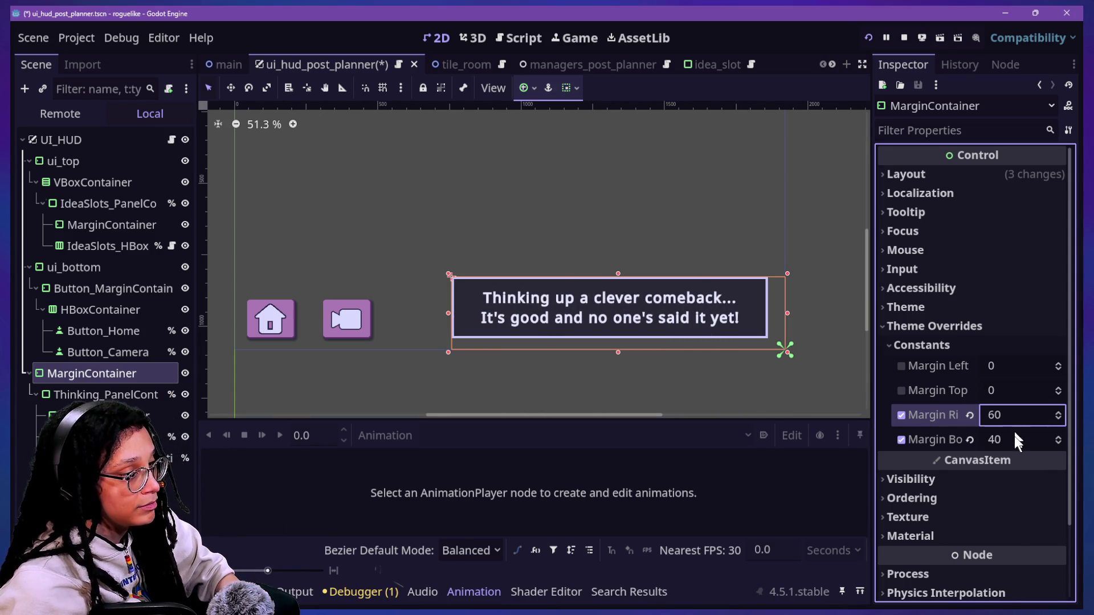
pyautogui.click(1014, 434)
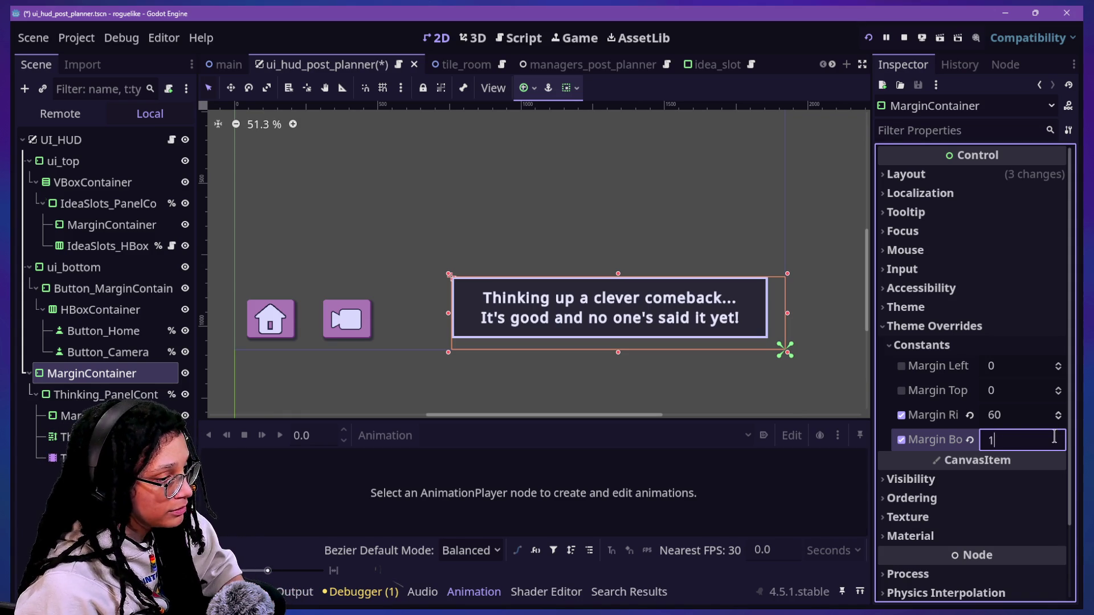
pyautogui.press('BackSpace')
pyautogui.write('3')
pyautogui.write('30')
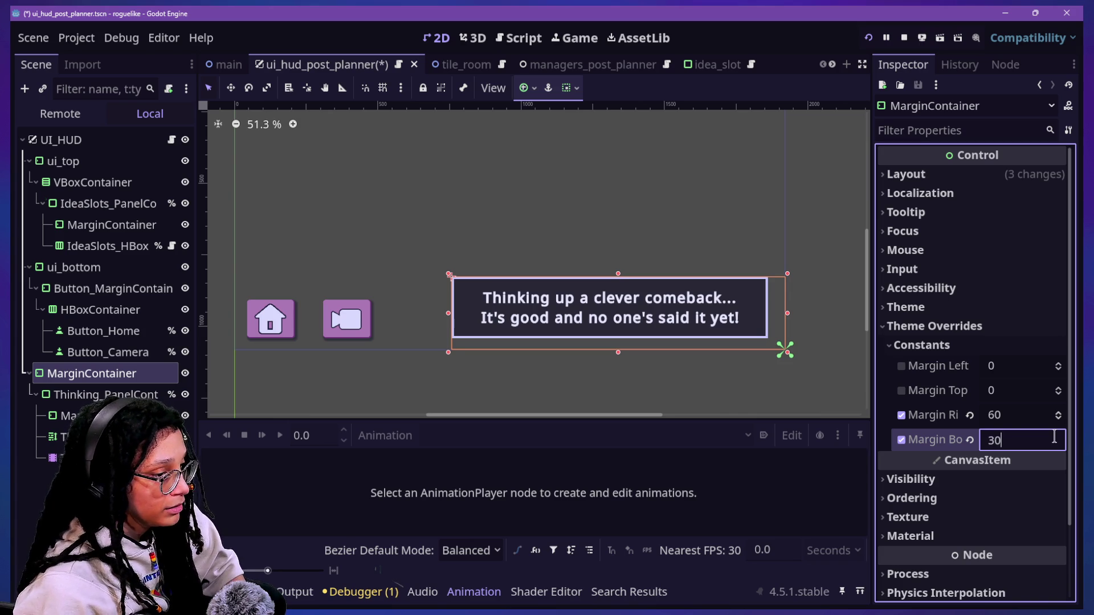
pyautogui.press('Return')
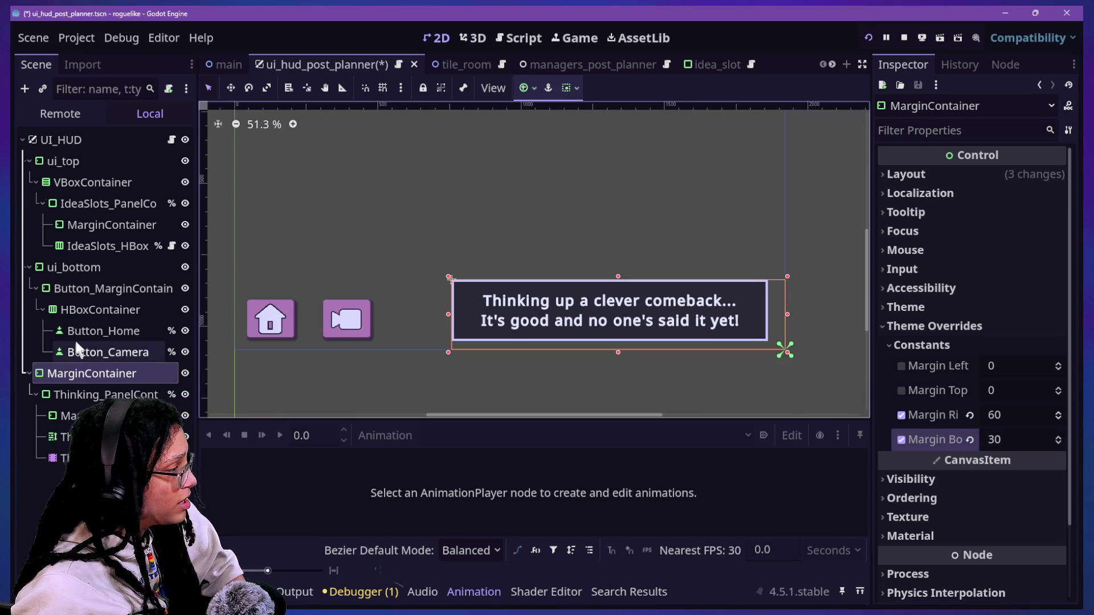
# - Check ui_bottom's margin constants for comparison, then reselect the thinking panel's MarginContainer
pyautogui.click(63, 289)
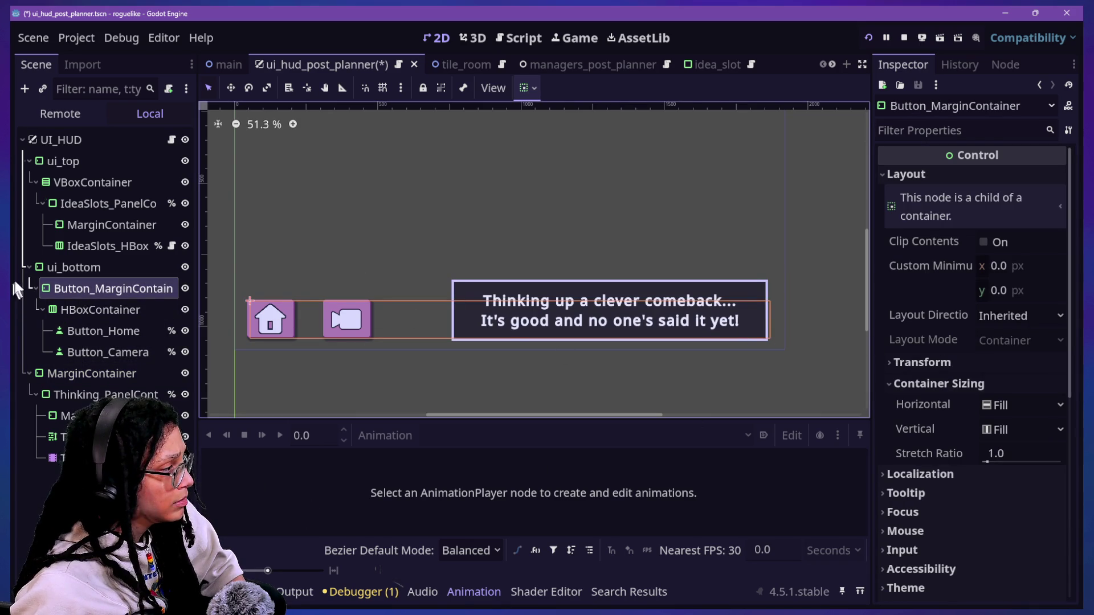
pyautogui.click(69, 267)
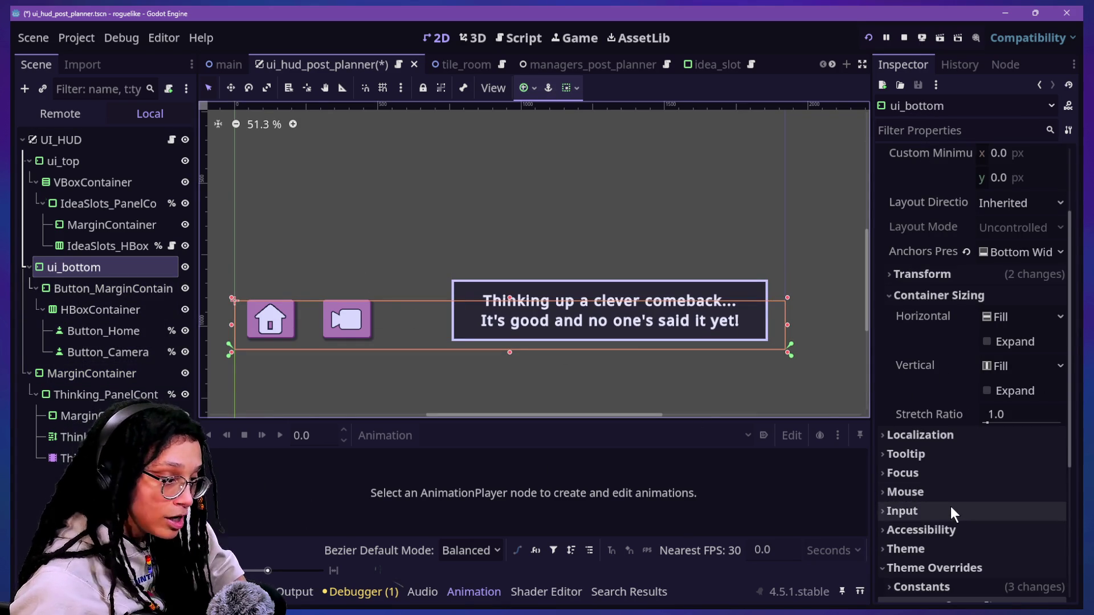
pyautogui.scroll(-5, 951, 507)
pyautogui.click(942, 360)
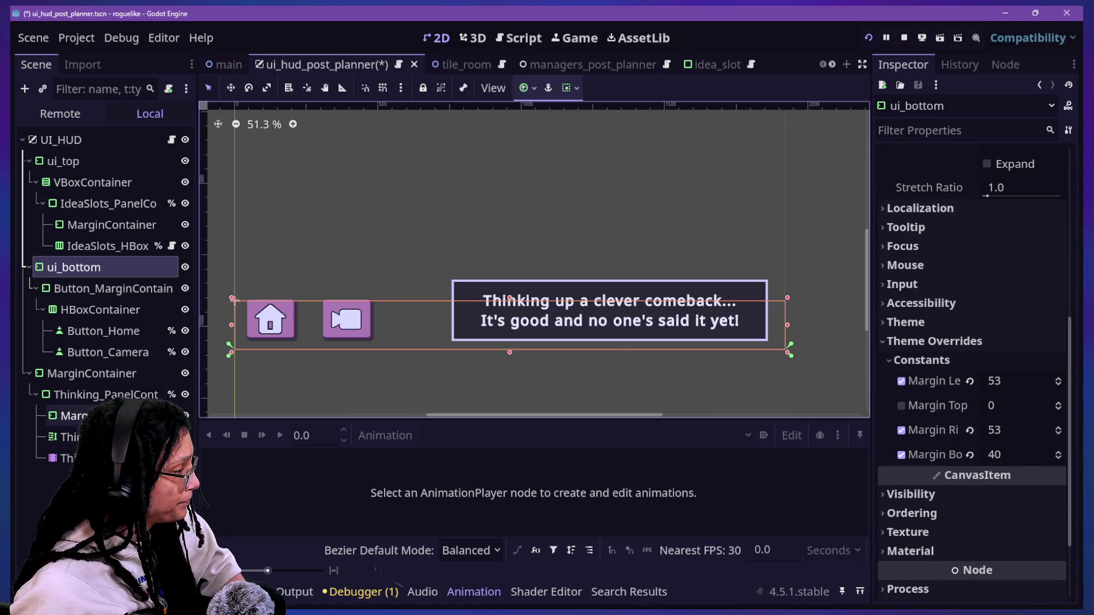
pyautogui.click(99, 374)
# - Set the MarginContainer's bottom margin to 40 and right margin to 100
pyautogui.click(1040, 441)
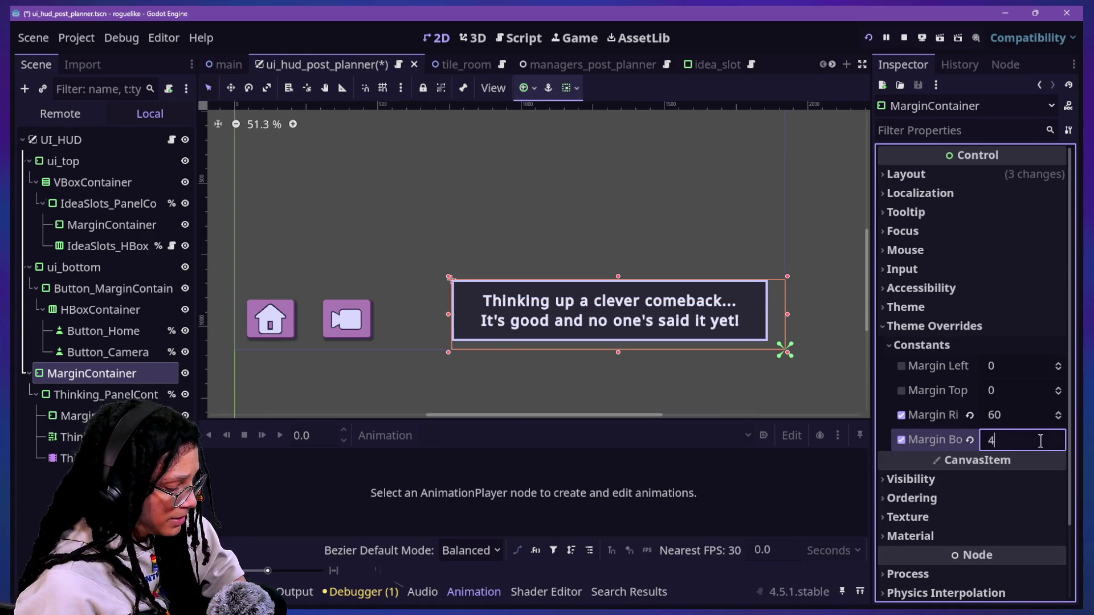
pyautogui.write('40')
pyautogui.press('Return')
pyautogui.scroll(-2, 651, 285)
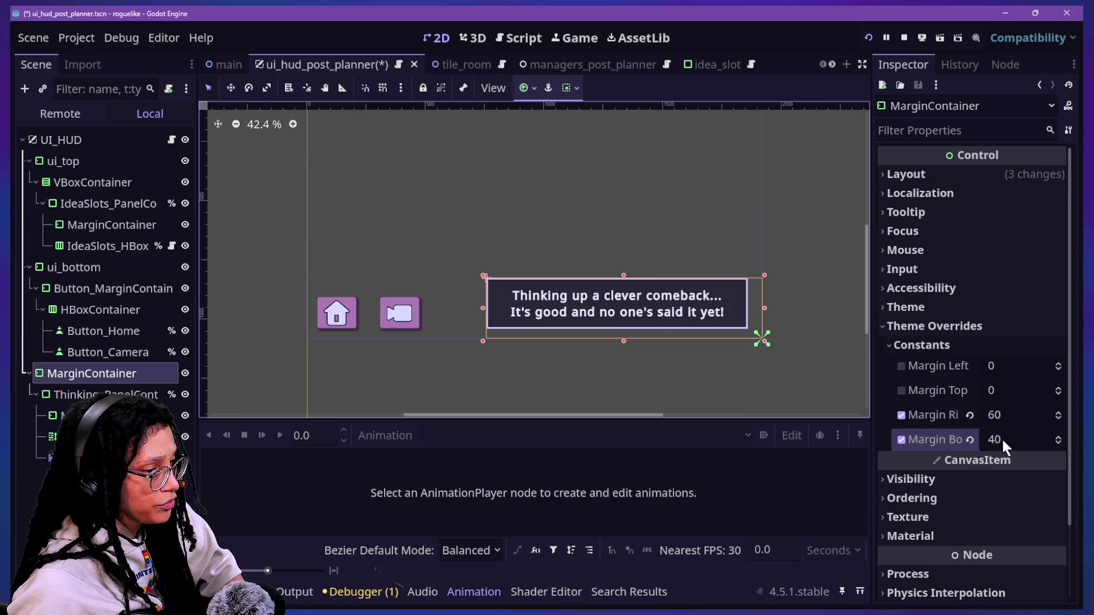
pyautogui.click(1011, 415)
pyautogui.write('100')
pyautogui.press('Return')
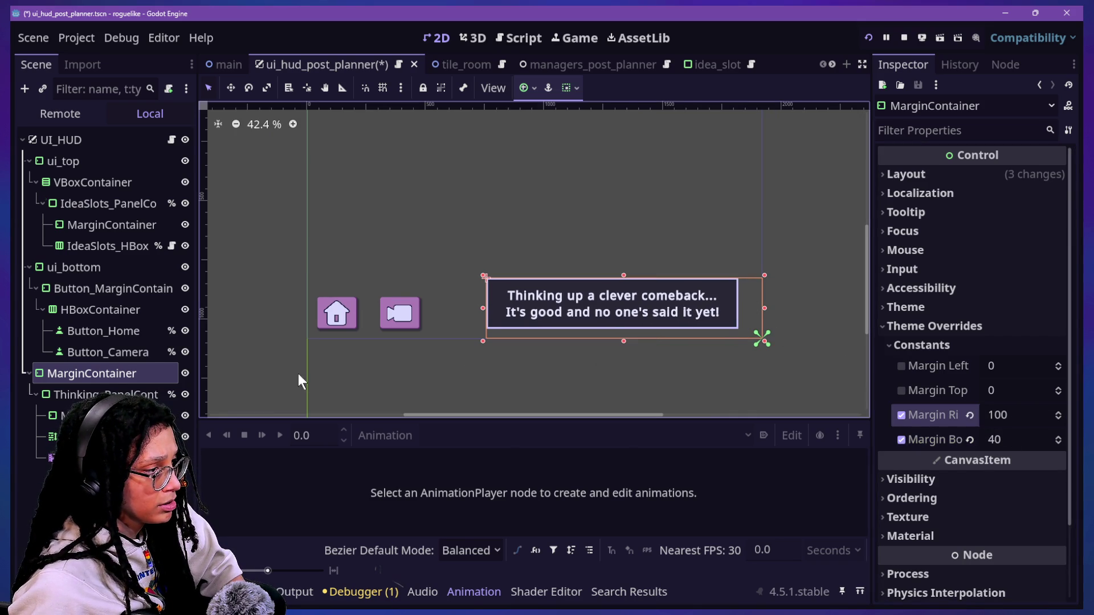
# - Save the HUD scene with Ctrl+S
pyautogui.click(112, 224)
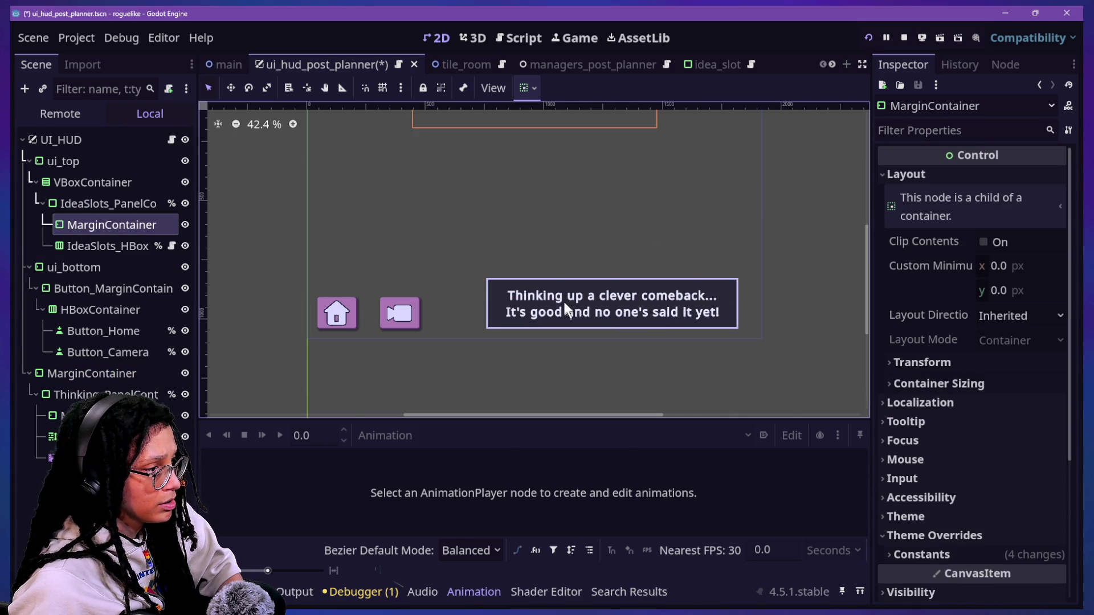
pyautogui.hotkey('ctrl', 's')
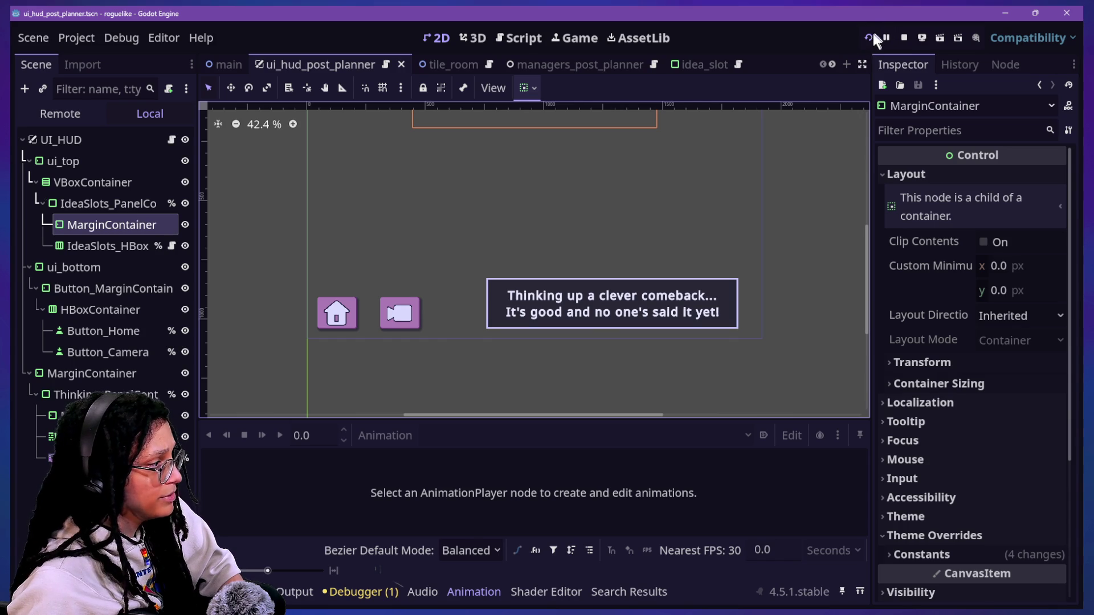
pyautogui.hotkey('ctrl', 'z')
# - Run the project, start planning and choose the Catstagram platform
pyautogui.click(867, 35)
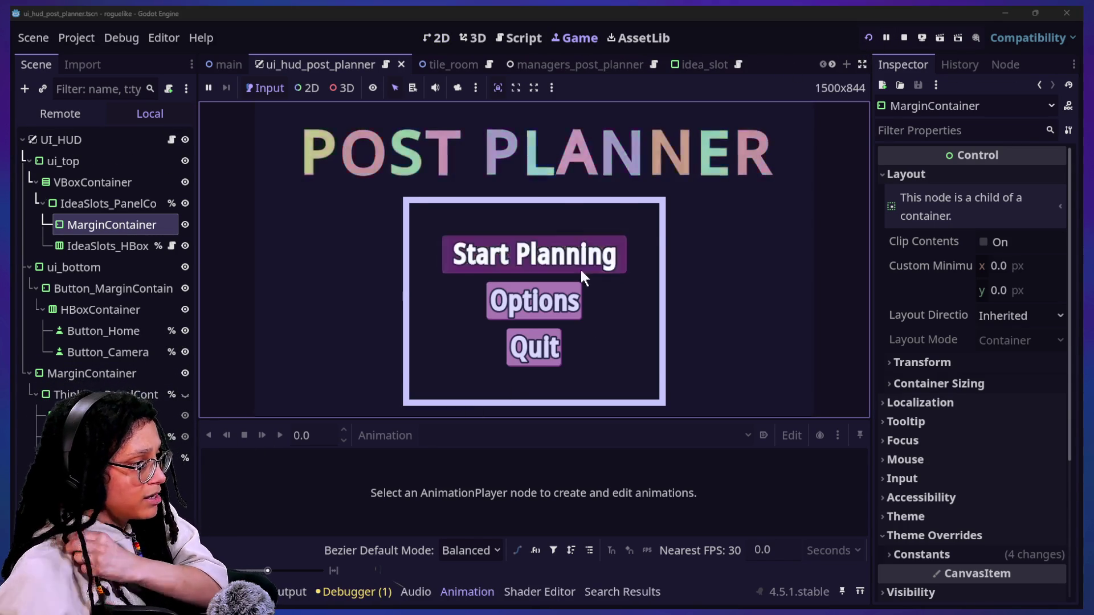
pyautogui.click(580, 269)
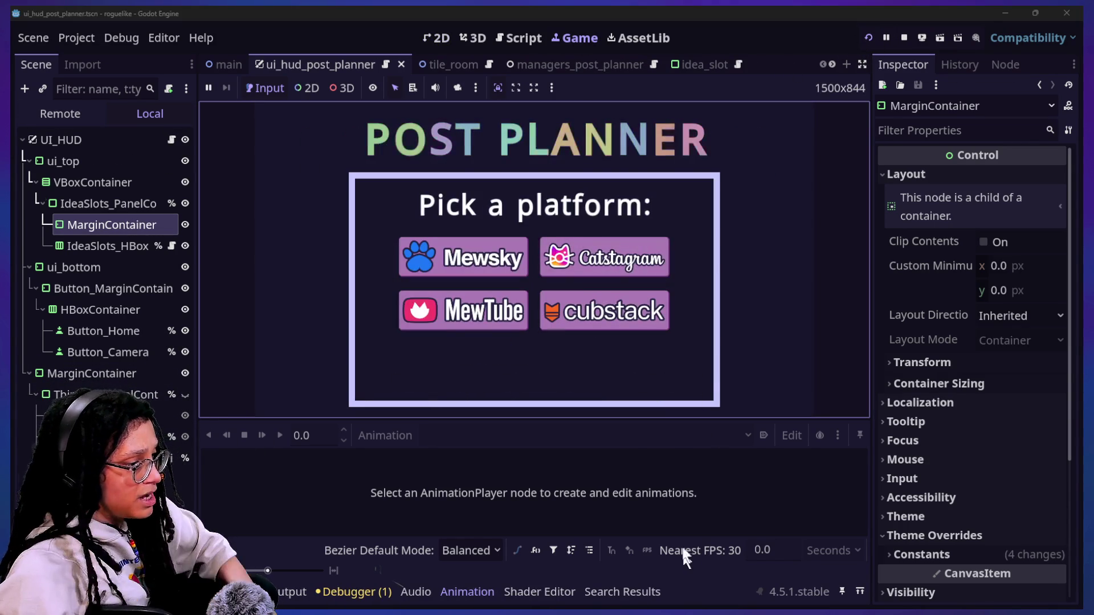
pyautogui.hotkey('ctrl', 'j')
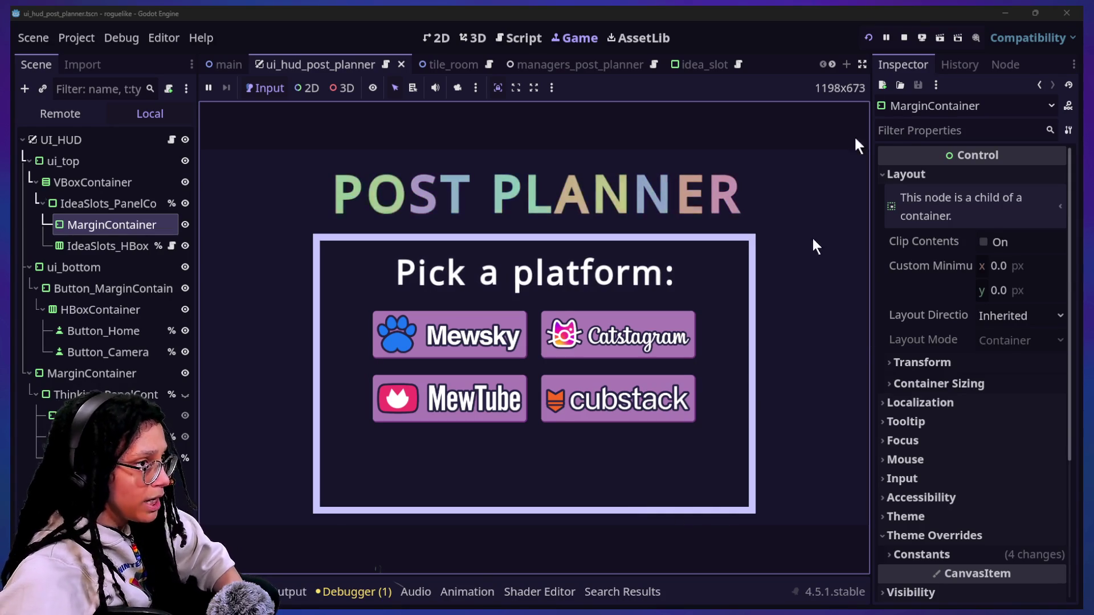
pyautogui.click(861, 64)
pyautogui.click(614, 314)
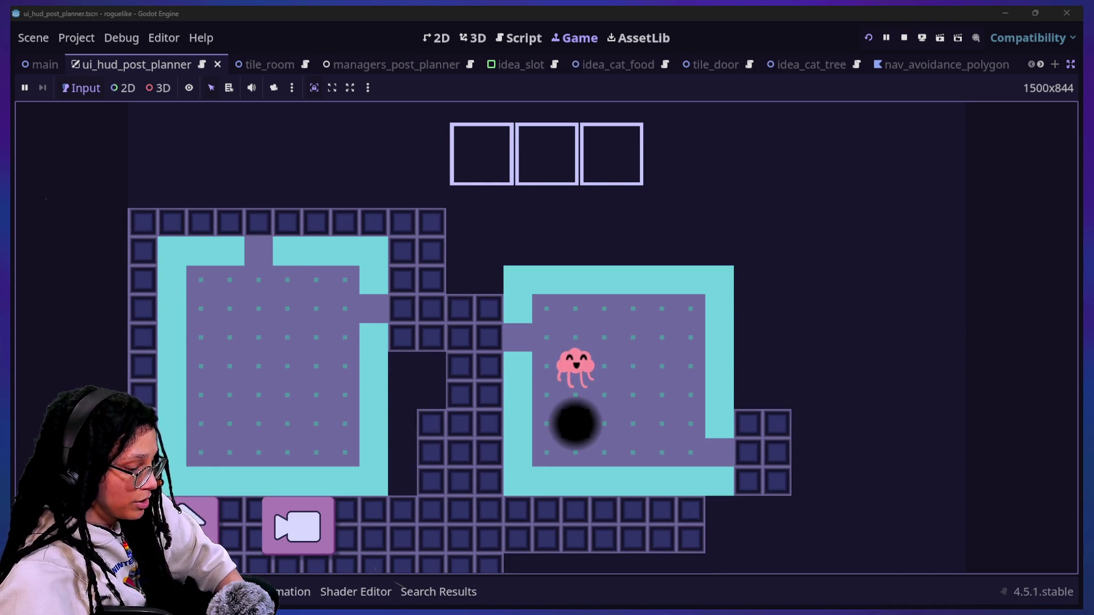
# - Show the Debugger's runtime errors and select the show_first_thinking_message error
pyautogui.click(175, 584)
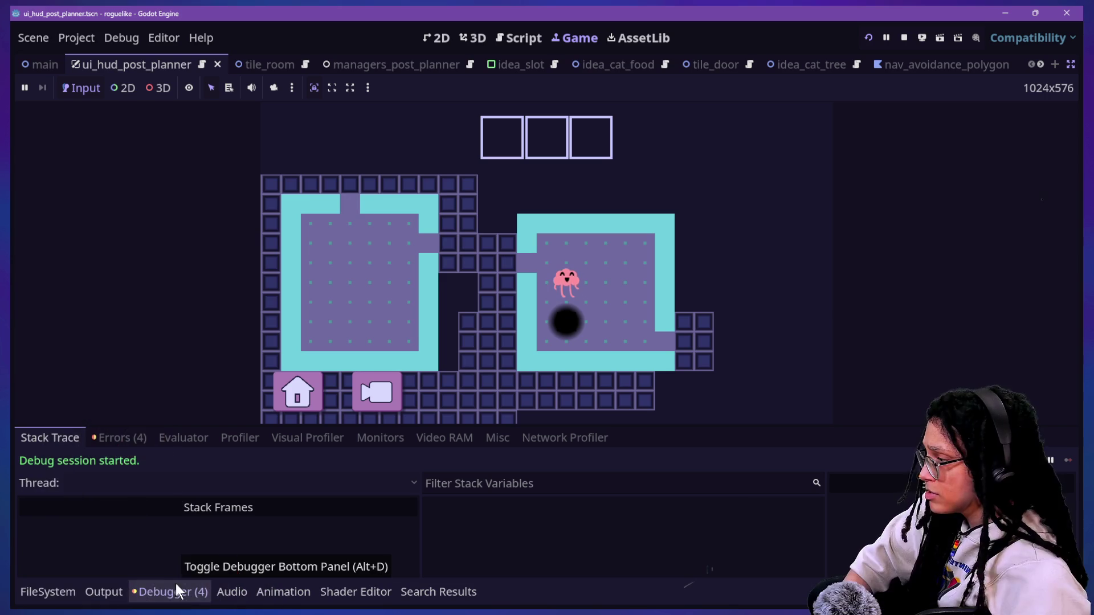
pyautogui.click(145, 437)
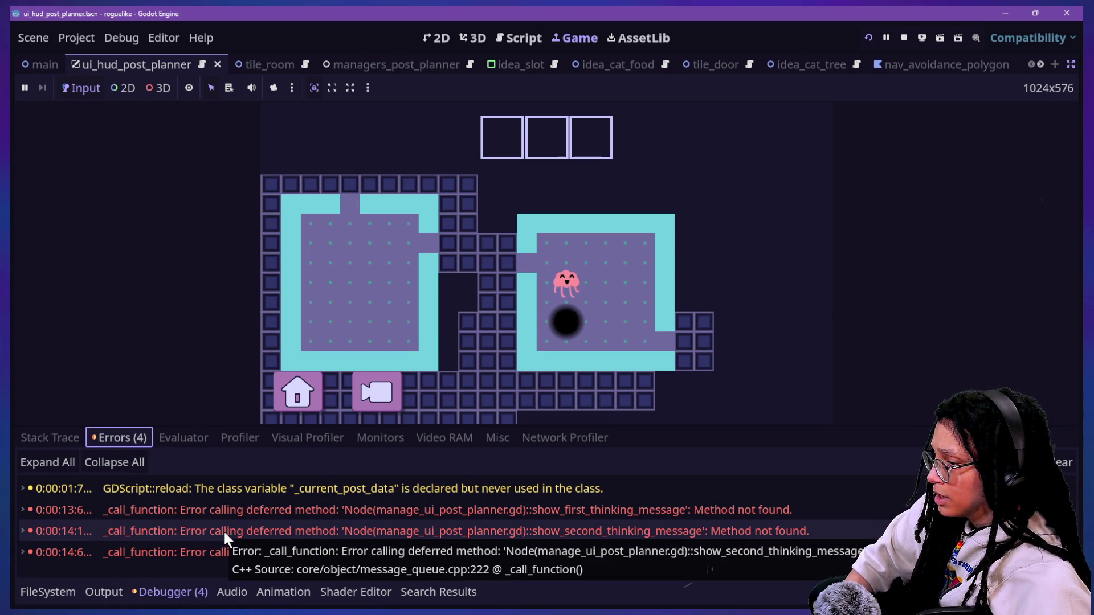
pyautogui.click(557, 152)
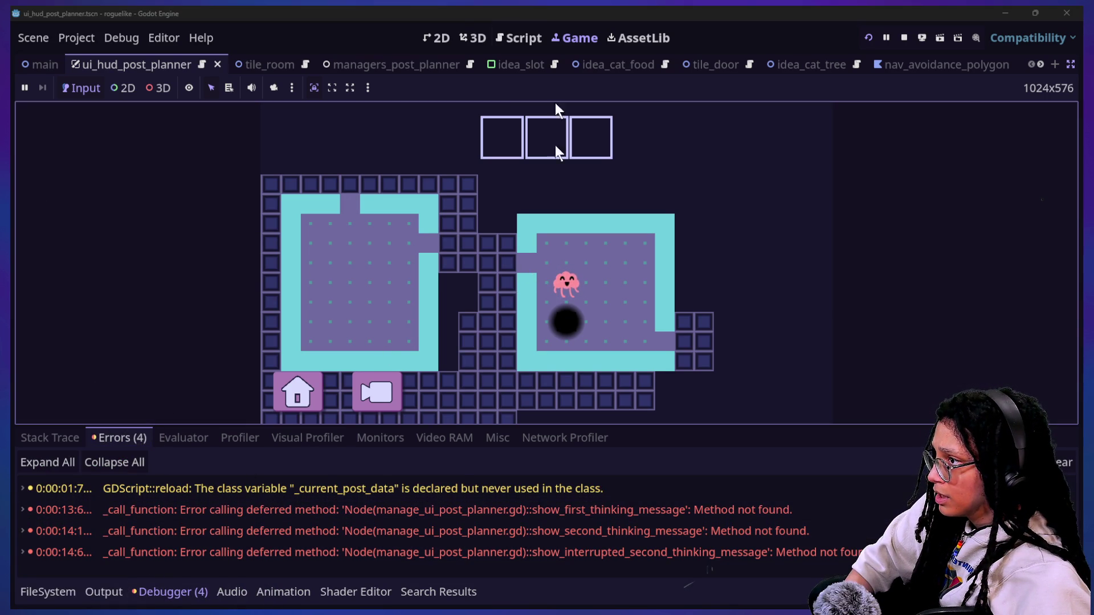
pyautogui.click(520, 504)
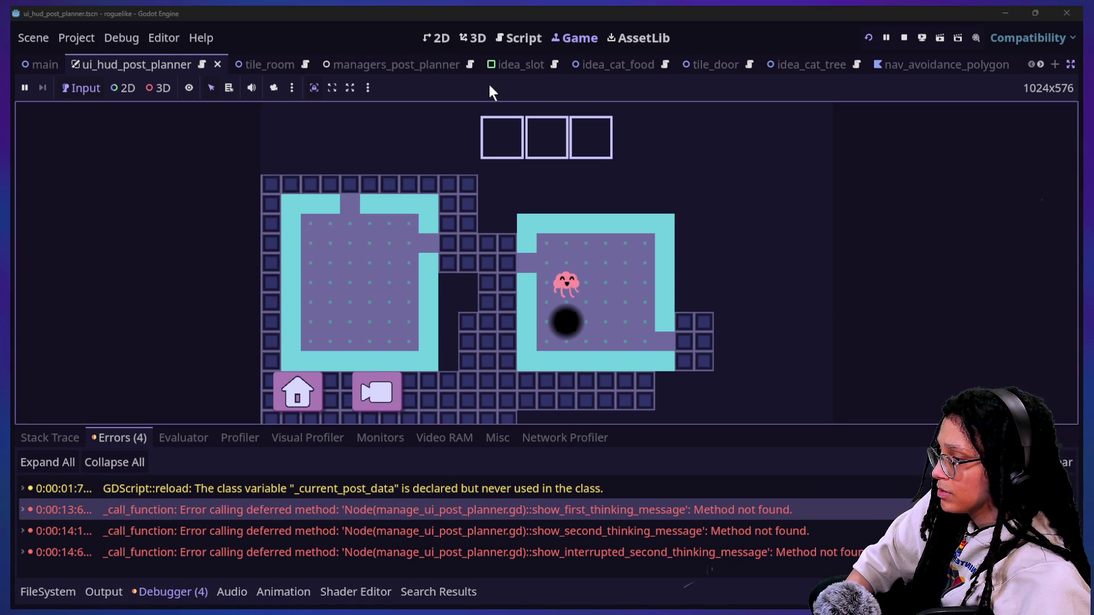
# - Restore and widen the scene tree and inspector panels, then select ThinkingText_Animation
pyautogui.click(522, 38)
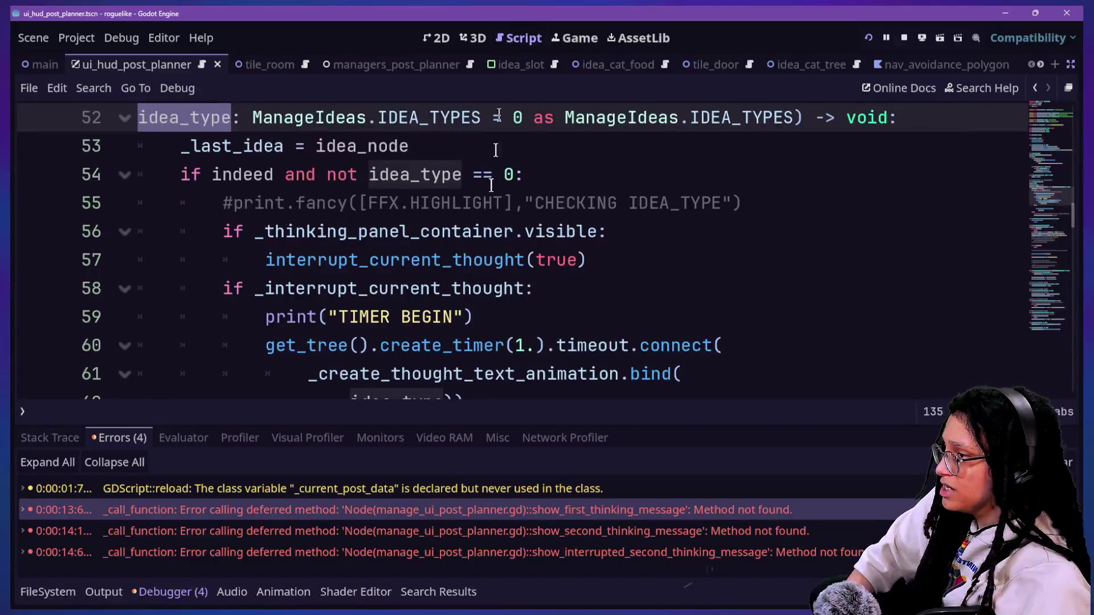
pyautogui.click(49, 62)
pyautogui.click(118, 65)
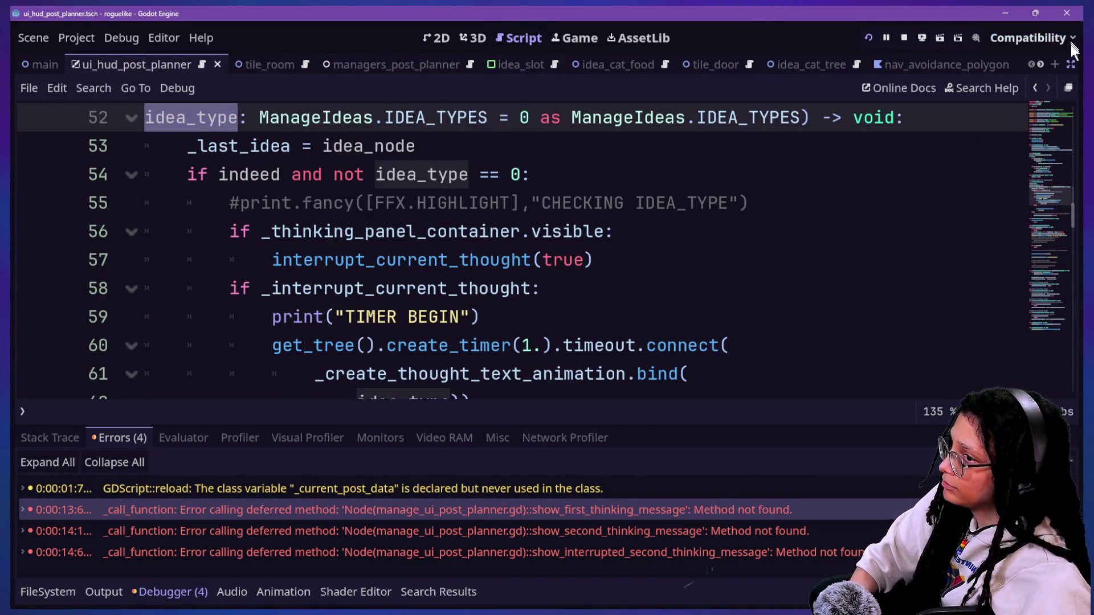
pyautogui.click(1070, 65)
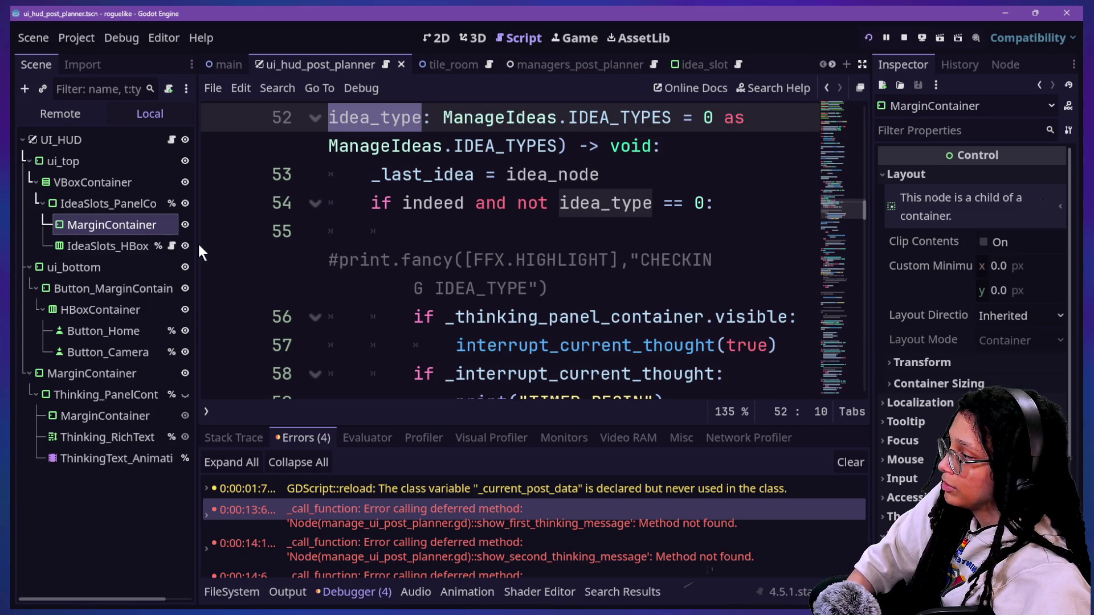
pyautogui.moveTo(196, 245); pyautogui.dragTo(259, 245)
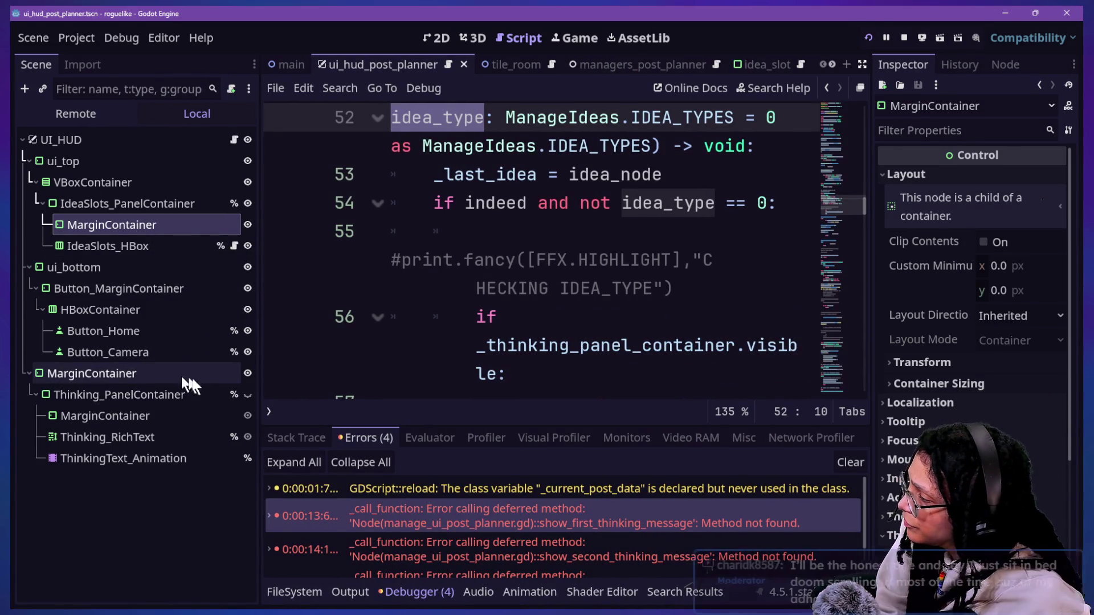
pyautogui.click(188, 459)
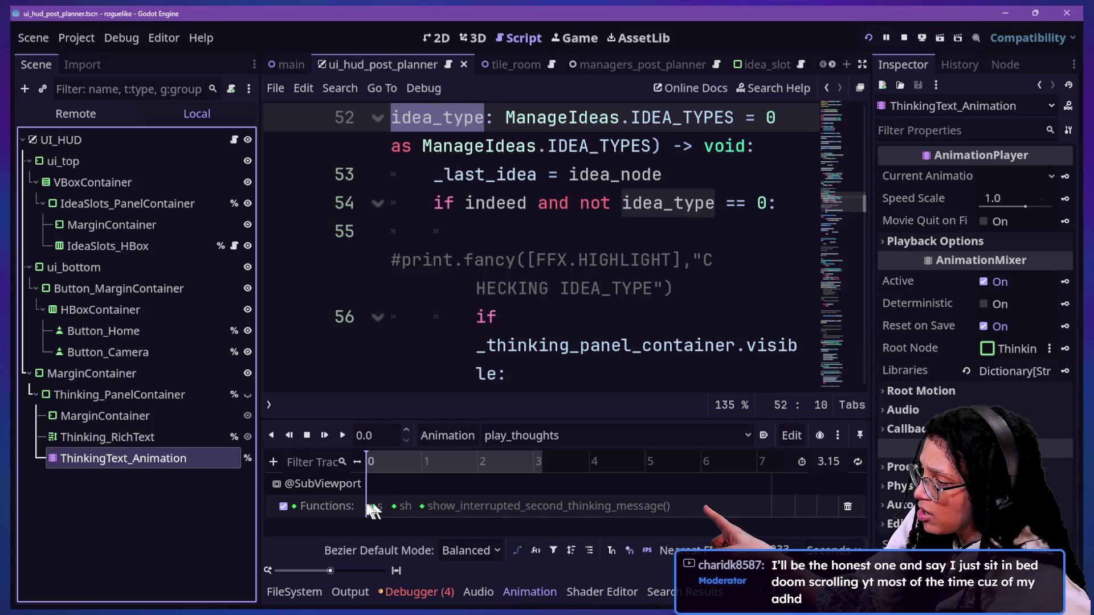
# - Inspect the play_thoughts function keys, including show_interrupted_second_thinking_message
pyautogui.click(371, 506)
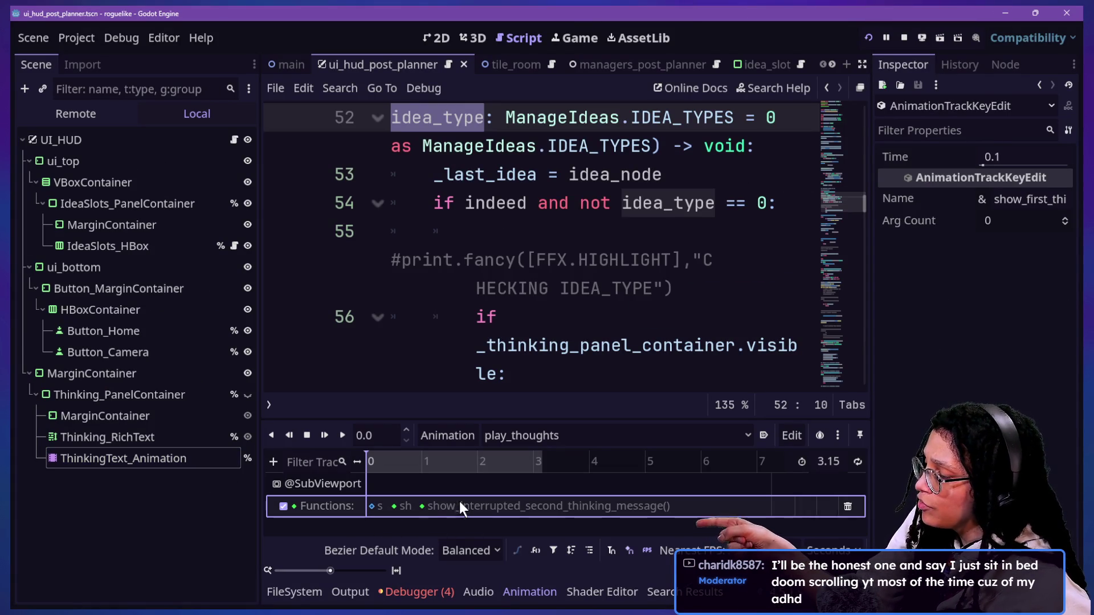
pyautogui.moveTo(397, 511)
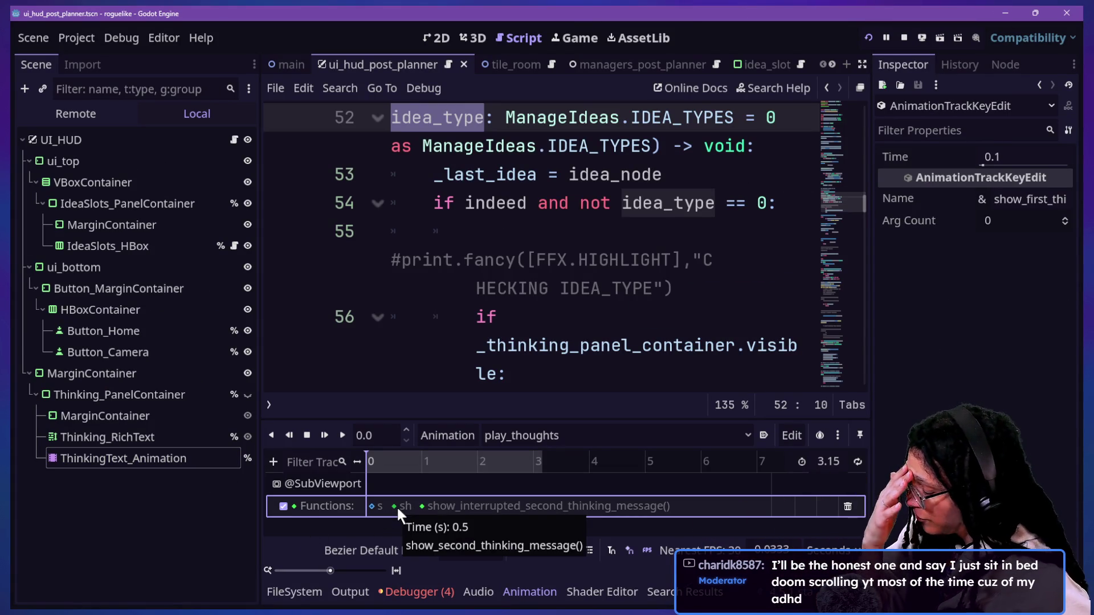
pyautogui.click(443, 504)
pyautogui.click(417, 504)
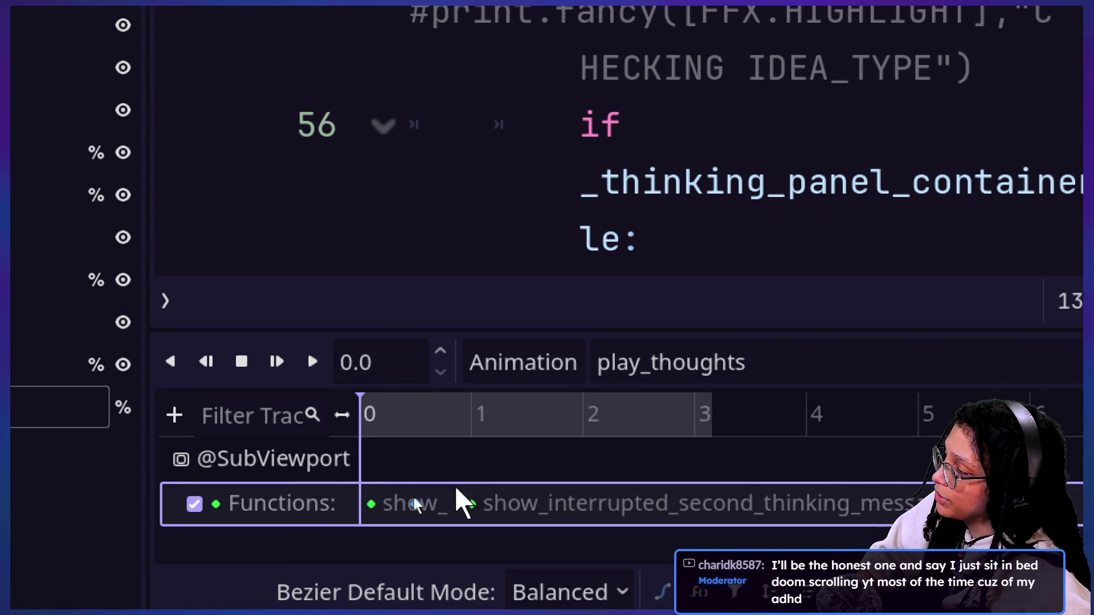
pyautogui.scroll(-2, 455, 488)
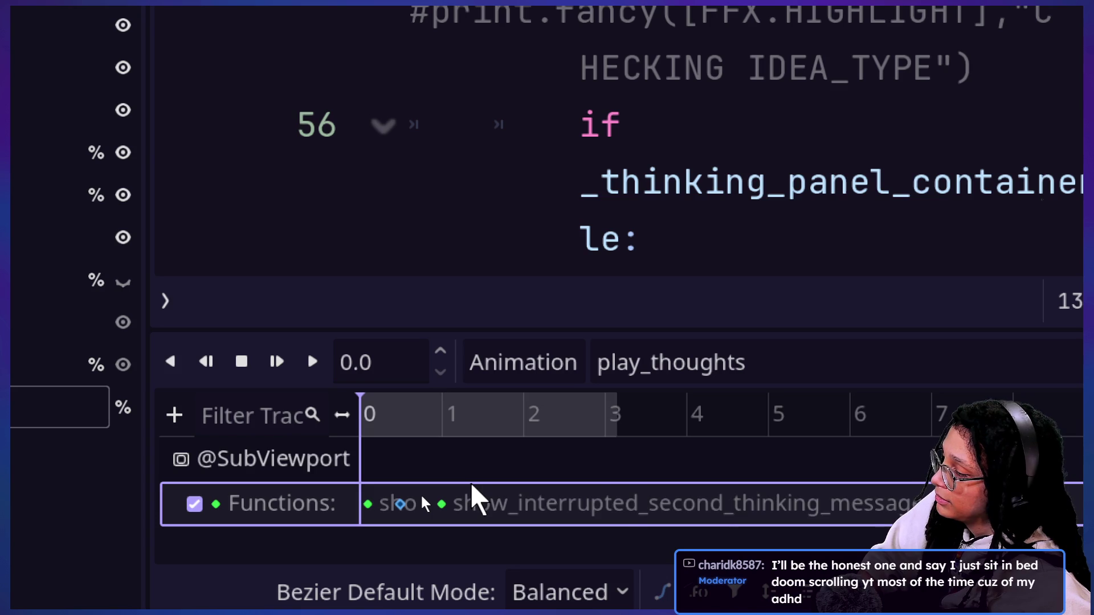
pyautogui.scroll(3, 472, 485)
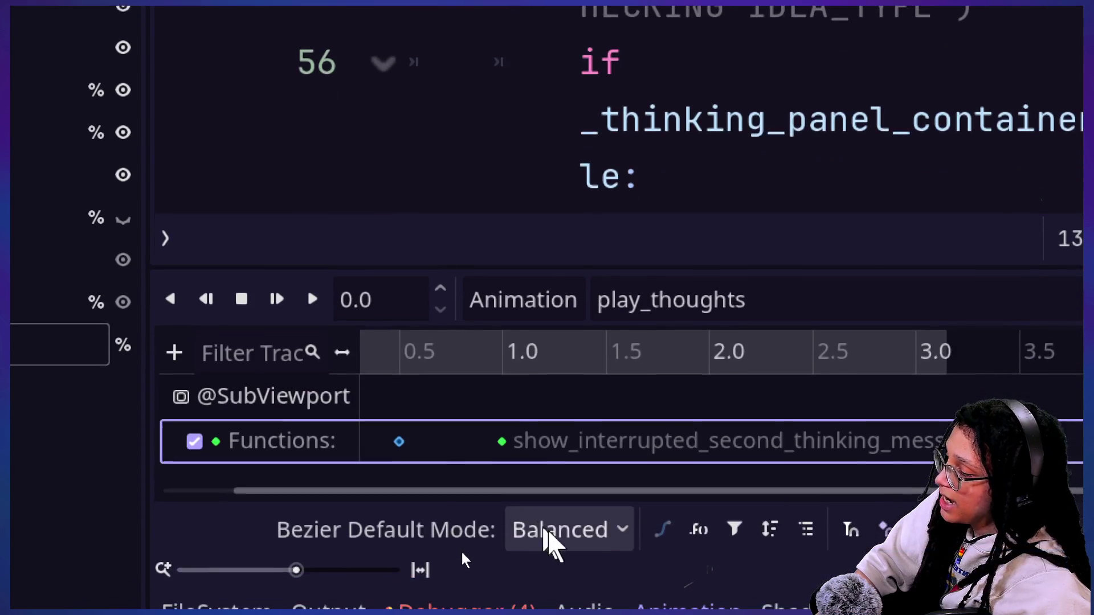
pyautogui.moveTo(547, 490); pyautogui.dragTo(424, 497)
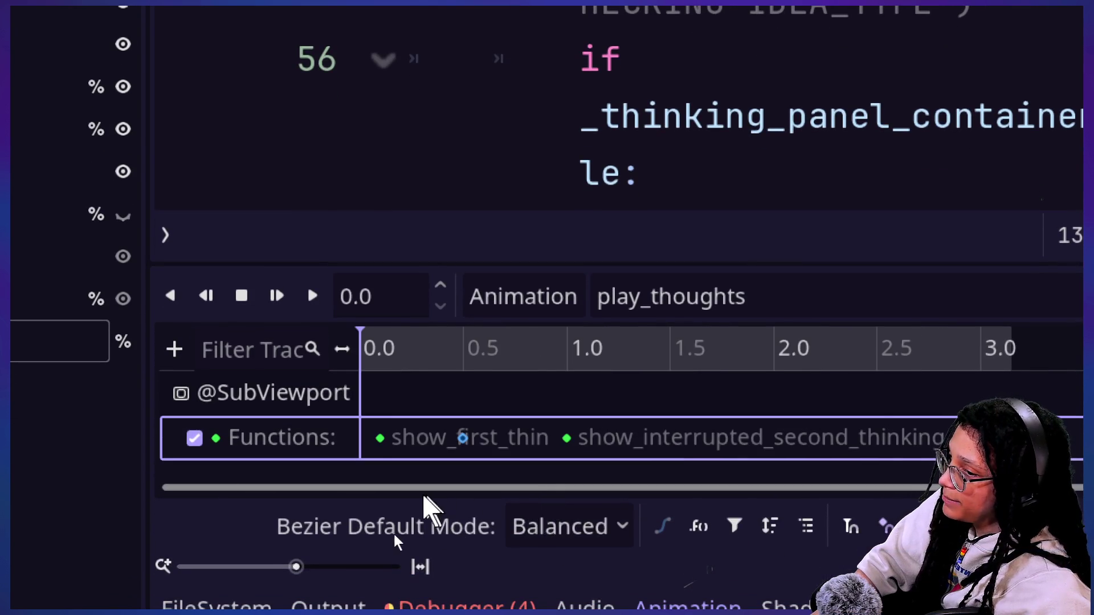
pyautogui.click(393, 454)
pyautogui.click(380, 437)
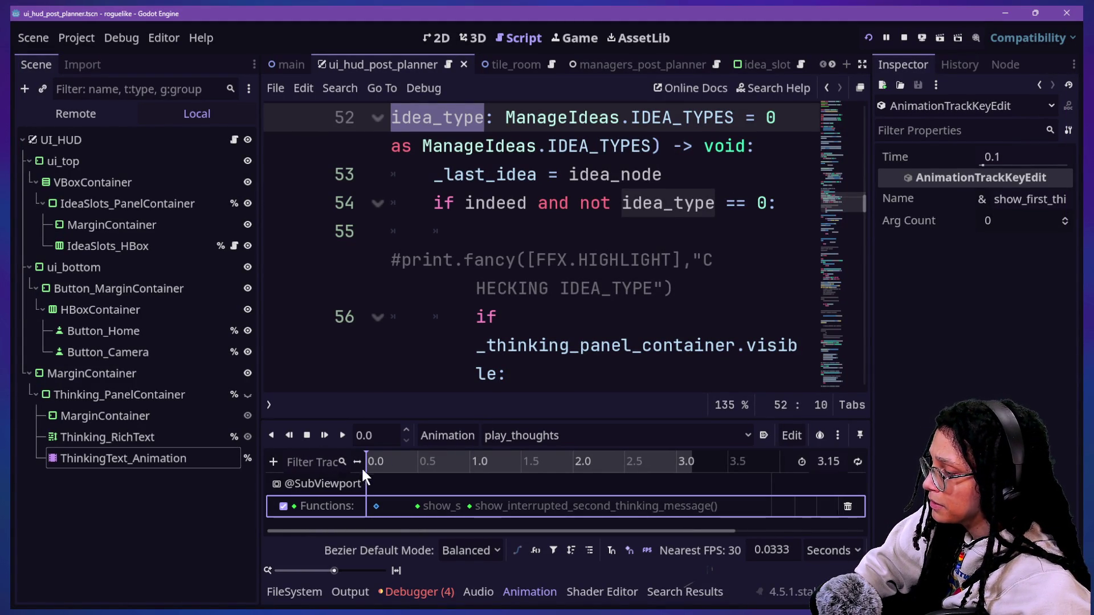
pyautogui.click(326, 484)
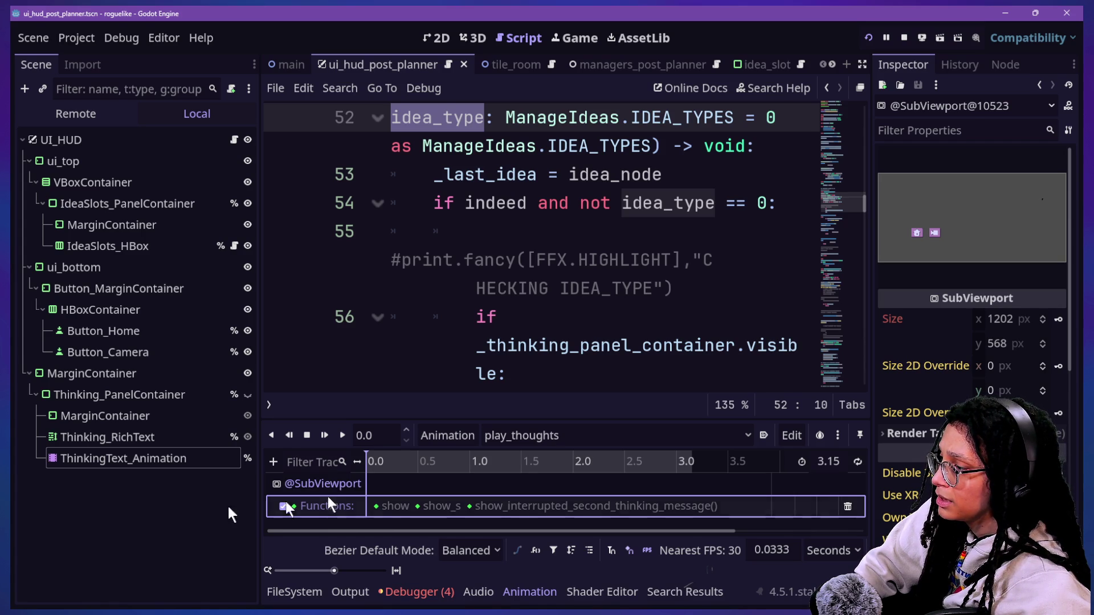
pyautogui.click(110, 502)
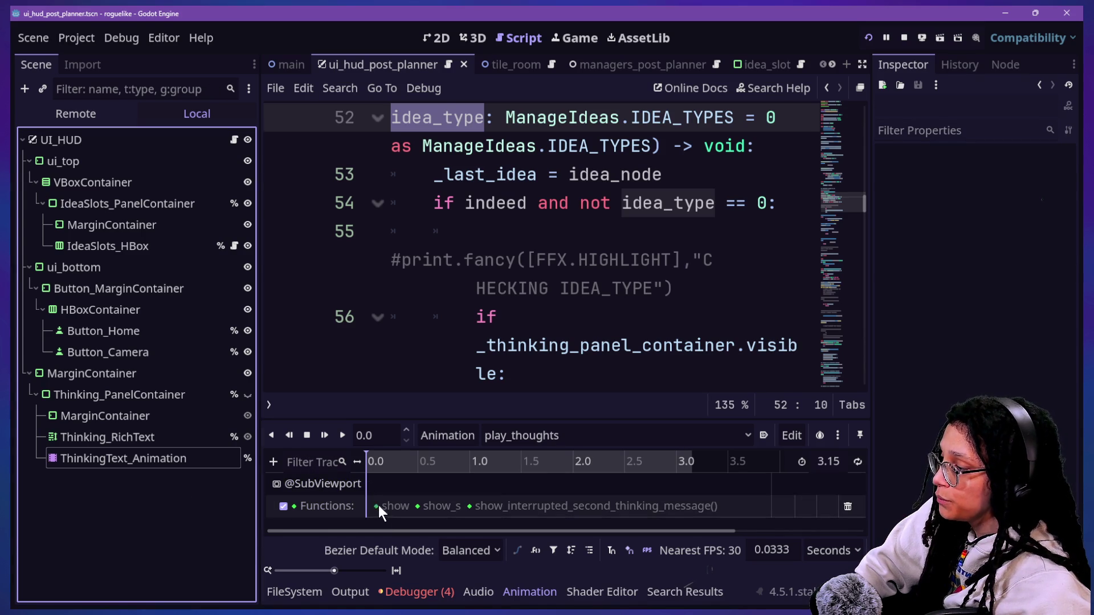
# - Inspect the SubViewport function track's node path, leaving it unchanged
pyautogui.click(336, 483)
pyautogui.click(313, 506)
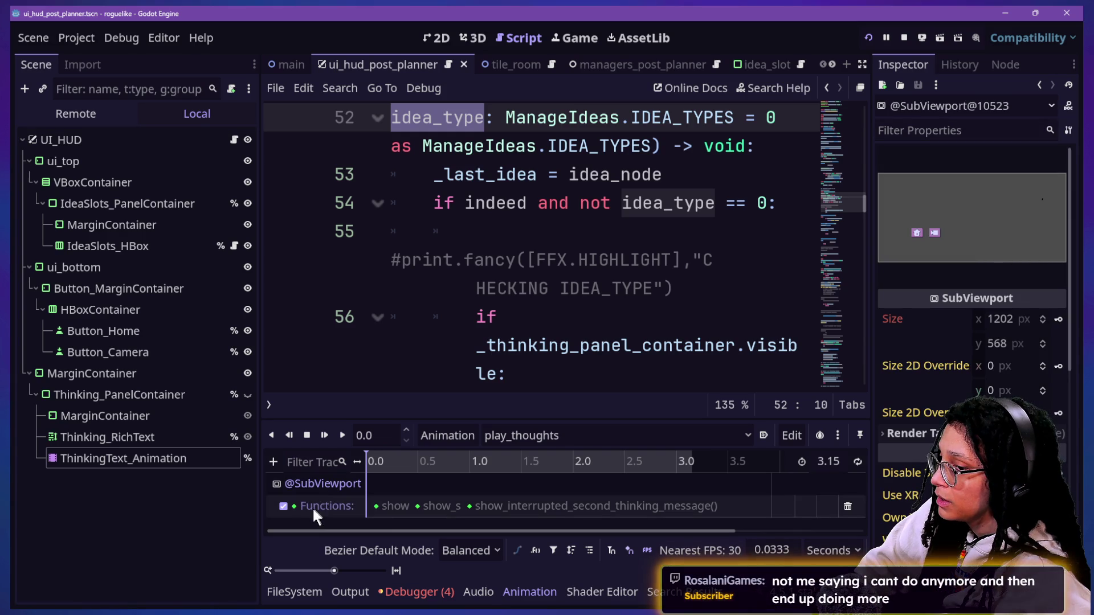
pyautogui.doubleClick(311, 506)
pyautogui.rightClick(310, 508)
pyautogui.press('Escape')
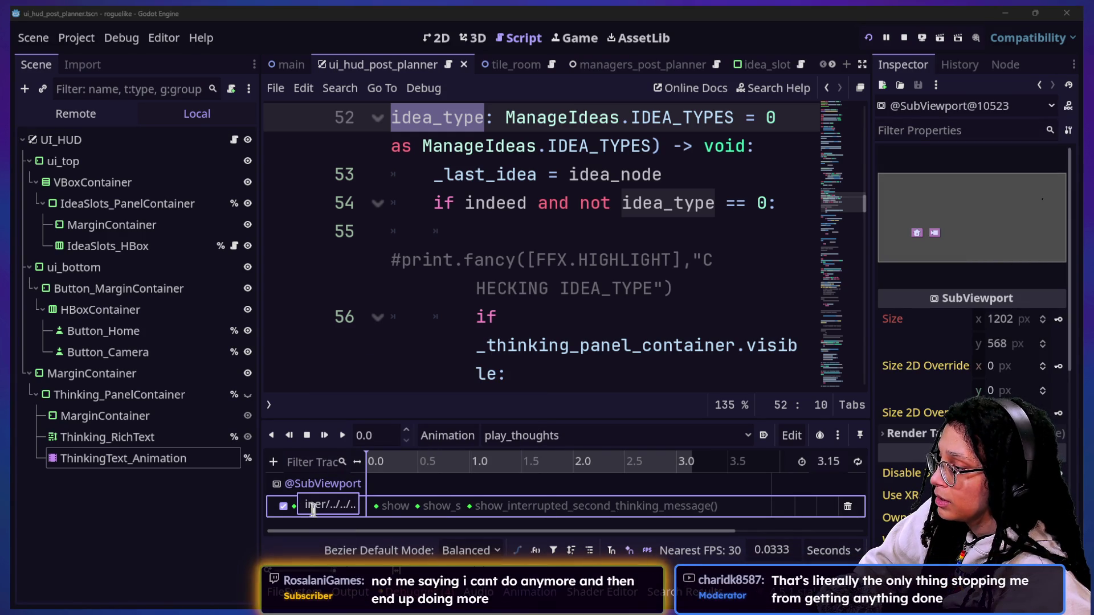
pyautogui.moveTo(259, 505)
pyautogui.mouseDown()
pyautogui.moveTo(399, 504)
pyautogui.moveTo(194, 506)
pyautogui.moveTo(440, 500)
pyautogui.moveTo(166, 530)
pyautogui.moveTo(326, 501)
pyautogui.mouseUp()
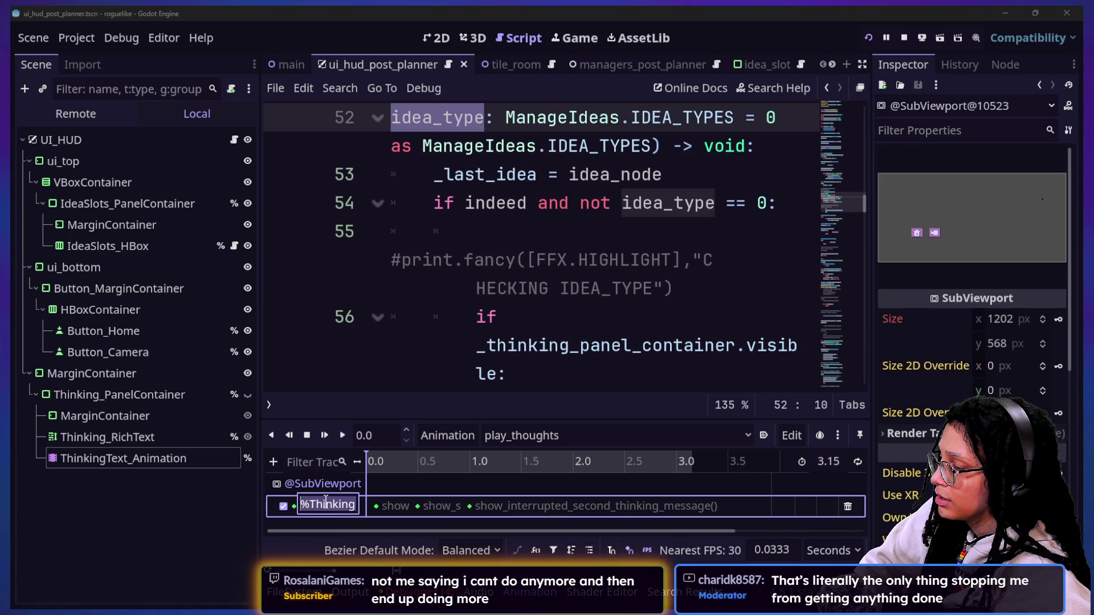
pyautogui.click(326, 521)
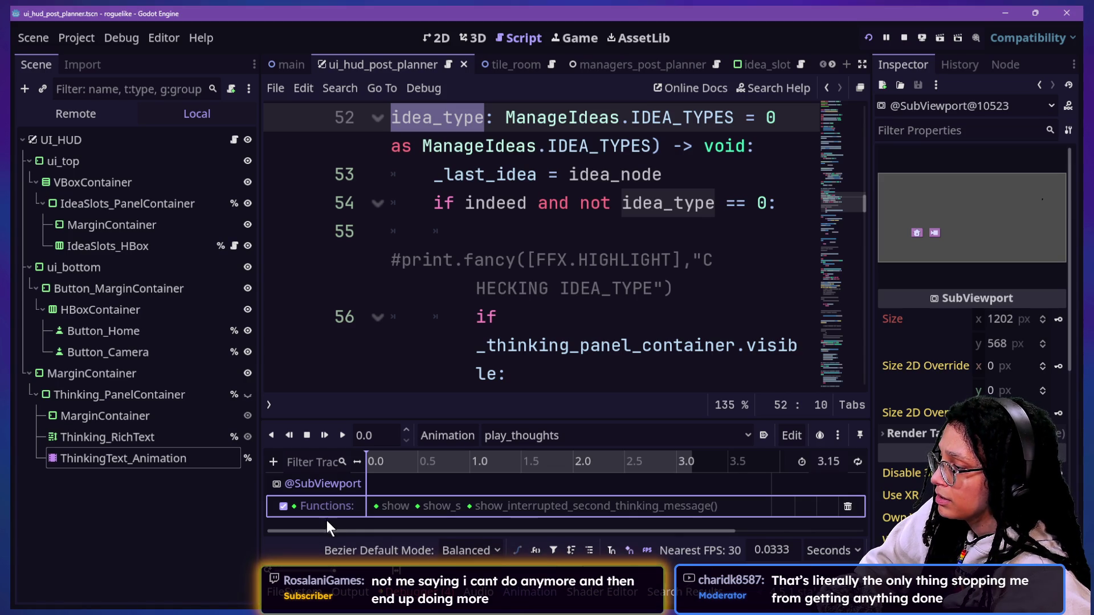
# - Add a Call Method Track that targets the UI_HUD node
pyautogui.click(274, 461)
pyautogui.click(355, 535)
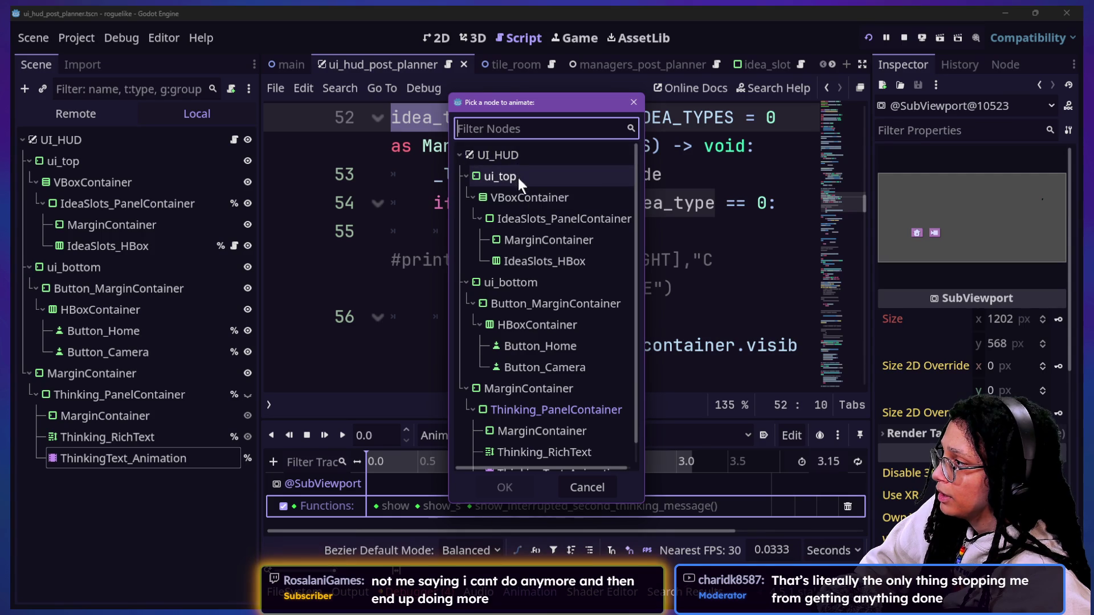
pyautogui.click(506, 155)
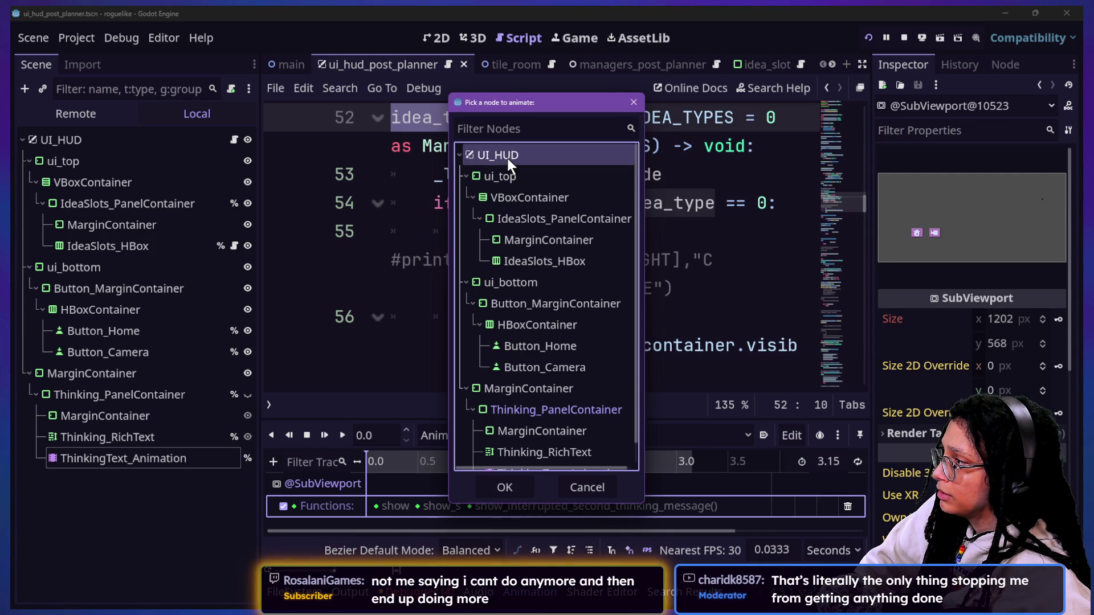
pyautogui.click(515, 478)
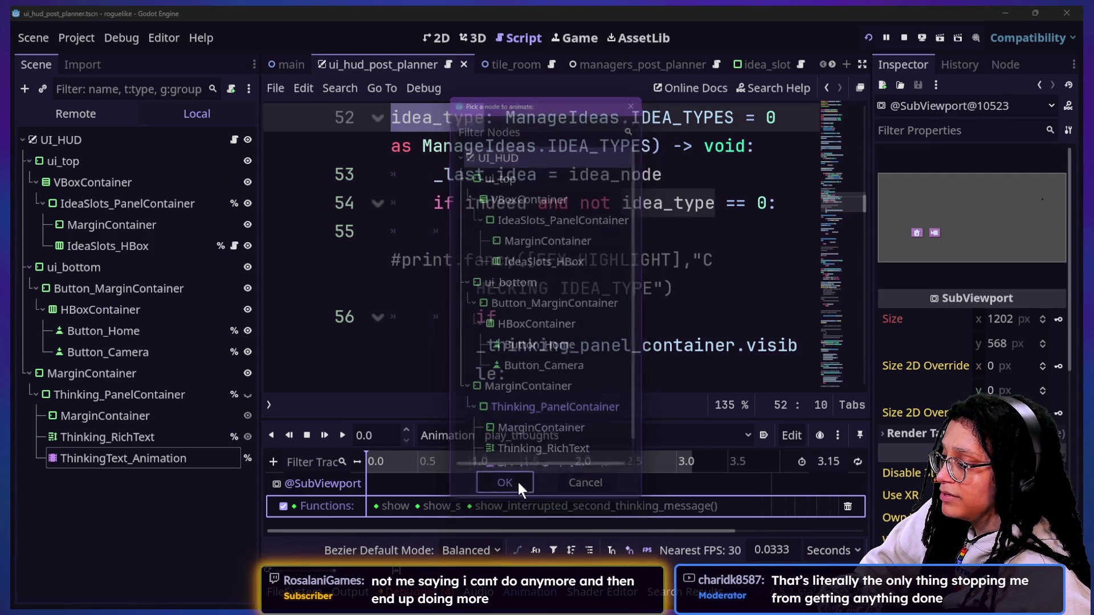
# - Key a show_first_thinking_message() call at 0.0 on UI_HUD's function track
pyautogui.moveTo(474, 418); pyautogui.dragTo(463, 337)
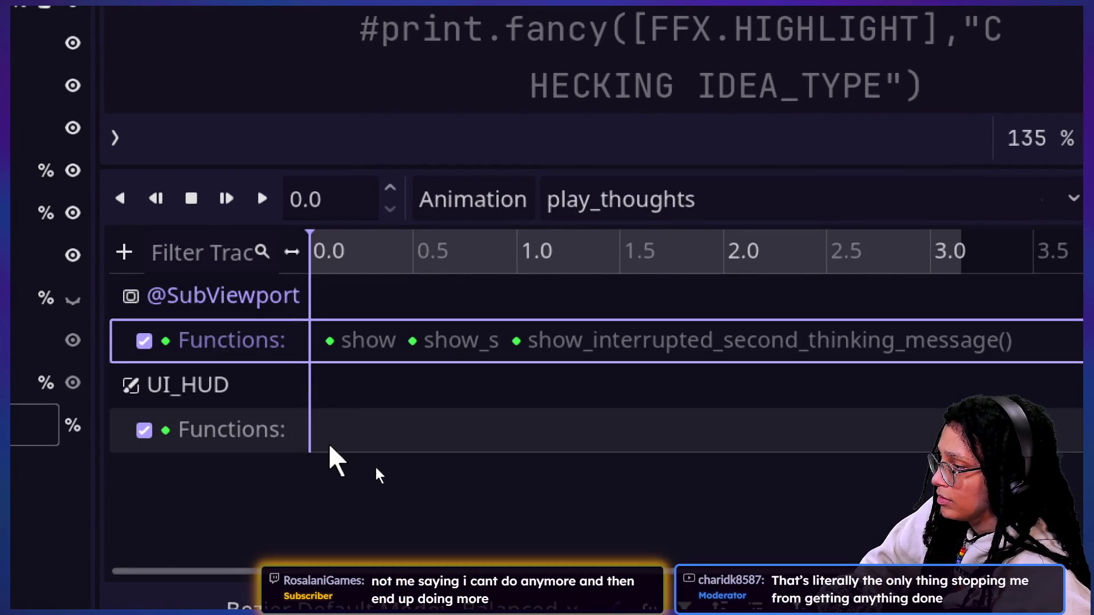
pyautogui.rightClick(333, 447)
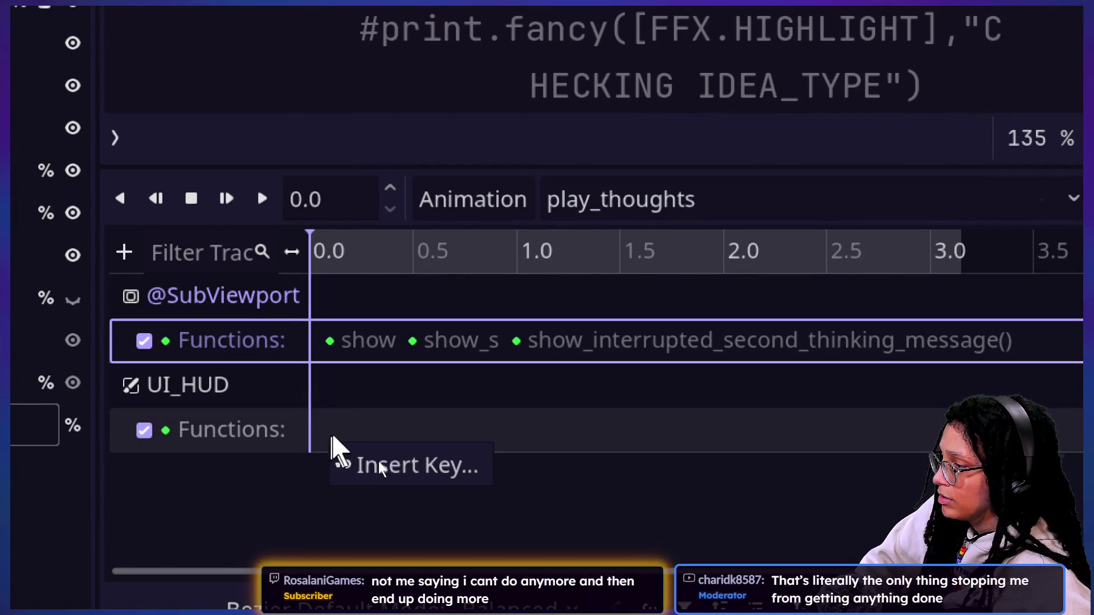
pyautogui.click(364, 464)
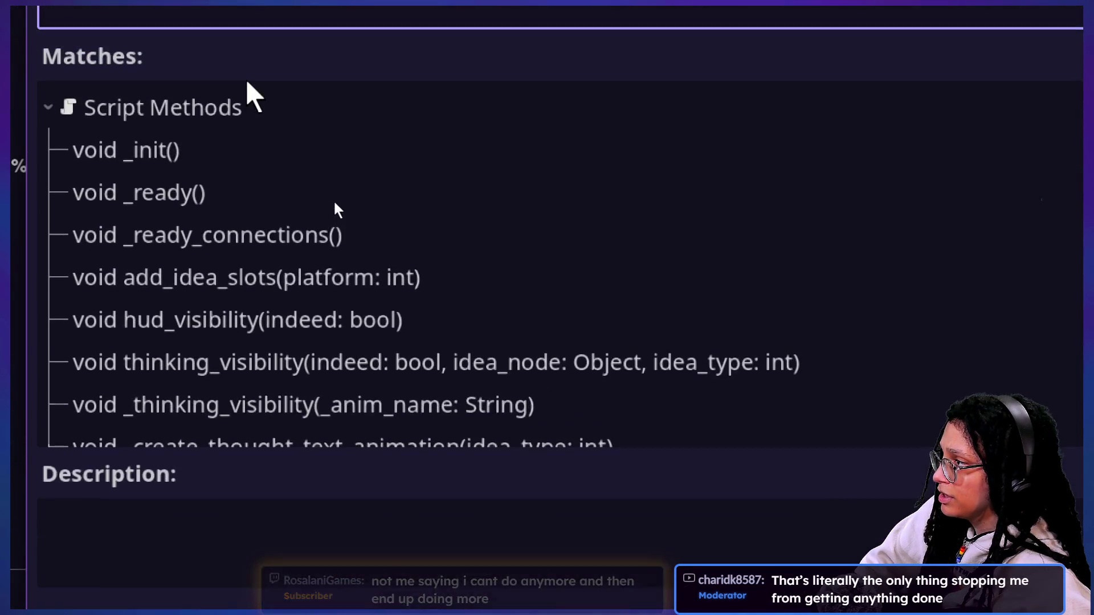
pyautogui.write('show')
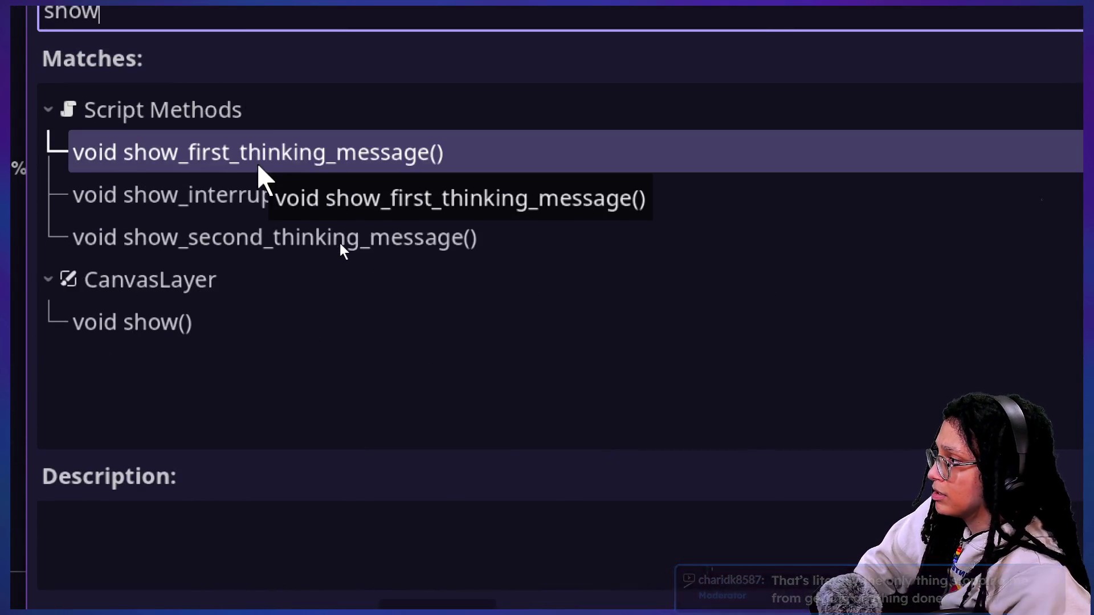
pyautogui.doubleClick(255, 163)
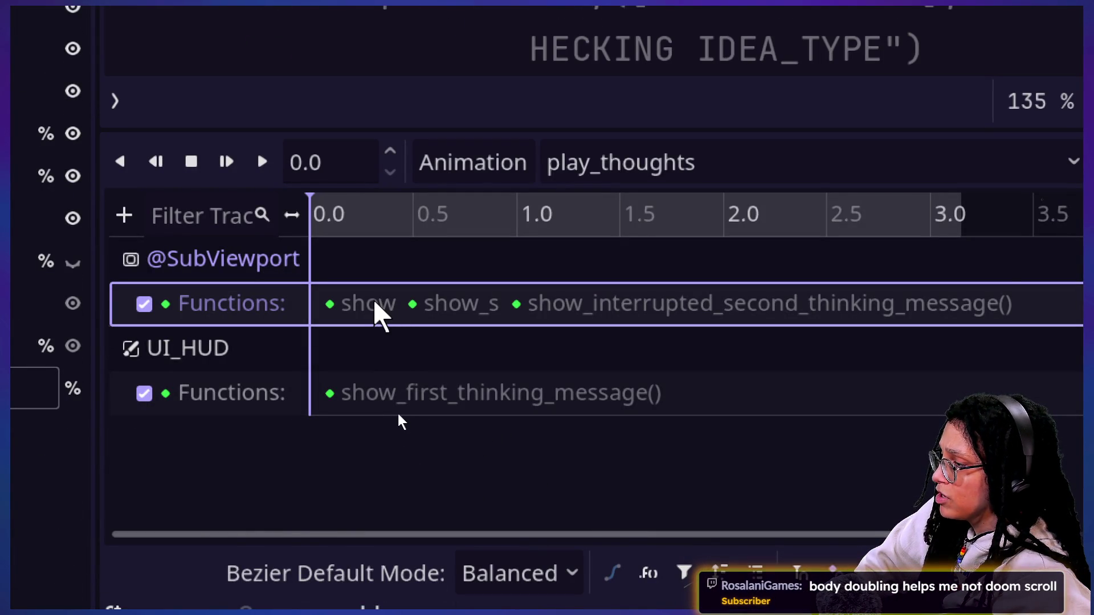
pyautogui.moveTo(327, 312)
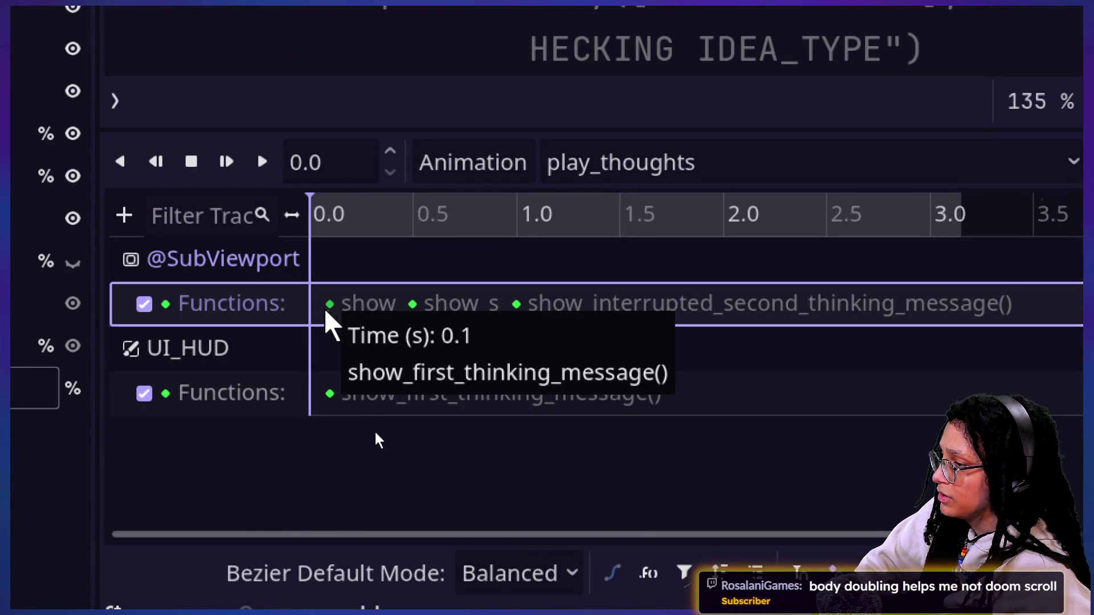
pyautogui.moveTo(330, 215)
pyautogui.mouseDown()
pyautogui.moveTo(391, 220)
pyautogui.moveTo(412, 239)
pyautogui.mouseUp()
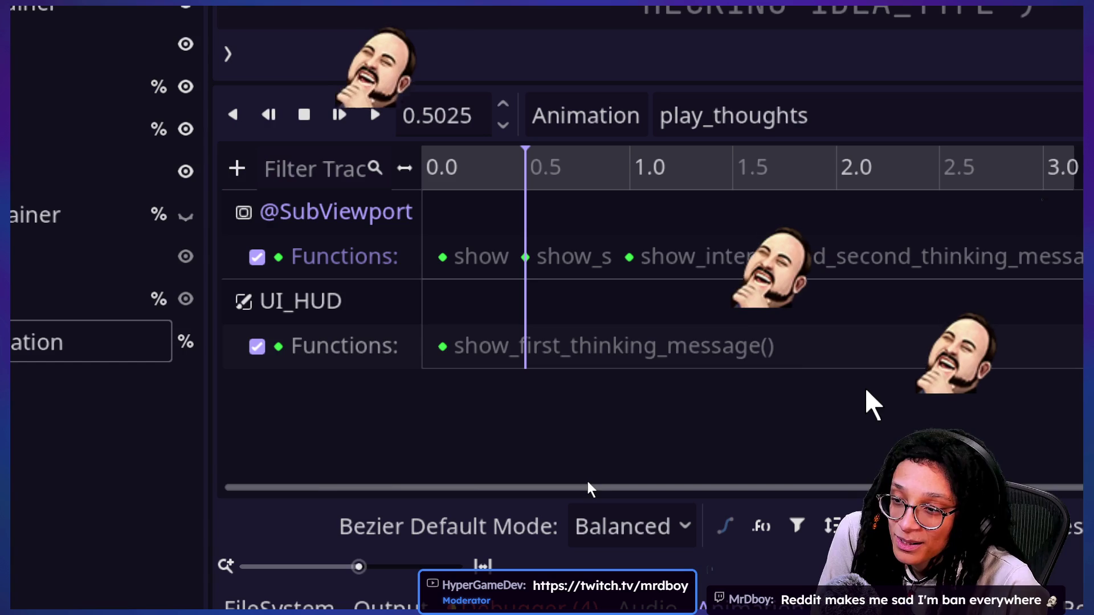
# - Insert a show_second_thinking_message() key on UI_HUD's function track
pyautogui.rightClick(525, 353)
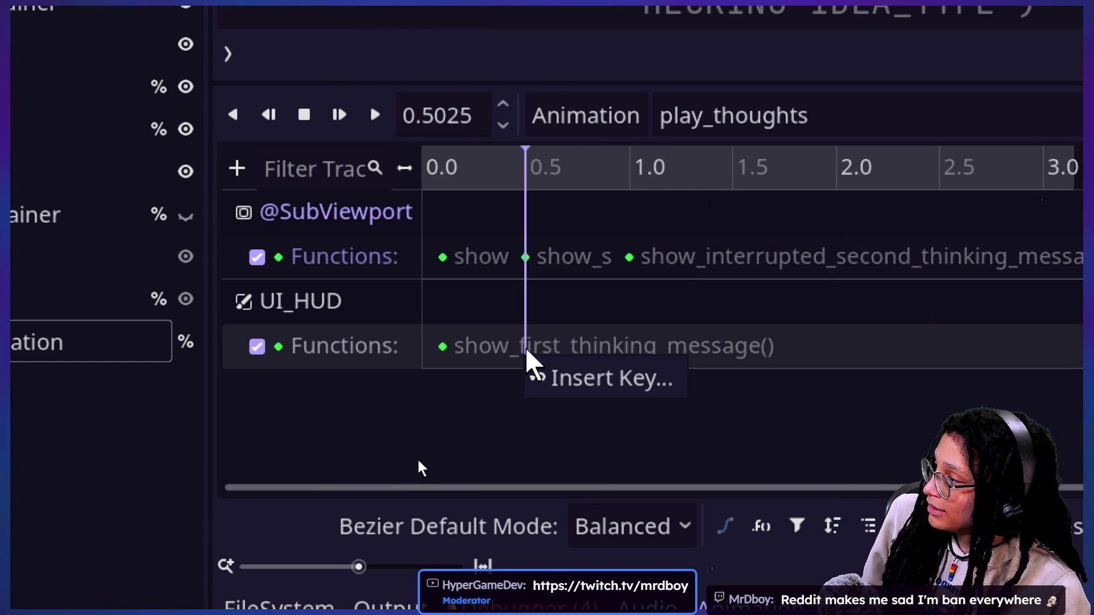
pyautogui.click(562, 378)
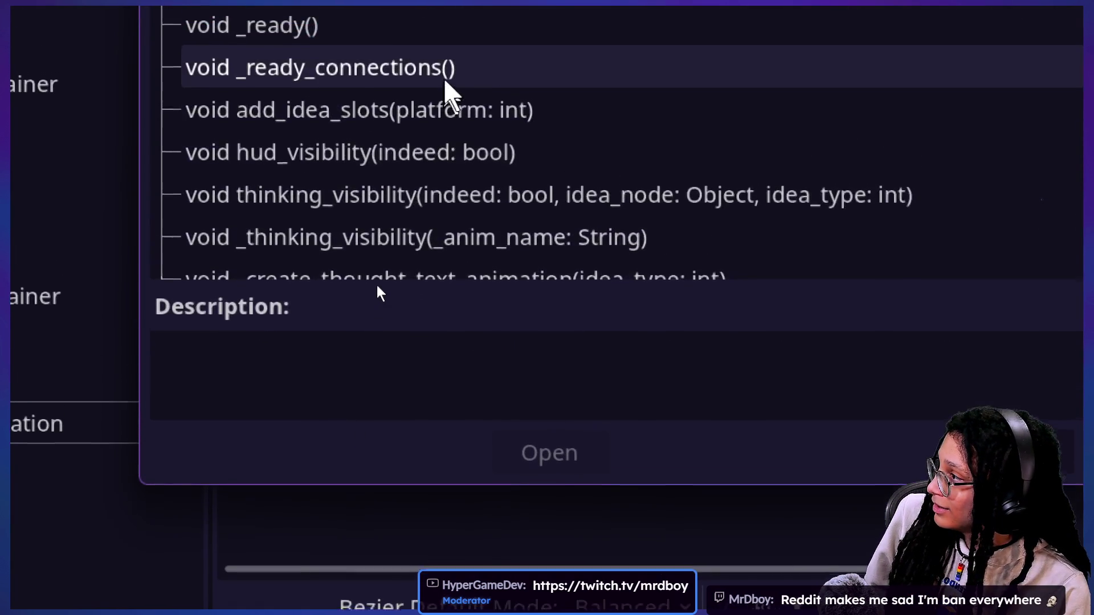
pyautogui.scroll(-5, 447, 86)
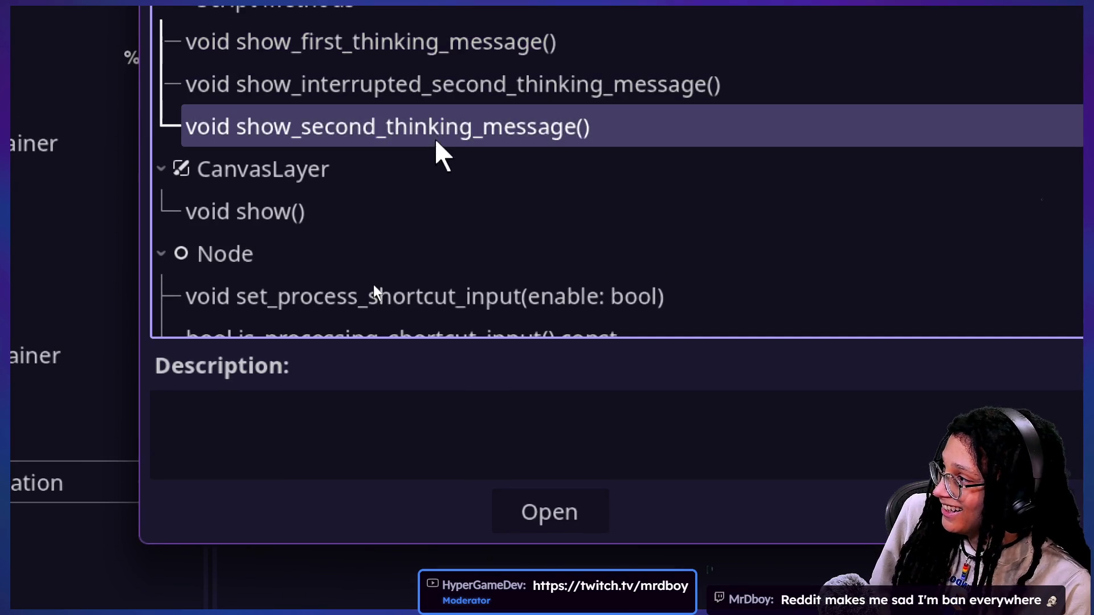
pyautogui.doubleClick(436, 137)
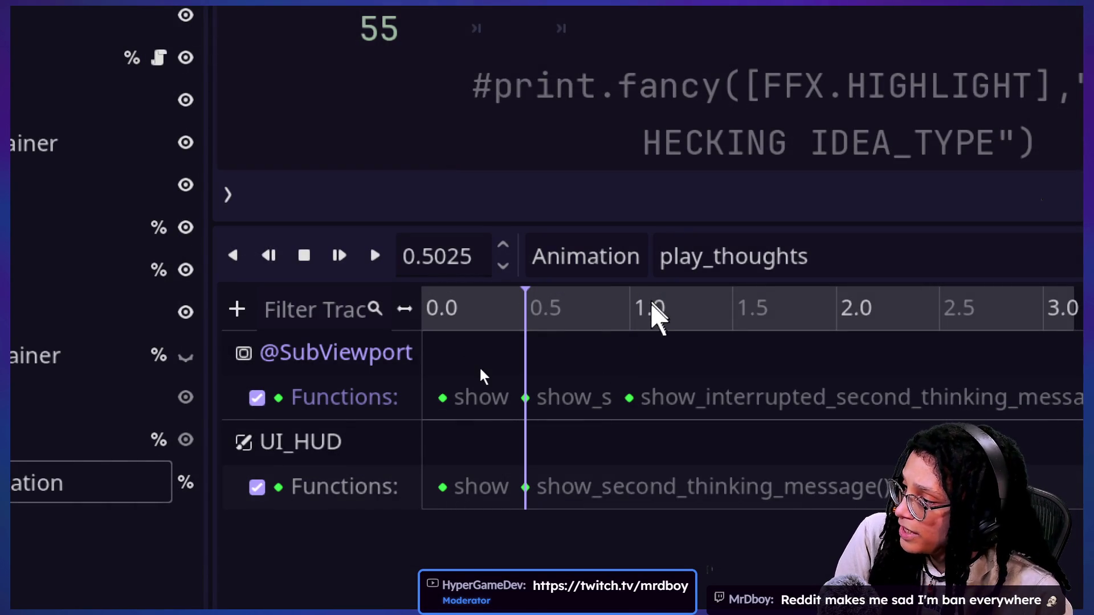
pyautogui.hscroll(3, 495, 408)
pyautogui.scroll(2, 495, 407)
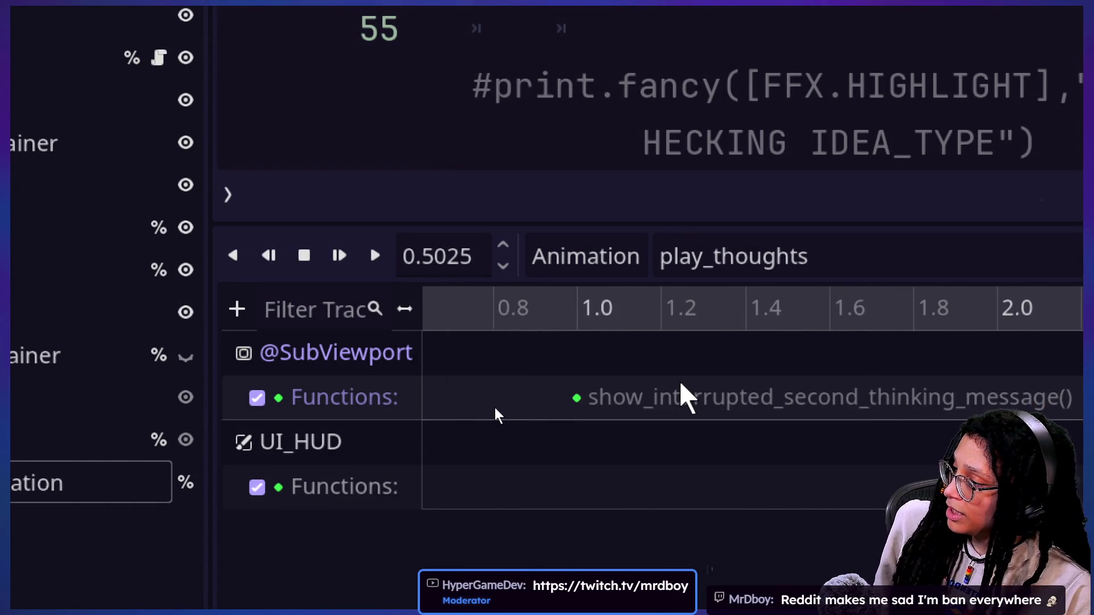
pyautogui.hscroll(2, 453, 436)
pyautogui.hscroll(-6, 452, 436)
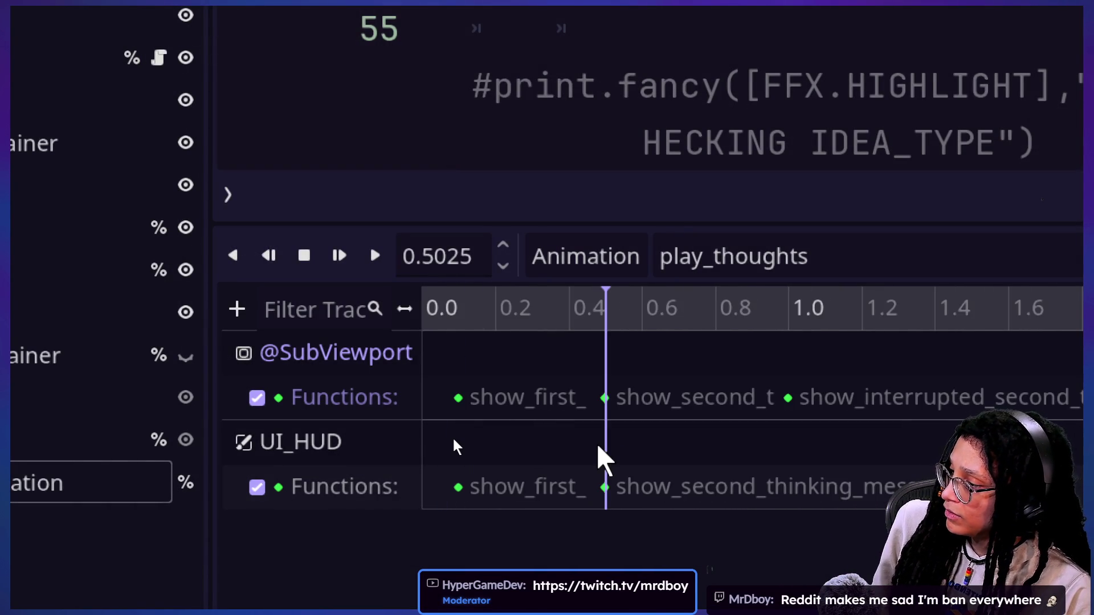
pyautogui.hscroll(2, 775, 407)
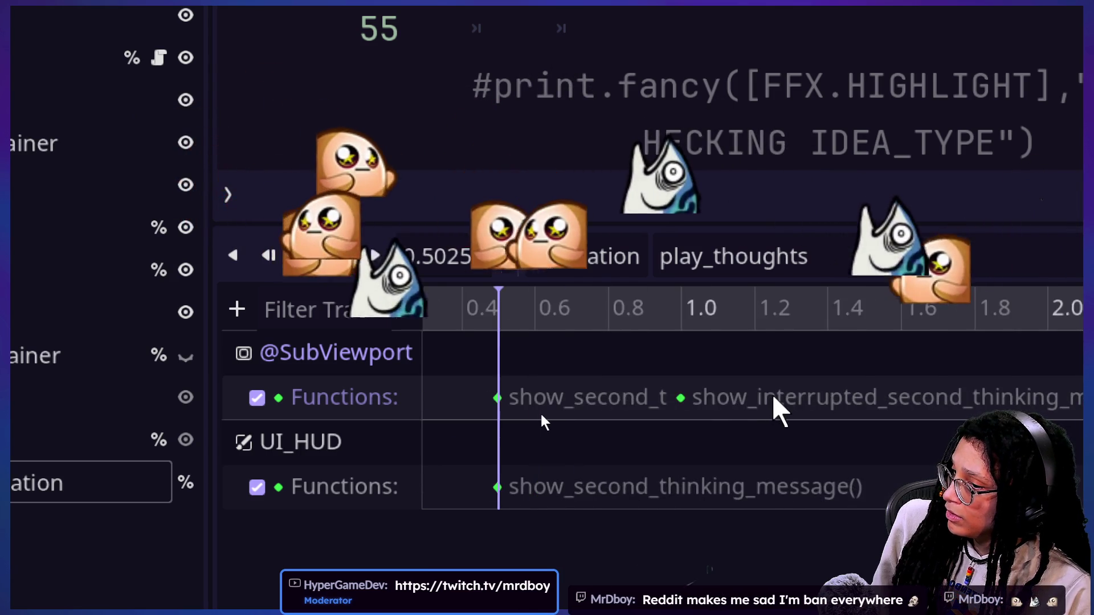
# - Move the playhead to just past 1.0 s, then cancel a second function-key insertion
pyautogui.moveTo(684, 318); pyautogui.dragTo(682, 318)
pyautogui.click(682, 321)
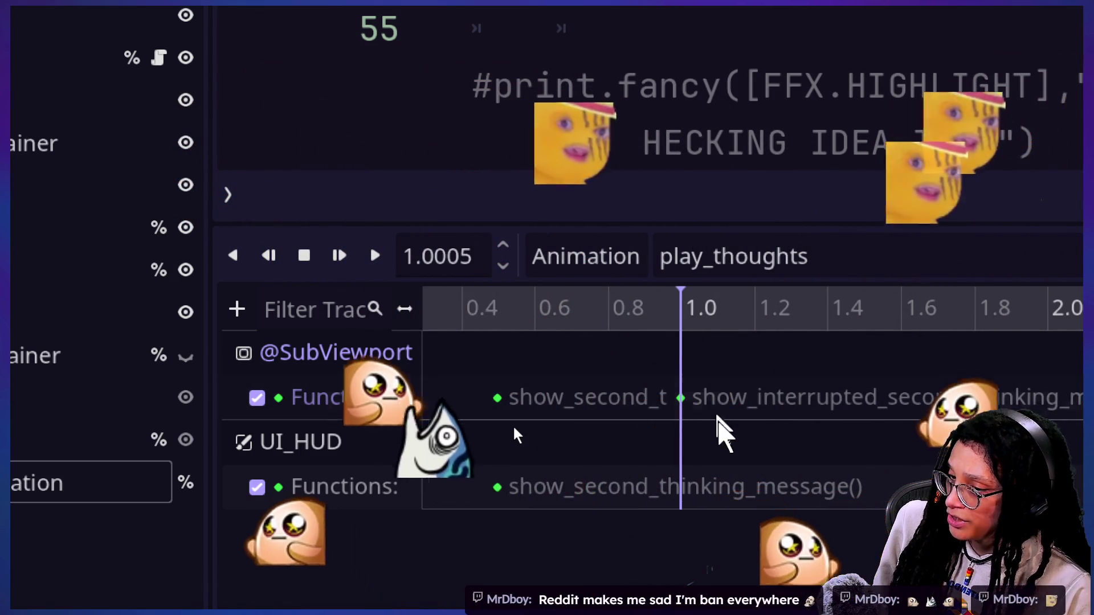
pyautogui.hscroll(1, 719, 424)
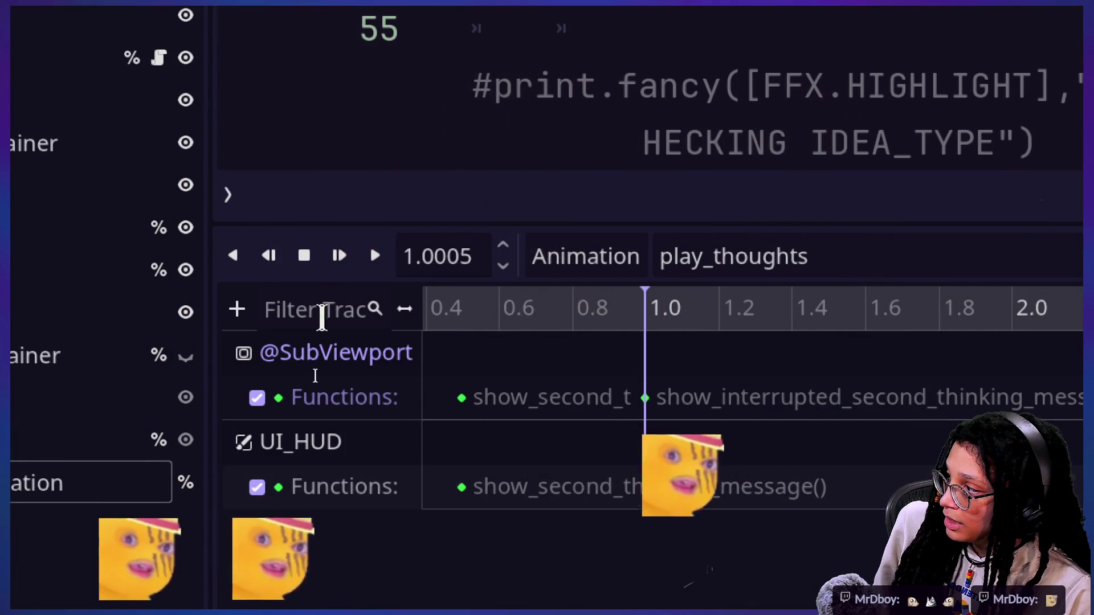
pyautogui.rightClick(650, 485)
pyautogui.click(680, 501)
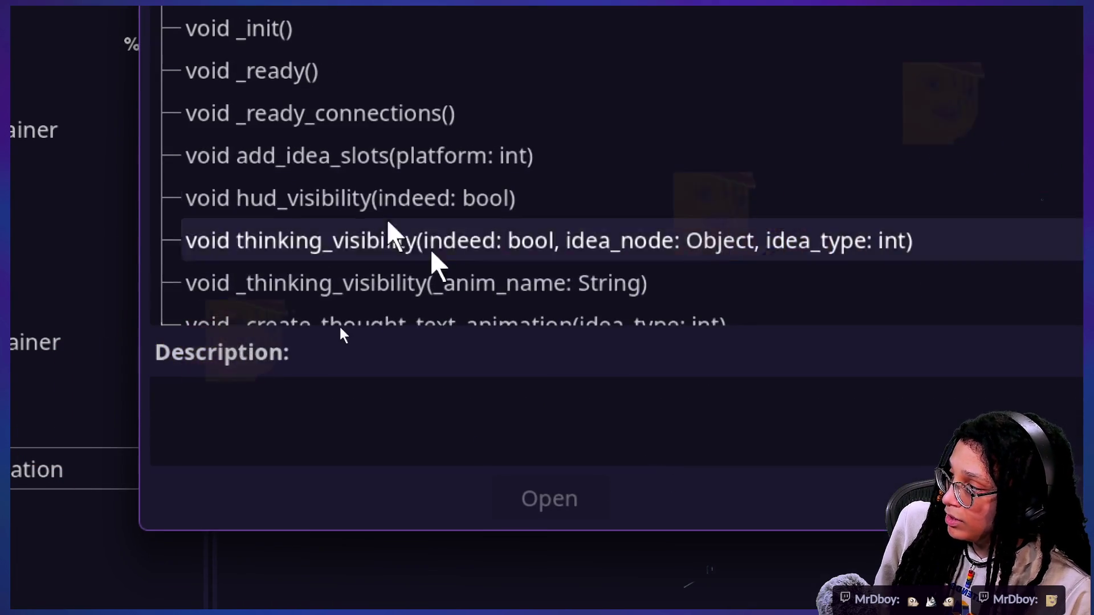
pyautogui.press('Escape')
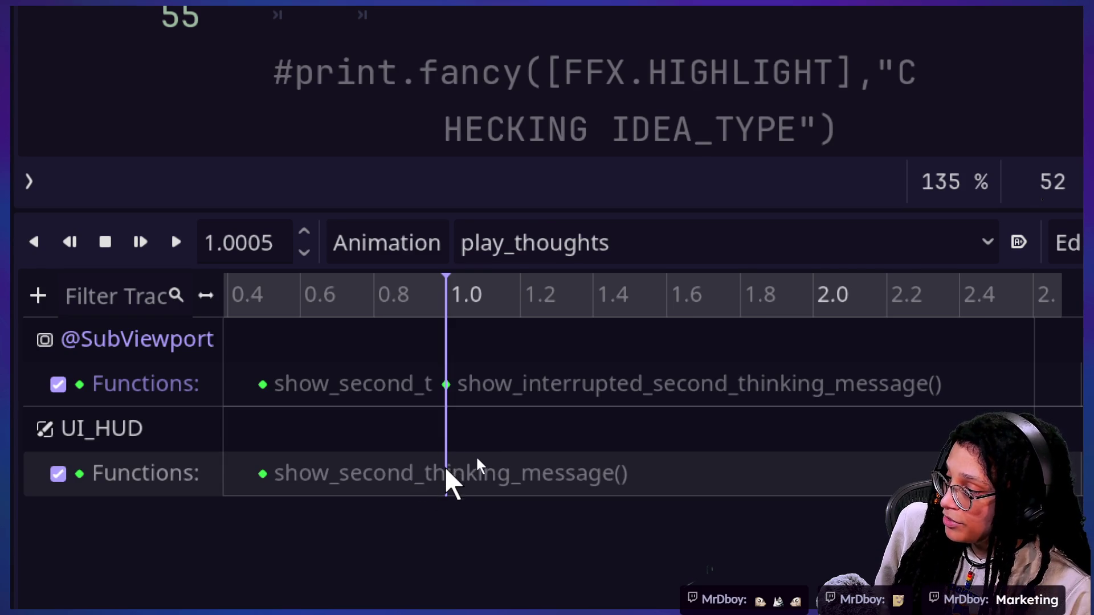
# - Key a show_interrupted_second_thinking_message() call at 1.0 s on UI_HUD's function track
pyautogui.rightClick(446, 476)
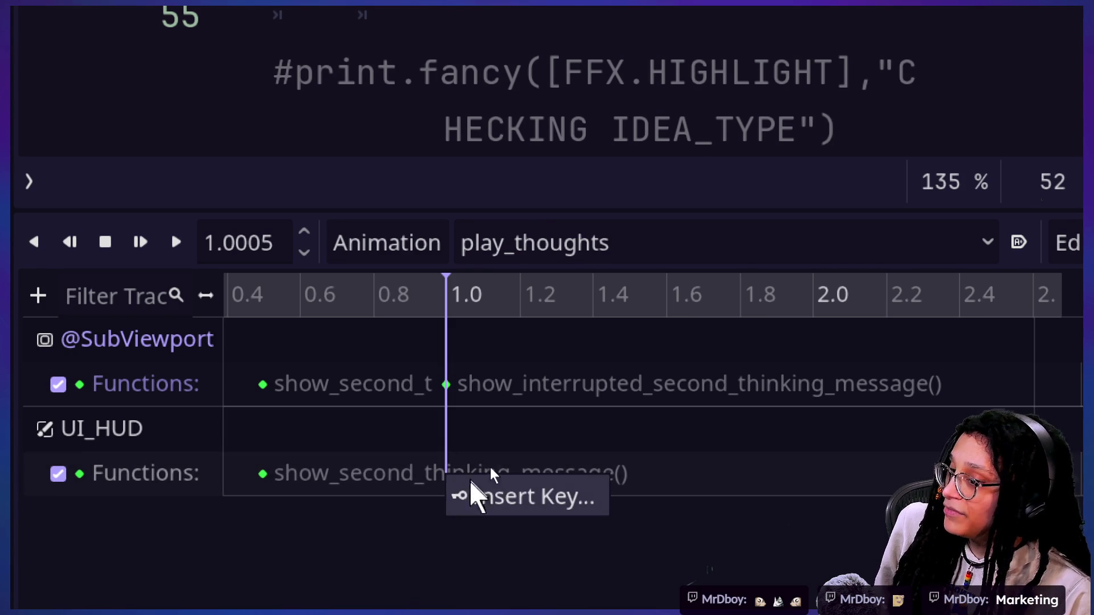
pyautogui.click(499, 492)
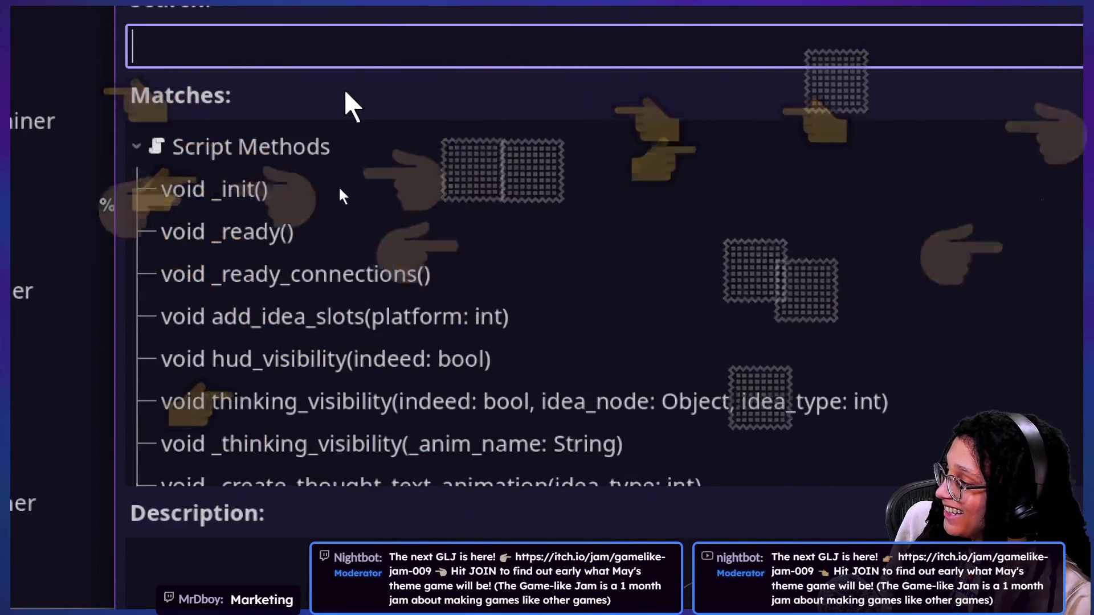
pyautogui.write('show')
pyautogui.doubleClick(377, 238)
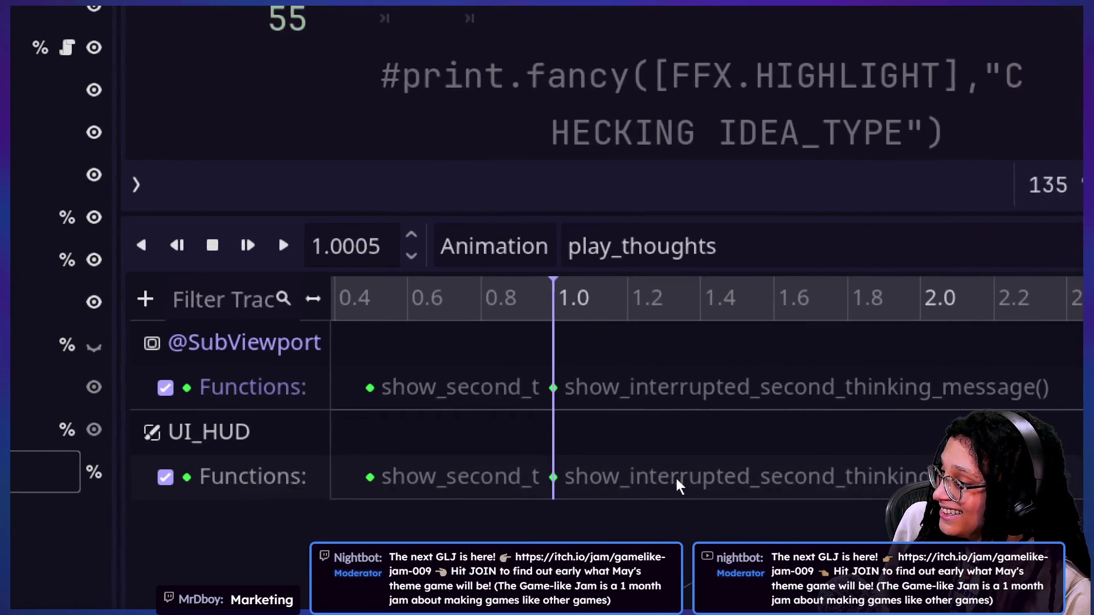
pyautogui.hscroll(5, 625, 444)
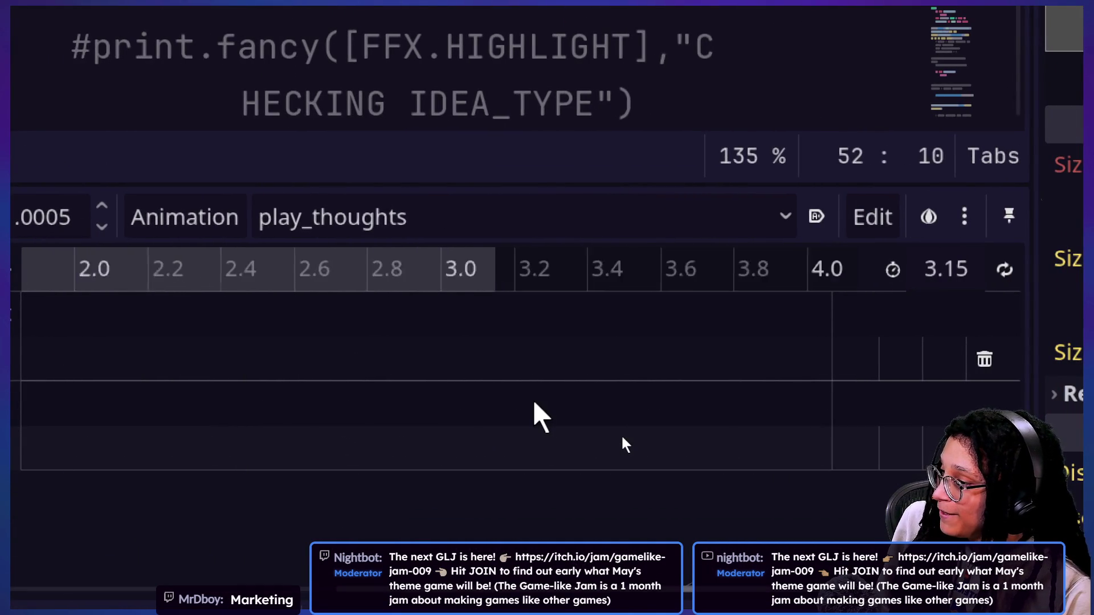
pyautogui.hscroll(-5, 625, 444)
pyautogui.hscroll(1, 624, 445)
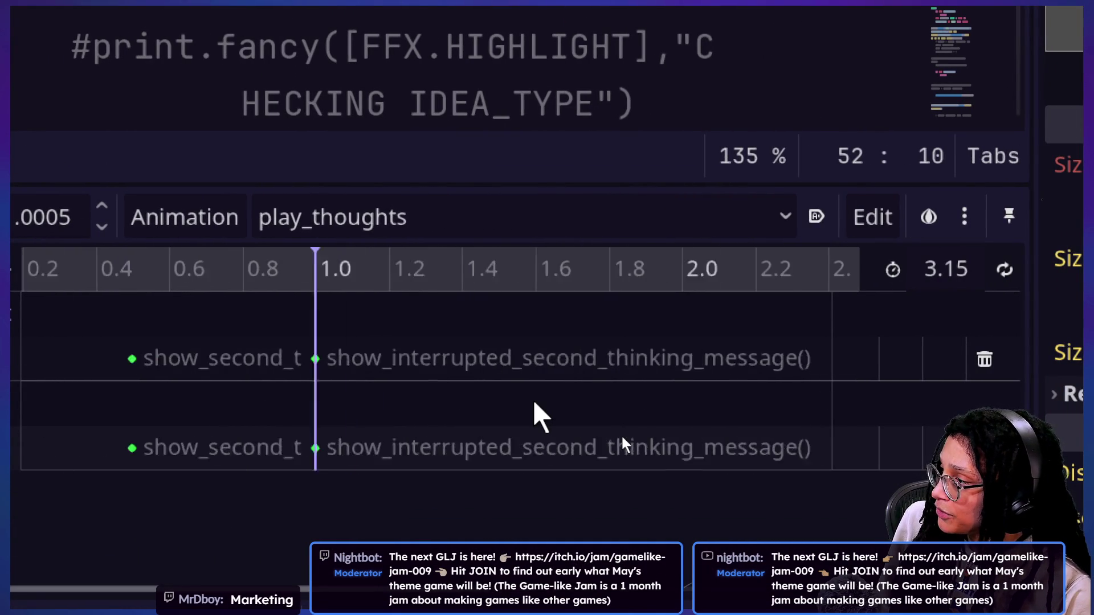
pyautogui.scroll(-2, 625, 444)
pyautogui.scroll(-3, 624, 445)
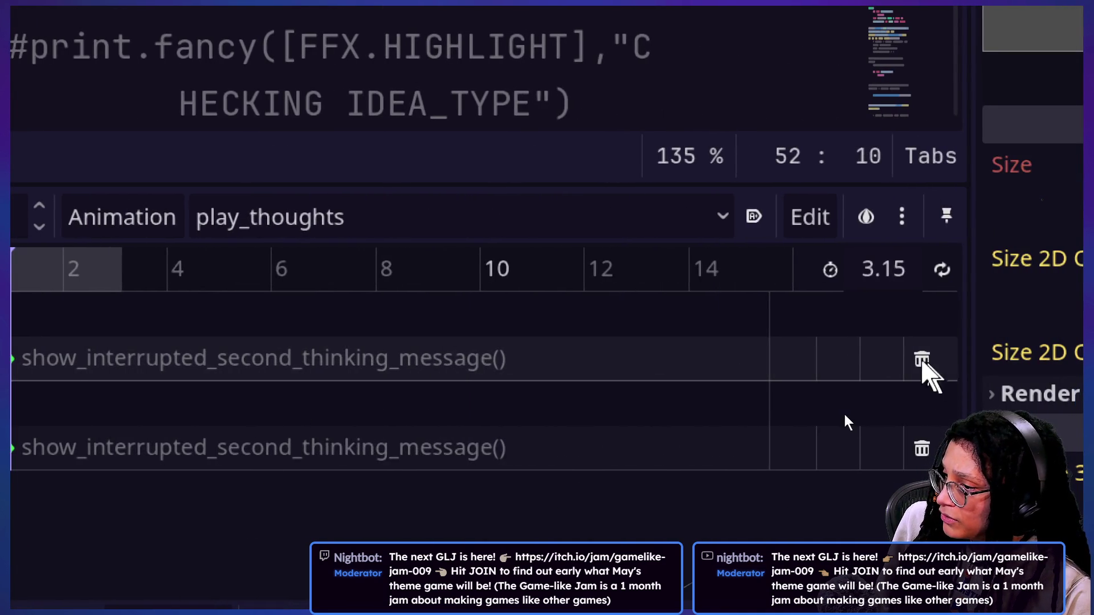
# - Delete the duplicate SubViewport function track, relaunch the game and maximize its view
pyautogui.click(934, 377)
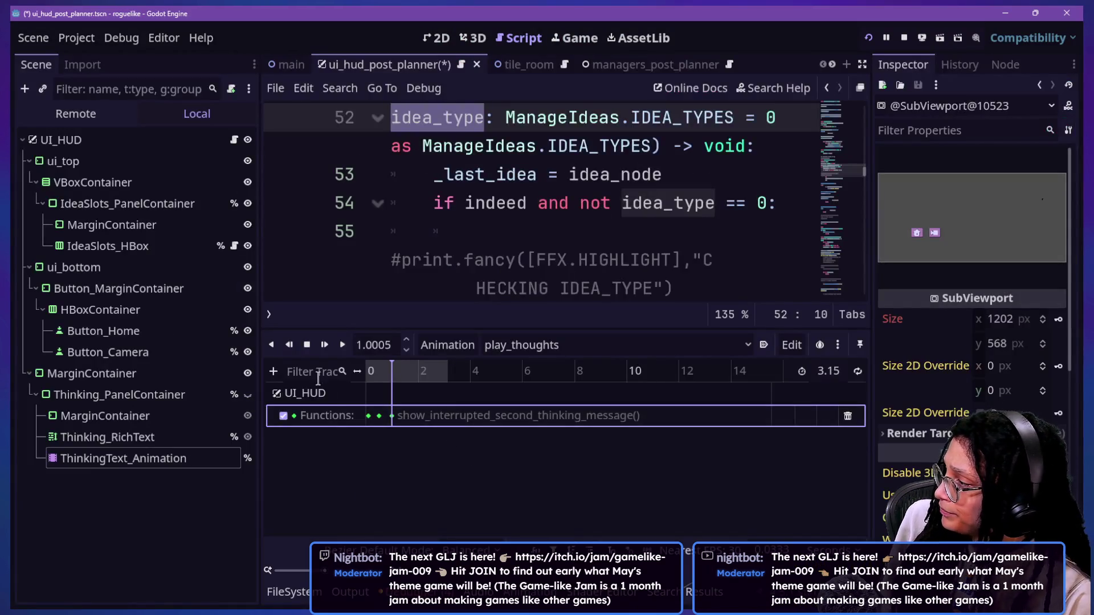
pyautogui.click(869, 38)
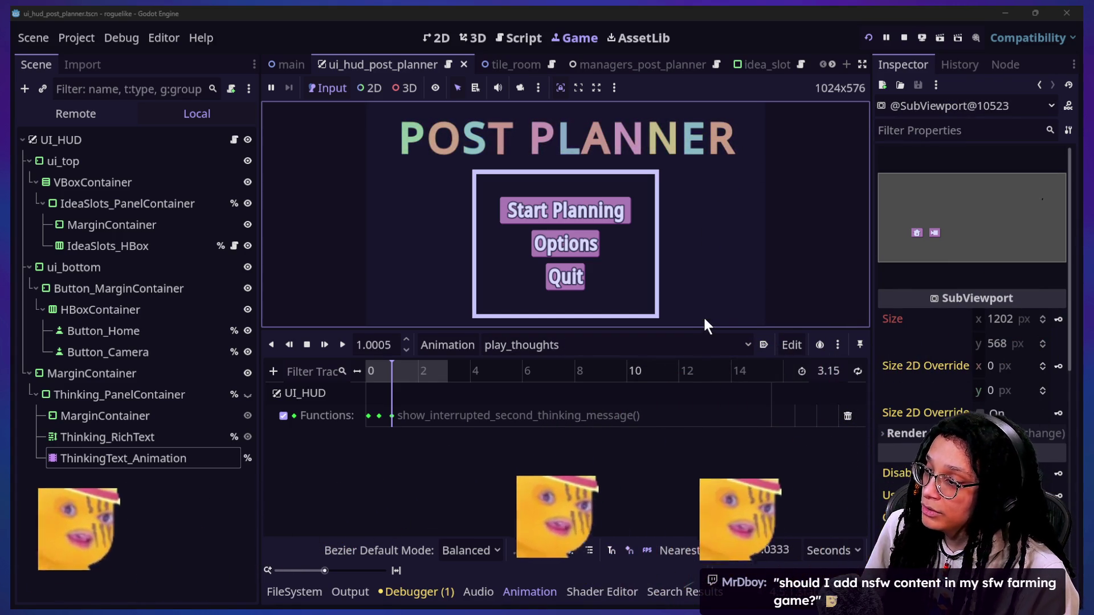
pyautogui.click(679, 419)
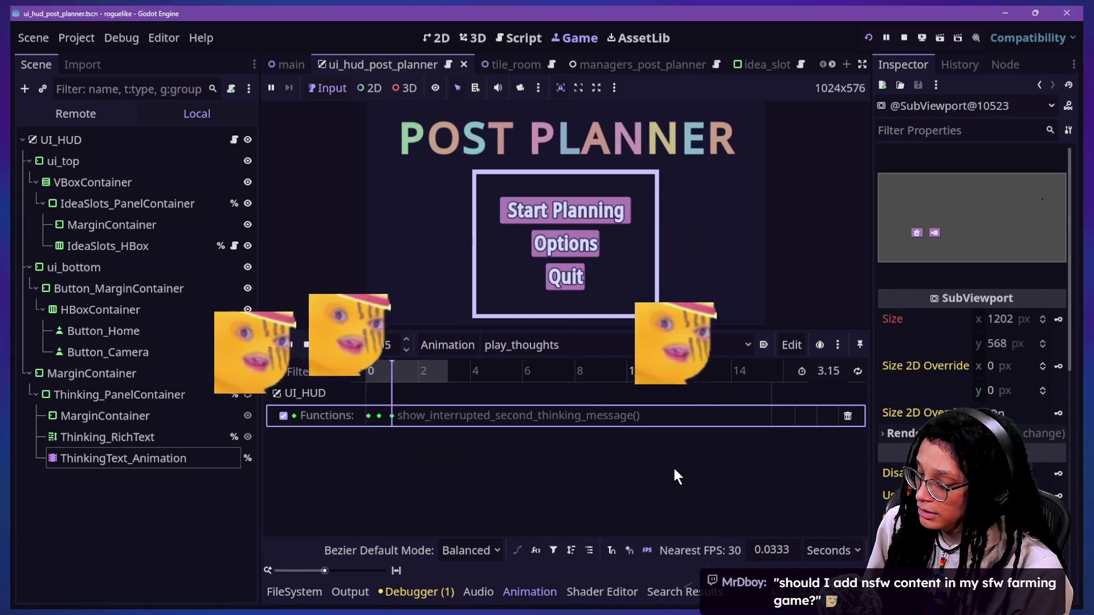
pyautogui.press('F5')
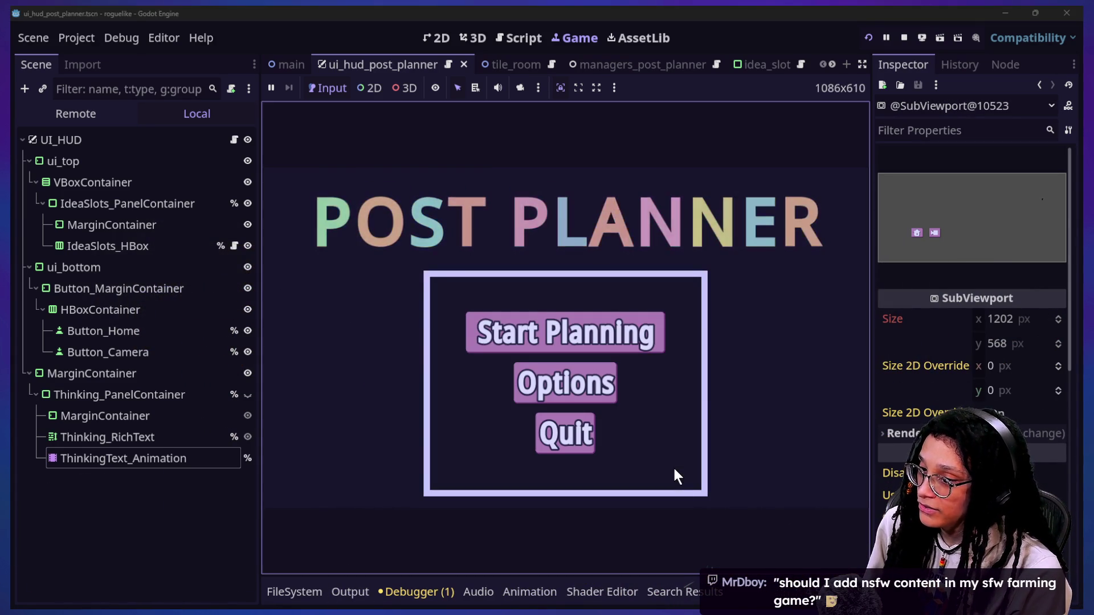
pyautogui.hotkey('ctrl', 'shift', 'F11')
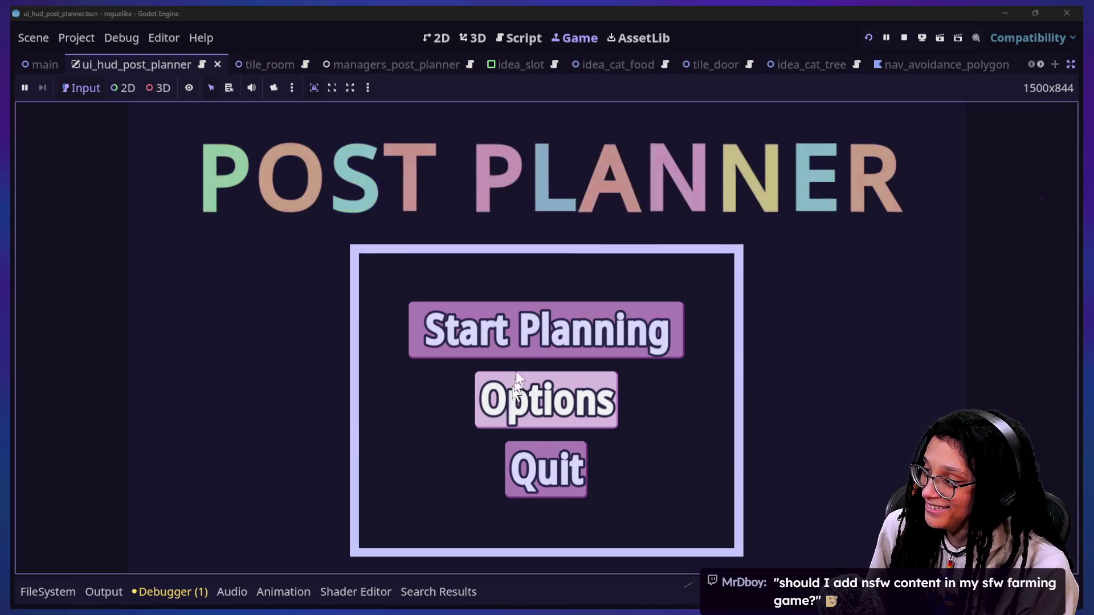
# - Start Planning, choose the Mewsky platform, and dismiss the Thinking about CATFOOD message
pyautogui.click(530, 336)
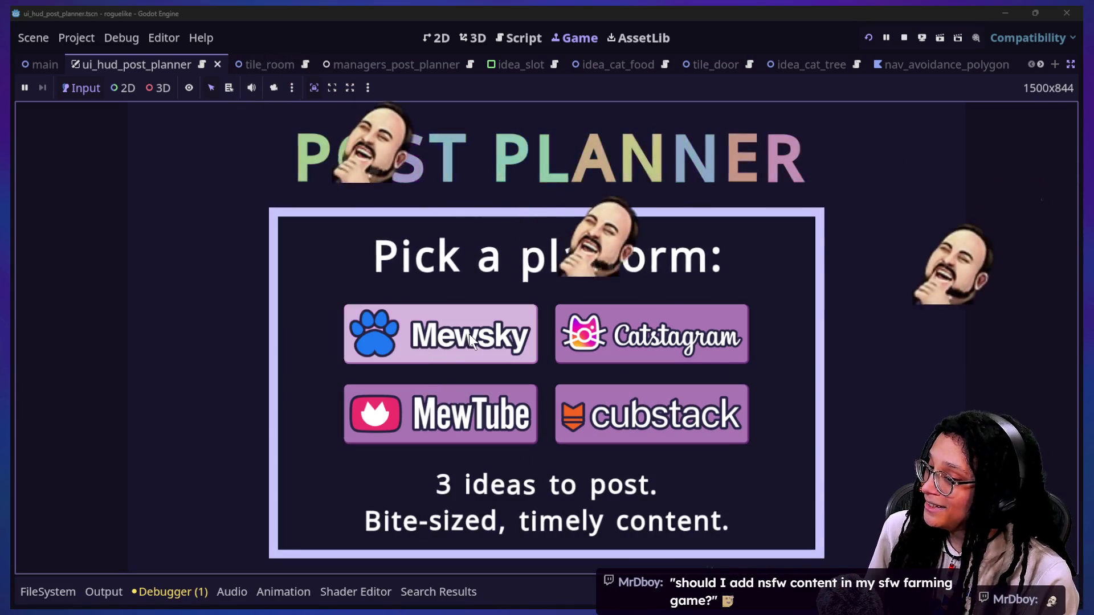
pyautogui.click(469, 336)
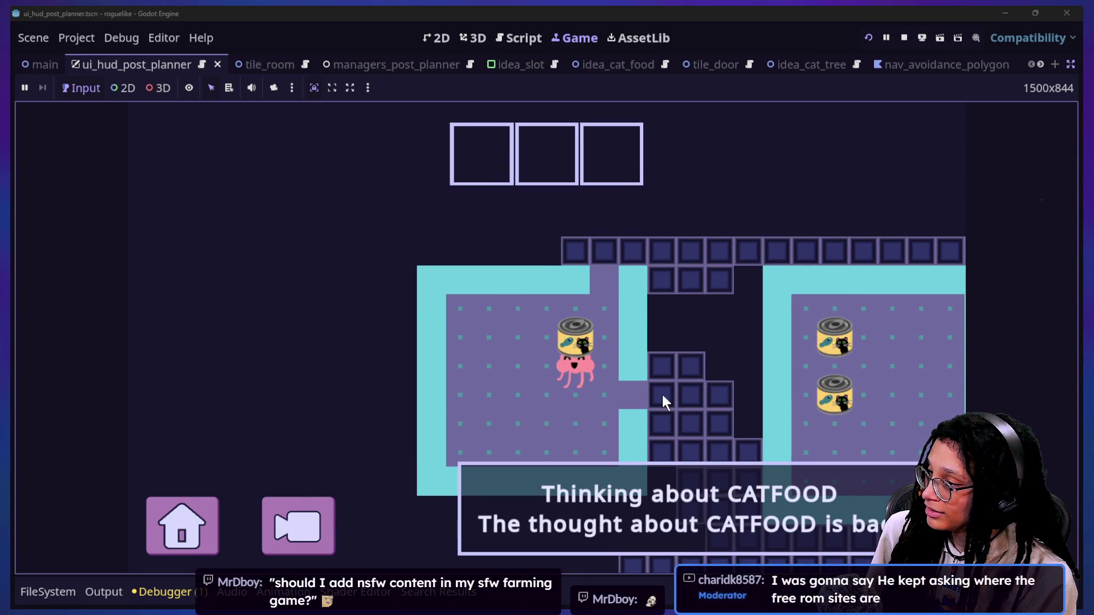
pyautogui.click(695, 547)
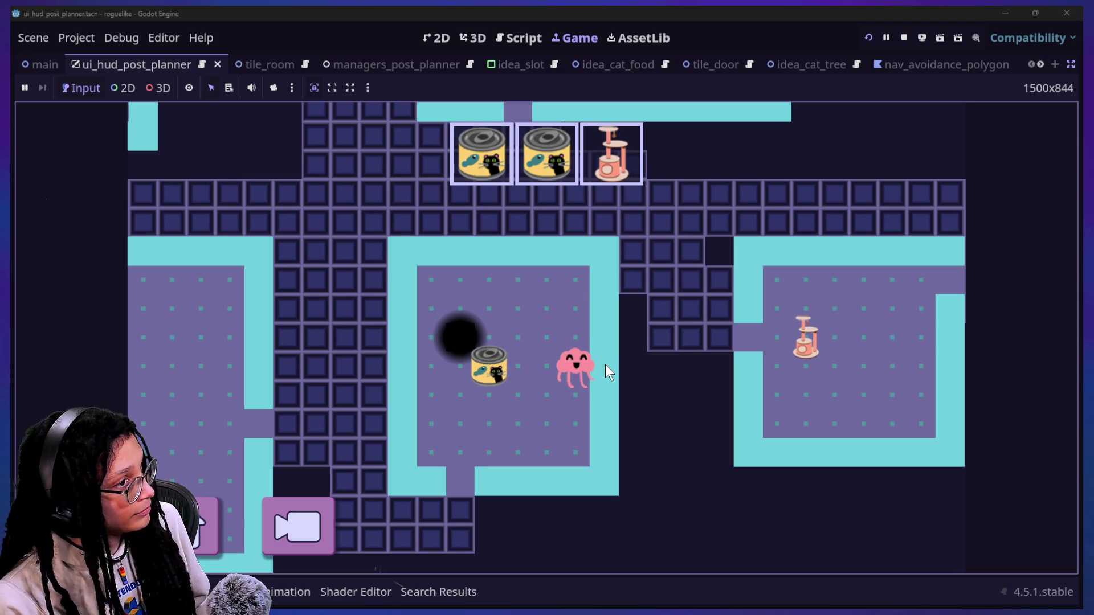
# - Play the level until the HUD holds two cat-food cans and a cat tree
pyautogui.click(601, 363)
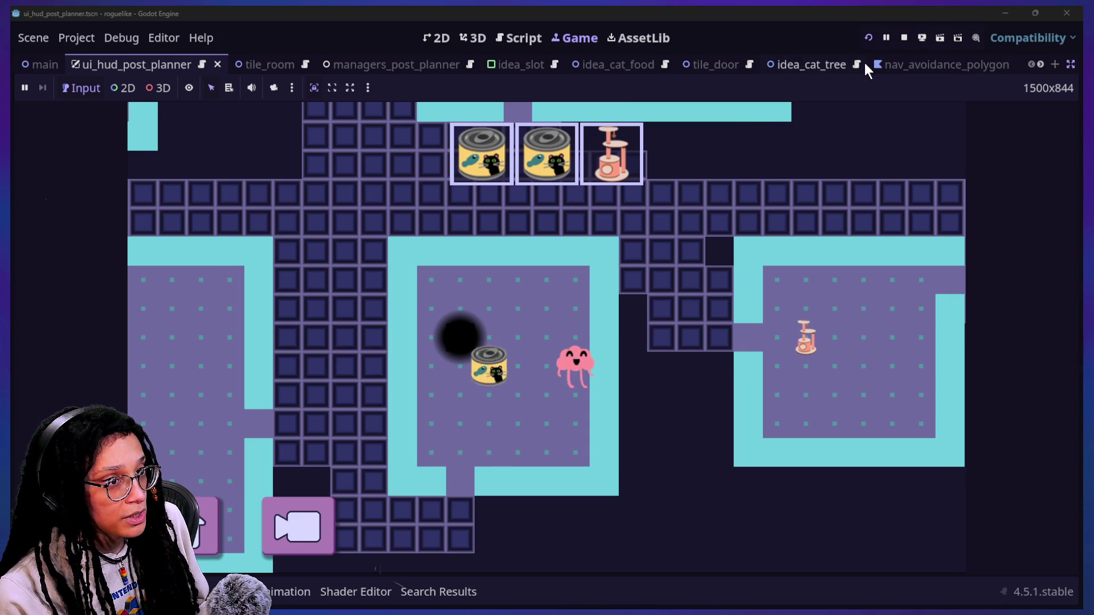
pyautogui.hotkey('alt', 'Tab')
# - Browse the item pages, checking the tuna-can group on Page 30 and cat tree on Page 17
pyautogui.scroll(10, 705, 440)
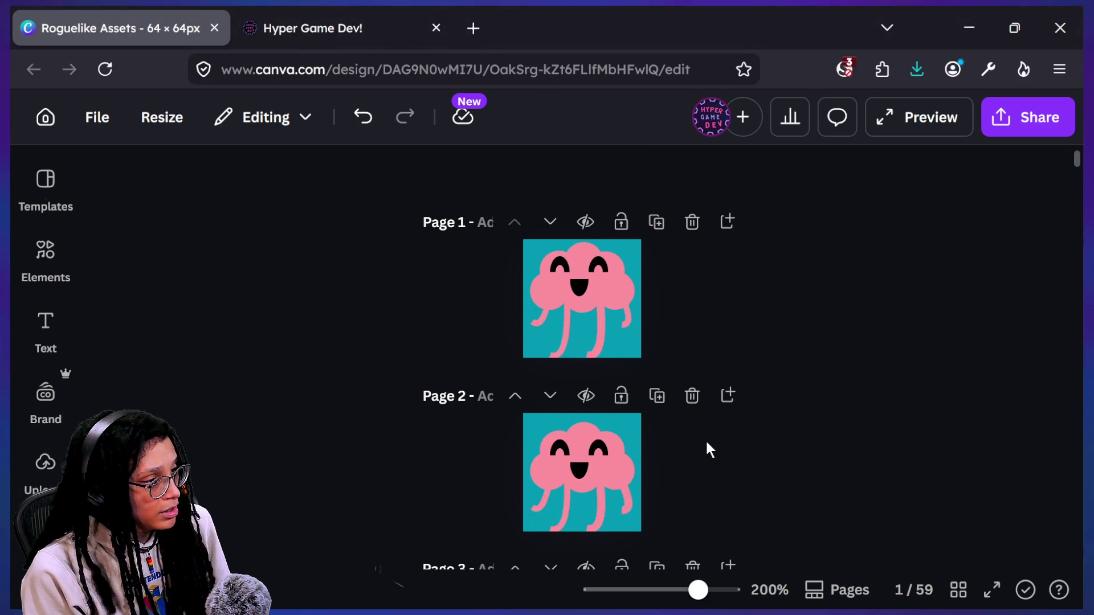
pyautogui.scroll(-20, 706, 443)
pyautogui.scroll(-10, 706, 443)
pyautogui.scroll(-20, 706, 444)
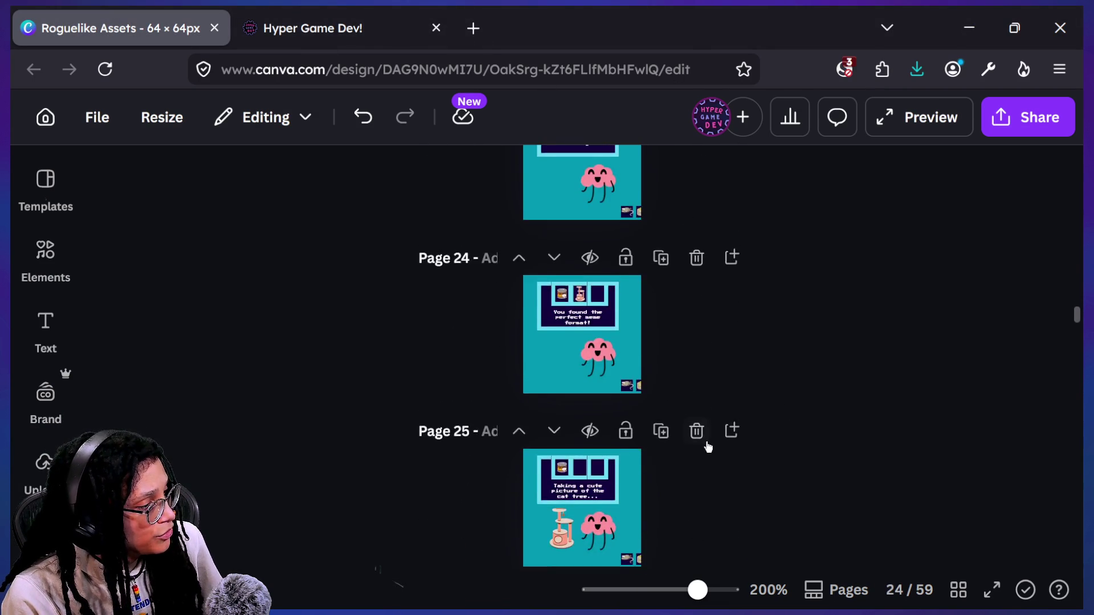
pyautogui.scroll(-20, 706, 443)
pyautogui.scroll(-1, 706, 443)
pyautogui.click(612, 355)
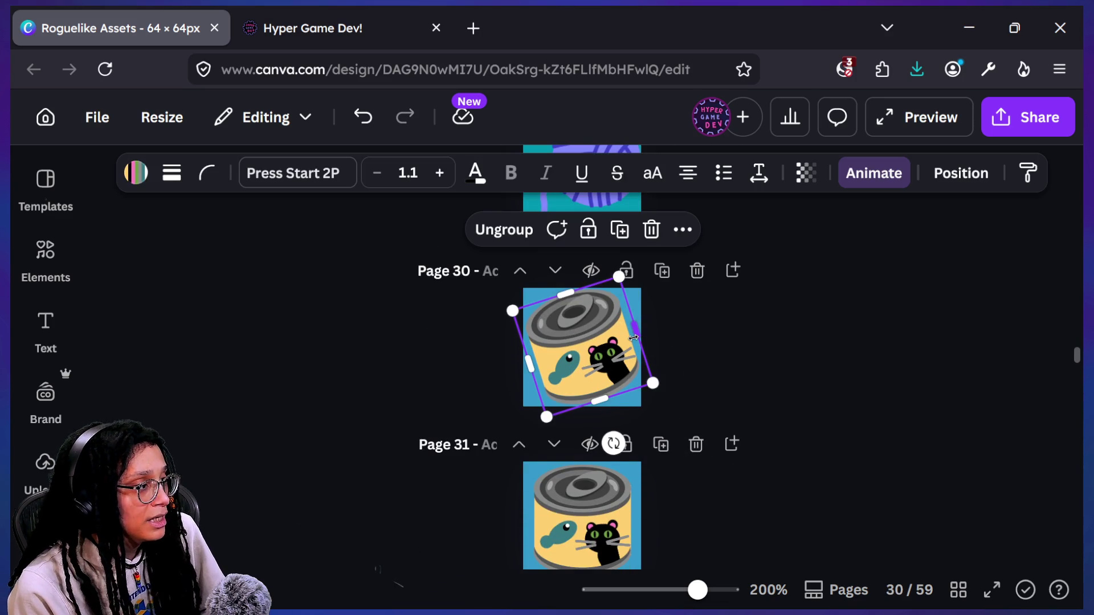
pyautogui.scroll(15, 632, 337)
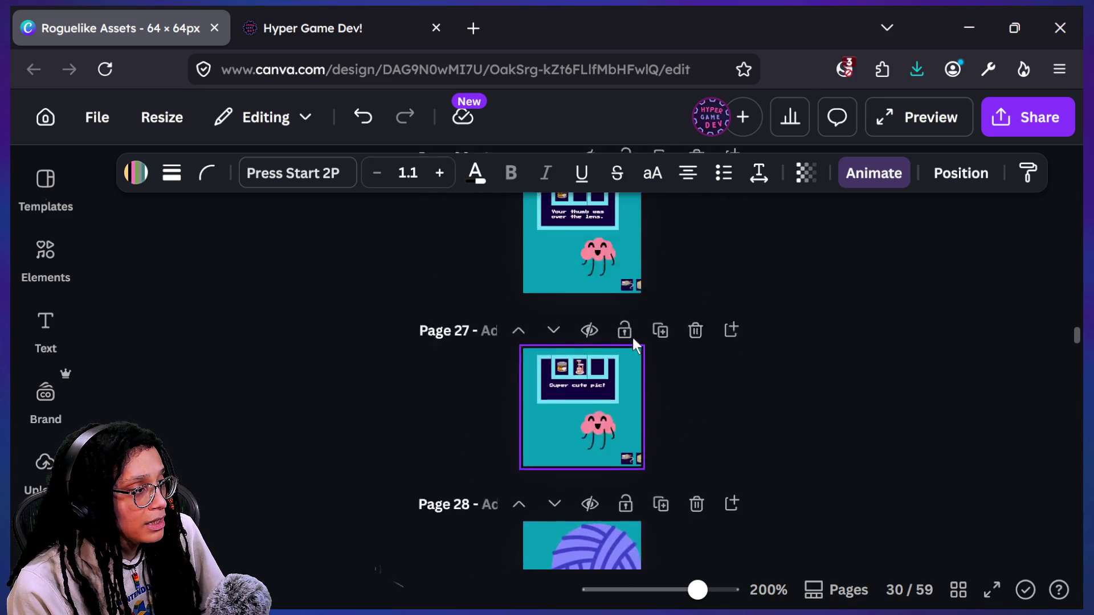
pyautogui.scroll(15, 633, 342)
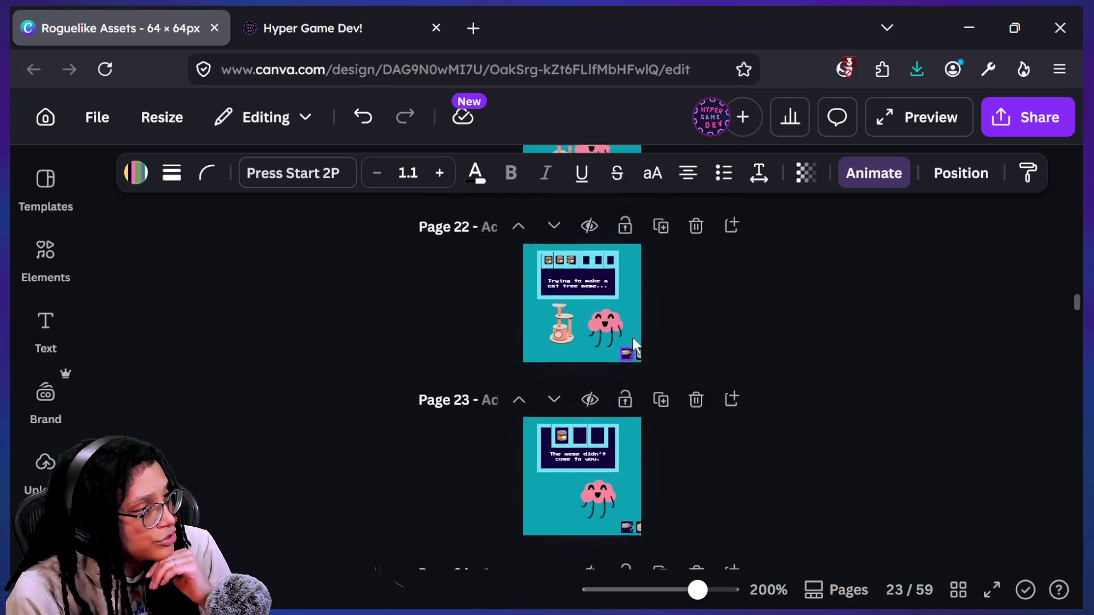
pyautogui.scroll(1, 633, 339)
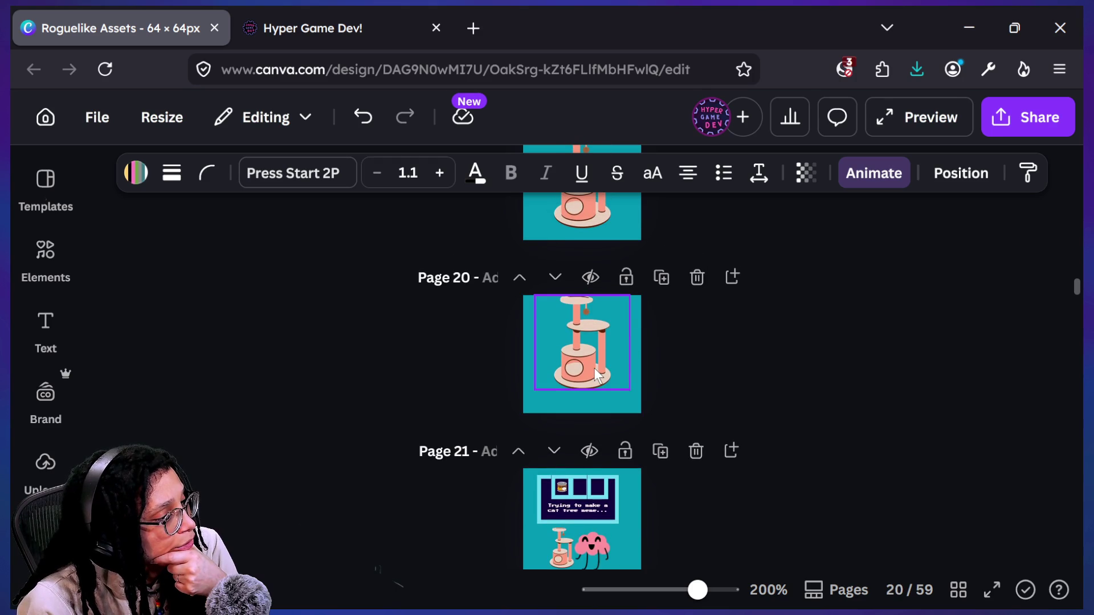
pyautogui.scroll(6, 594, 342)
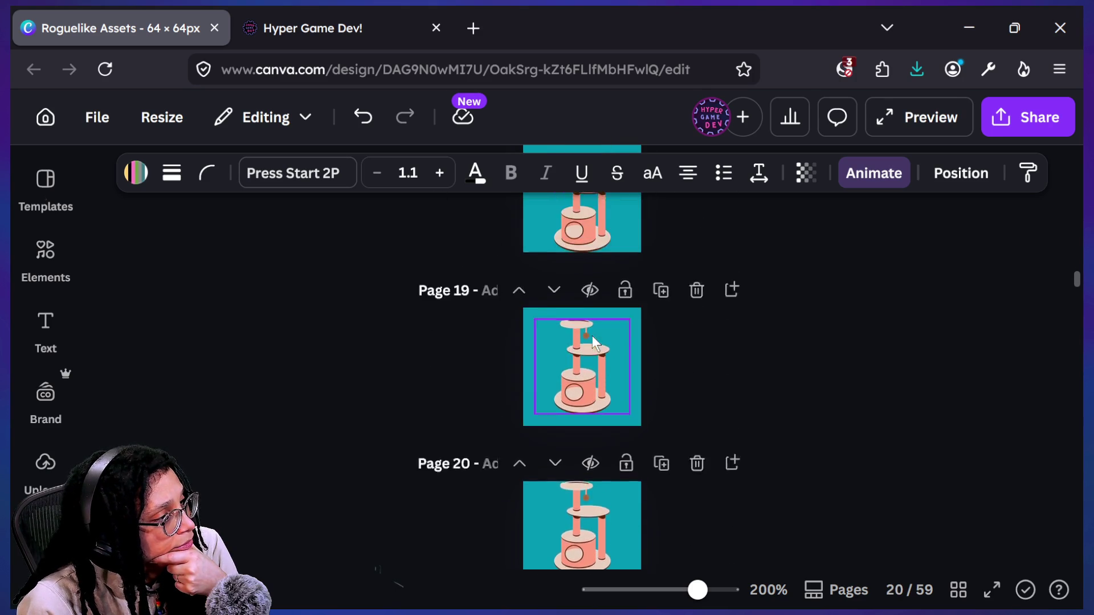
pyautogui.scroll(3, 593, 339)
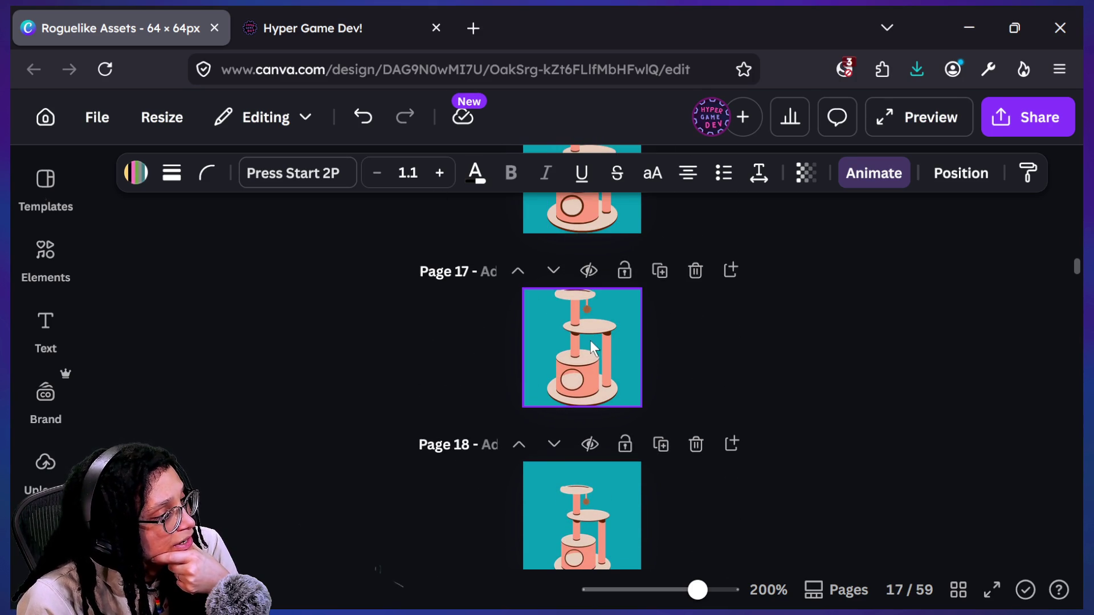
pyautogui.scroll(1, 590, 340)
pyautogui.click(536, 338)
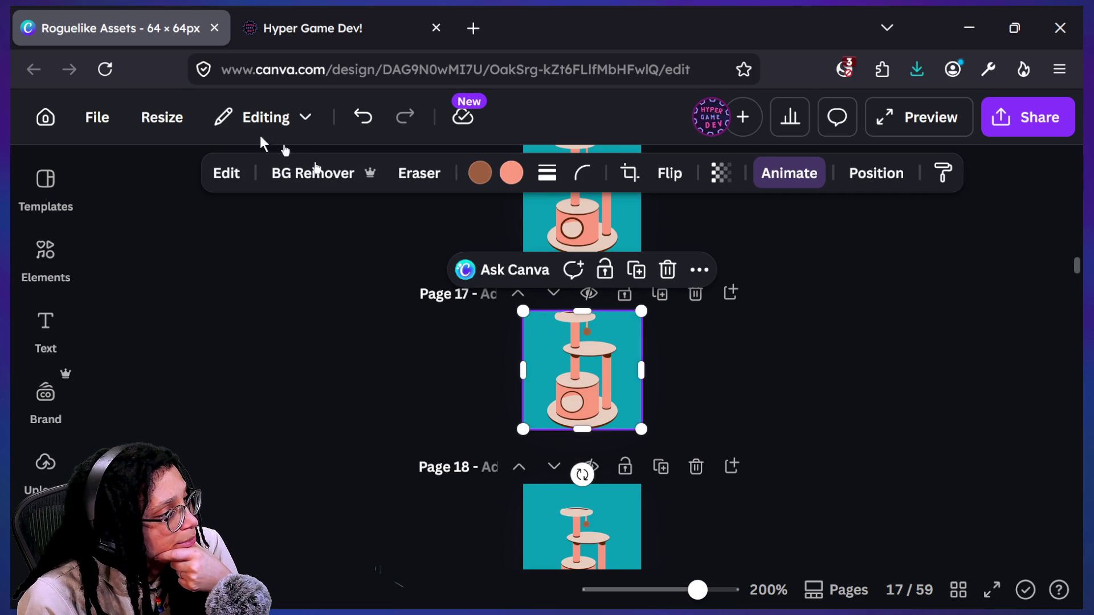
pyautogui.scroll(5, 601, 276)
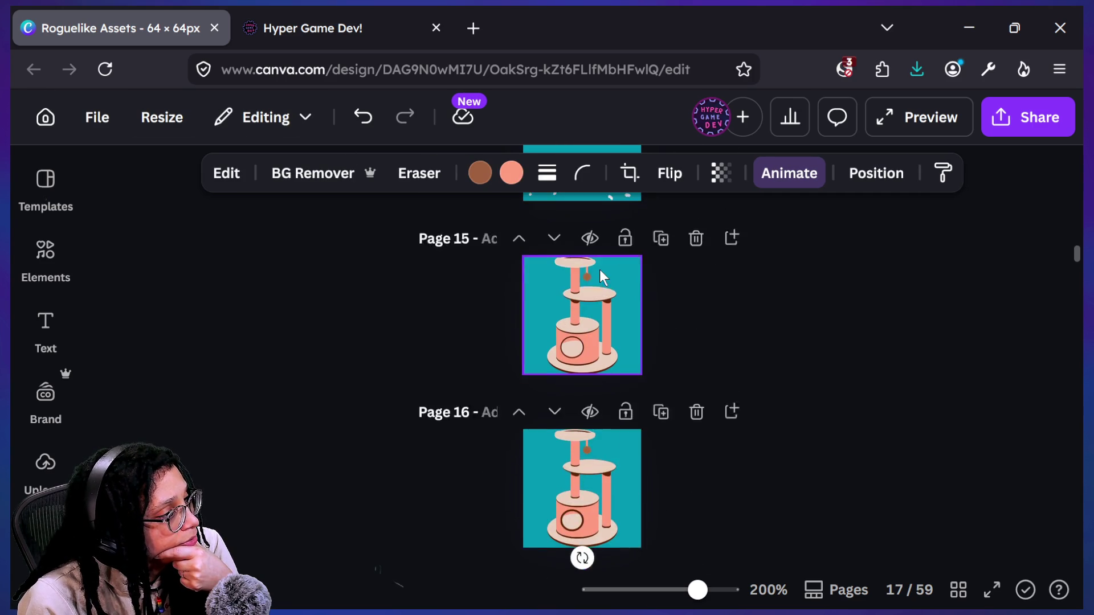
pyautogui.scroll(-8, 599, 269)
pyautogui.scroll(-2, 599, 268)
pyautogui.scroll(2, 599, 269)
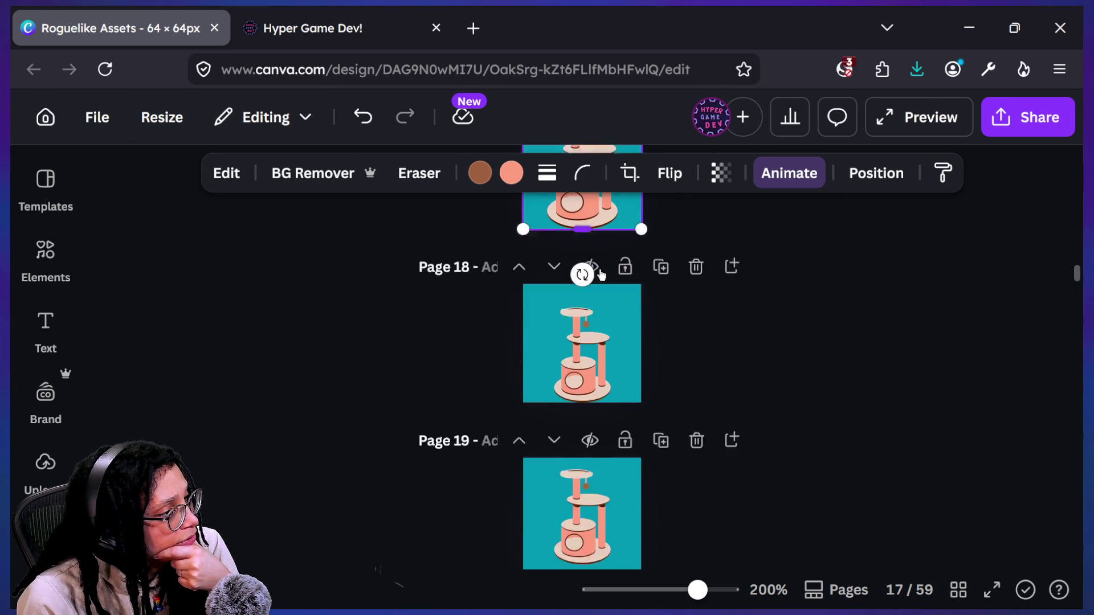
pyautogui.scroll(3, 601, 277)
pyautogui.click(914, 321)
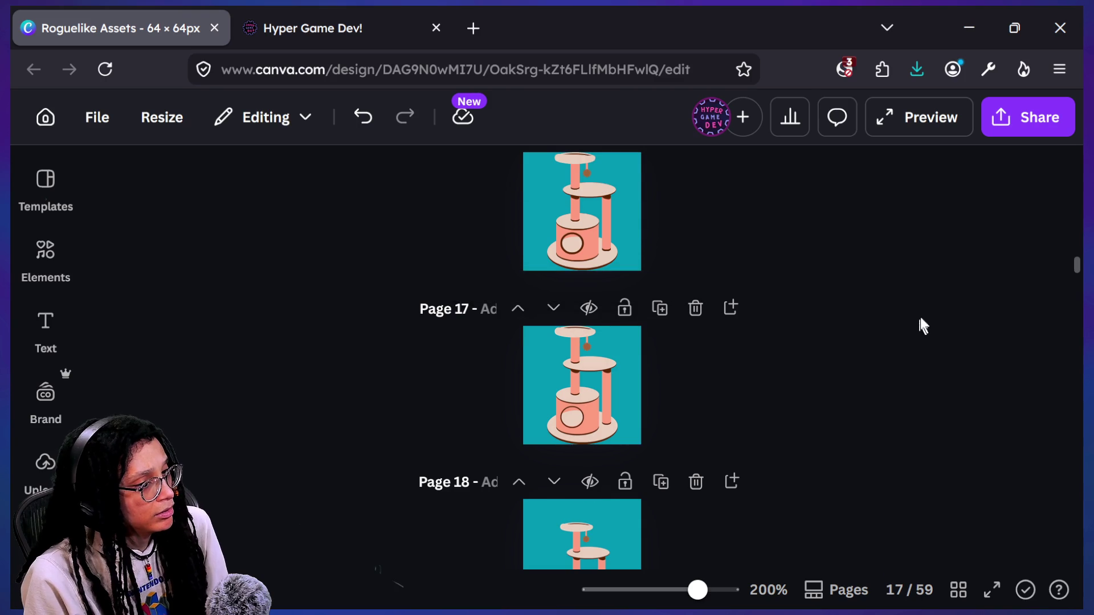
# - Bring up the Resize options for the Roguelike Assets design
pyautogui.scroll(7, 1077, 258)
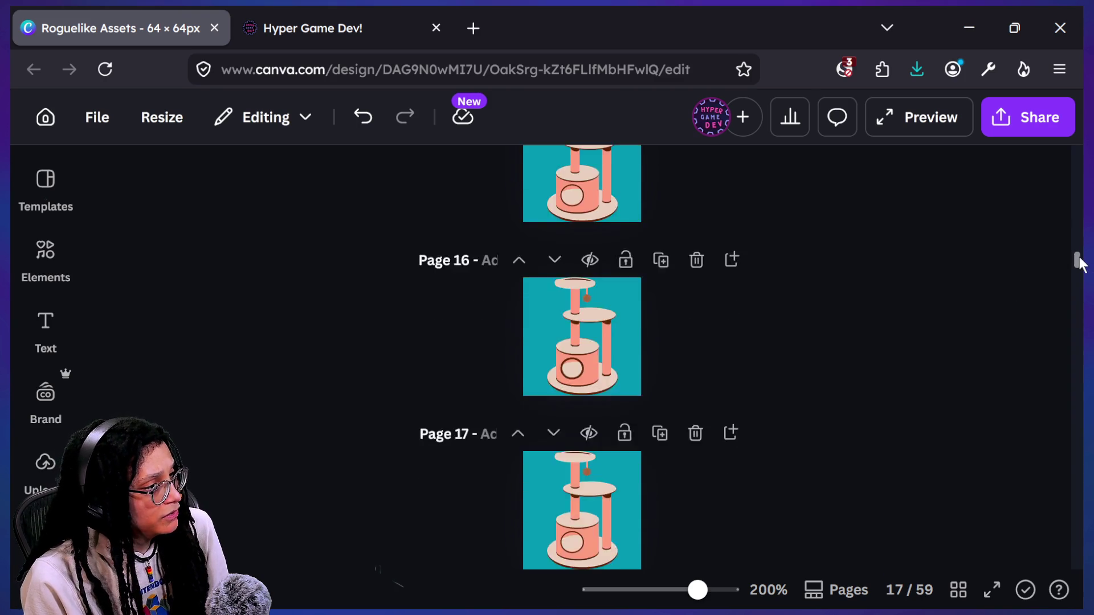
pyautogui.moveTo(1077, 251); pyautogui.dragTo(1077, 290)
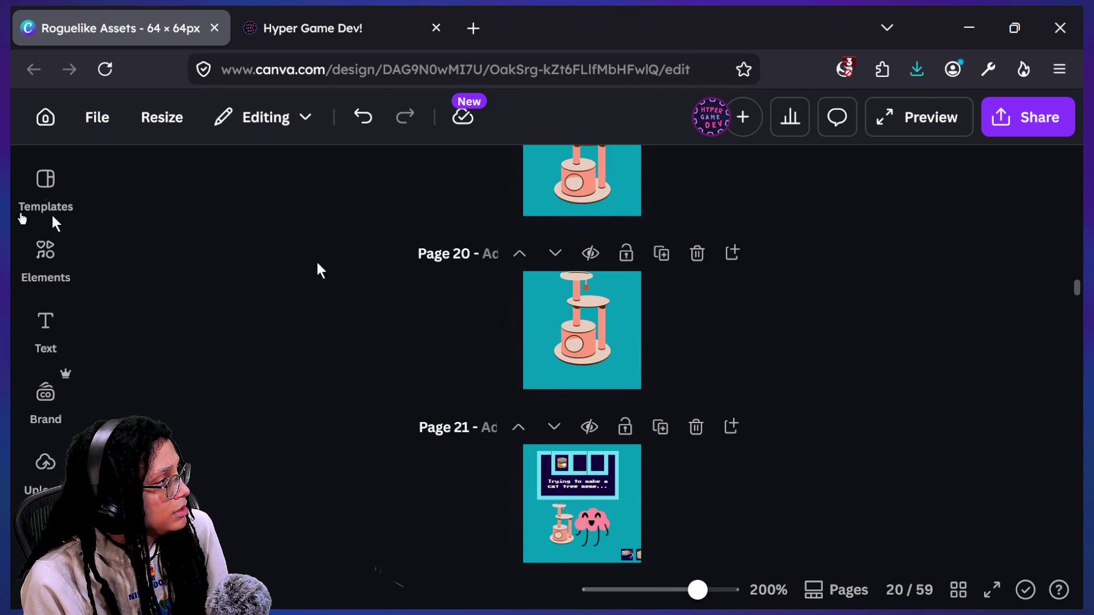
pyautogui.click(176, 130)
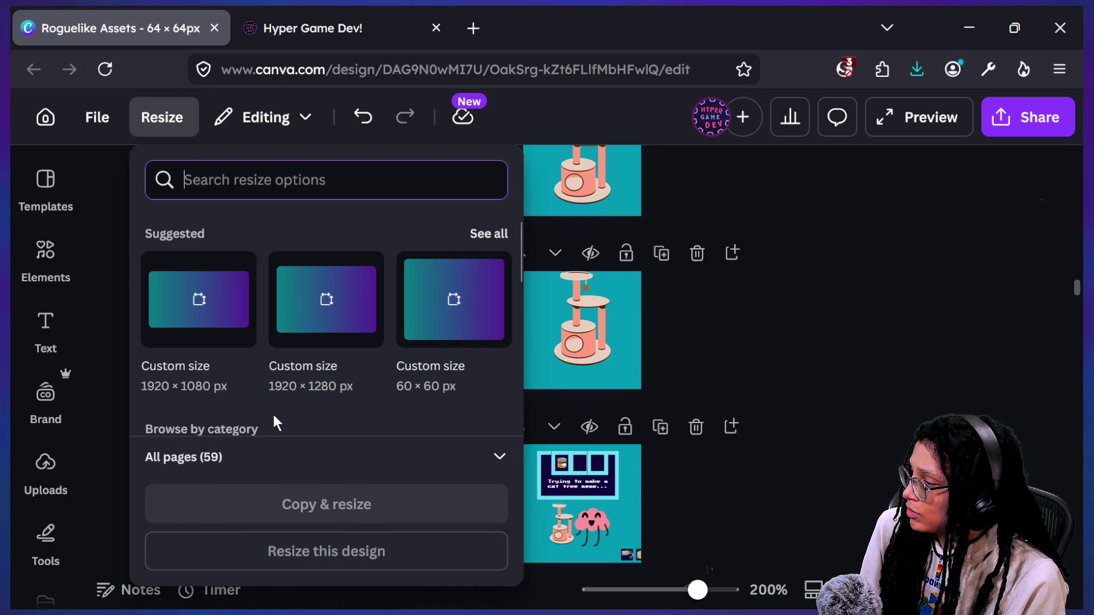
pyautogui.scroll(-3, 275, 421)
# - Enter a custom size of 80 × 80 px in the Resize panel
pyautogui.click(308, 360)
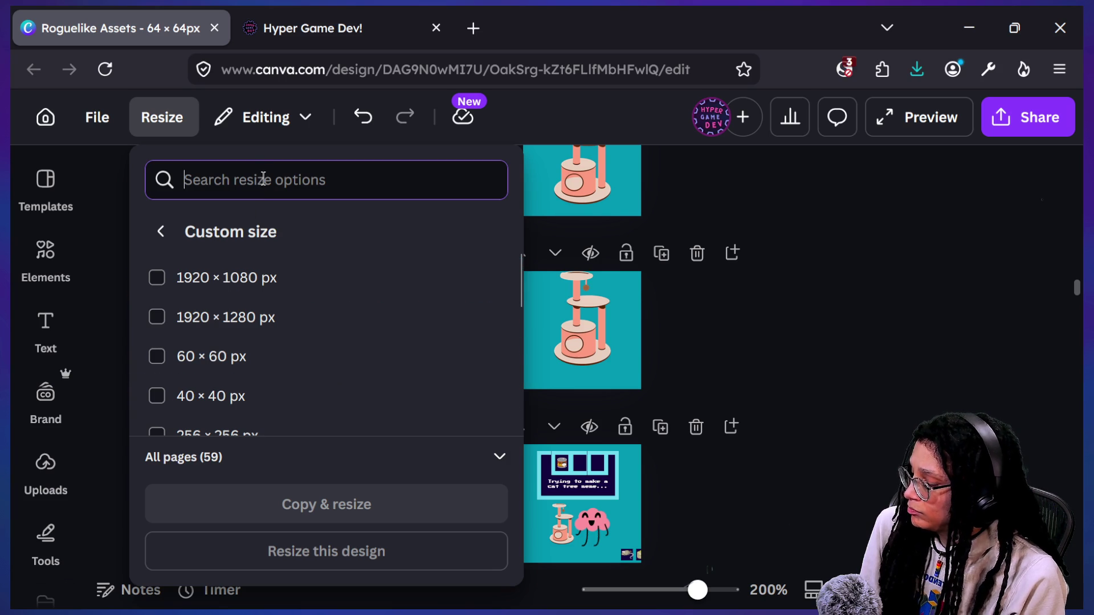
pyautogui.write('80')
pyautogui.press('BackSpace')
pyautogui.press('BackSpace')
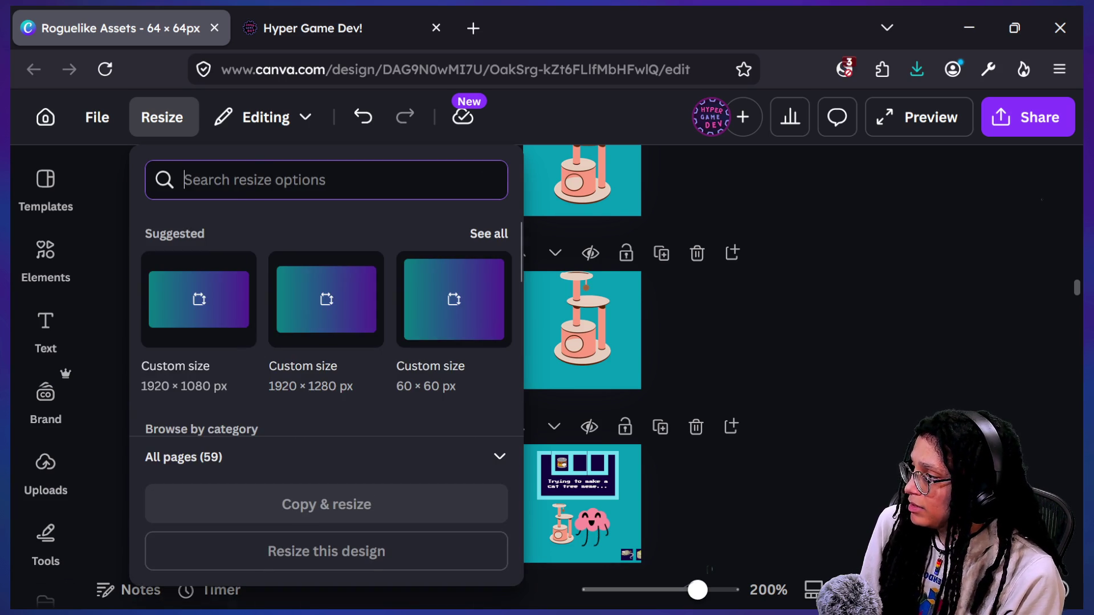
pyautogui.scroll(-1, 254, 298)
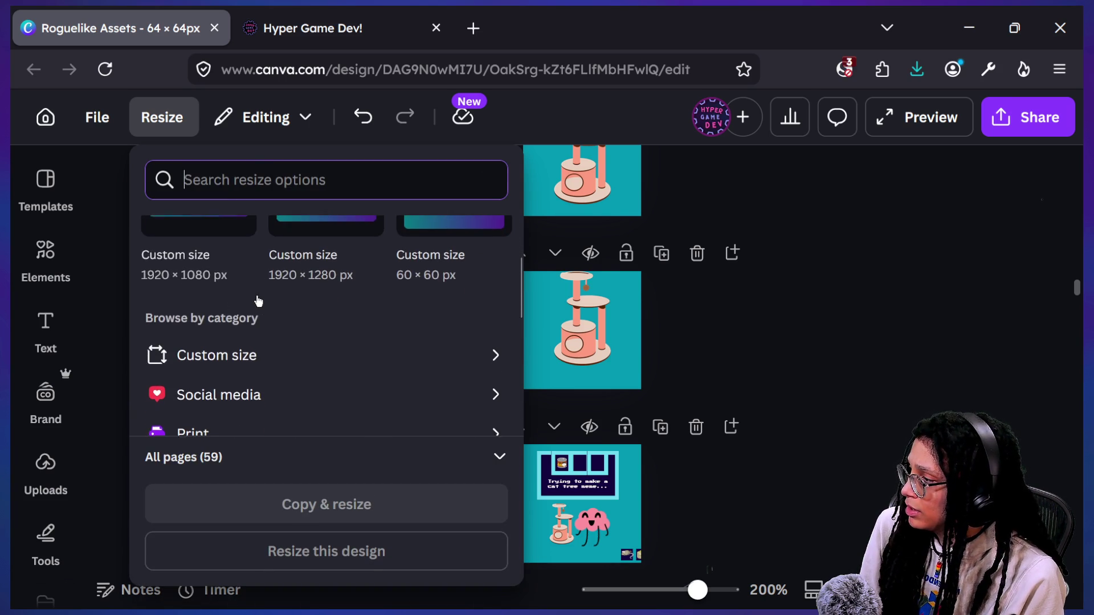
pyautogui.click(288, 355)
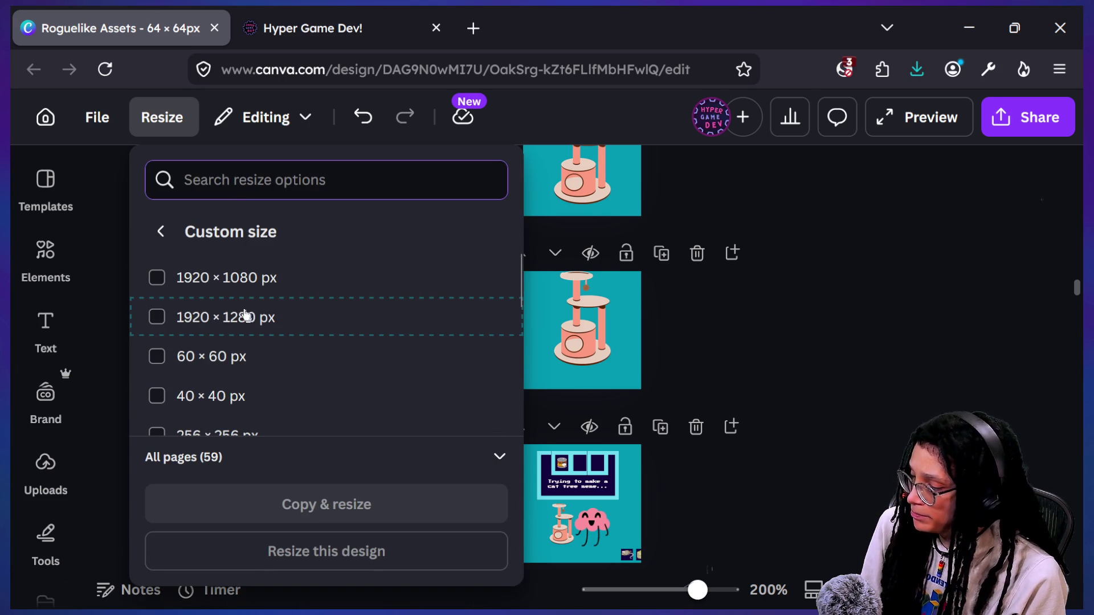
pyautogui.scroll(-3, 238, 296)
pyautogui.scroll(5, 236, 294)
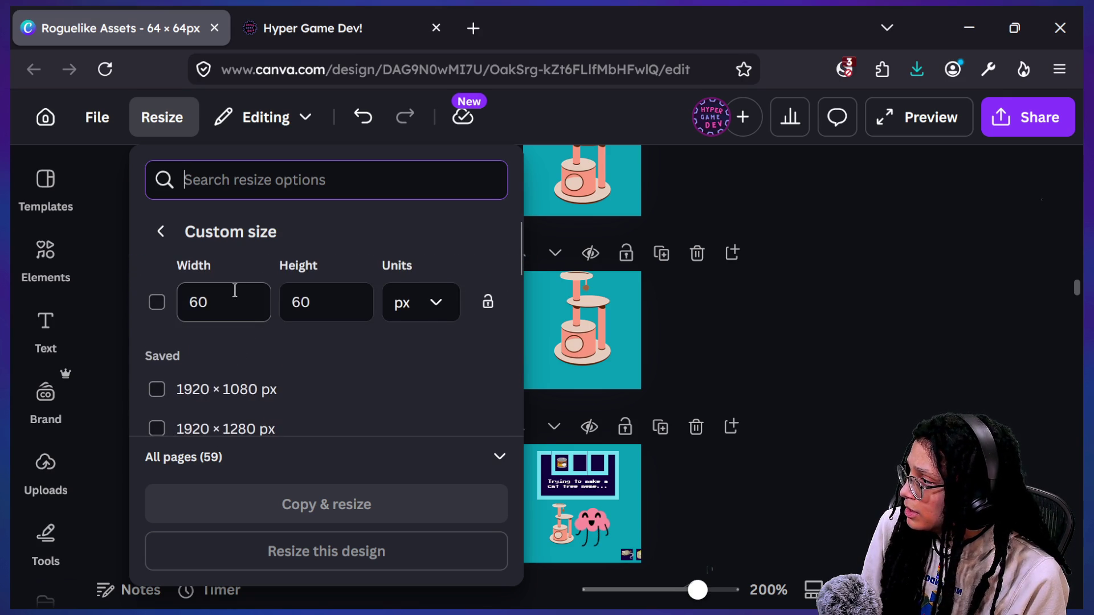
pyautogui.click(235, 293)
pyautogui.press('Tab')
pyautogui.write('8')
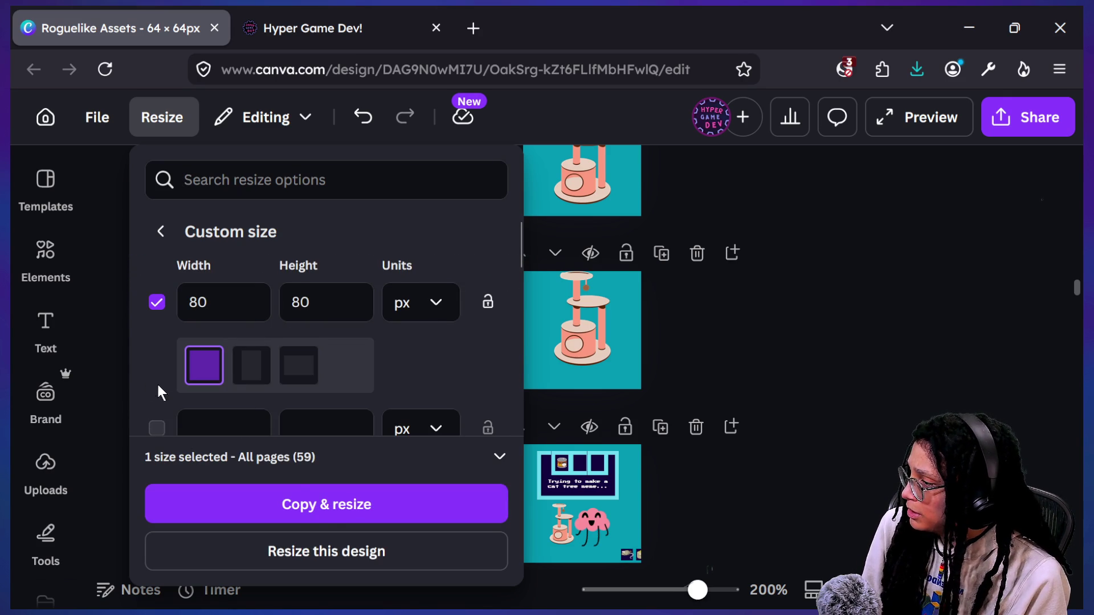
pyautogui.click(344, 462)
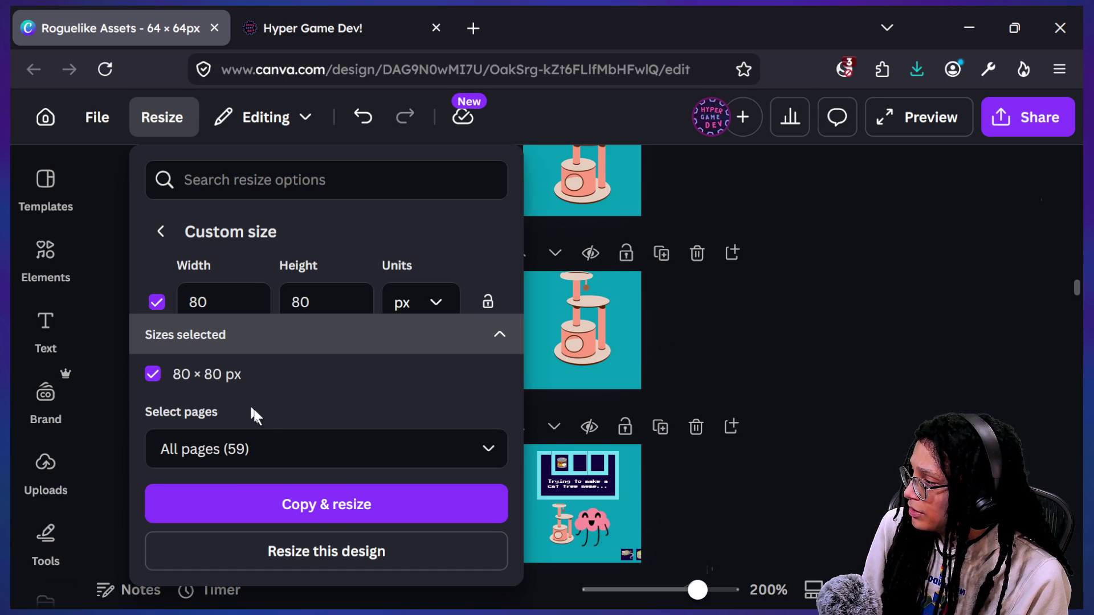
# - Restrict the resize to pages 16–20, deselecting all other pages
pyautogui.click(302, 444)
pyautogui.scroll(5, 306, 318)
pyautogui.scroll(20, 306, 317)
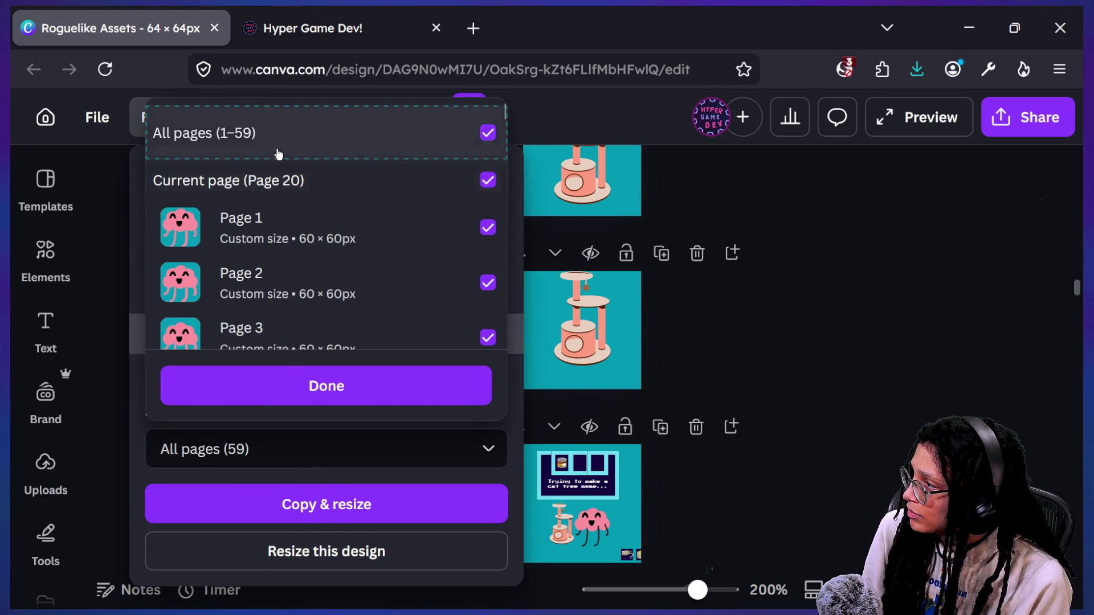
pyautogui.click(279, 154)
pyautogui.scroll(-6, 293, 223)
pyautogui.scroll(-8, 295, 221)
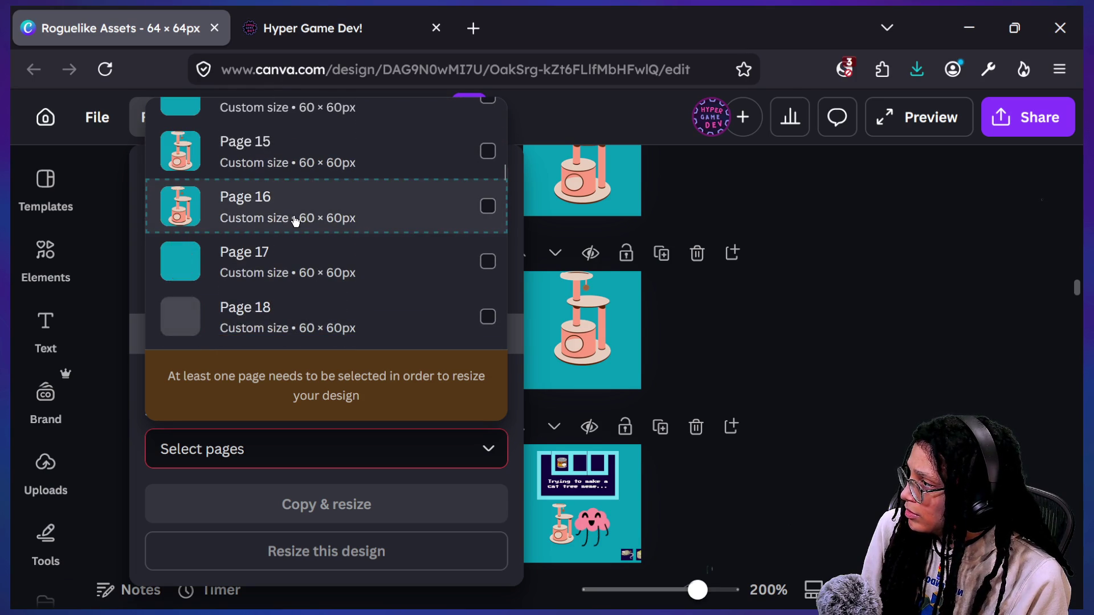
pyautogui.click(487, 207)
pyautogui.click(487, 261)
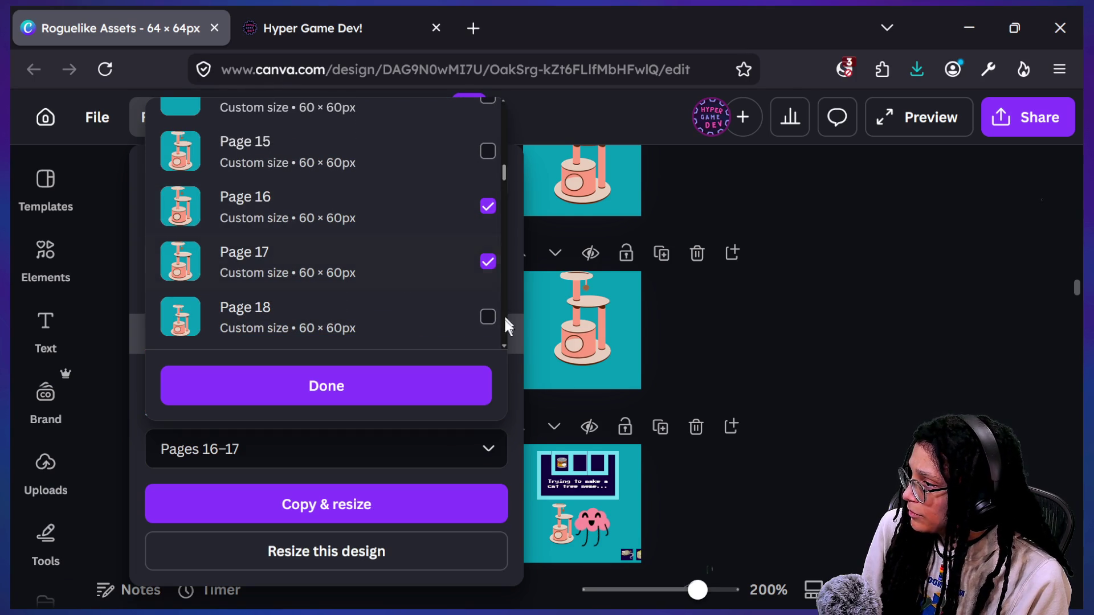
pyautogui.scroll(-2, 478, 329)
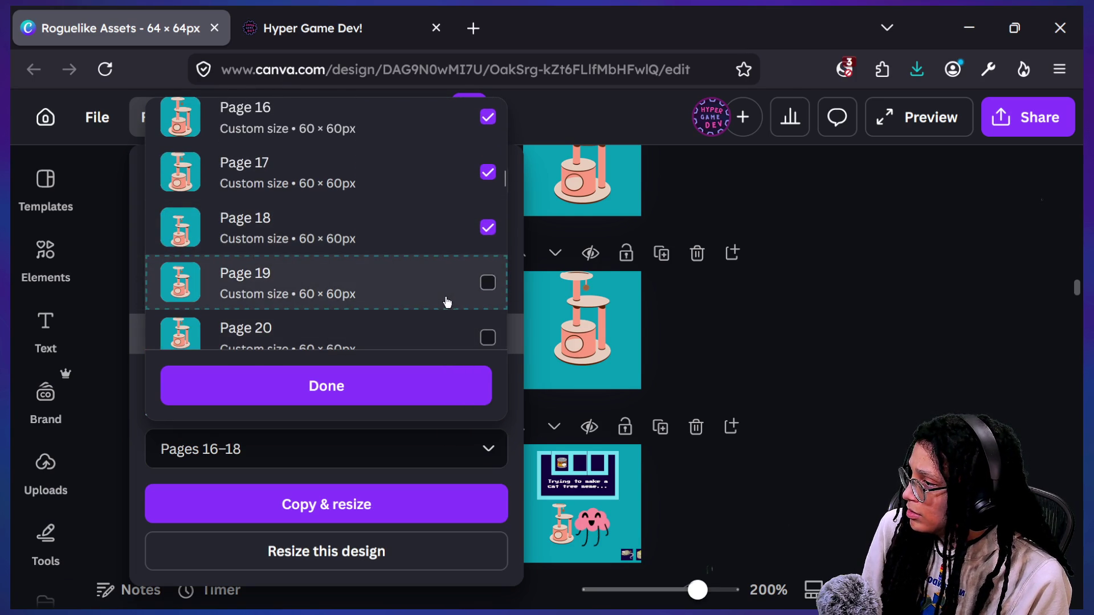
pyautogui.scroll(-1, 452, 325)
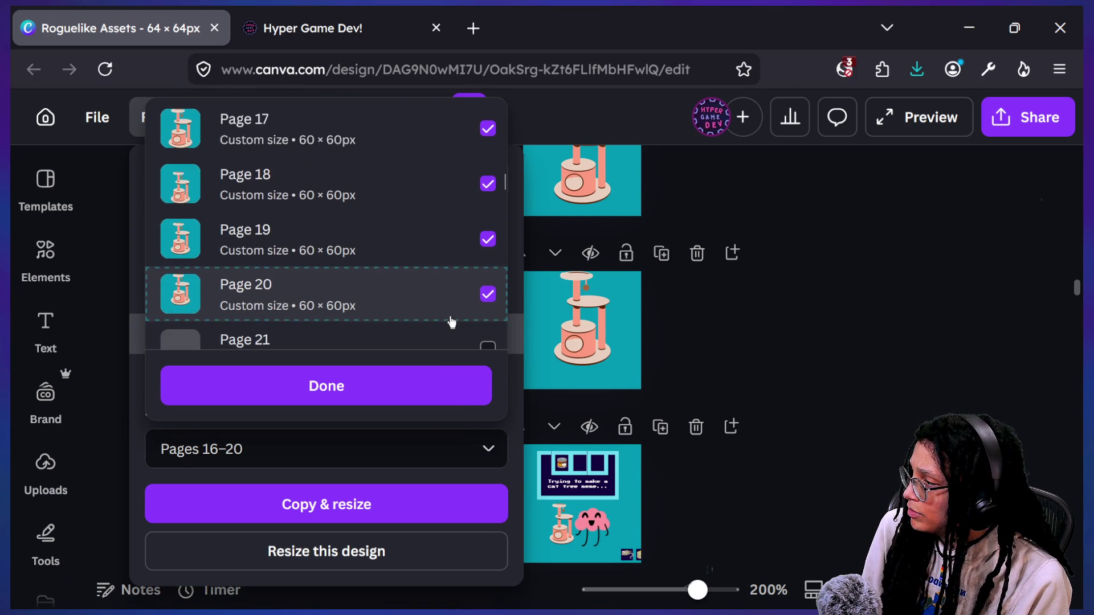
pyautogui.click(343, 385)
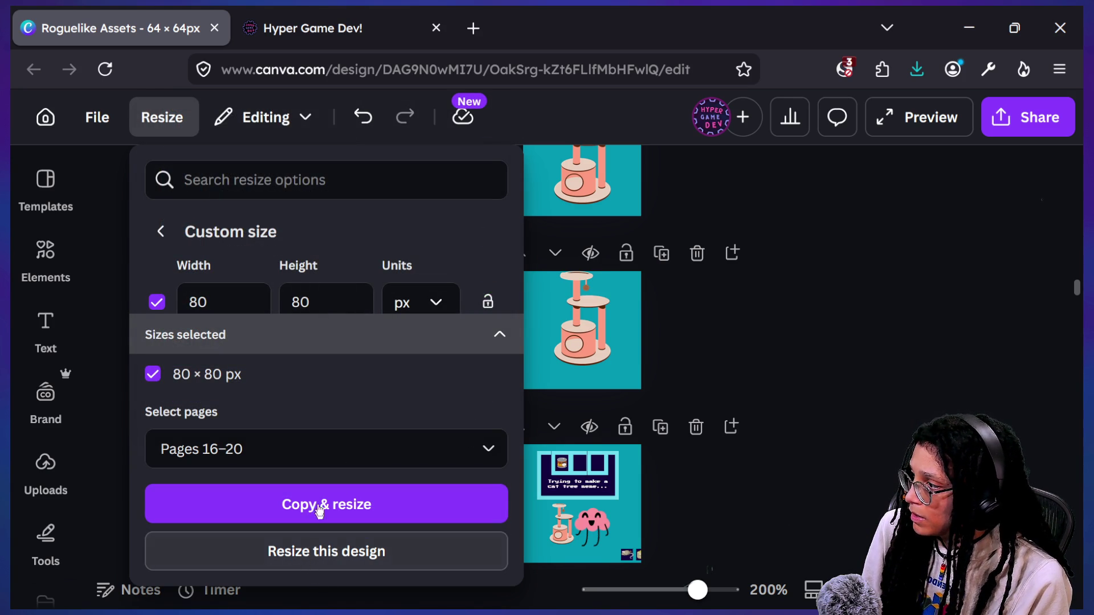
# - Add pages 29–33 to the selection and resize the chosen pages to 80 × 80 px
pyautogui.click(328, 462)
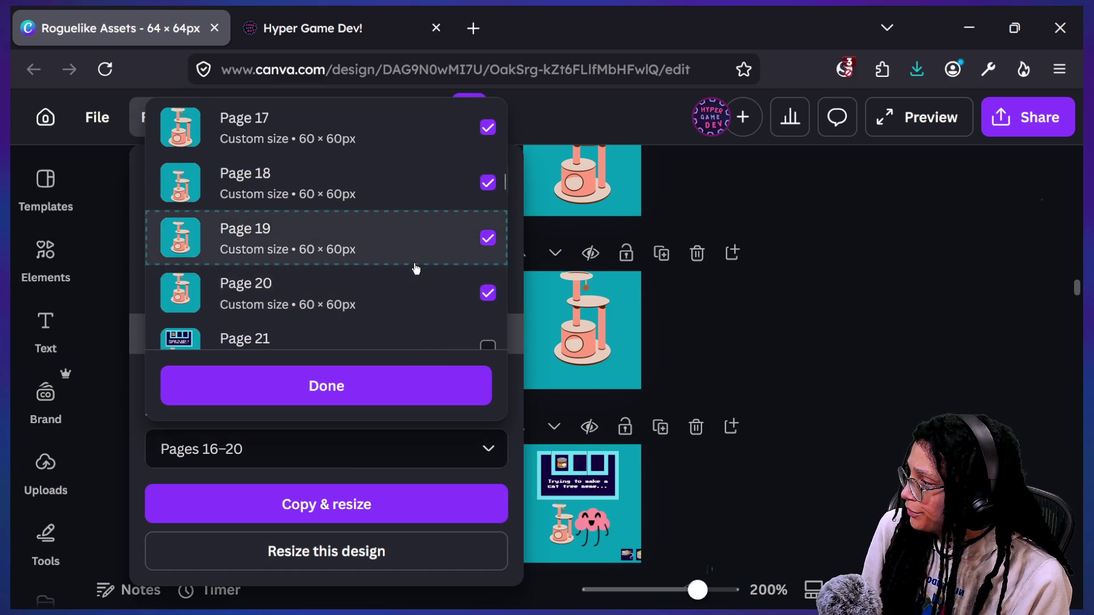
pyautogui.scroll(-5, 416, 269)
pyautogui.scroll(-8, 416, 269)
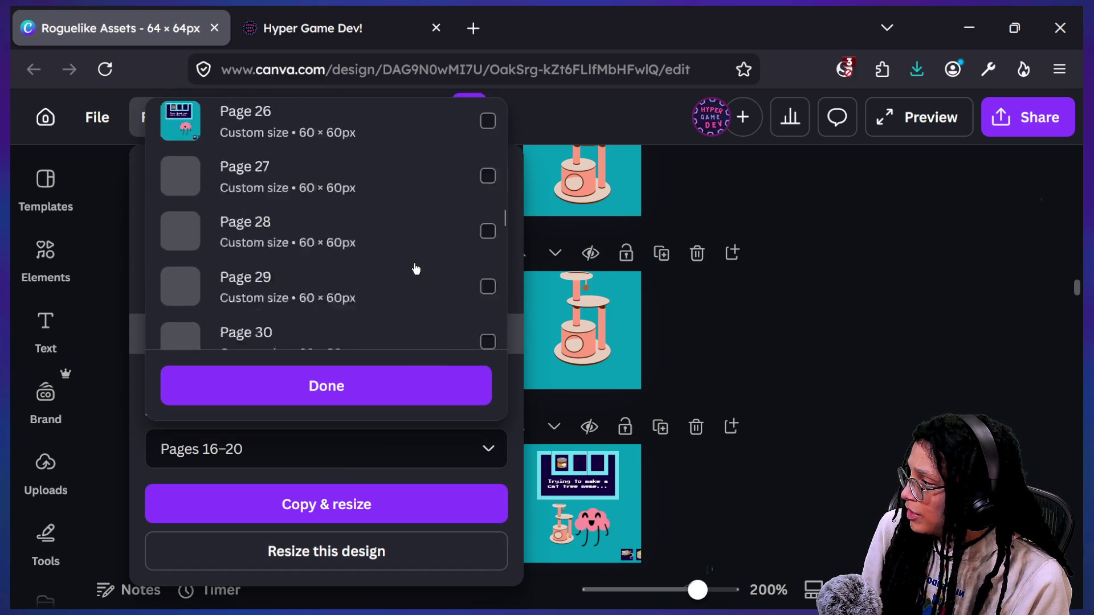
pyautogui.scroll(2, 416, 269)
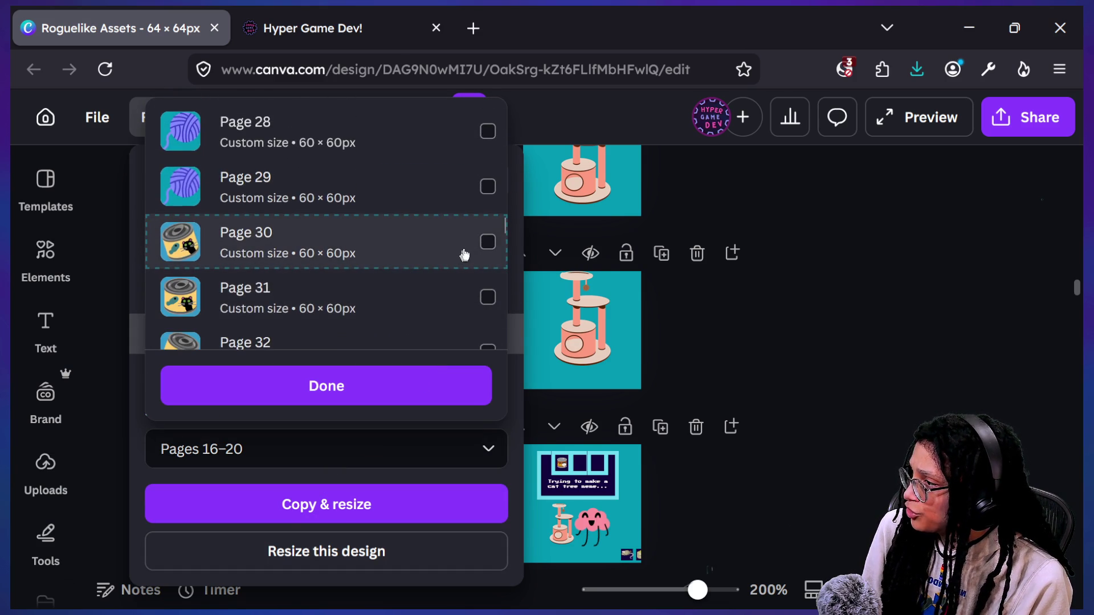
pyautogui.click(487, 186)
pyautogui.click(488, 131)
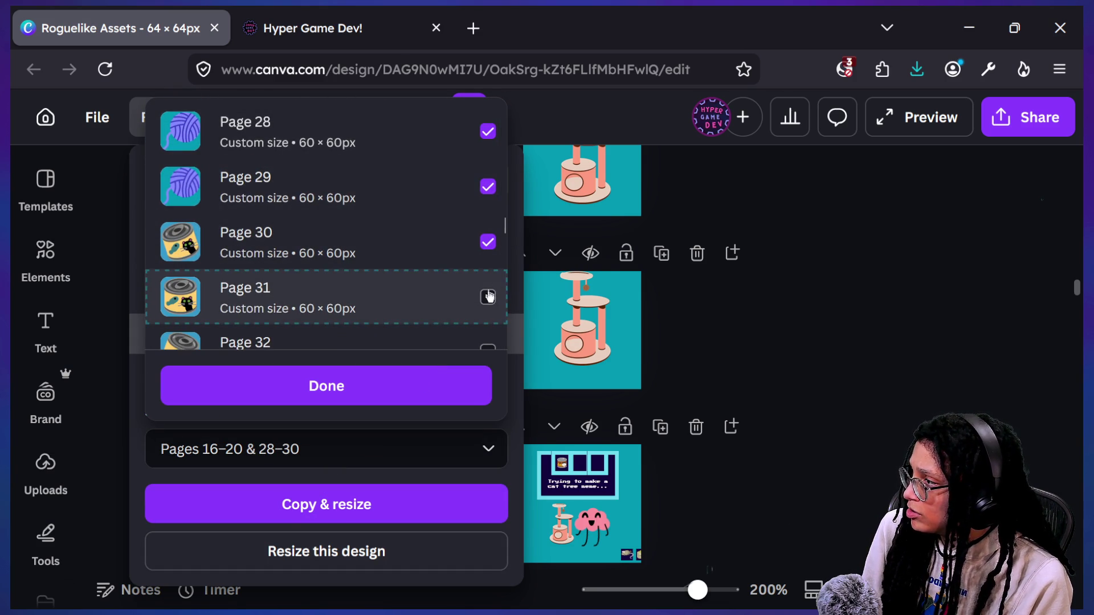
pyautogui.click(484, 136)
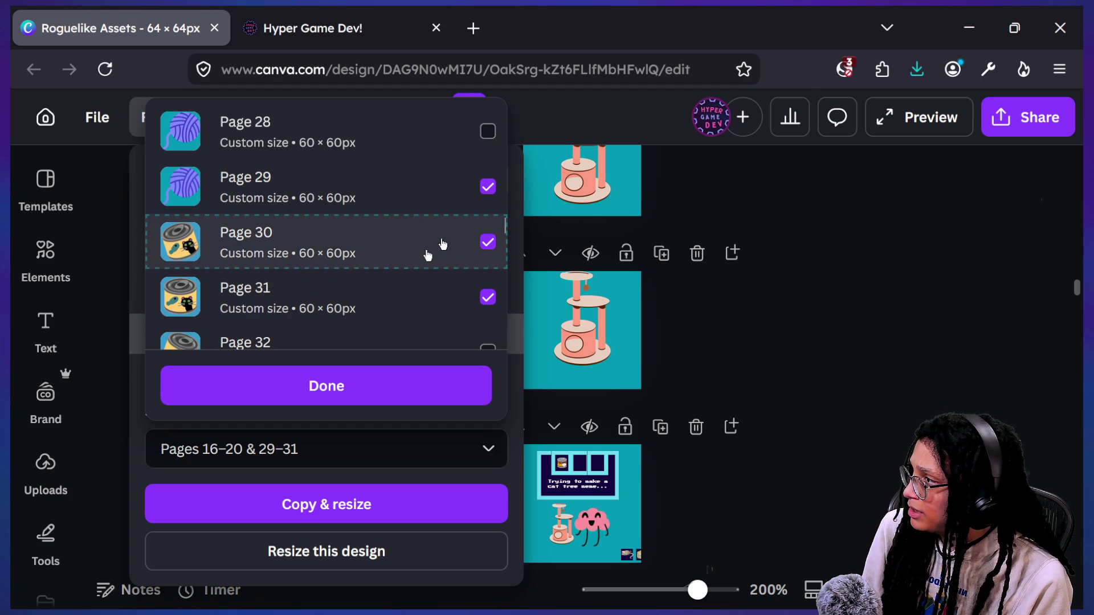
pyautogui.scroll(-2, 428, 255)
pyautogui.click(487, 311)
pyautogui.scroll(-1, 487, 319)
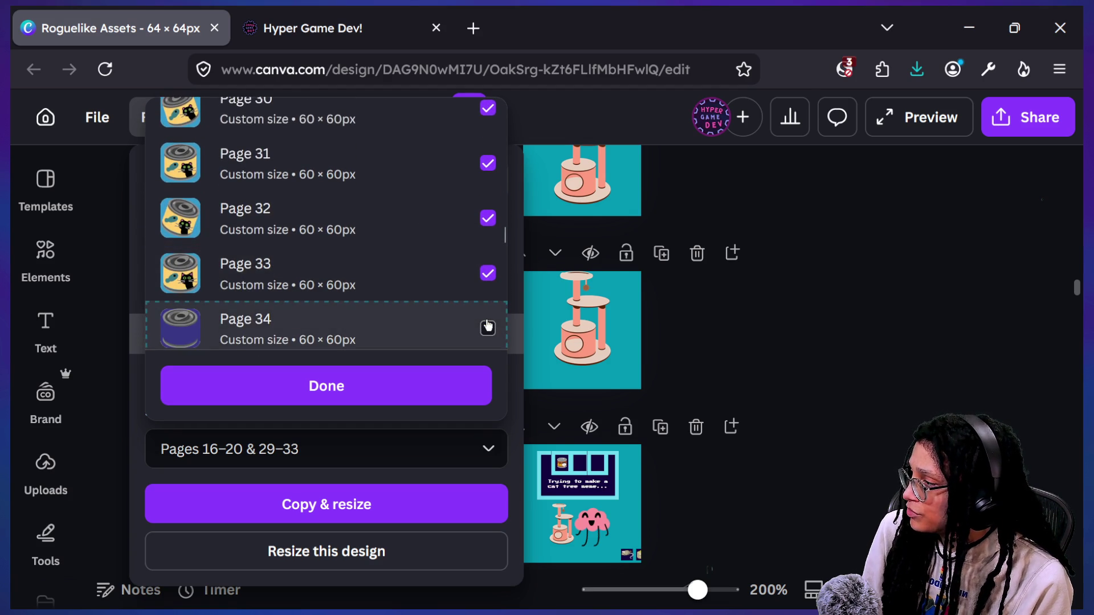
pyautogui.scroll(-2, 487, 321)
pyautogui.scroll(4, 487, 318)
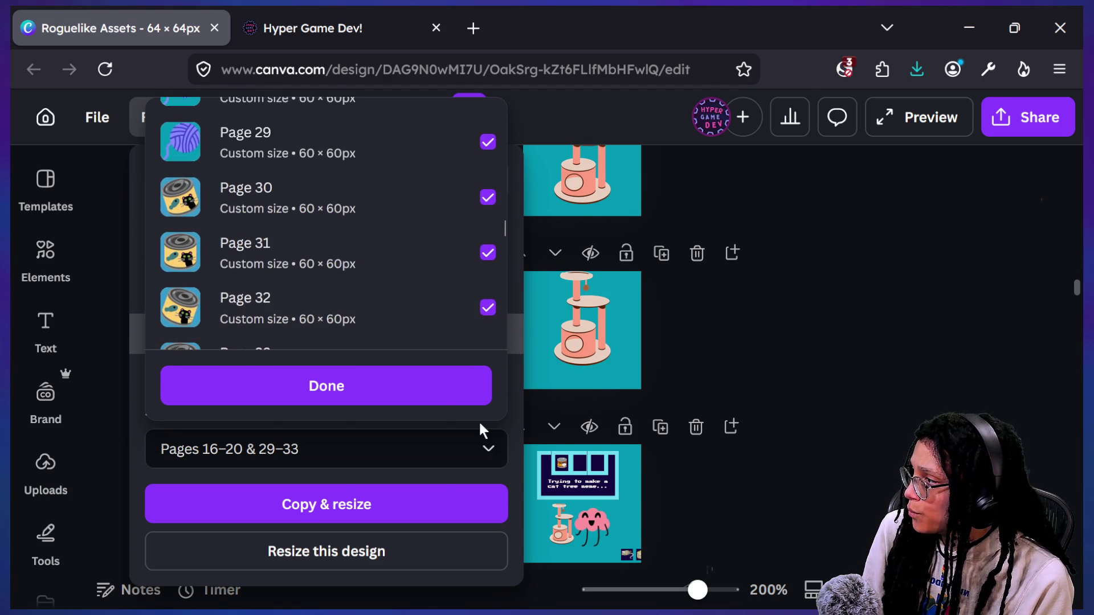
pyautogui.click(435, 390)
pyautogui.click(451, 546)
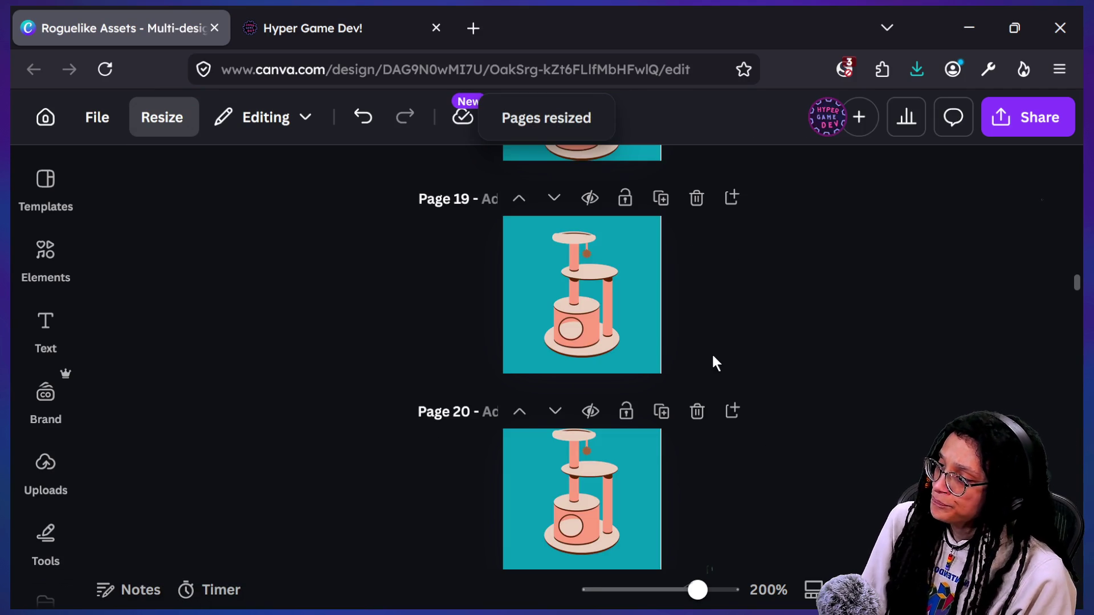
pyautogui.click(621, 306)
pyautogui.scroll(2, 621, 306)
pyautogui.scroll(6, 620, 306)
pyautogui.scroll(3, 621, 308)
pyautogui.scroll(-20, 621, 308)
pyautogui.scroll(-12, 621, 306)
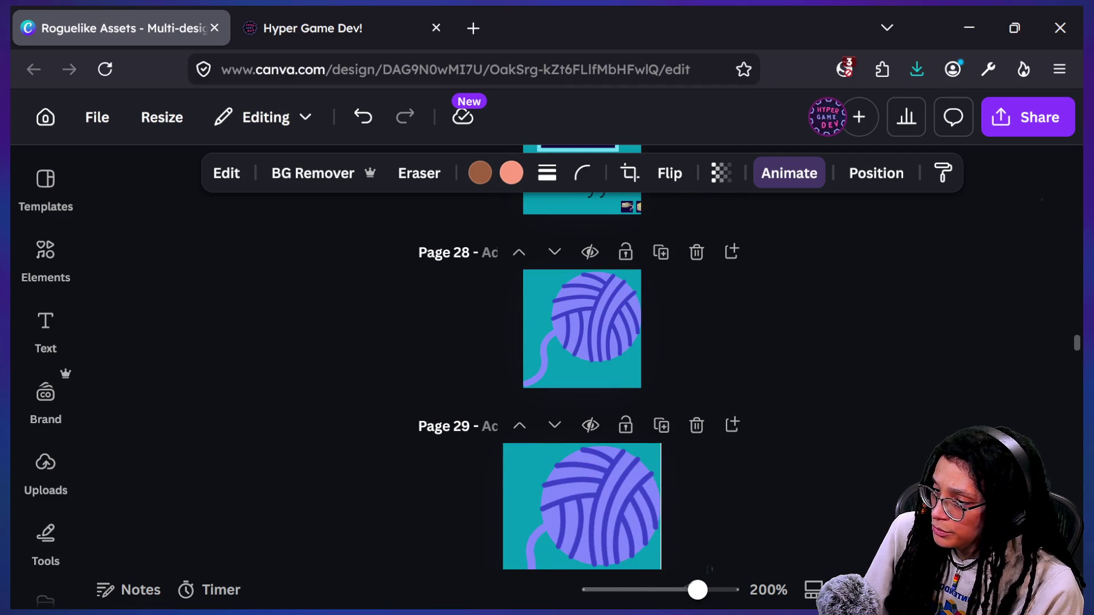
# - In grid view, drag the yarn-ball through page-35 item pages to follow page 20, then open page 21
pyautogui.hotkey('ctrl', 'alt', 'g')
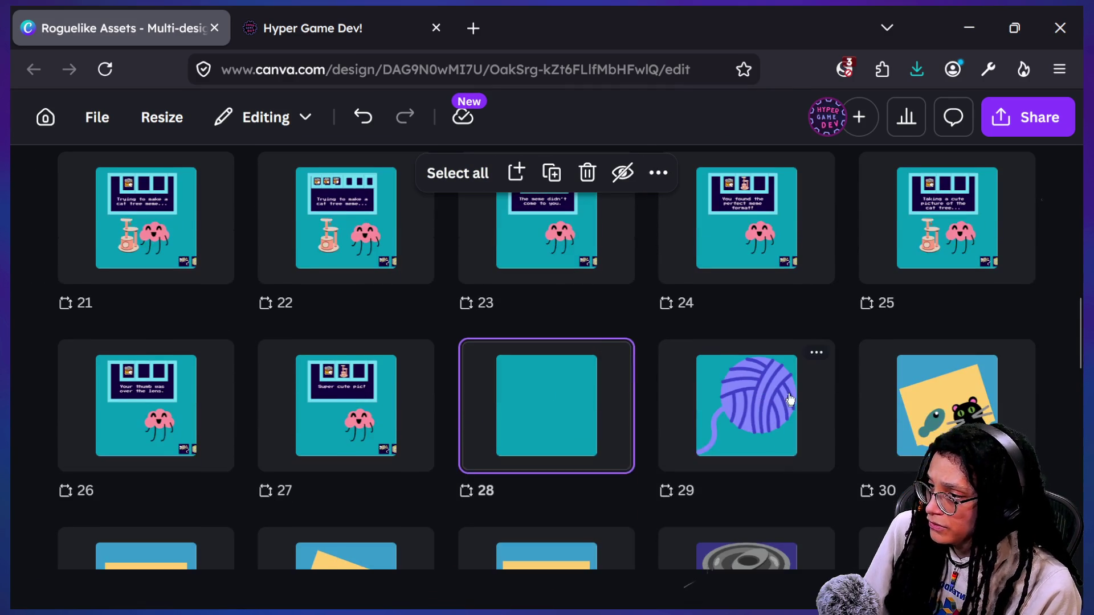
pyautogui.click(790, 400)
pyautogui.scroll(-4, 670, 359)
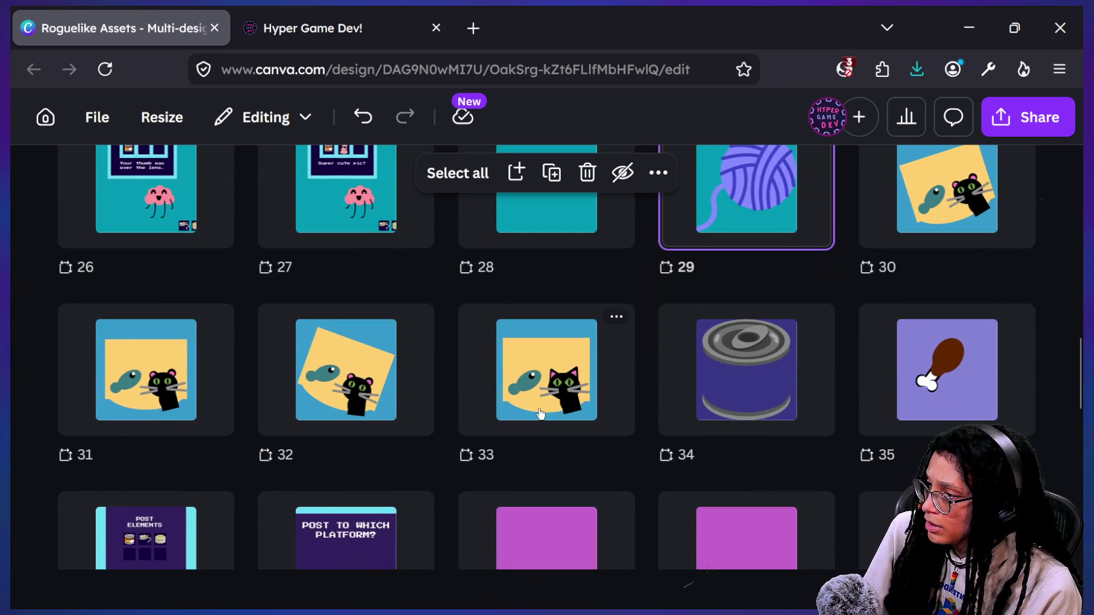
pyautogui.scroll(-5, 540, 414)
pyautogui.scroll(3, 540, 414)
pyautogui.keyDown('shift'); pyautogui.click(934, 295); pyautogui.keyUp('shift')
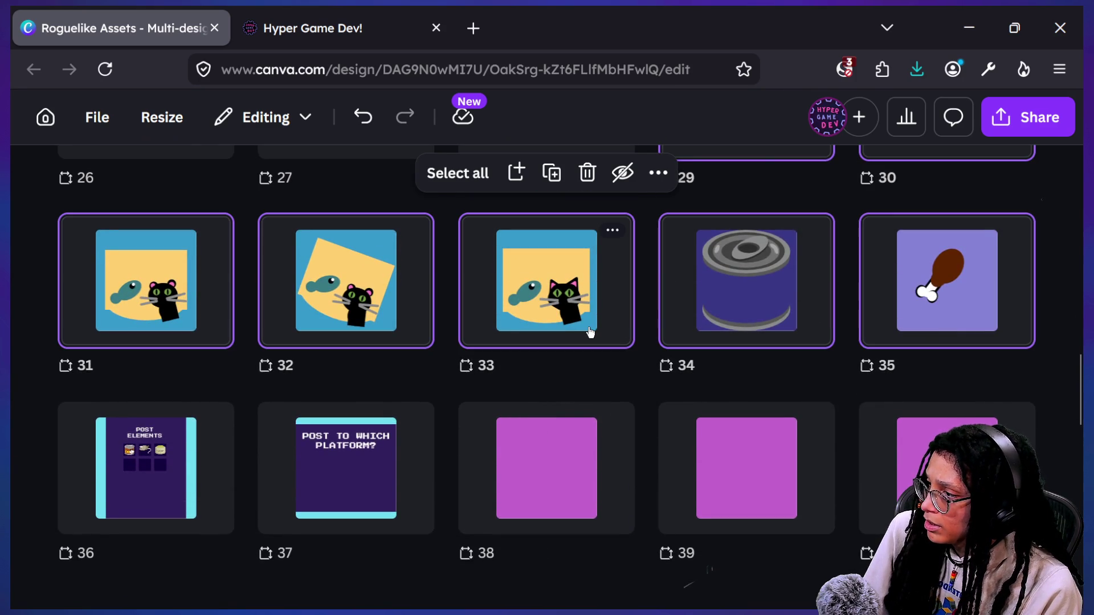
pyautogui.scroll(3, 590, 333)
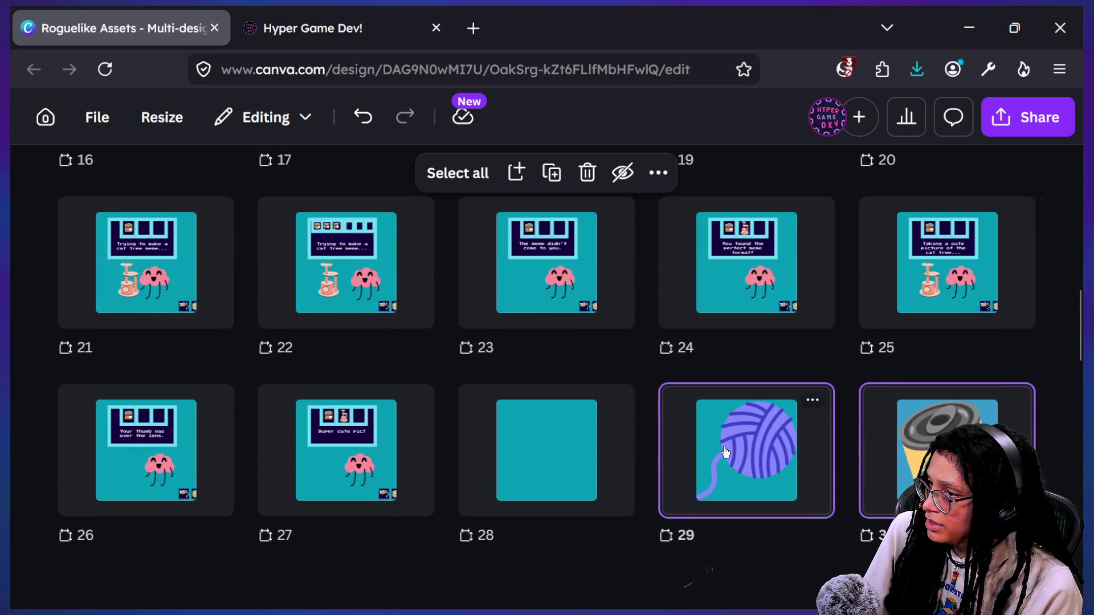
pyautogui.scroll(6, 725, 452)
pyautogui.scroll(-4, 725, 452)
pyautogui.scroll(-1, 555, 490)
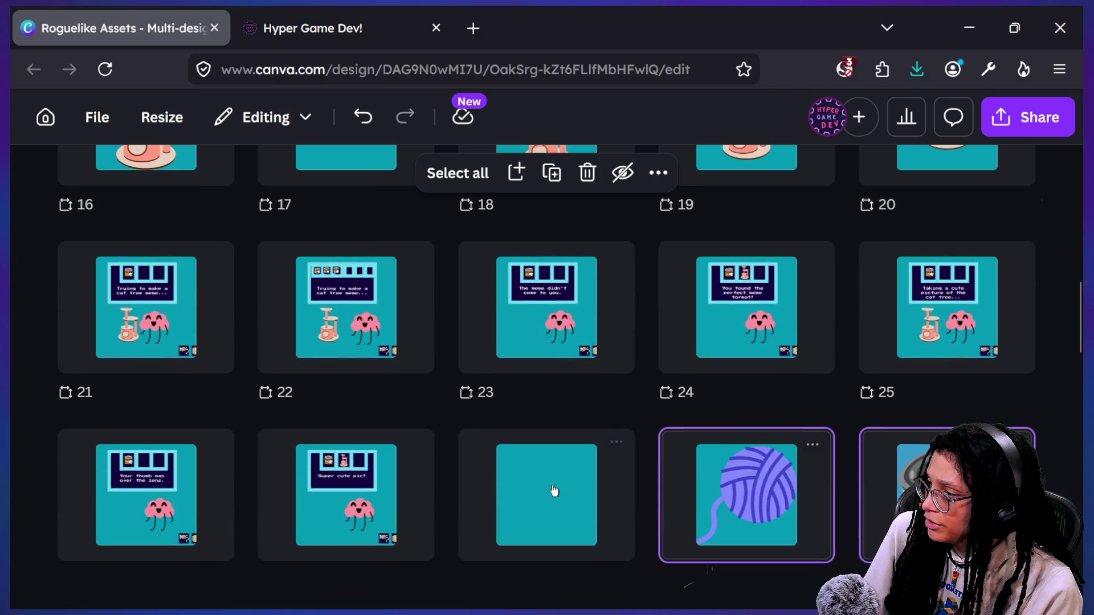
pyautogui.moveTo(550, 492)
pyautogui.mouseDown()
pyautogui.moveTo(586, 459)
pyautogui.moveTo(557, 344)
pyautogui.moveTo(541, 110)
pyautogui.moveTo(651, 564)
pyautogui.moveTo(505, 517)
pyautogui.moveTo(176, 245)
pyautogui.moveTo(139, 378)
pyautogui.moveTo(97, 335)
pyautogui.moveTo(166, 361)
pyautogui.moveTo(100, 340)
pyautogui.moveTo(138, 356)
pyautogui.mouseUp()
pyautogui.doubleClick(155, 347)
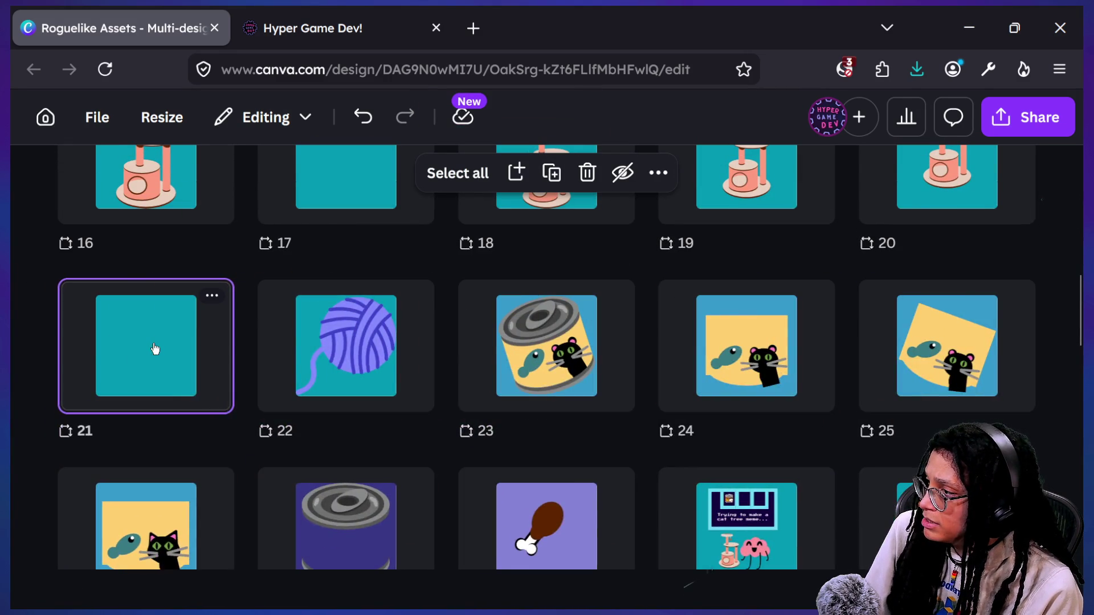
# - Shrink the tilted tin on Page 23 to 51×51
pyautogui.scroll(2, 658, 353)
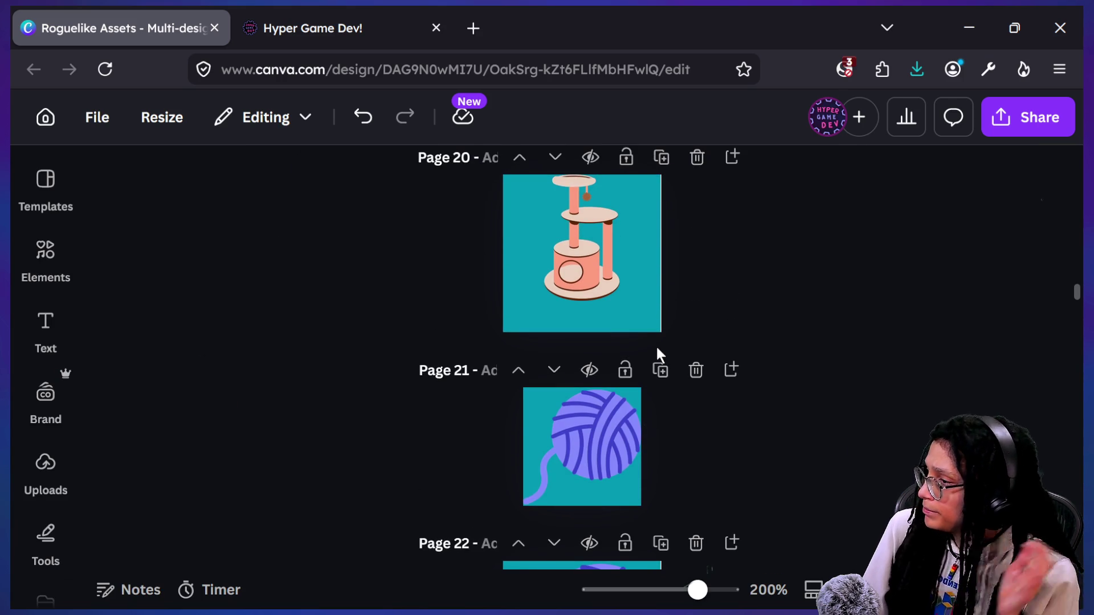
pyautogui.scroll(-10, 657, 349)
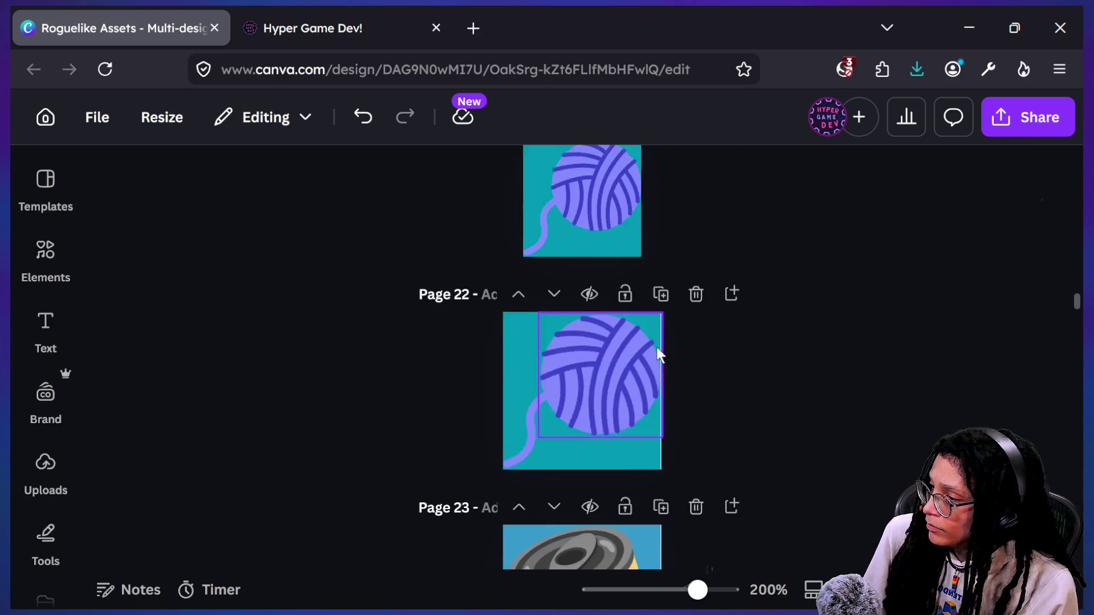
pyautogui.scroll(1, 657, 349)
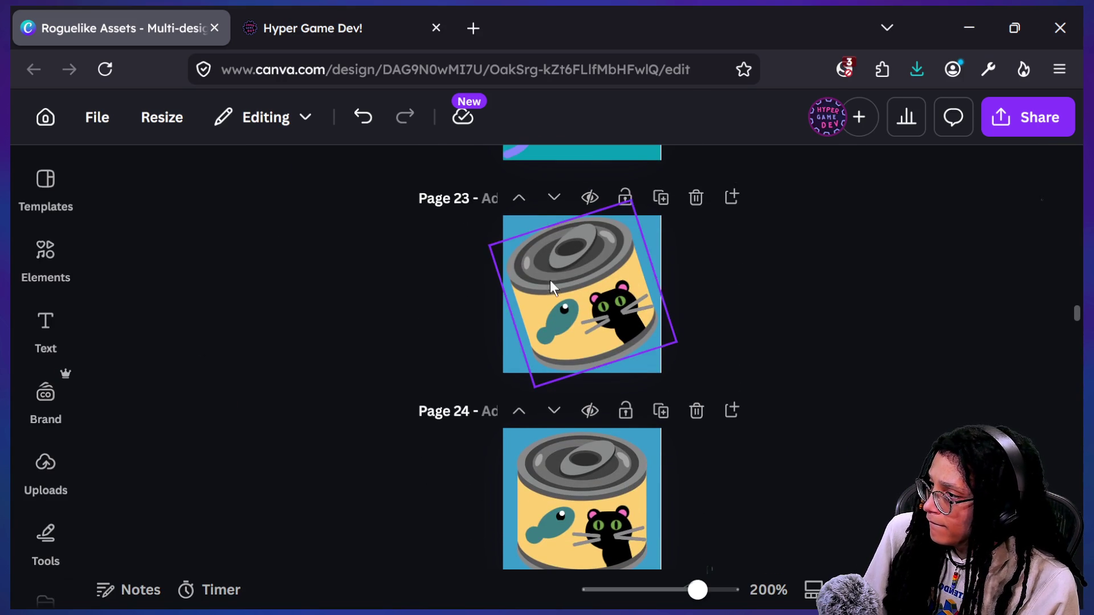
pyautogui.click(656, 347)
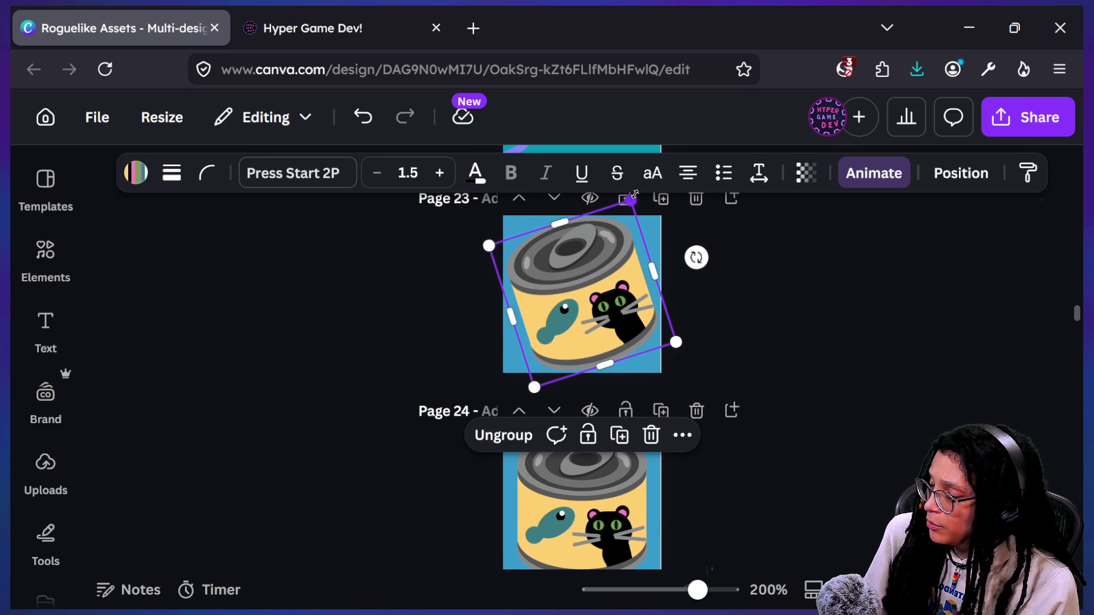
pyautogui.moveTo(631, 199)
pyautogui.mouseDown()
pyautogui.moveTo(608, 243)
pyautogui.moveTo(617, 221)
pyautogui.mouseUp()
# - Shrink the tins on Pages 24 and 25 so they fit, bringing the Page 25 tin to 51×51
pyautogui.click(647, 453)
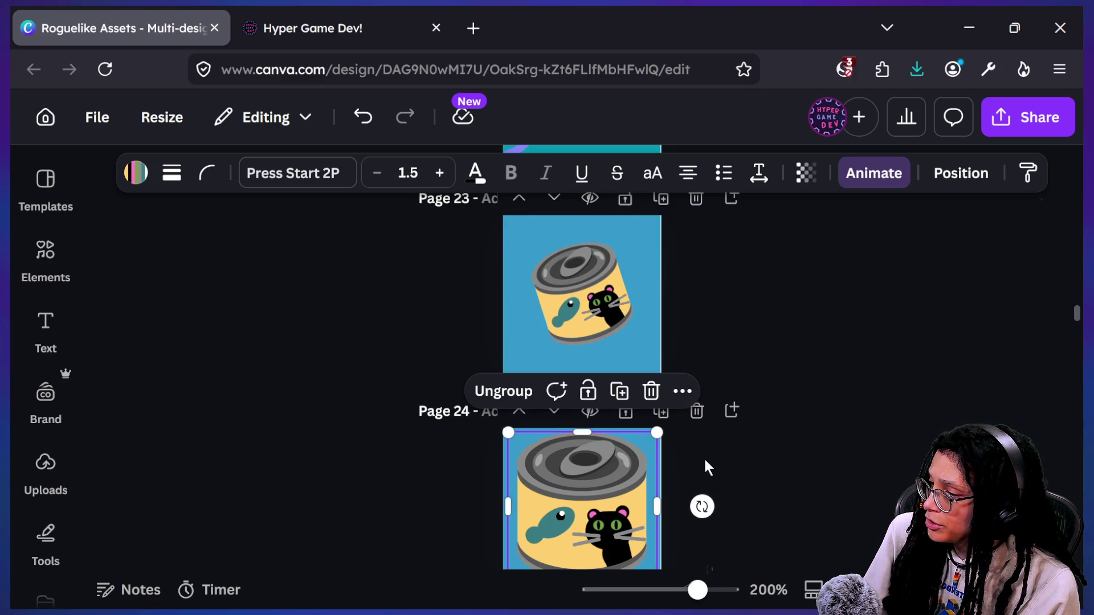
pyautogui.scroll(-2, 706, 465)
pyautogui.moveTo(656, 387); pyautogui.dragTo(630, 407)
pyautogui.scroll(-4, 630, 410)
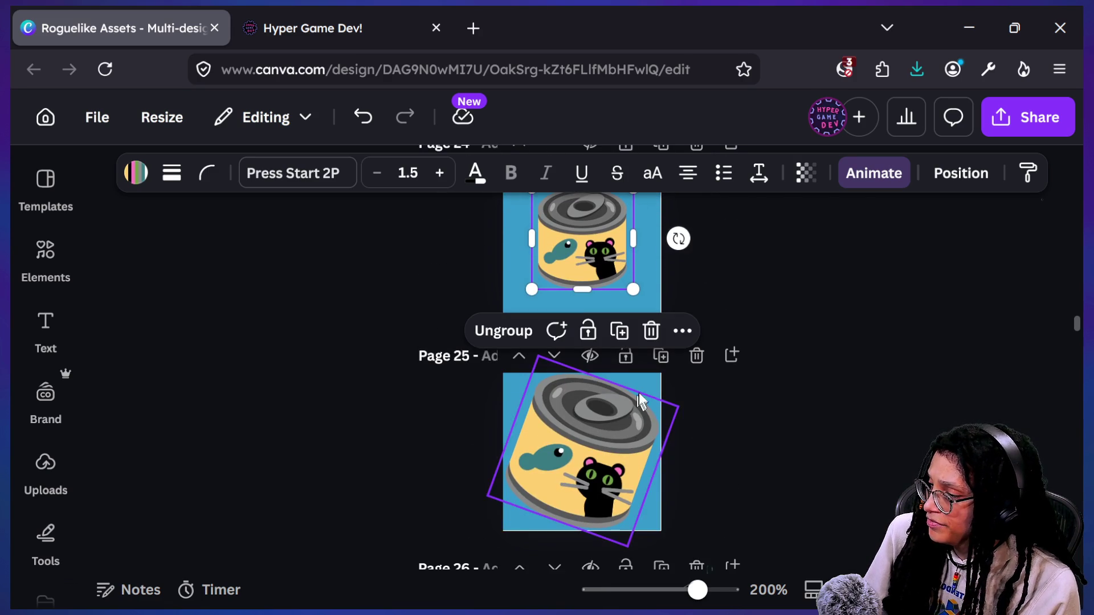
pyautogui.click(605, 433)
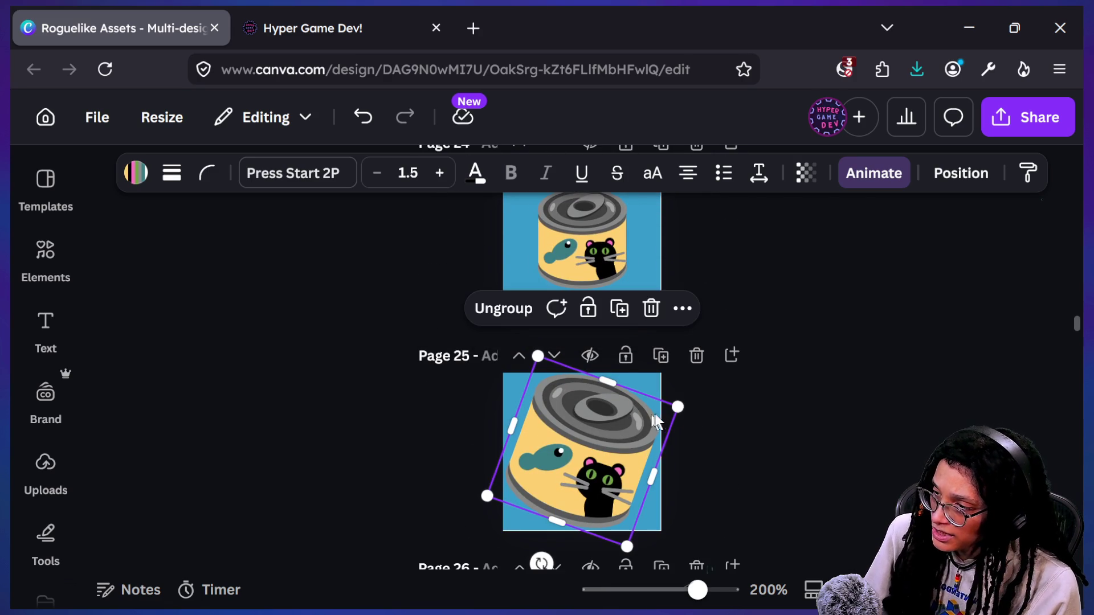
pyautogui.moveTo(681, 405); pyautogui.dragTo(653, 416)
pyautogui.moveTo(651, 417); pyautogui.dragTo(648, 418)
# - Select the Page 26 tin and undo the last six tin edits with Ctrl+Z
pyautogui.scroll(-5, 635, 425)
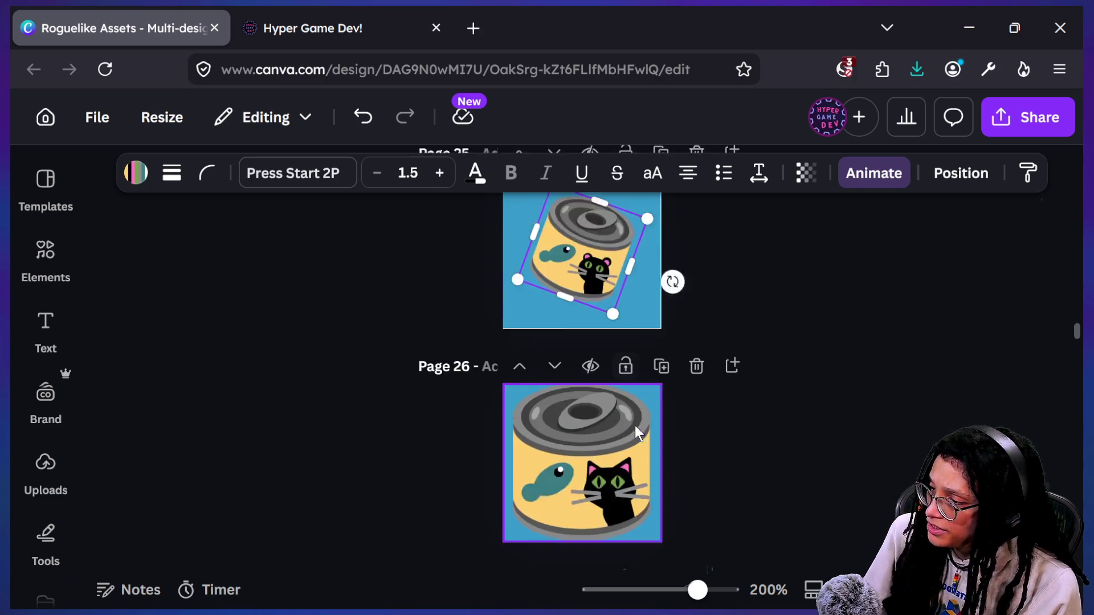
pyautogui.click(633, 425)
pyautogui.hotkey('ctrl', 'z')
pyautogui.hotkey('ctrl', 'z')
pyautogui.hotkey('ctrl', 'z')
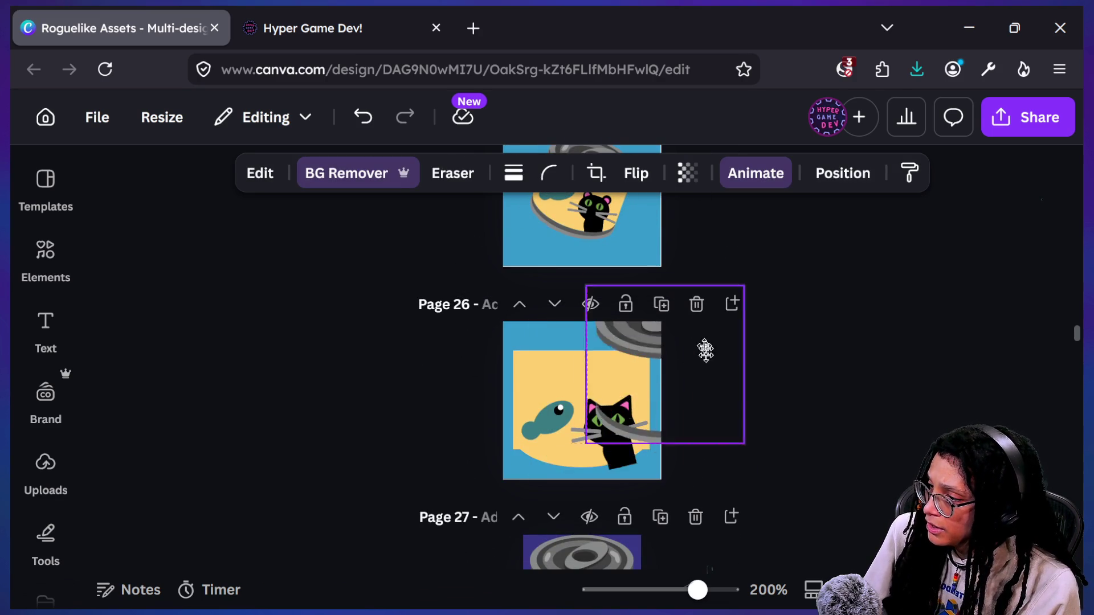
pyautogui.hotkey('ctrl', 'z')
pyautogui.hotkey('ctrl', 'z')
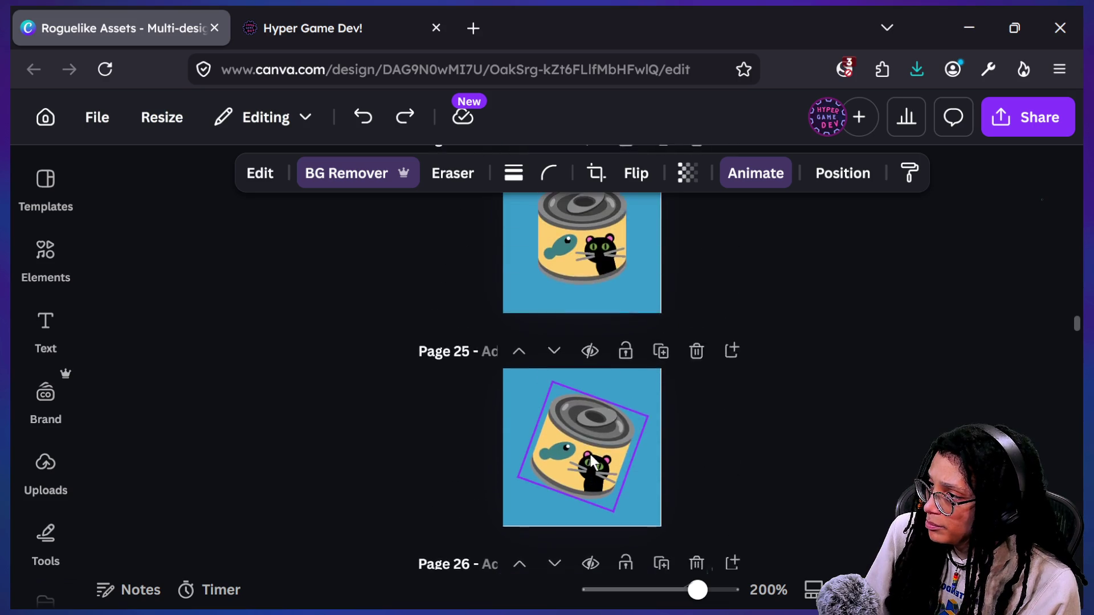
pyautogui.hotkey('ctrl', 'z')
pyautogui.hotkey('ctrl', 'z')
pyautogui.hotkey('ctrl', 'z')
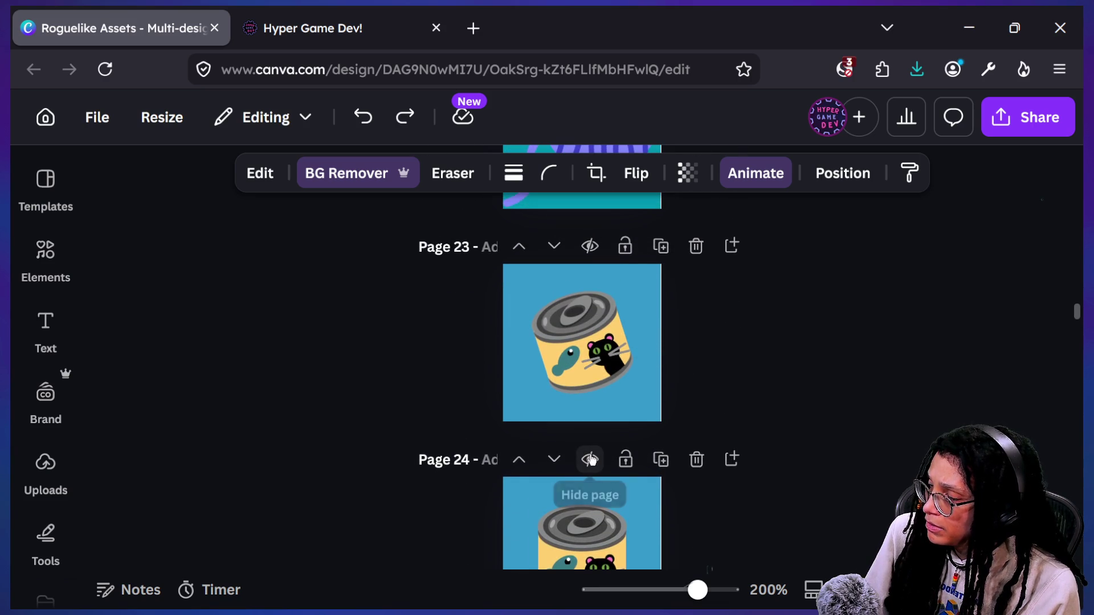
pyautogui.hotkey('ctrl', 'z')
pyautogui.hotkey('ctrl', 'z')
pyautogui.hotkey('ctrl', 'z')
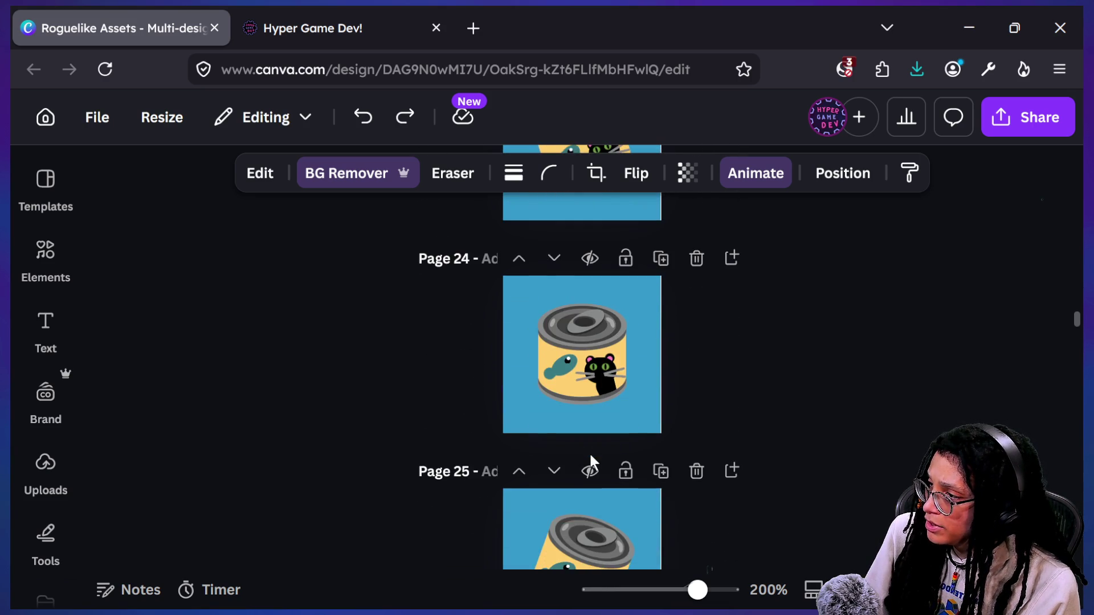
pyautogui.hotkey('ctrl', 'z')
pyautogui.hotkey('ctrl', 'z')
pyautogui.hotkey('ctrl', 'z')
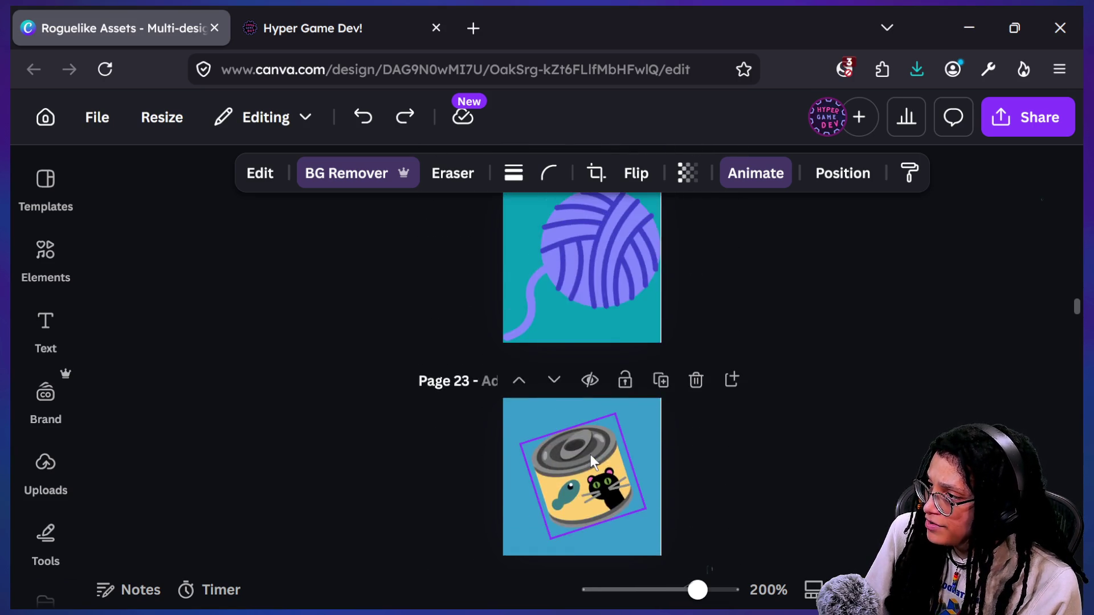
pyautogui.hotkey('ctrl', 'z')
pyautogui.hotkey('ctrl', 'z')
pyautogui.hotkey('ctrl', 'z')
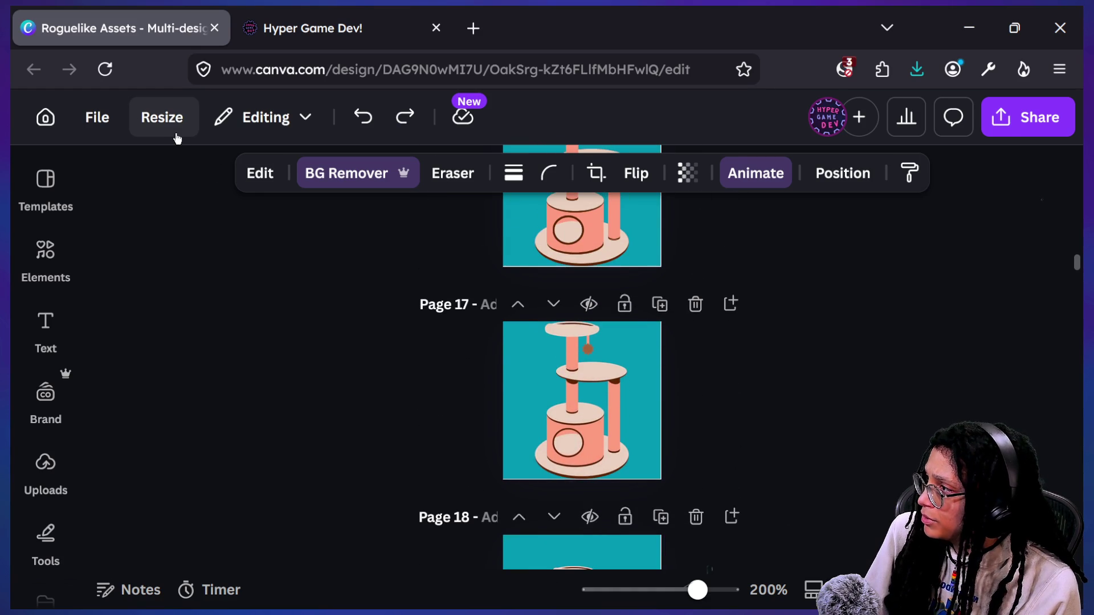
# - Browse the Social media and Custom size presets under Resize, then bring up the Share panel
pyautogui.click(162, 117)
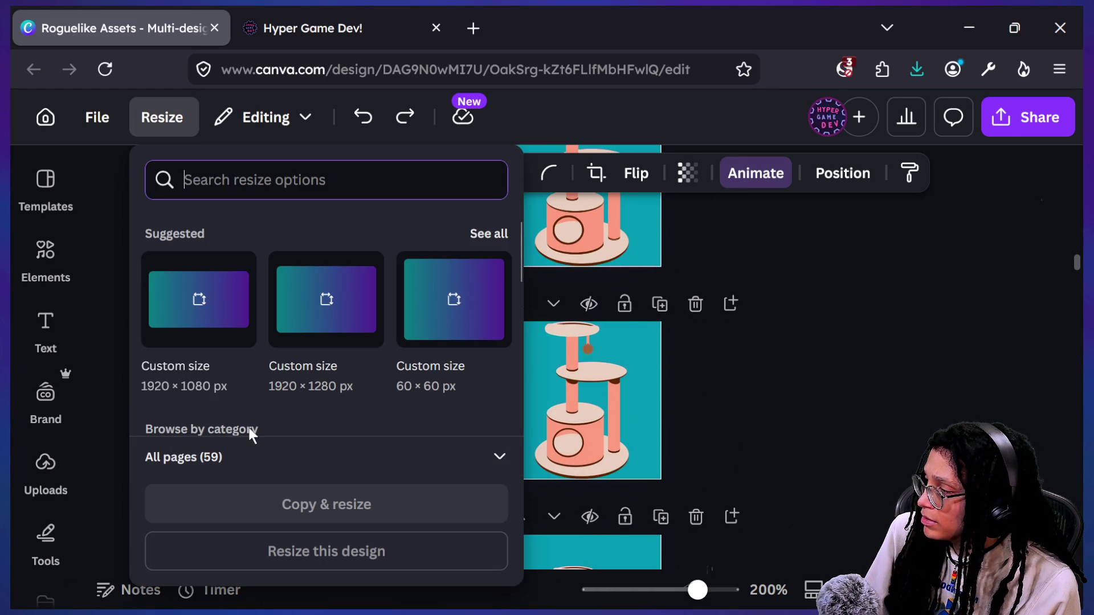
pyautogui.scroll(-3, 248, 430)
pyautogui.click(235, 376)
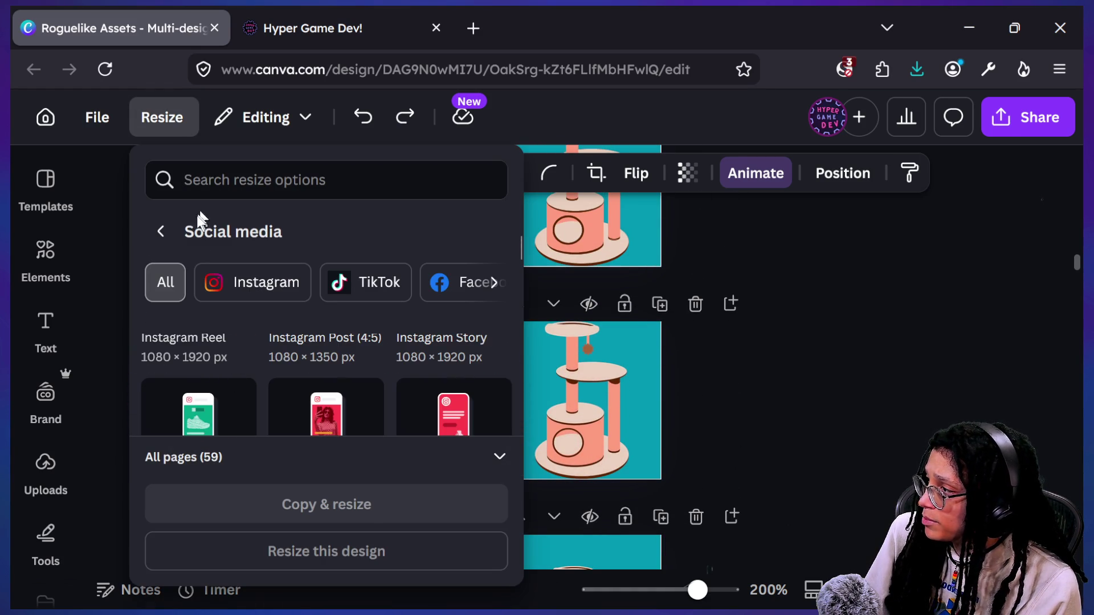
pyautogui.click(162, 231)
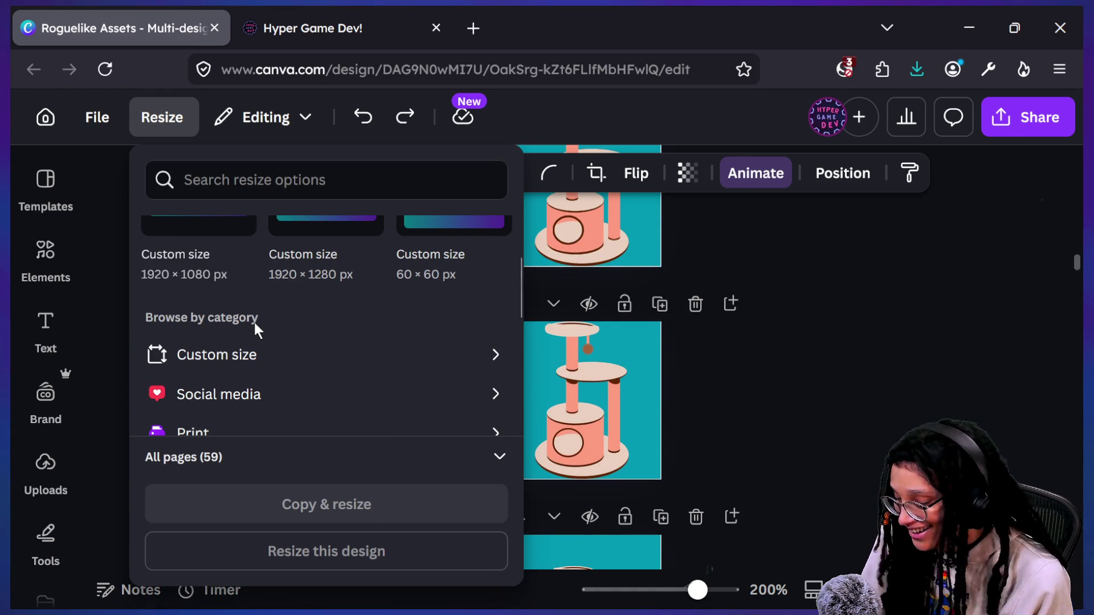
pyautogui.click(234, 361)
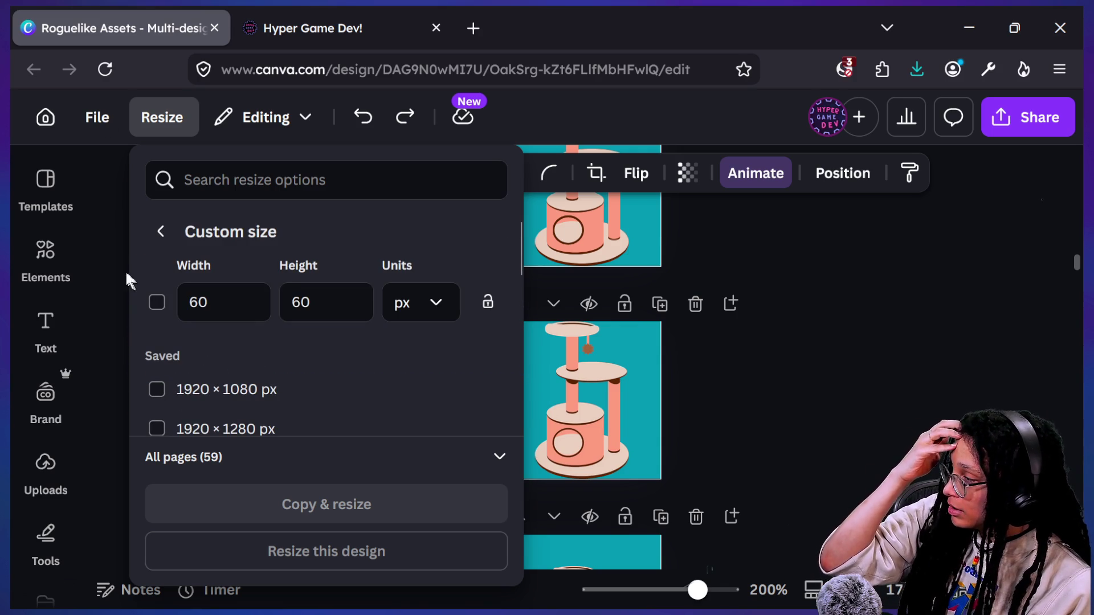
pyautogui.click(1025, 117)
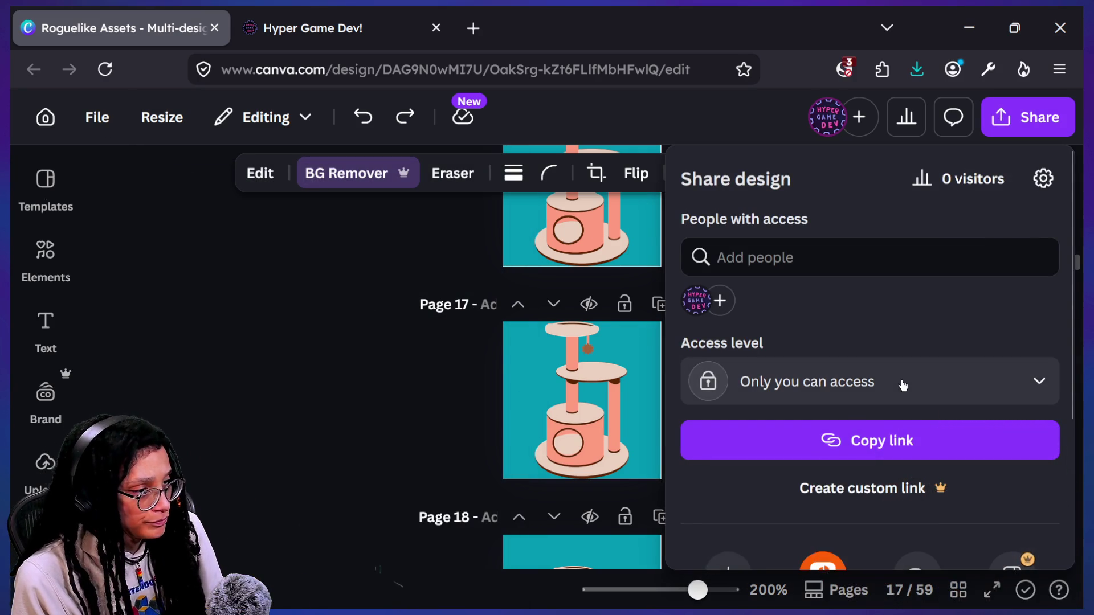
# - Open the PNG download settings and clear every page from the export selection
pyautogui.scroll(-3, 901, 381)
pyautogui.click(738, 397)
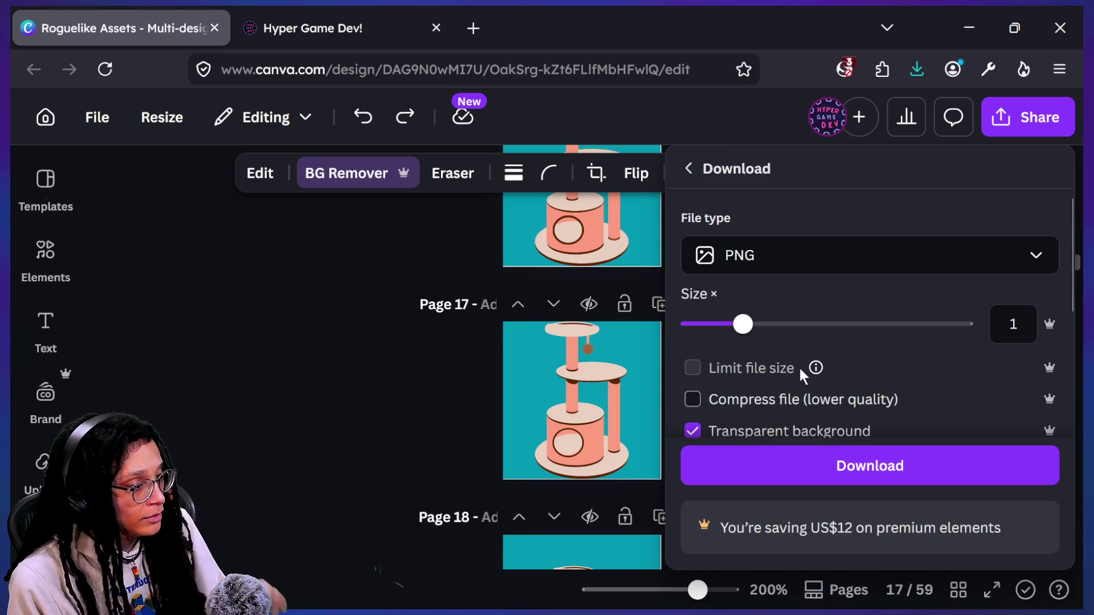
pyautogui.scroll(-3, 799, 365)
pyautogui.click(806, 343)
pyautogui.click(754, 405)
pyautogui.scroll(-4, 821, 484)
pyautogui.scroll(-10, 821, 484)
pyautogui.scroll(-1, 809, 444)
pyautogui.scroll(3, 803, 410)
pyautogui.click(866, 515)
pyautogui.click(867, 516)
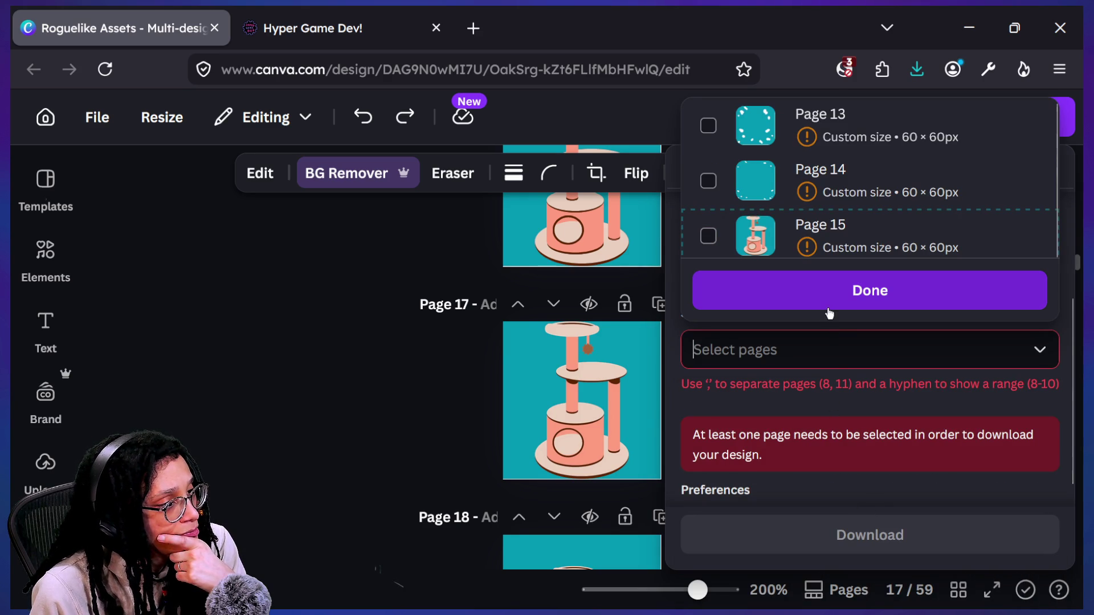
pyautogui.scroll(-2, 797, 202)
# - Select Pages 16, 17, 18, 19 and 20 for export
pyautogui.click(812, 195)
pyautogui.click(809, 242)
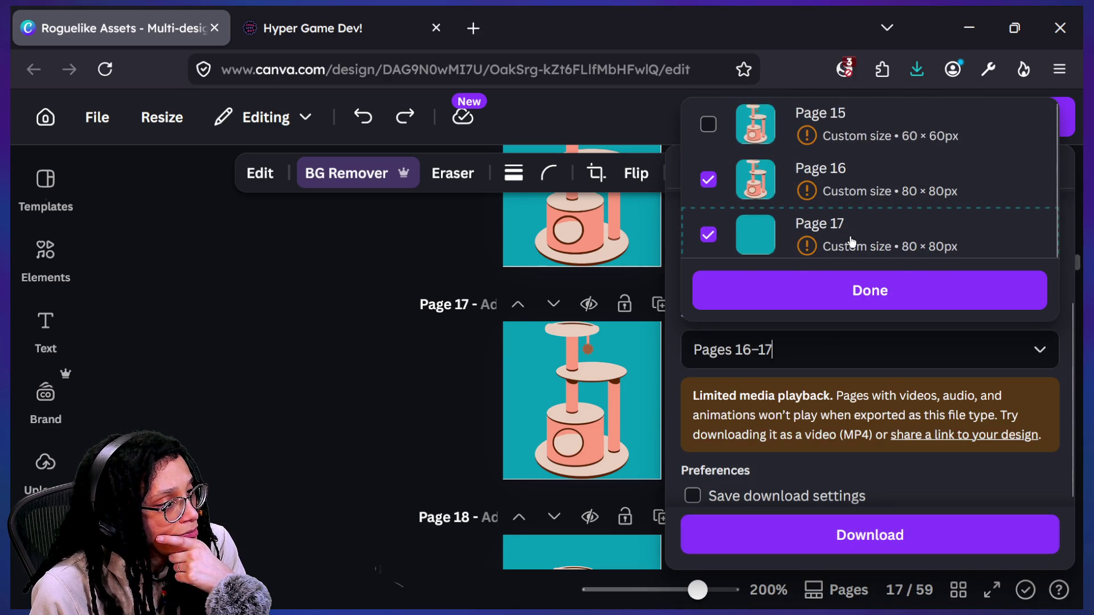
pyautogui.scroll(-1, 826, 245)
pyautogui.click(864, 251)
pyautogui.scroll(-2, 864, 251)
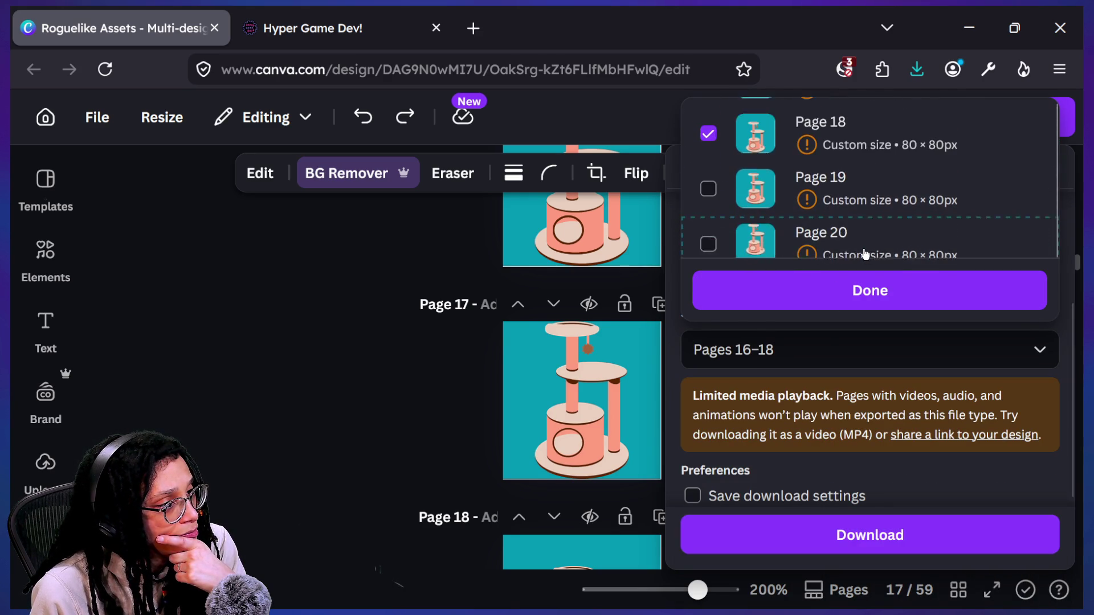
pyautogui.click(830, 179)
pyautogui.click(840, 229)
# - Add Pages 23, 24 and 25, confirm the selection, and download them as transparent PNGs
pyautogui.scroll(-1, 857, 227)
pyautogui.scroll(-4, 858, 226)
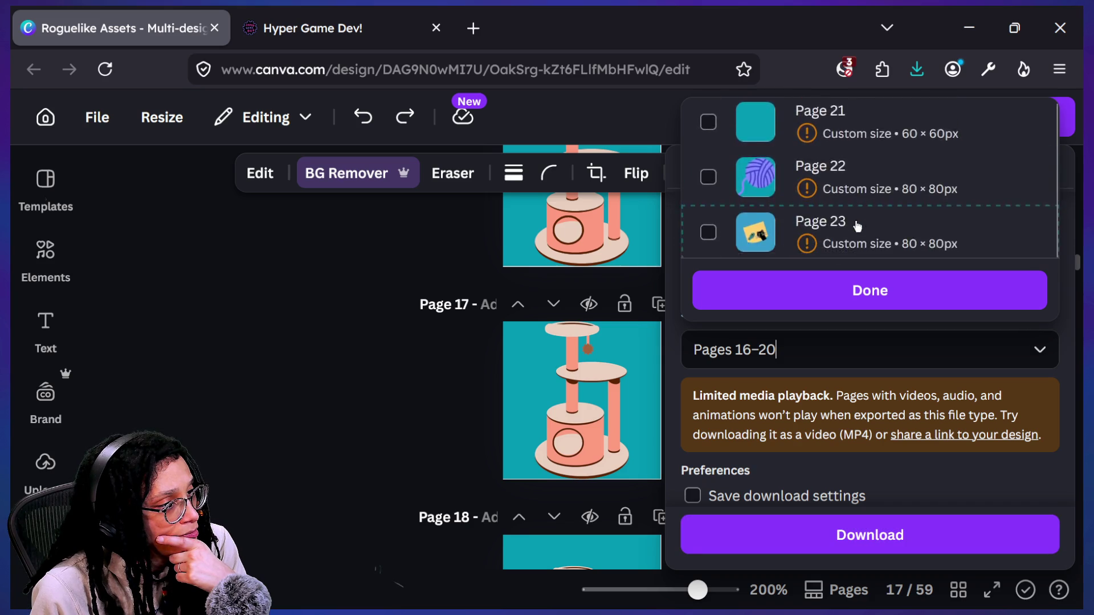
pyautogui.scroll(-4, 857, 226)
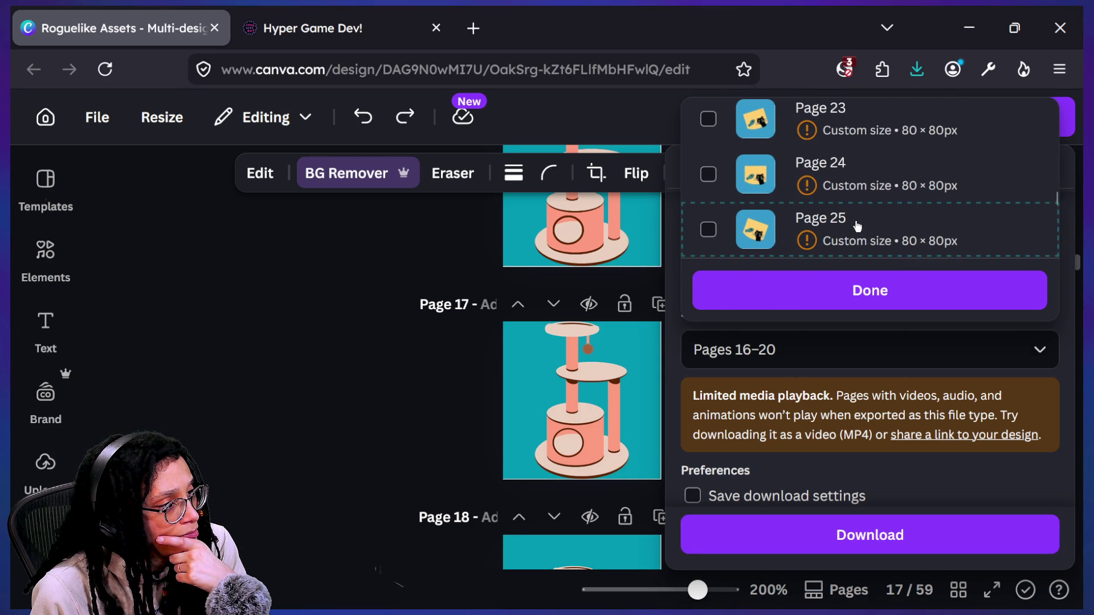
pyautogui.scroll(5, 857, 226)
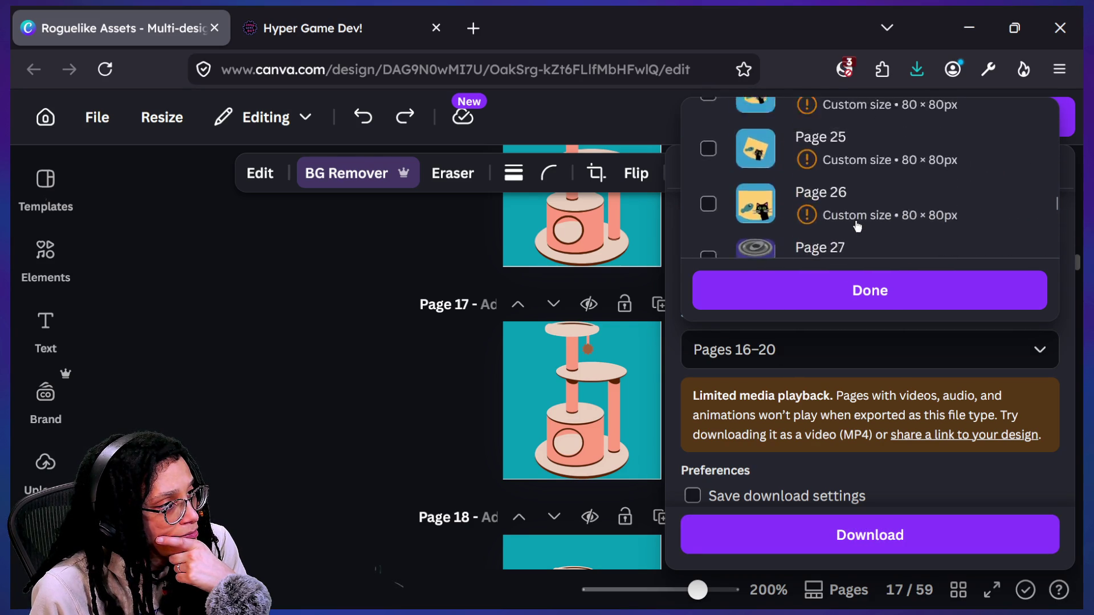
pyautogui.click(848, 214)
pyautogui.scroll(-1, 848, 215)
pyautogui.click(851, 176)
pyautogui.click(860, 219)
pyautogui.click(891, 290)
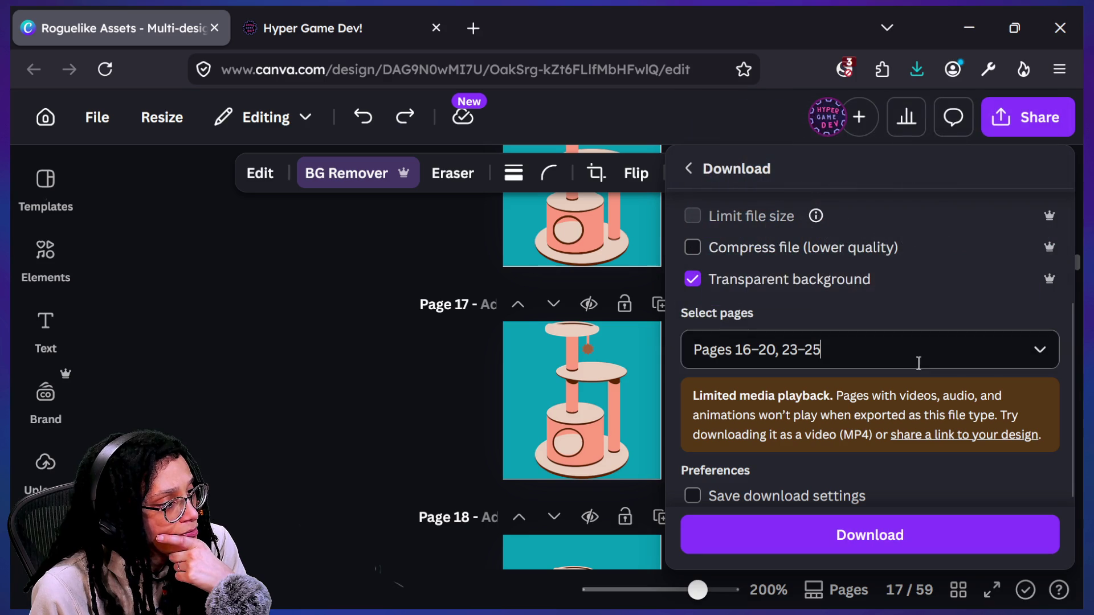
pyautogui.scroll(3, 809, 388)
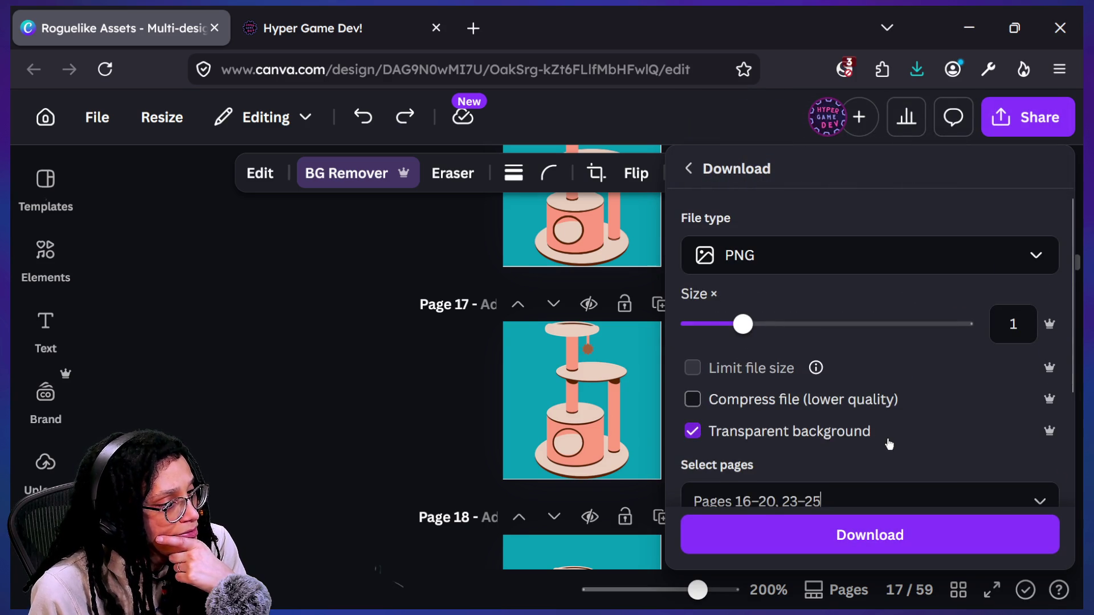
pyautogui.scroll(-1, 900, 484)
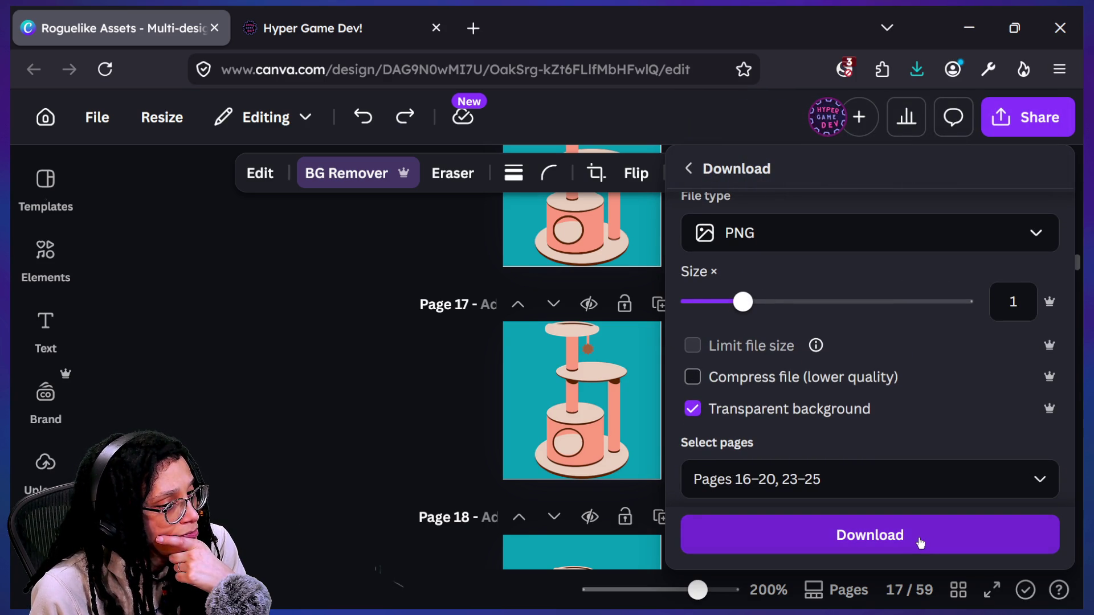
pyautogui.click(919, 542)
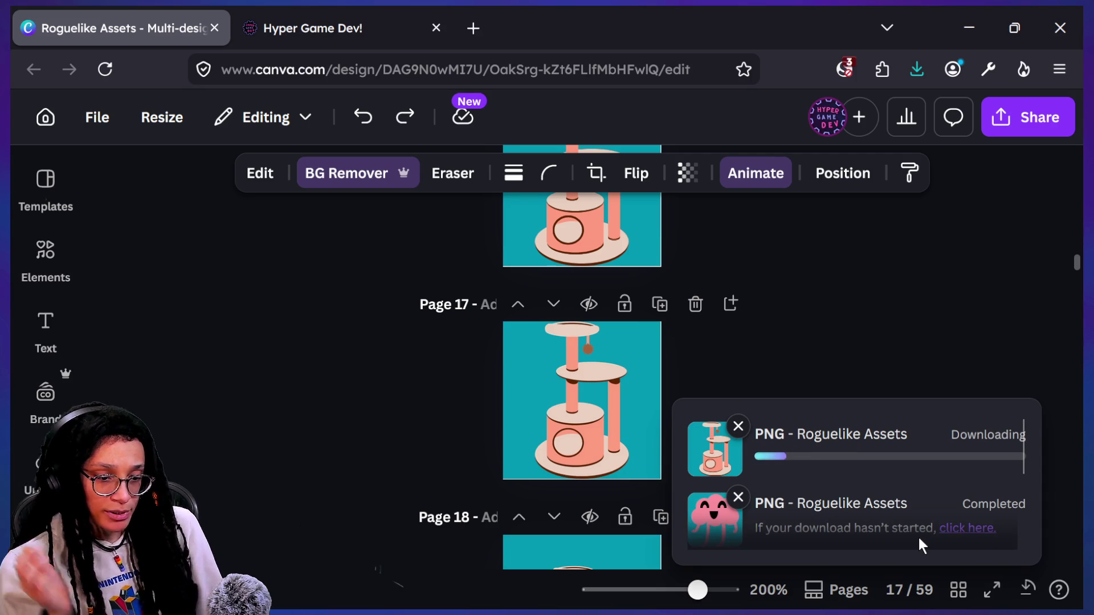
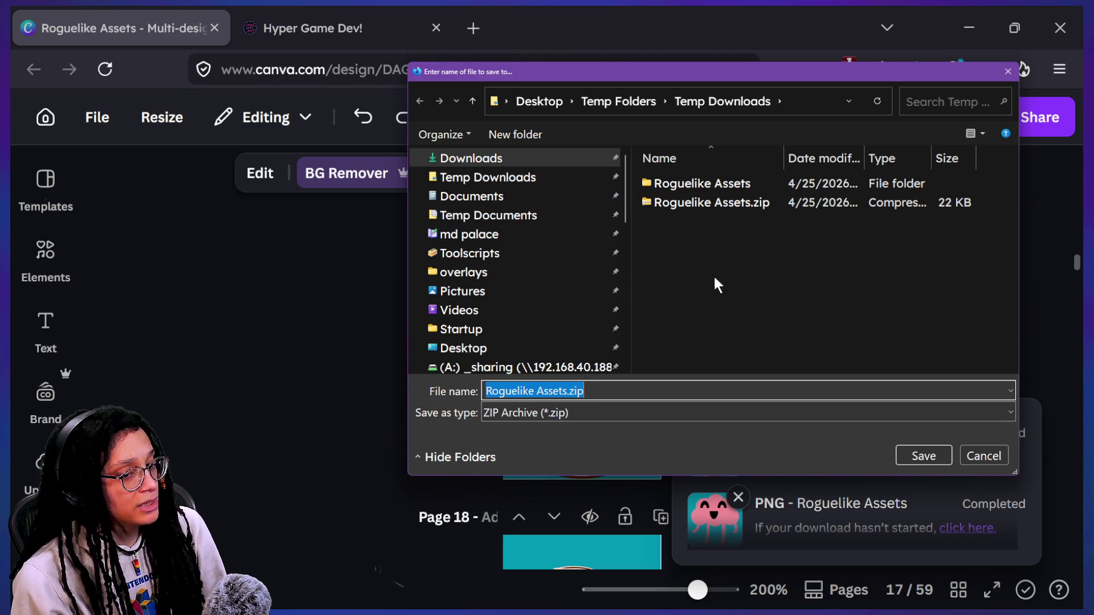
# - Cancel the PNG zip save, switch the export type to SVG, and save the SVG zip to Temp Downloads
pyautogui.click(984, 455)
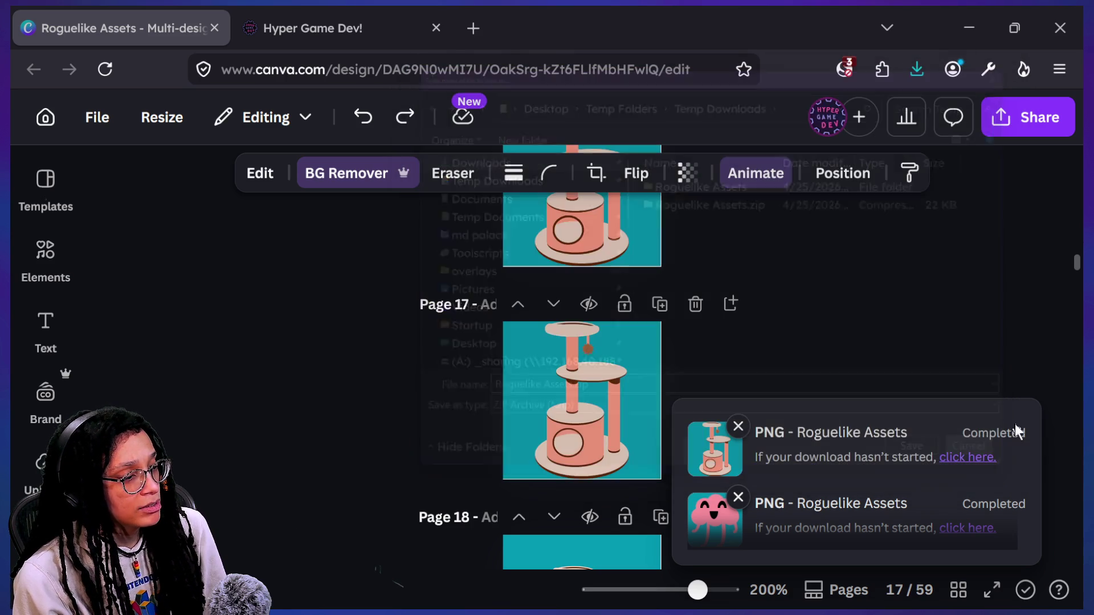
pyautogui.click(1020, 117)
pyautogui.scroll(-3, 764, 459)
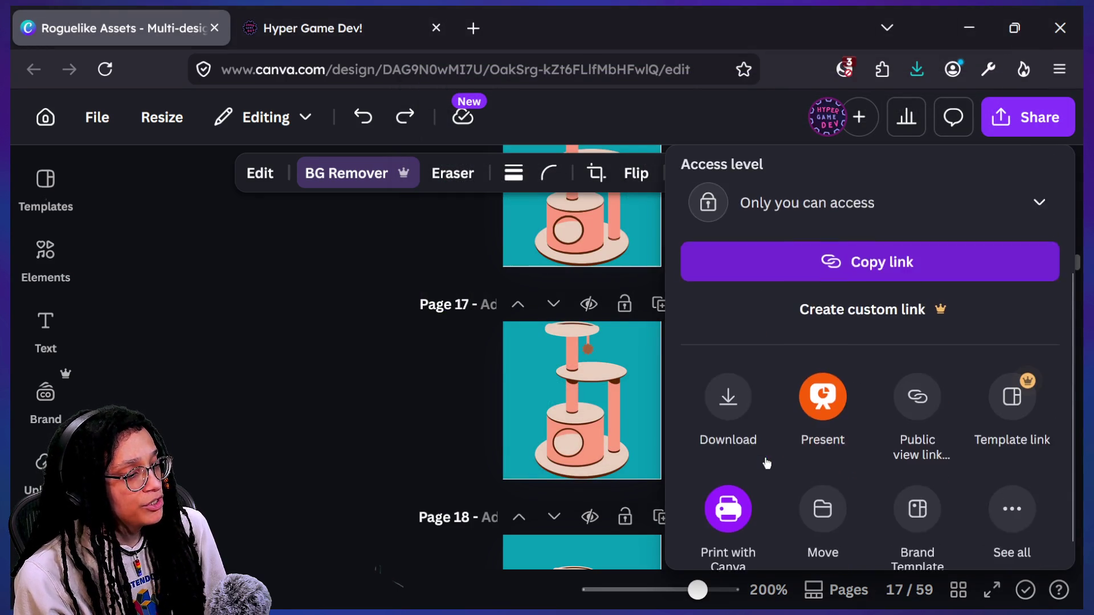
pyautogui.click(740, 403)
pyautogui.scroll(-2, 877, 447)
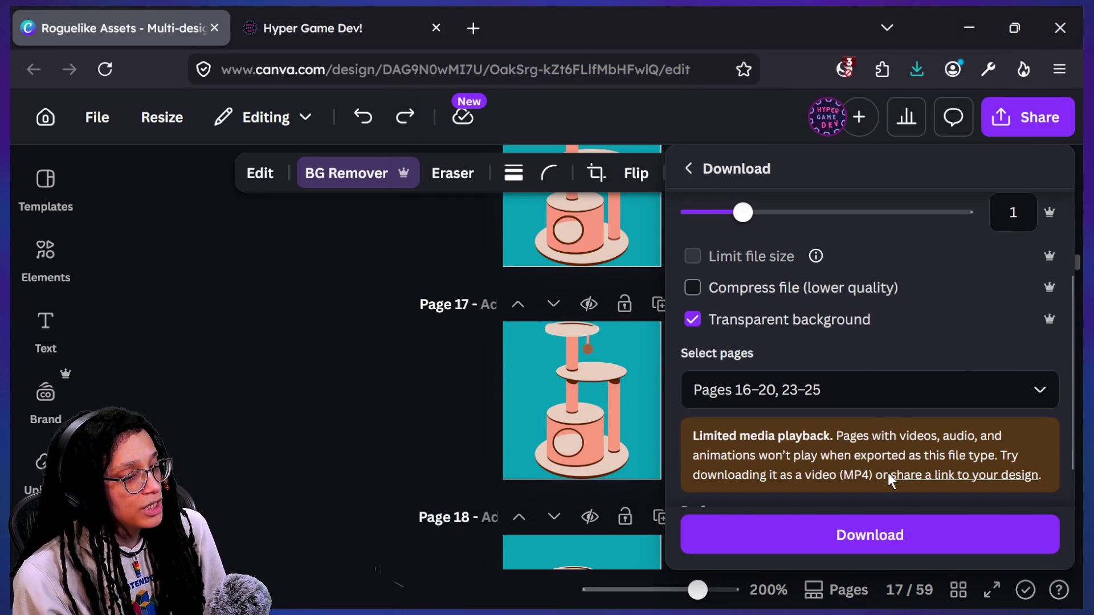
pyautogui.scroll(2, 872, 348)
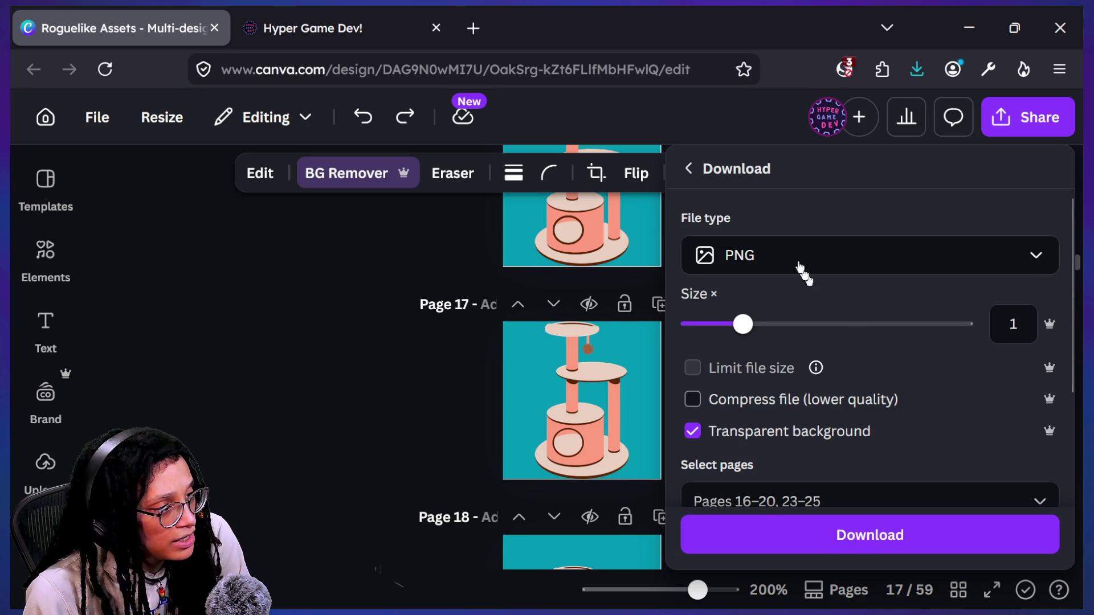
pyautogui.click(789, 258)
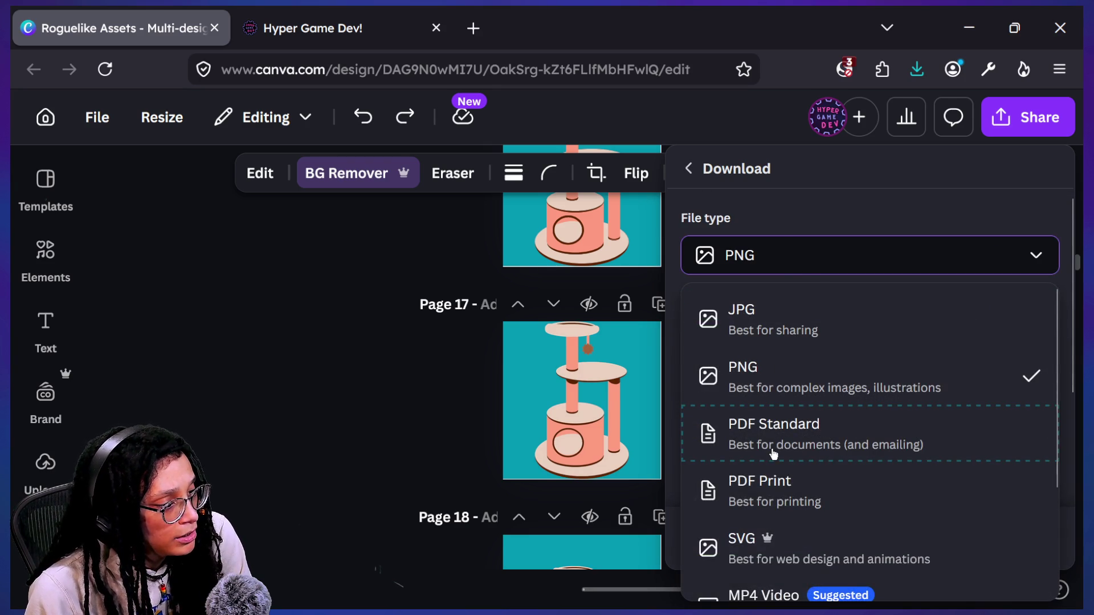
pyautogui.click(860, 543)
pyautogui.scroll(-1, 825, 329)
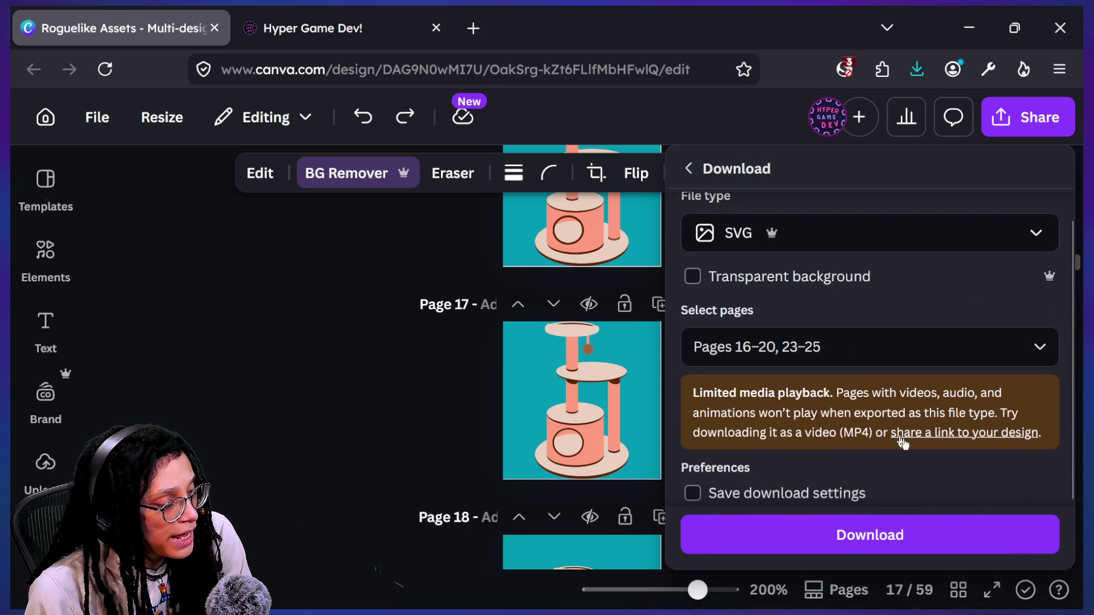
pyautogui.click(908, 534)
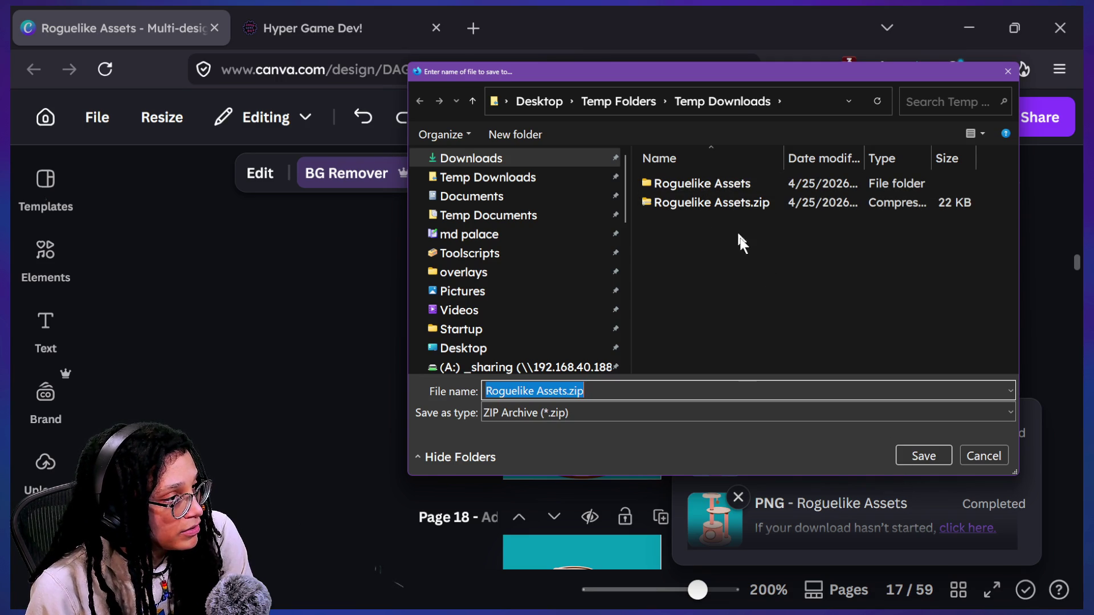
pyautogui.click(567, 390)
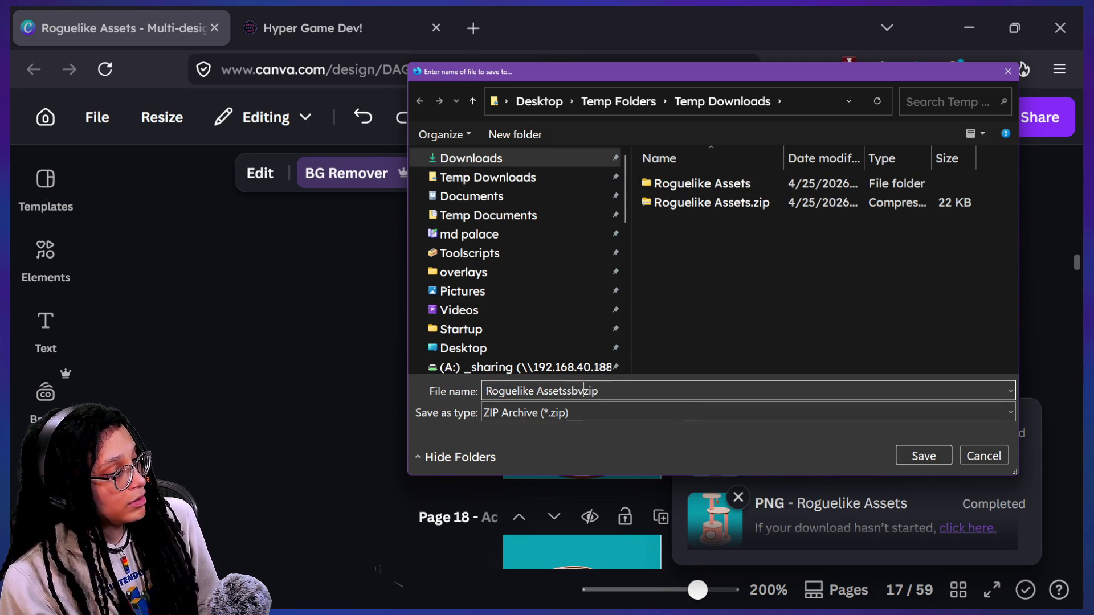
pyautogui.press('Return')
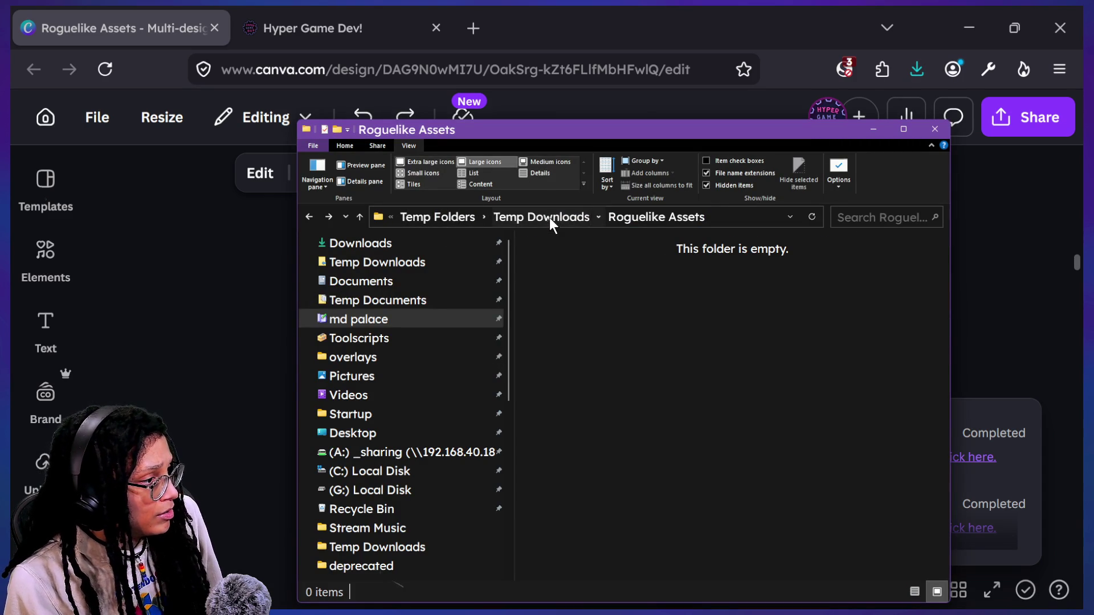
# - Extract all files from the SVG zip in Temp Downloads
pyautogui.click(549, 217)
pyautogui.click(590, 308)
pyautogui.rightClick(590, 307)
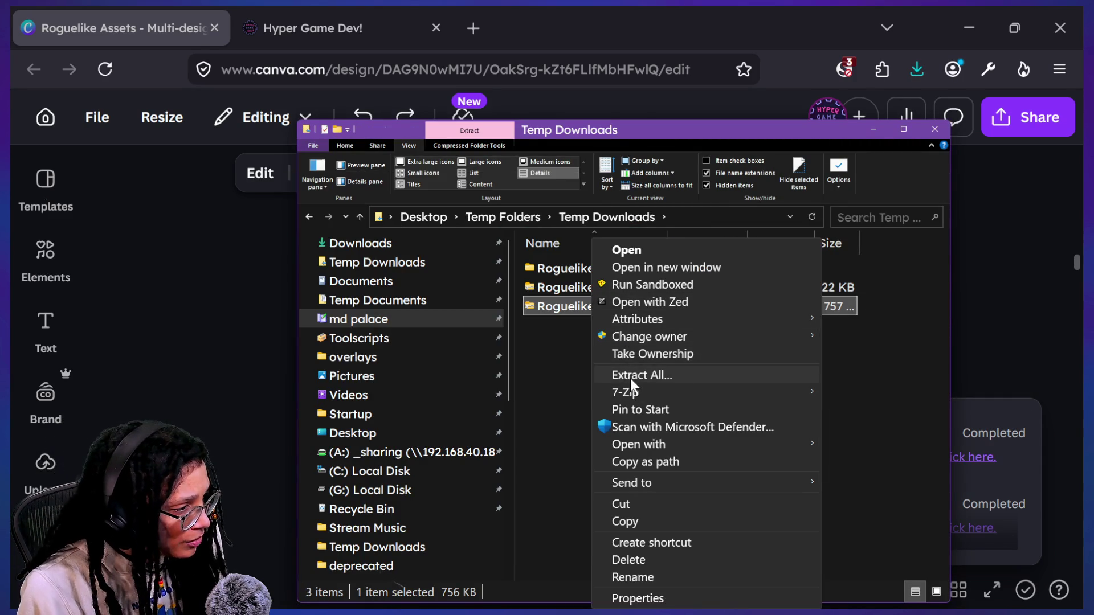
pyautogui.click(630, 376)
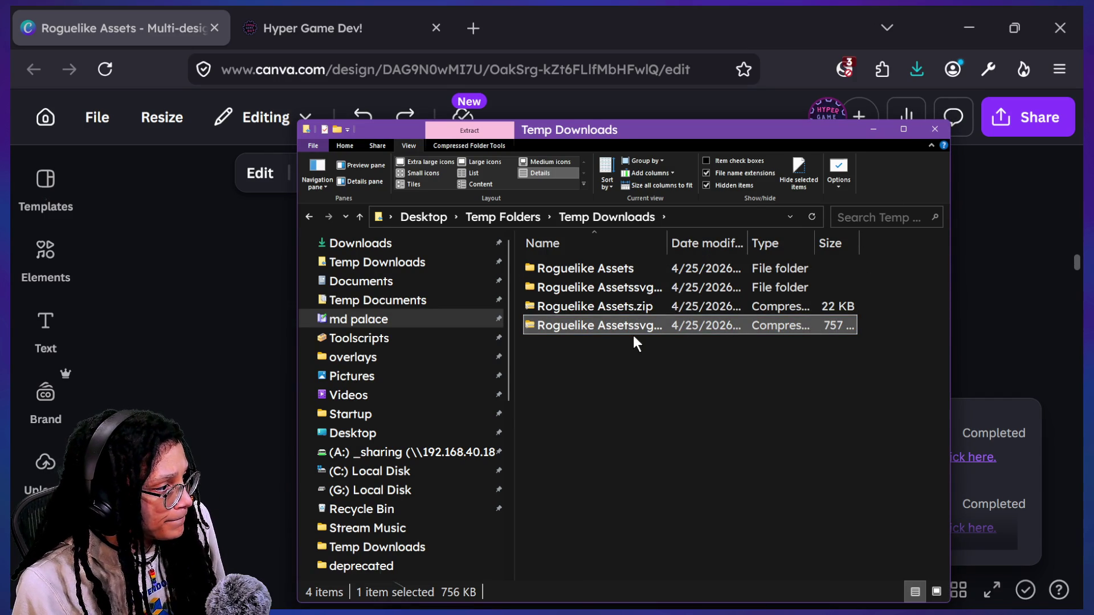
# - Open the extracted folder and show its eight SVG frames as medium icons
pyautogui.doubleClick(655, 289)
pyautogui.click(583, 271)
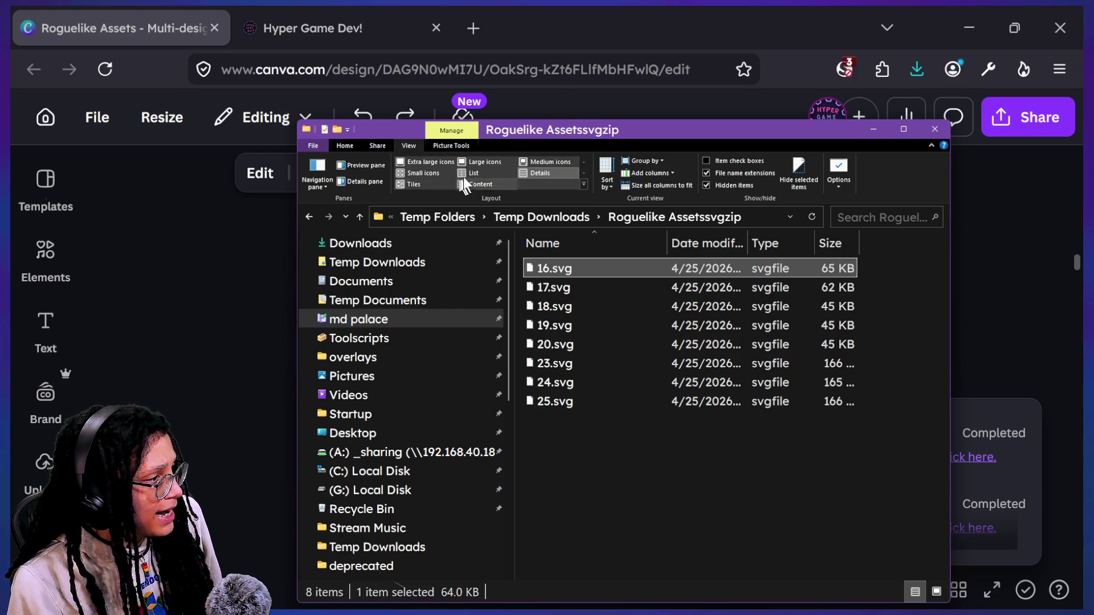
pyautogui.click(522, 162)
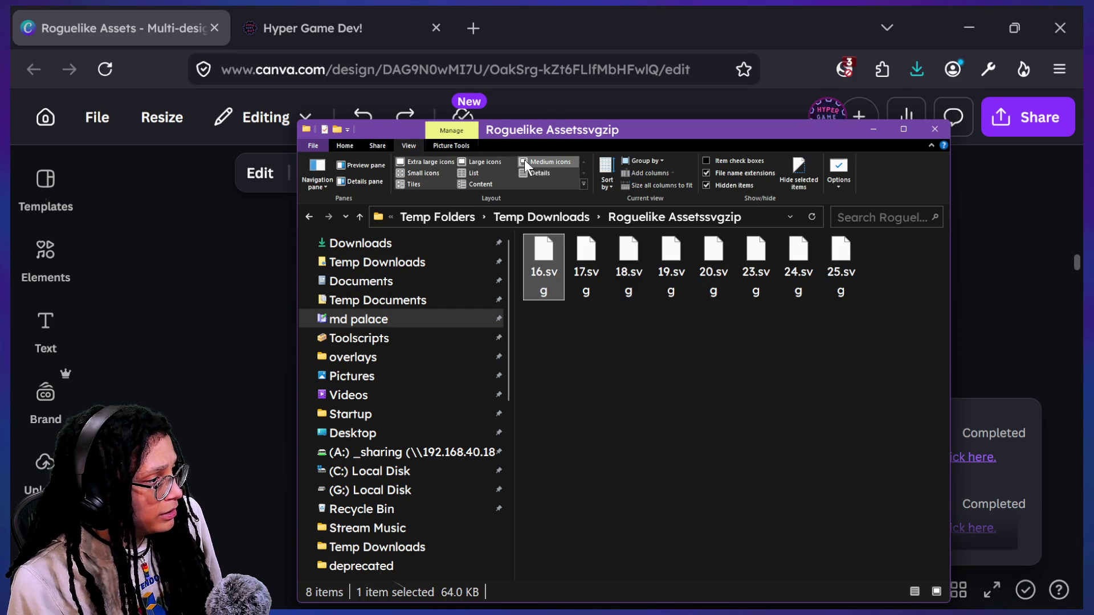
pyautogui.click(620, 305)
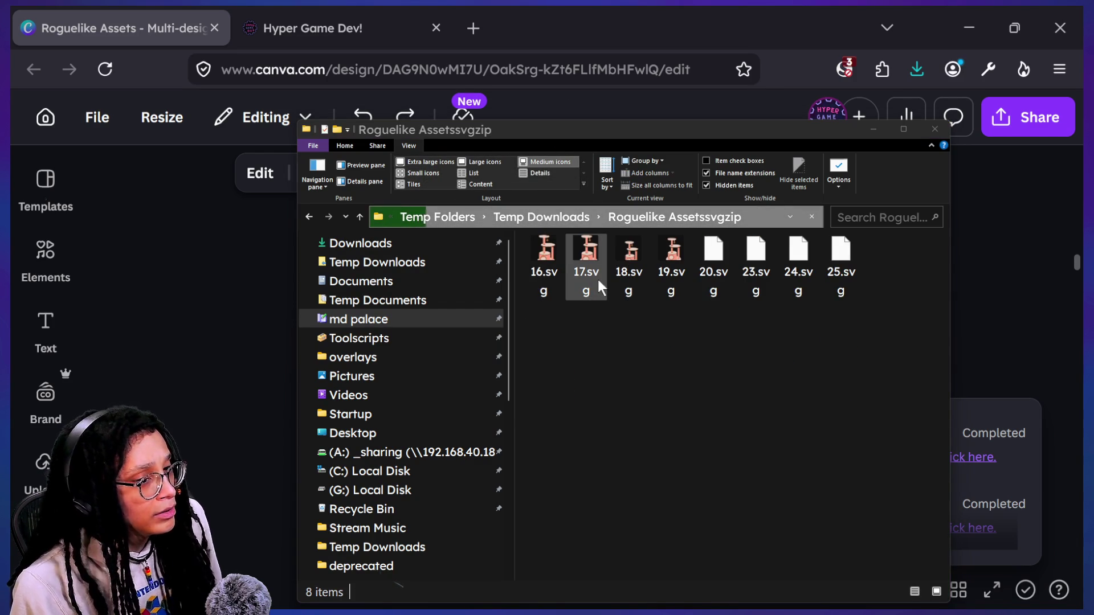
pyautogui.click(664, 333)
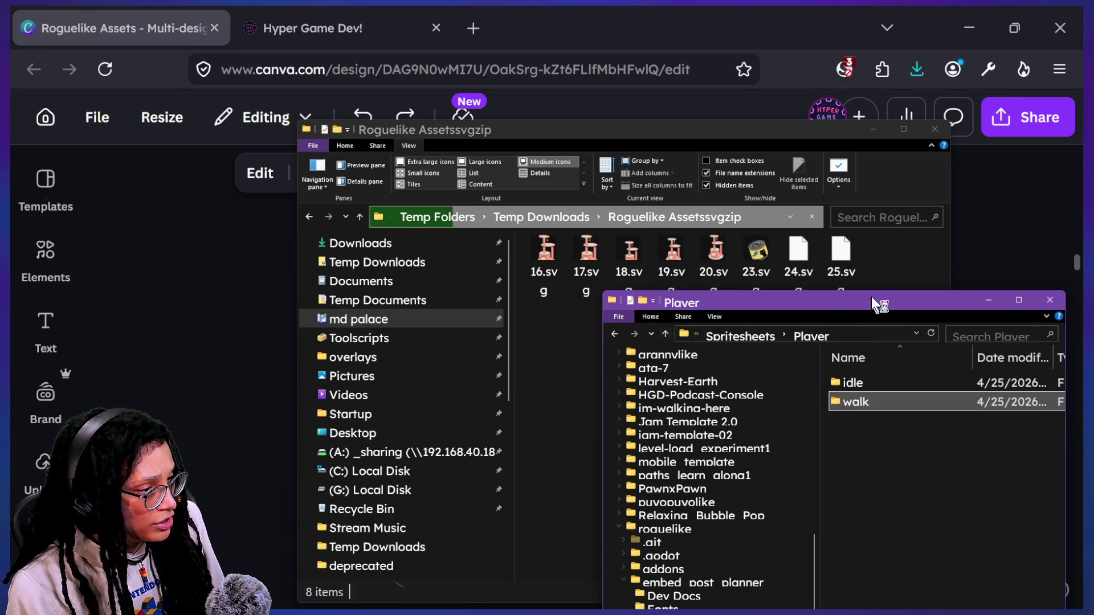
# - In the second Explorer window, navigate from Player to Spritesheets › Ideas › Cat Tree
pyautogui.moveTo(837, 304); pyautogui.dragTo(727, 319)
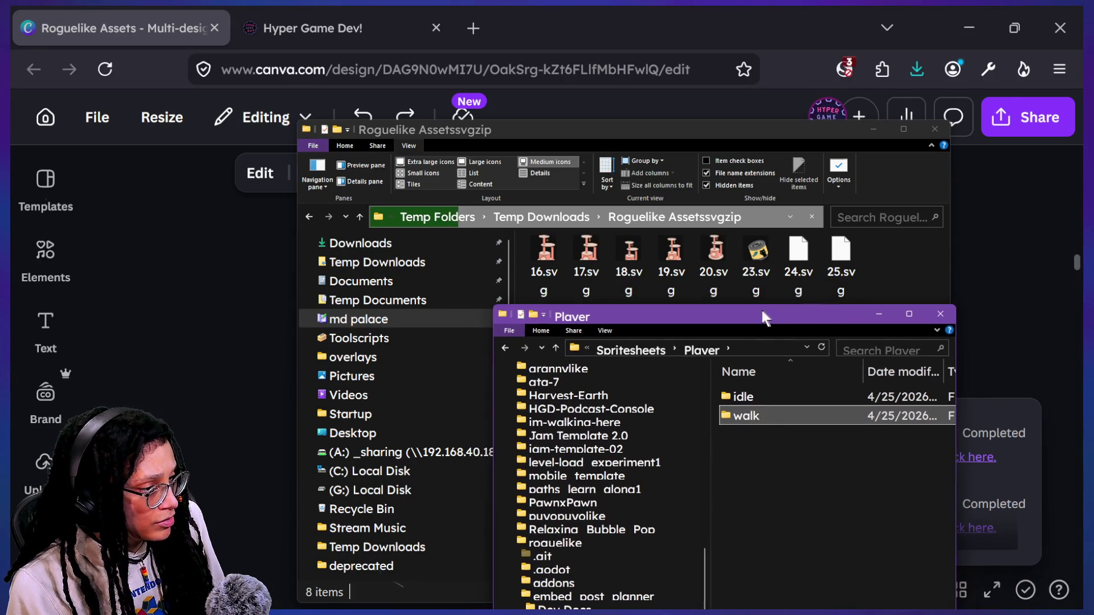
pyautogui.click(555, 349)
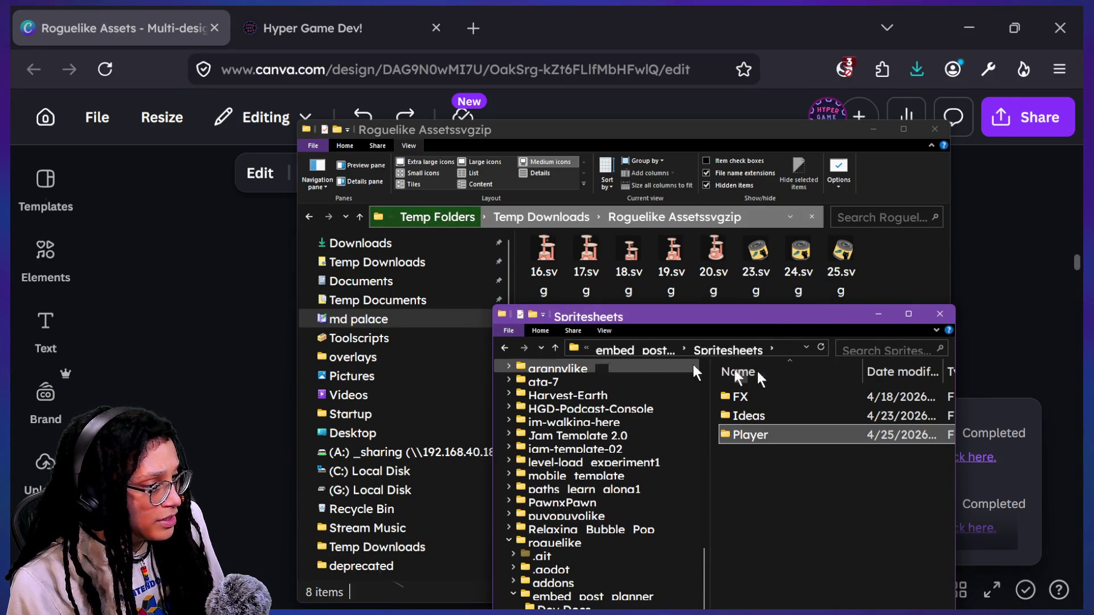
pyautogui.doubleClick(752, 415)
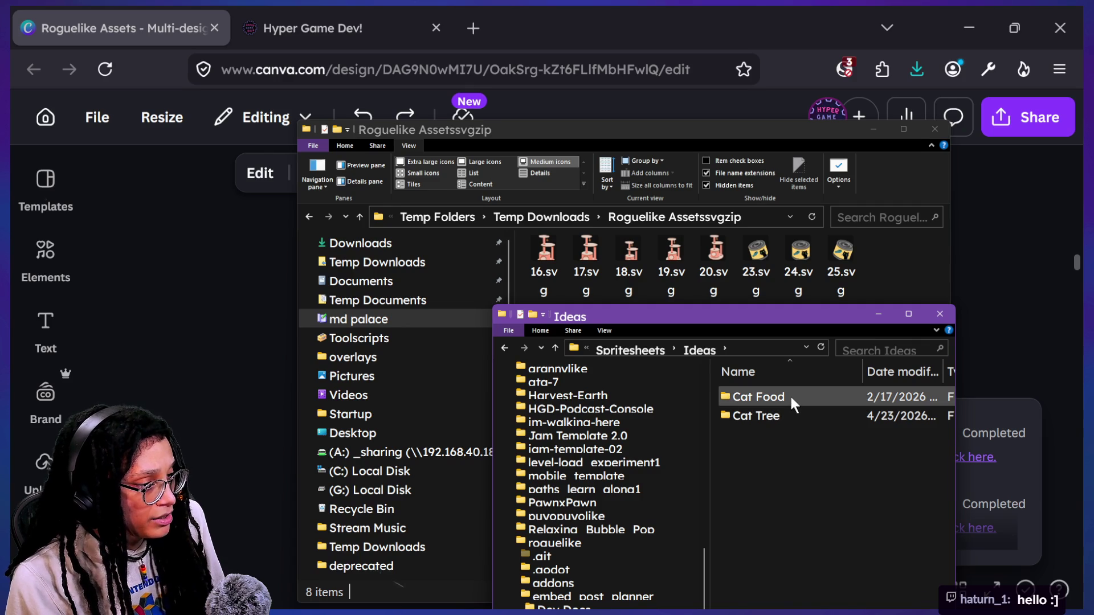
pyautogui.click(790, 411)
pyautogui.doubleClick(789, 411)
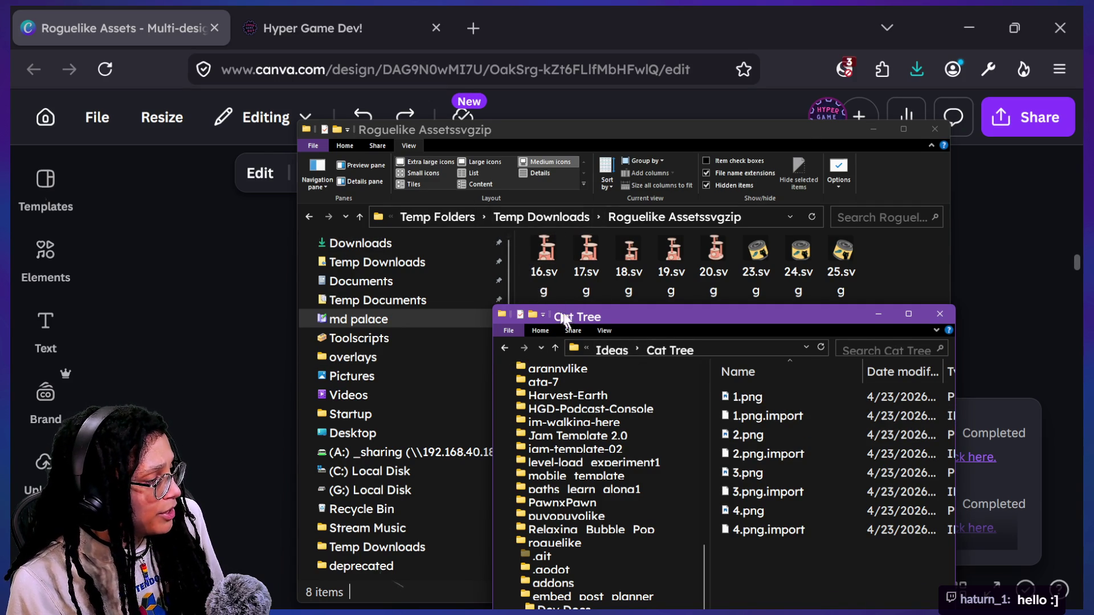
# - Reposition the Cat Tree window and switch its view to large icons
pyautogui.moveTo(572, 318); pyautogui.dragTo(487, 295)
pyautogui.click(515, 312)
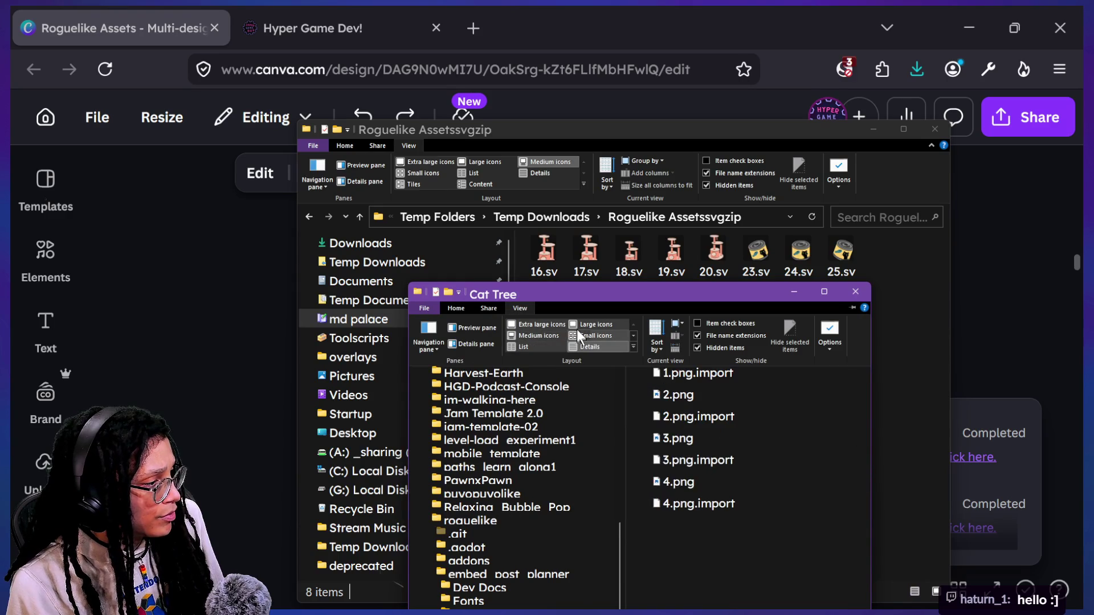
pyautogui.click(546, 336)
pyautogui.moveTo(577, 292); pyautogui.dragTo(489, 282)
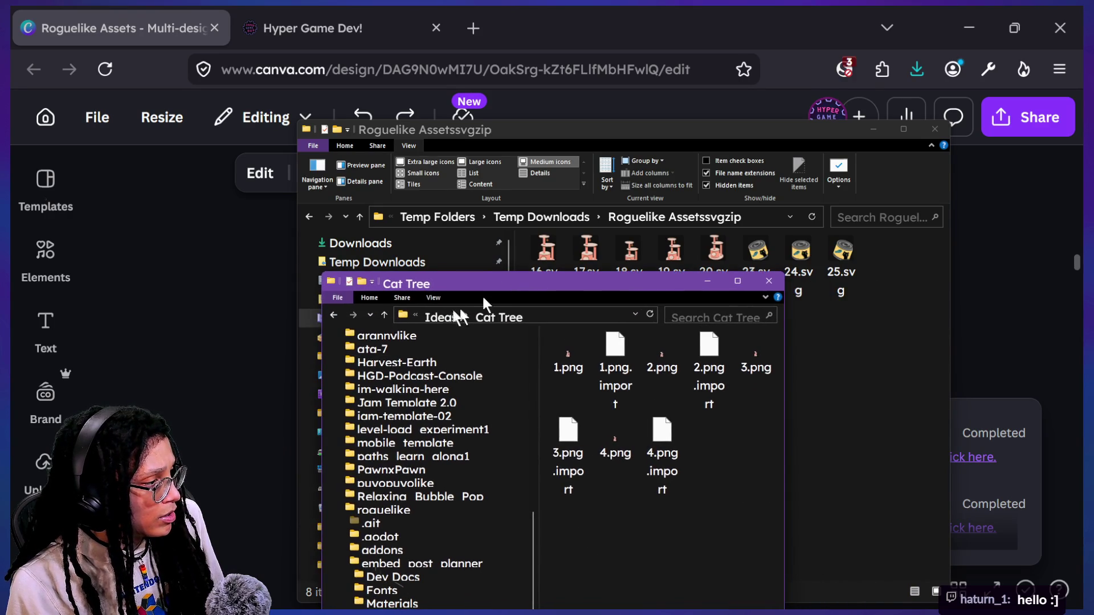
pyautogui.click(433, 297)
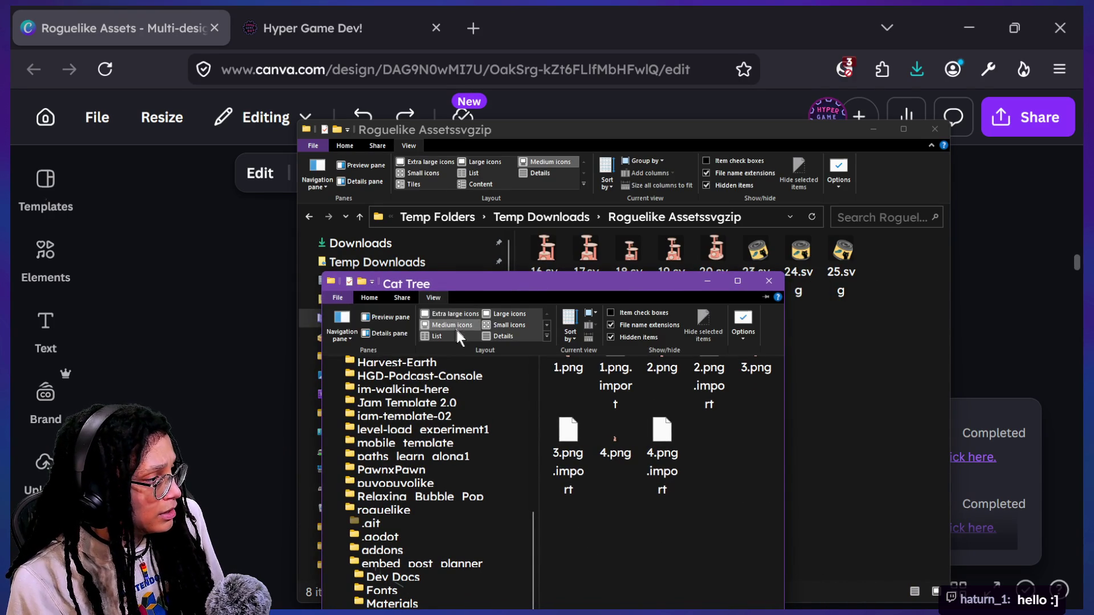
pyautogui.click(492, 312)
# - Try extra large icons, widen the window, and settle on large thumbnails of 1.png–4.png
pyautogui.click(415, 297)
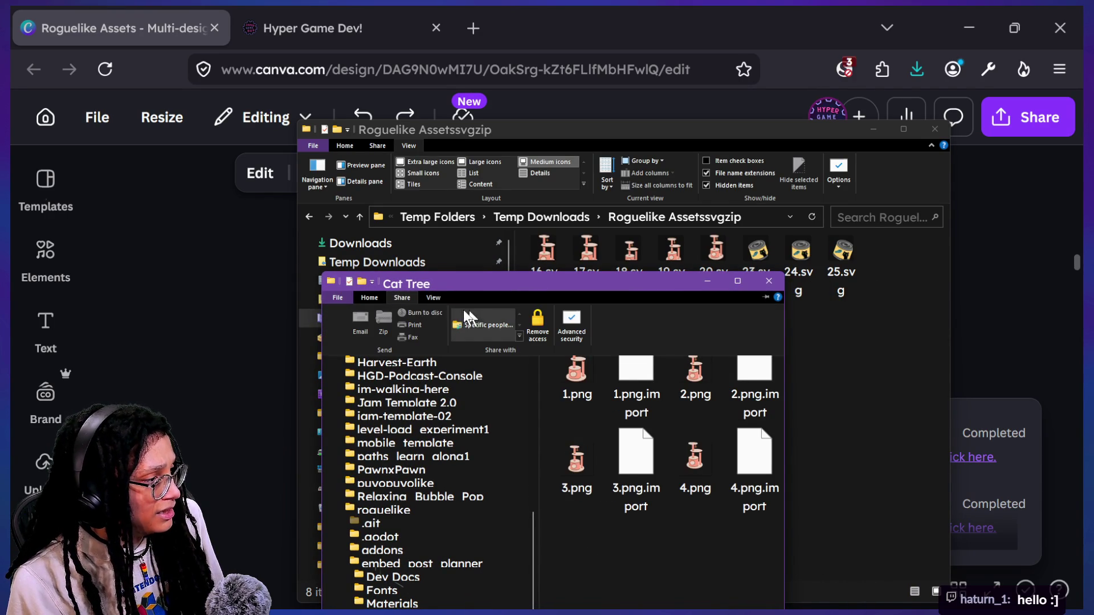
pyautogui.click(437, 300)
pyautogui.click(494, 316)
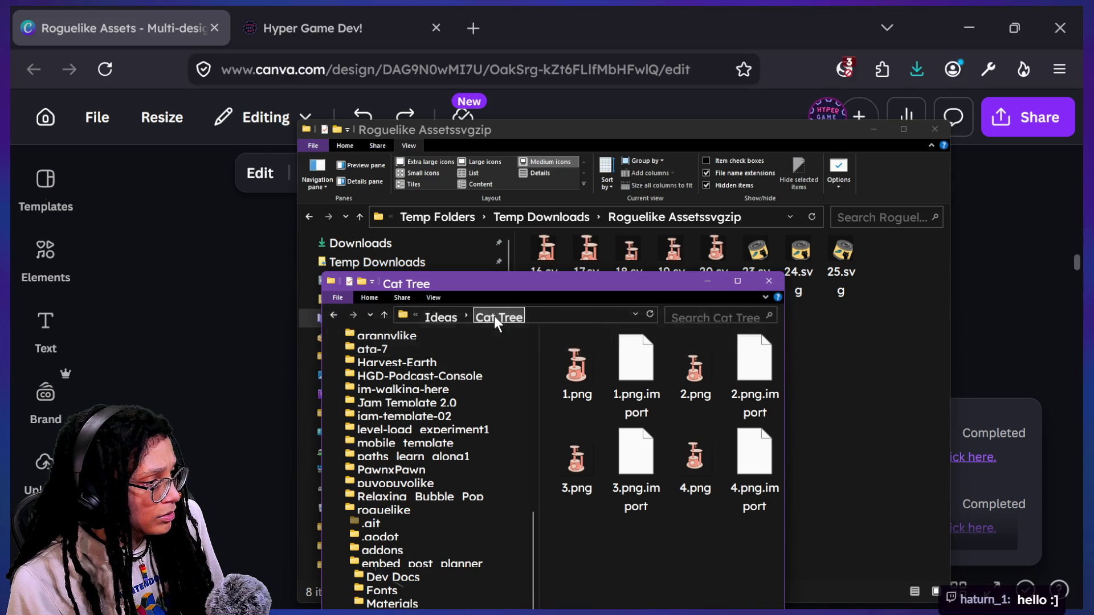
pyautogui.click(436, 299)
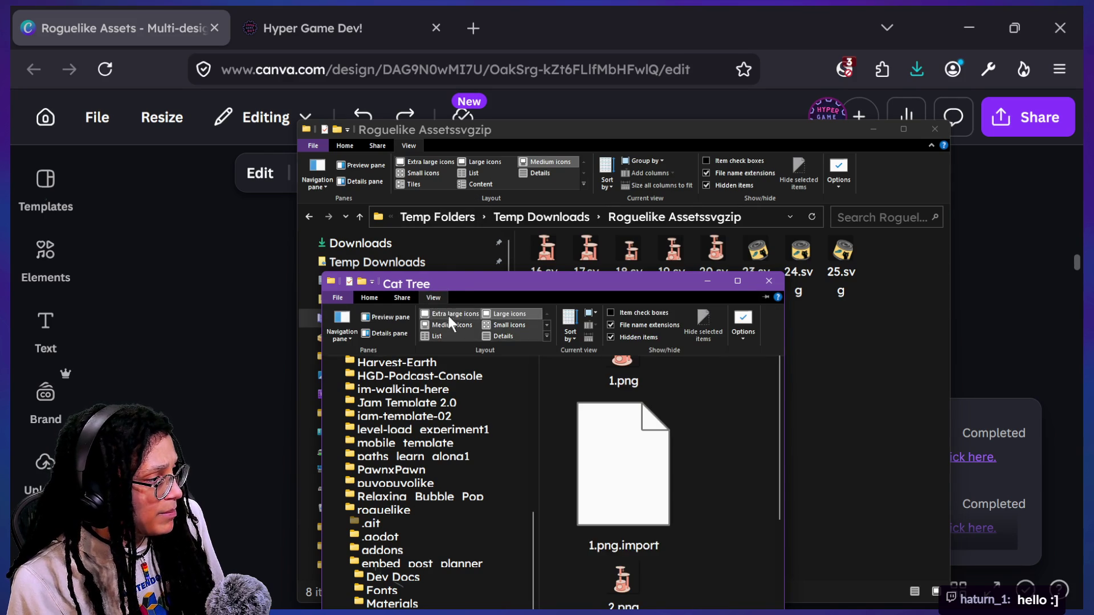
pyautogui.click(450, 315)
pyautogui.moveTo(787, 363); pyautogui.dragTo(1041, 344)
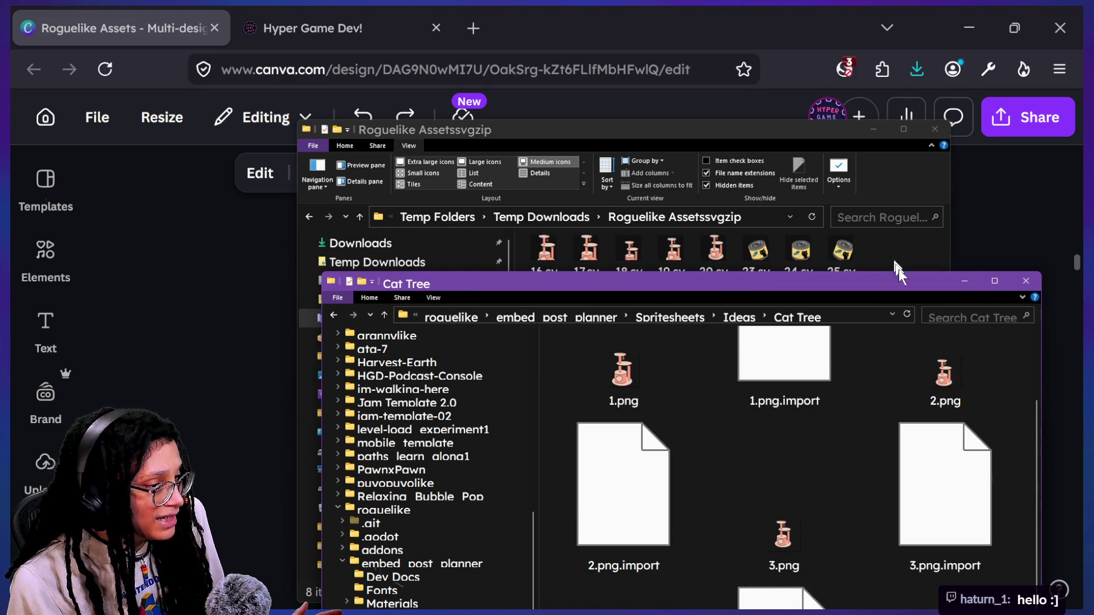
pyautogui.click(433, 297)
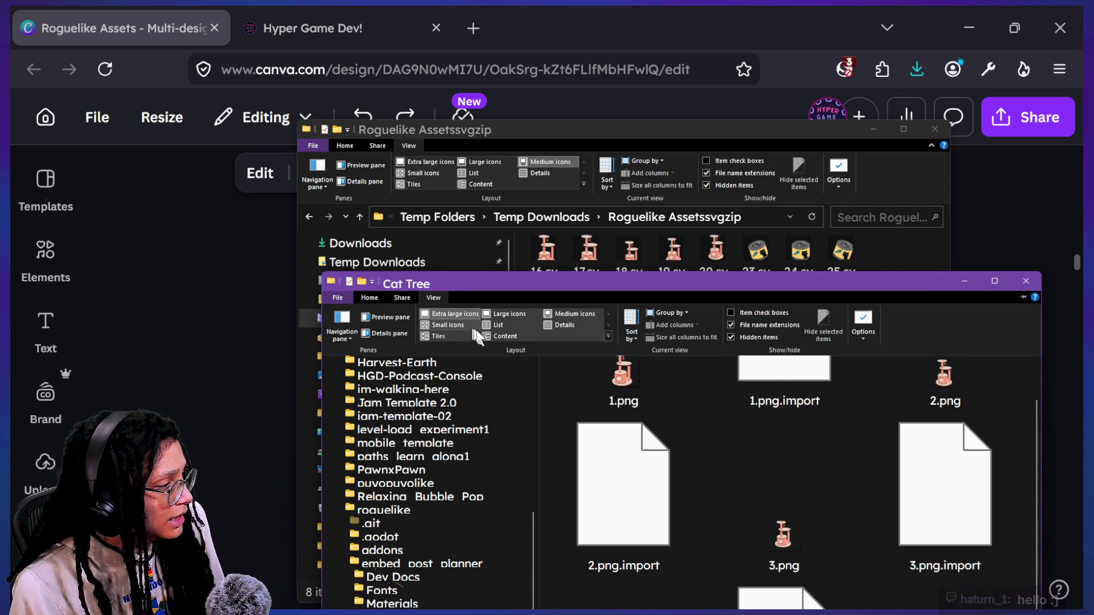
pyautogui.click(538, 314)
pyautogui.click(525, 311)
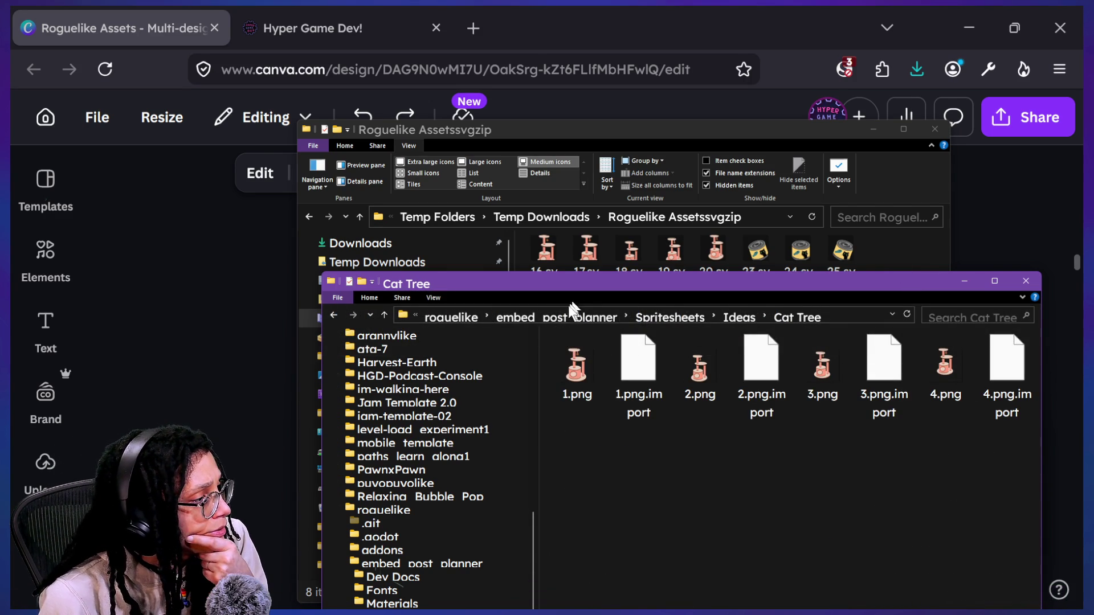
# - Arrange the Cat Tree window below the SVG folder and bring Canva back to front
pyautogui.moveTo(561, 283); pyautogui.dragTo(543, 328)
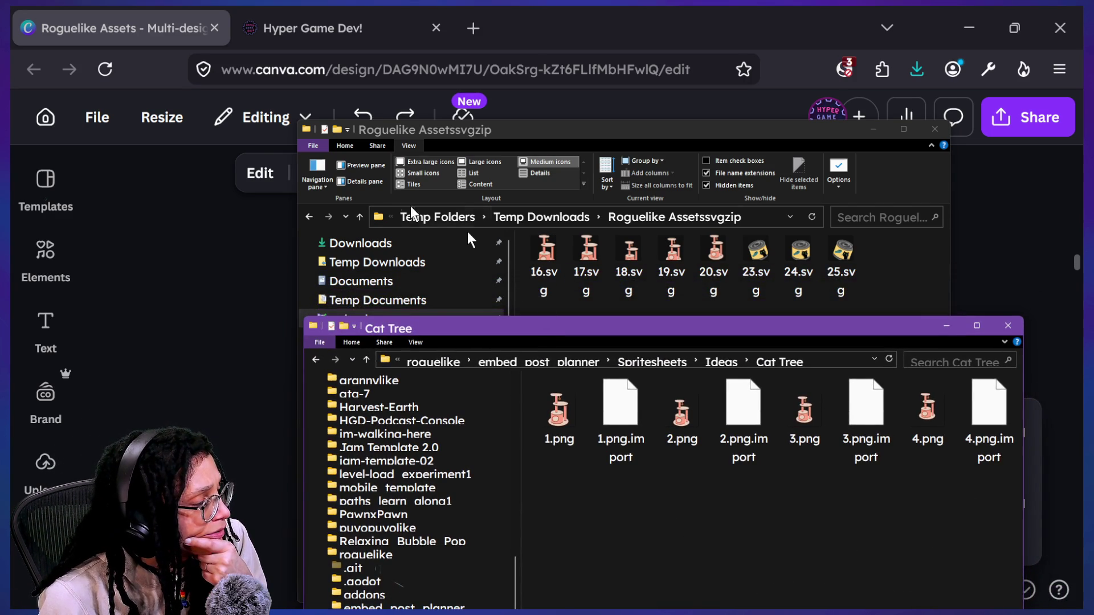
pyautogui.click(485, 162)
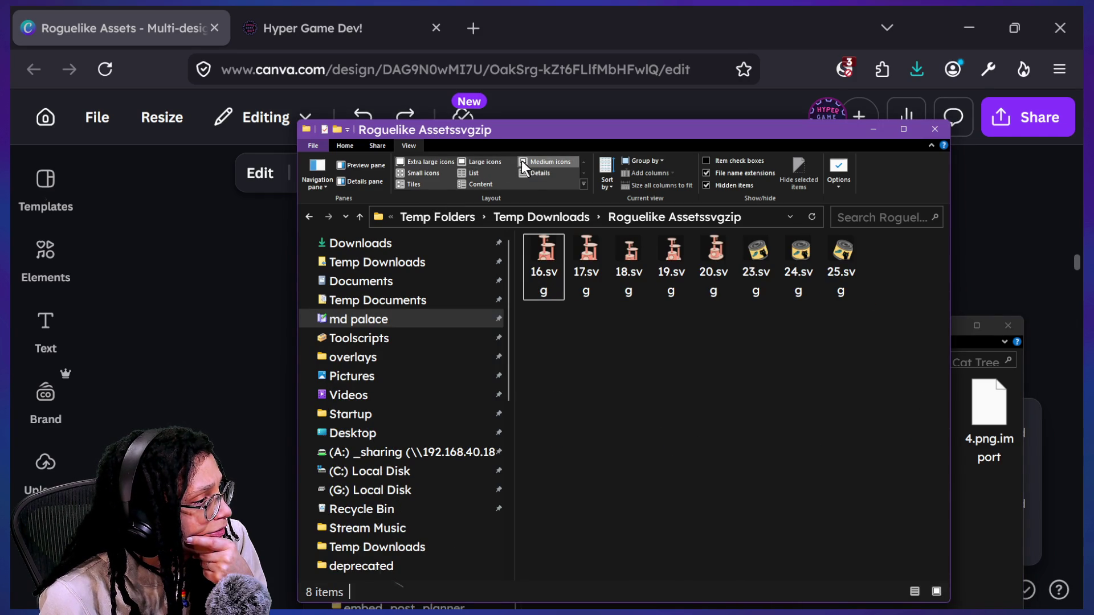
pyautogui.click(1017, 231)
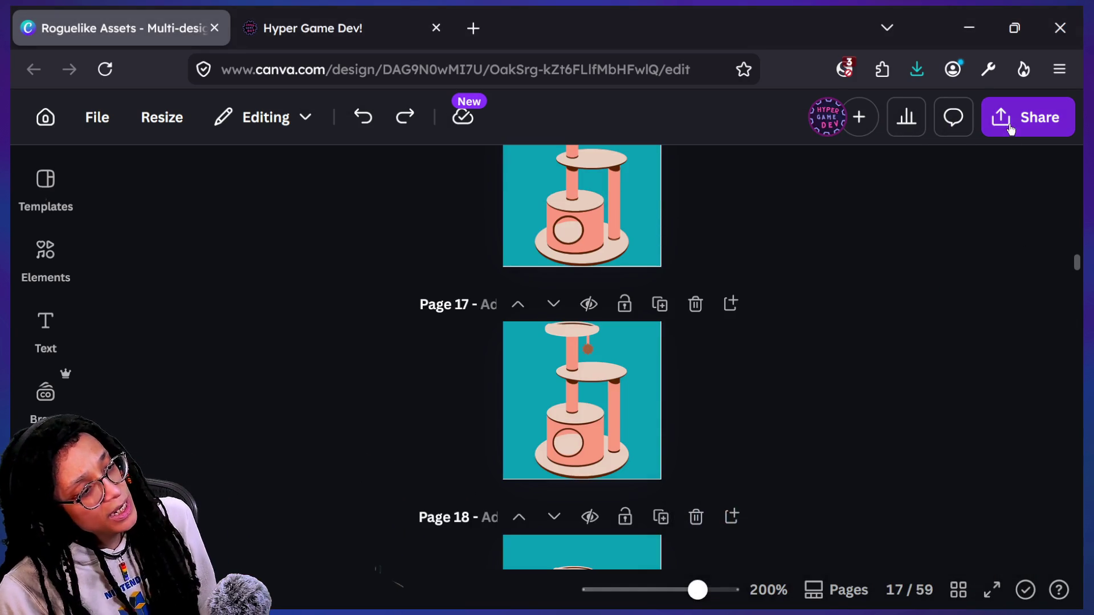
# - In Canva's download settings, open the page list and clear all selected pages
pyautogui.click(1027, 117)
pyautogui.scroll(-3, 784, 380)
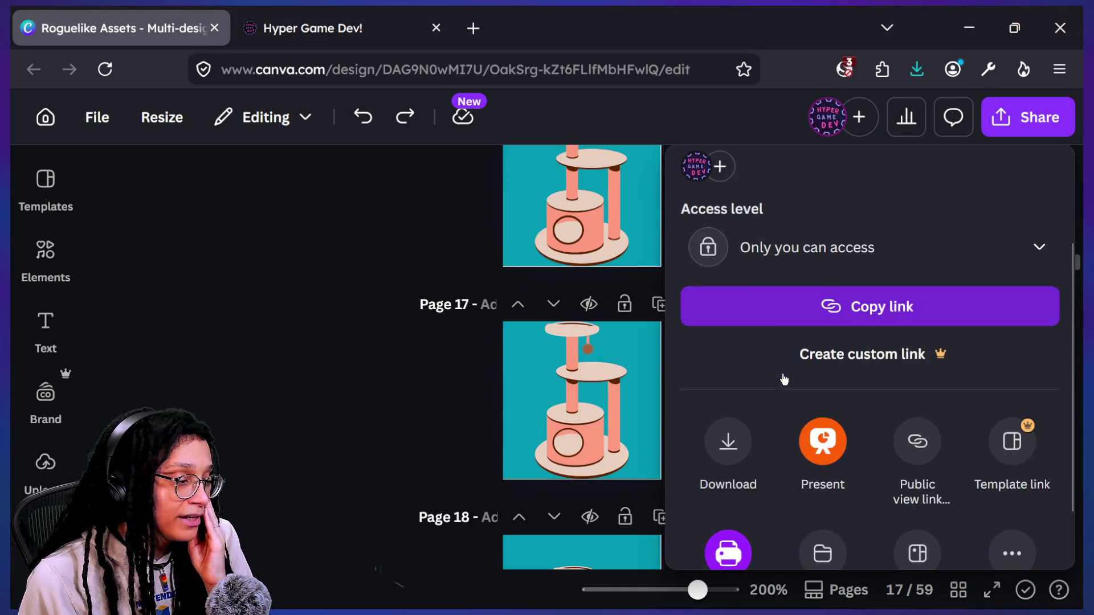
pyautogui.click(746, 444)
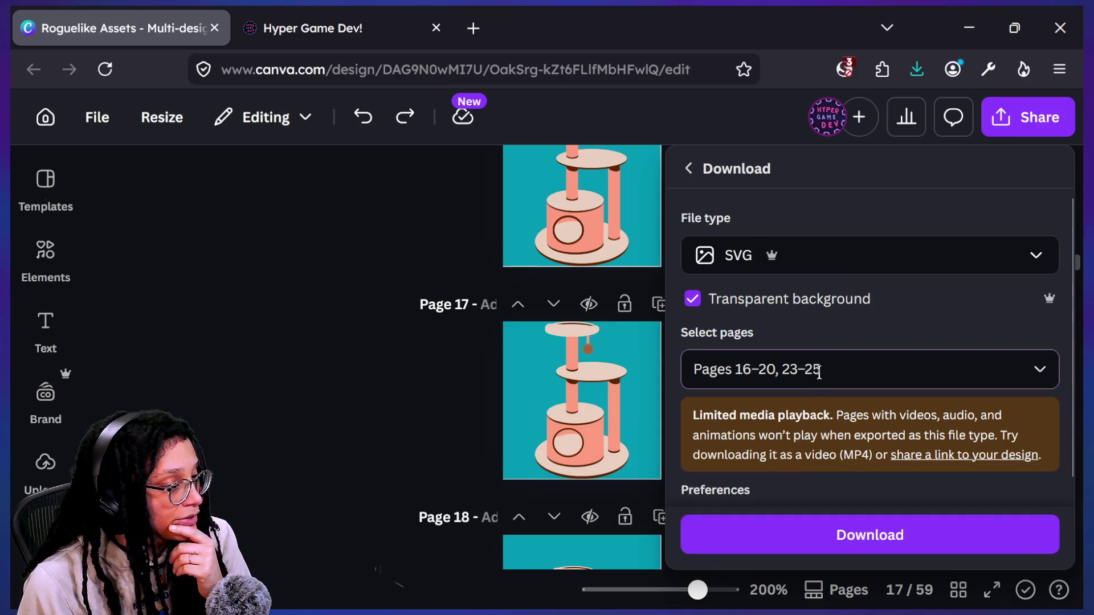
pyautogui.click(819, 371)
pyautogui.scroll(10, 903, 215)
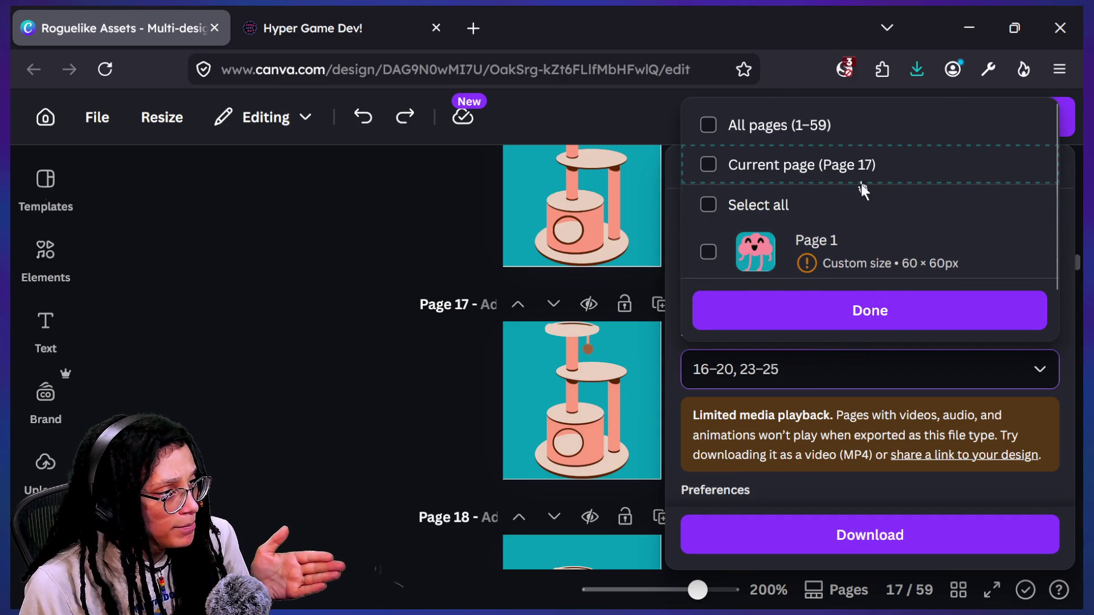
pyautogui.scroll(-2, 861, 233)
pyautogui.scroll(2, 788, 139)
pyautogui.click(786, 125)
pyautogui.click(786, 125)
# - Select only Page 16 and download it as an SVG
pyautogui.scroll(-3, 839, 224)
pyautogui.scroll(-4, 841, 225)
pyautogui.scroll(-6, 842, 226)
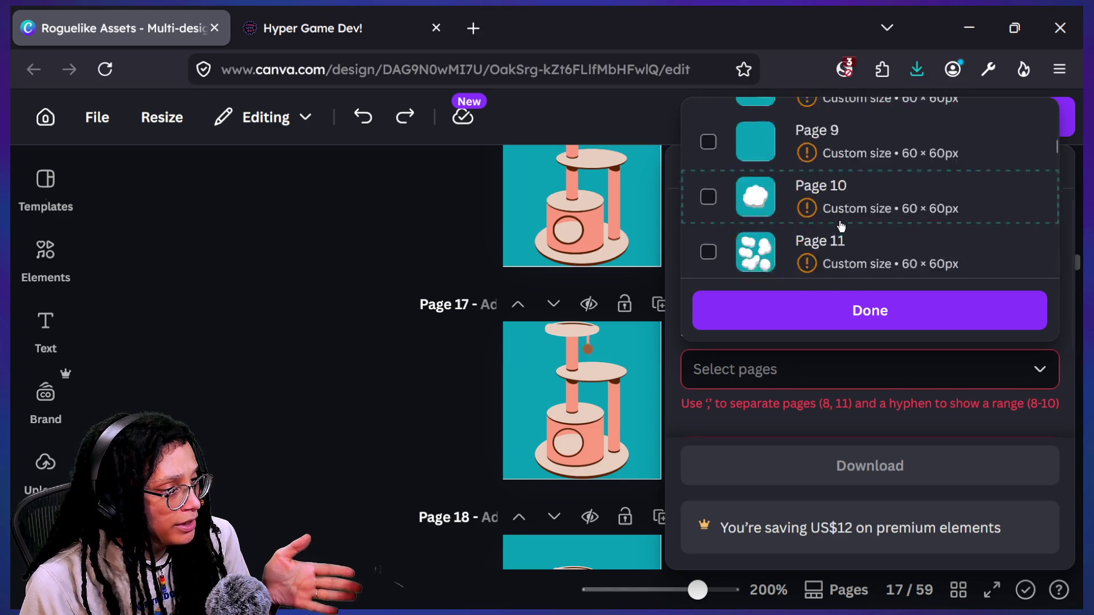
pyautogui.click(842, 226)
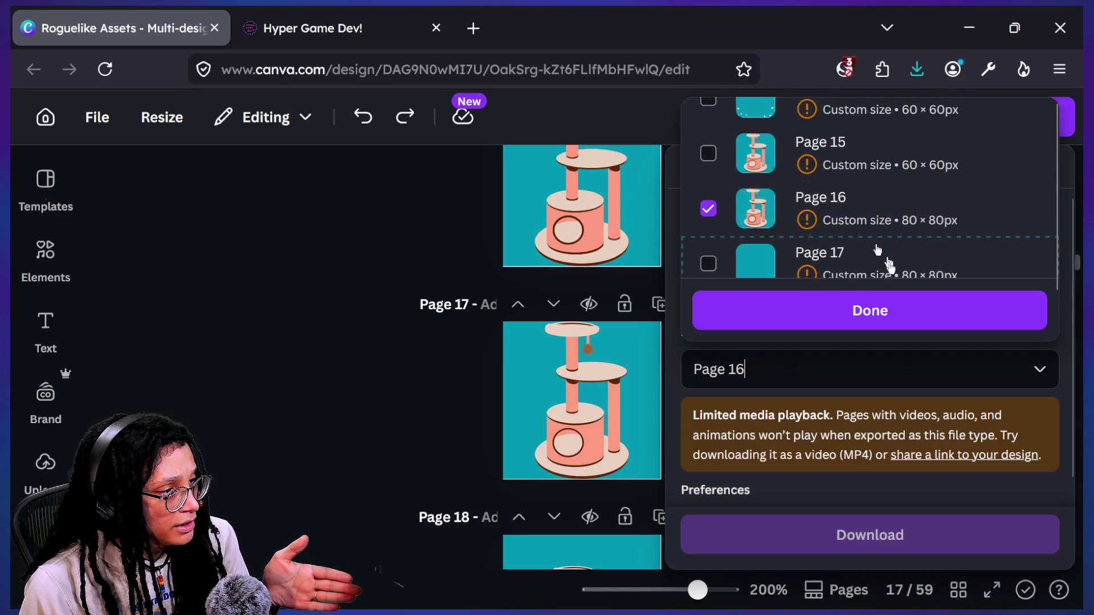
pyautogui.click(887, 310)
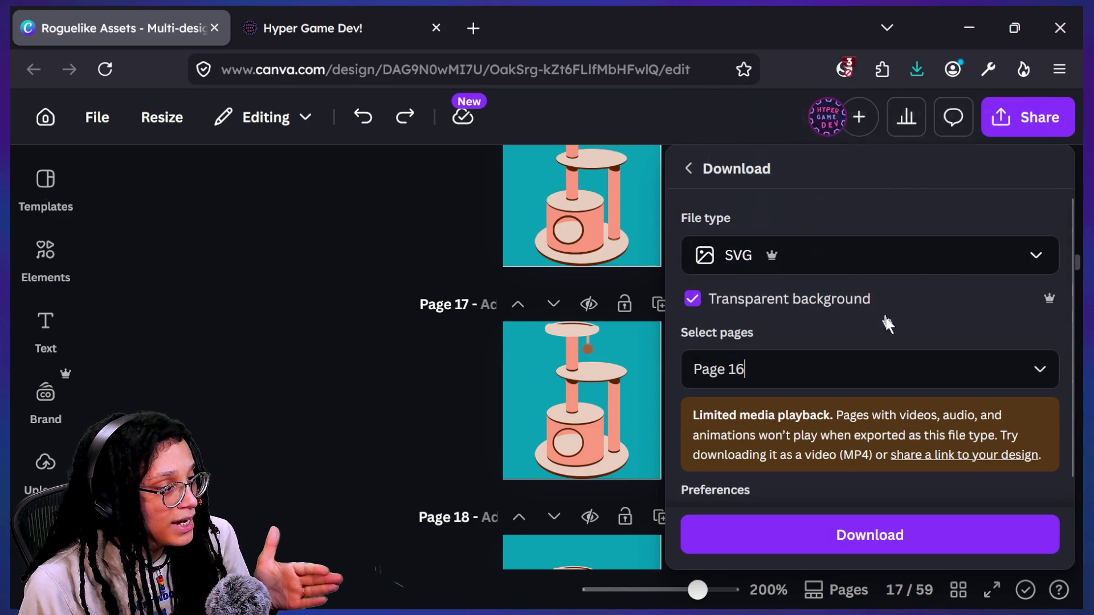
pyautogui.click(884, 534)
pyautogui.click(982, 112)
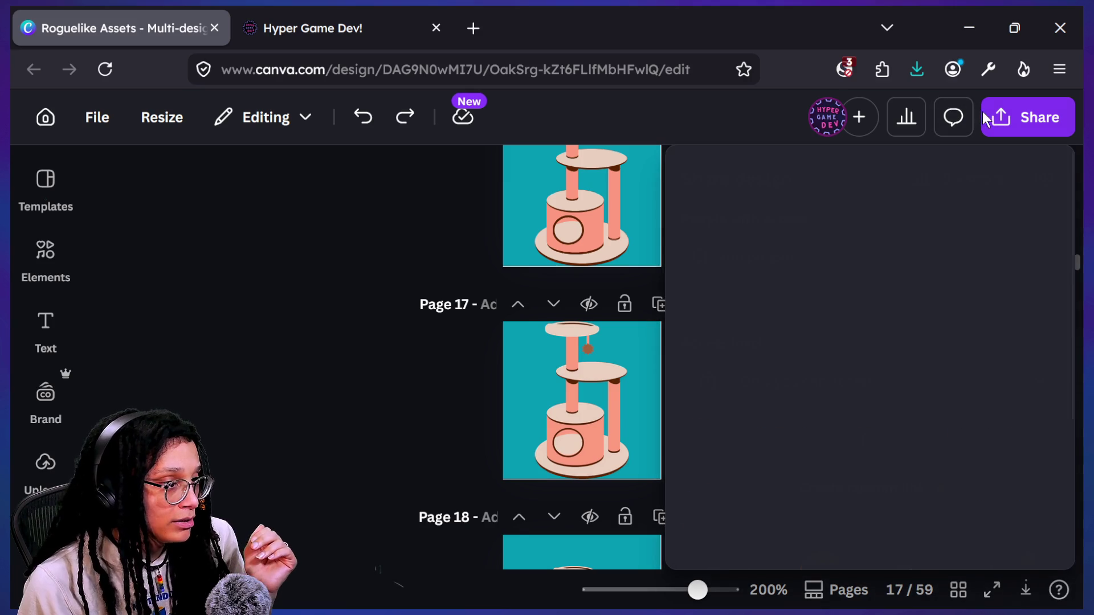
pyautogui.scroll(-2, 746, 375)
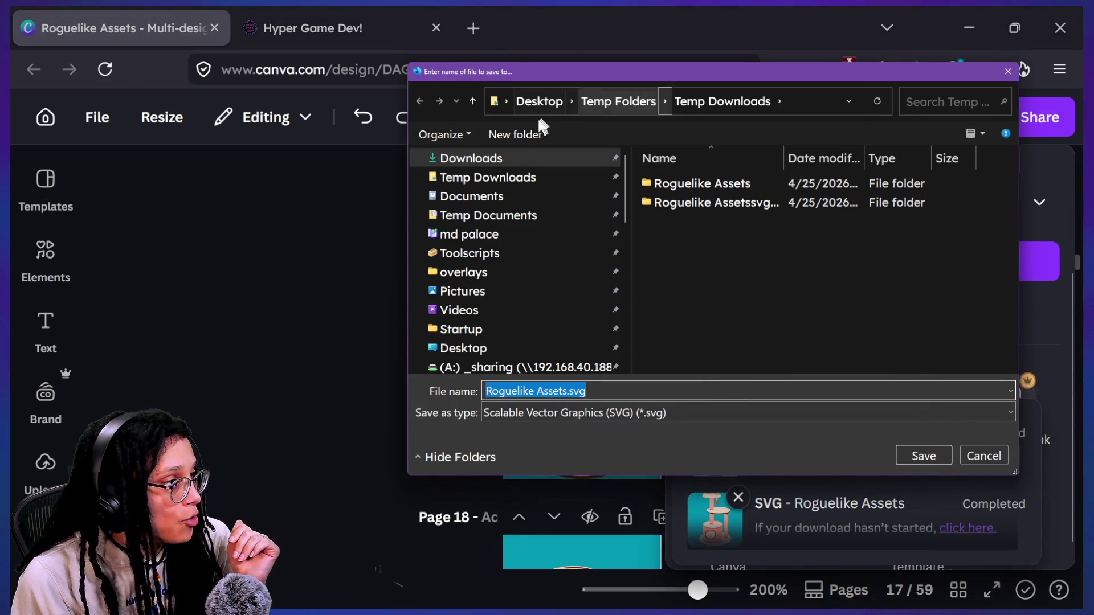
# - Create a new folder 'svgssss' and save the Page 16 export there as 1.svg
pyautogui.click(527, 132)
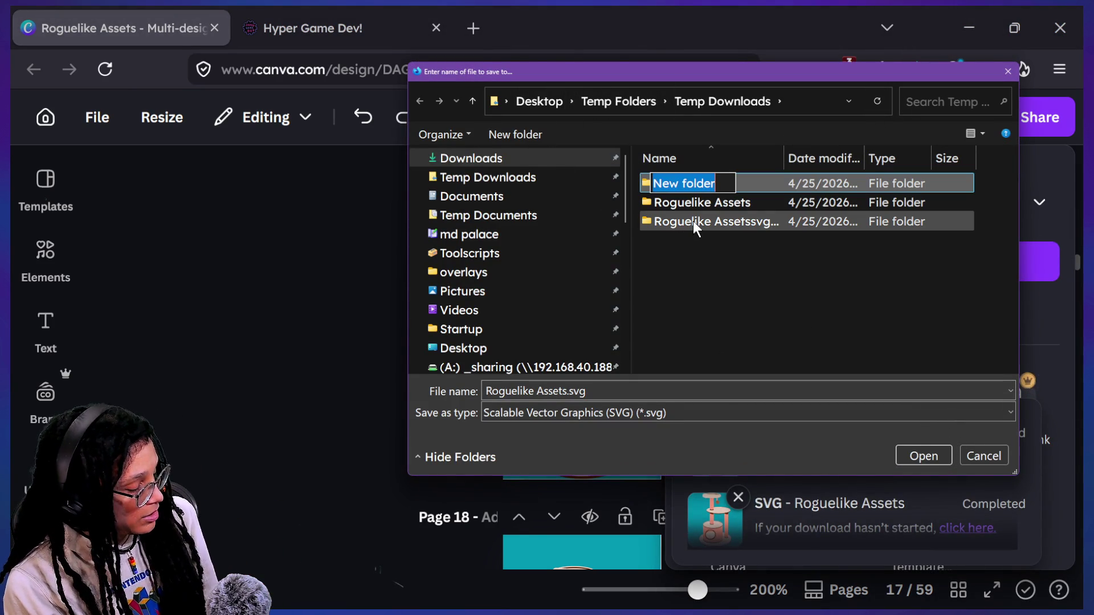
pyautogui.write('svgssss')
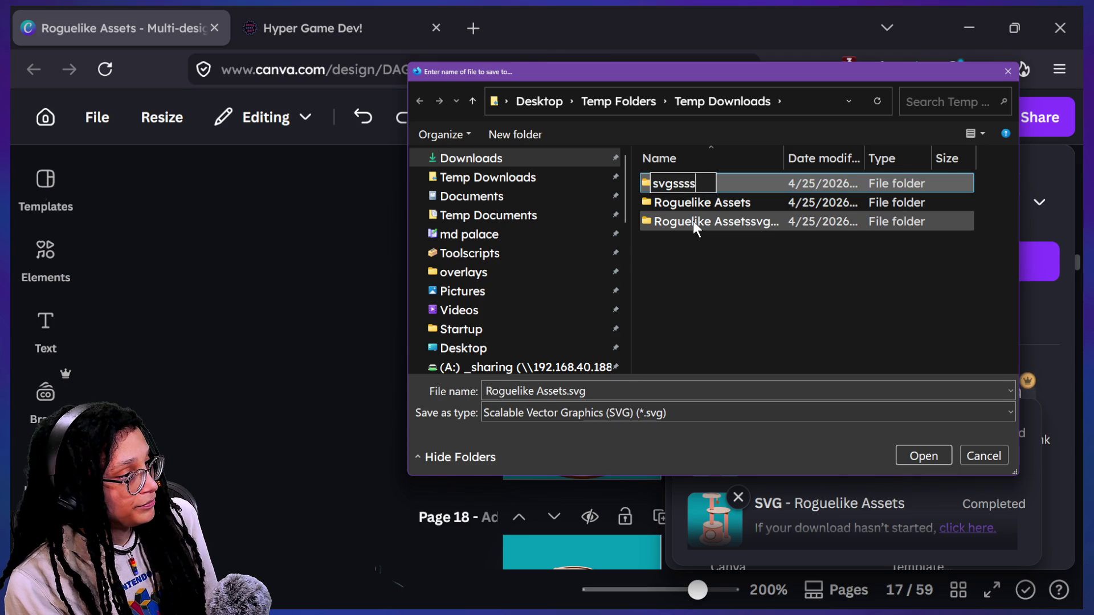
pyautogui.press('Return')
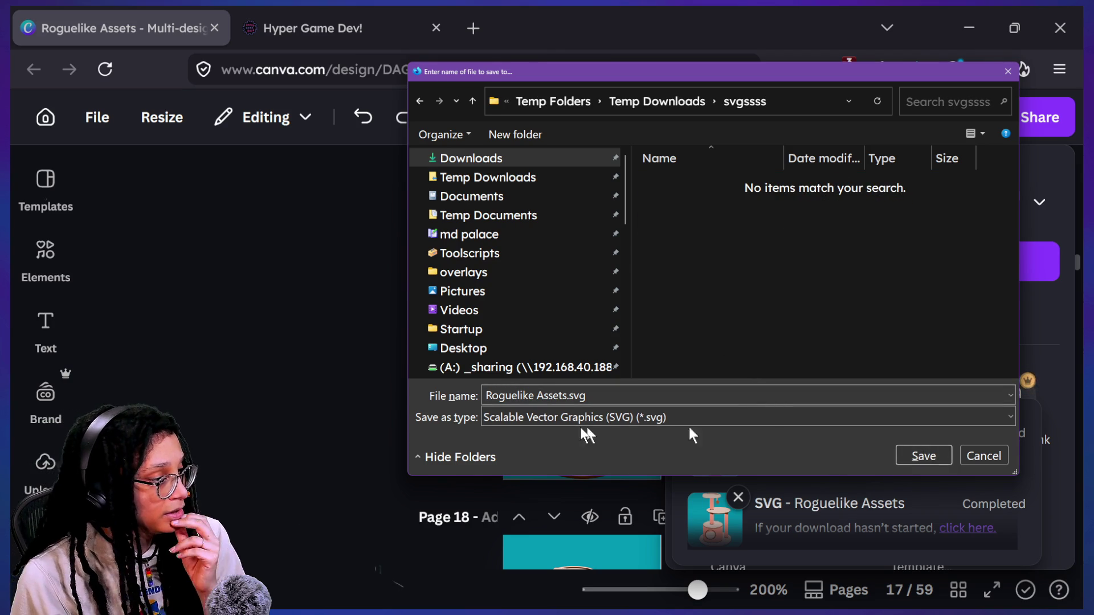
pyautogui.tripleClick(569, 396)
pyautogui.write('1')
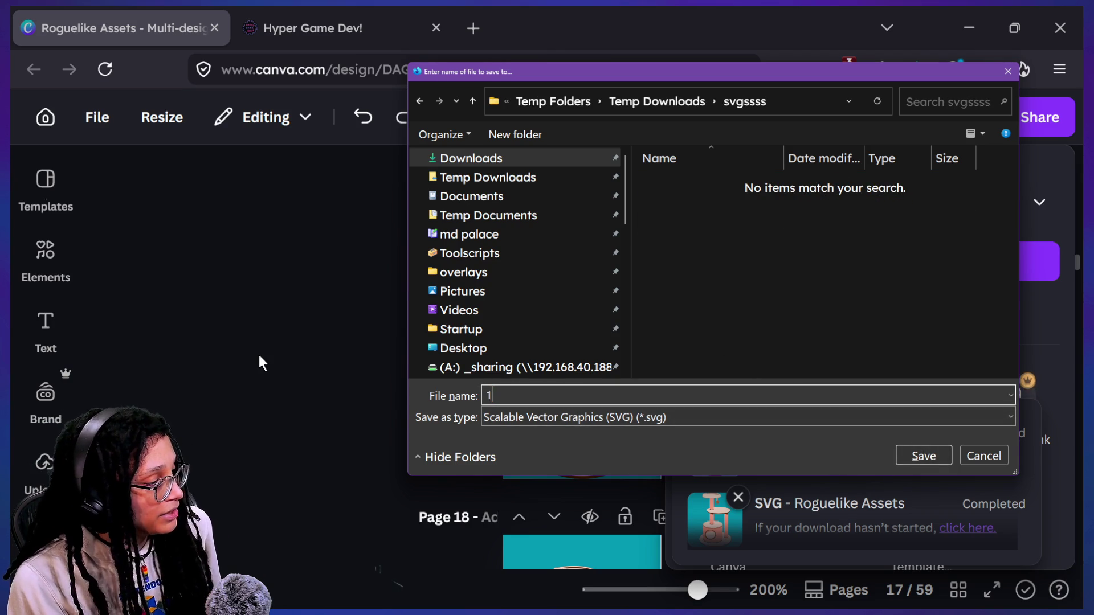
pyautogui.press('Return')
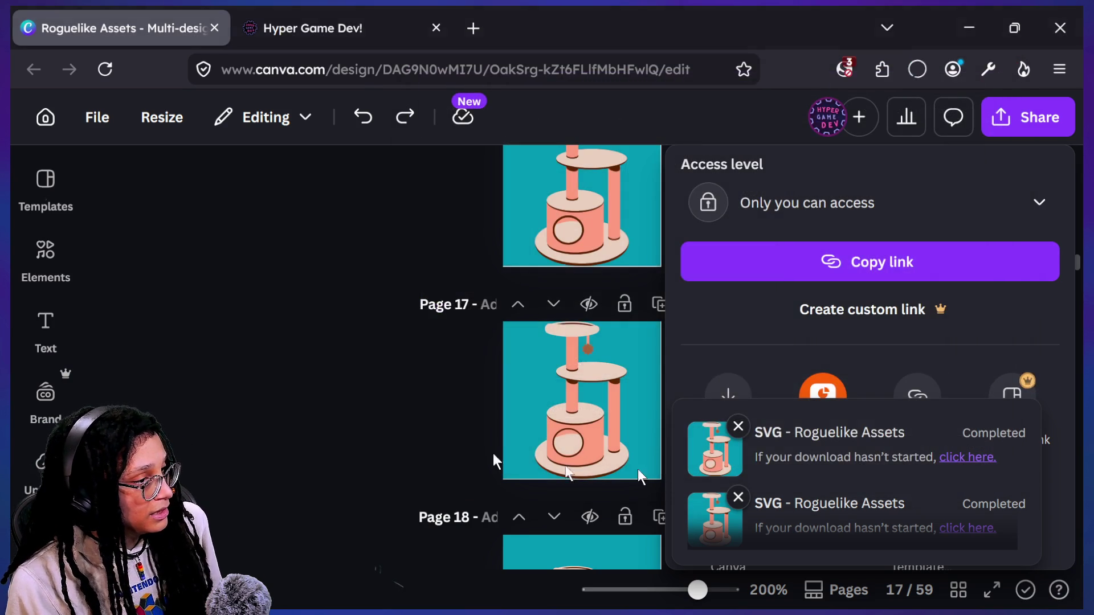
# - Swap the page selection from Page 16 to Page 17 and download it as SVG
pyautogui.scroll(-1, 765, 348)
pyautogui.click(764, 346)
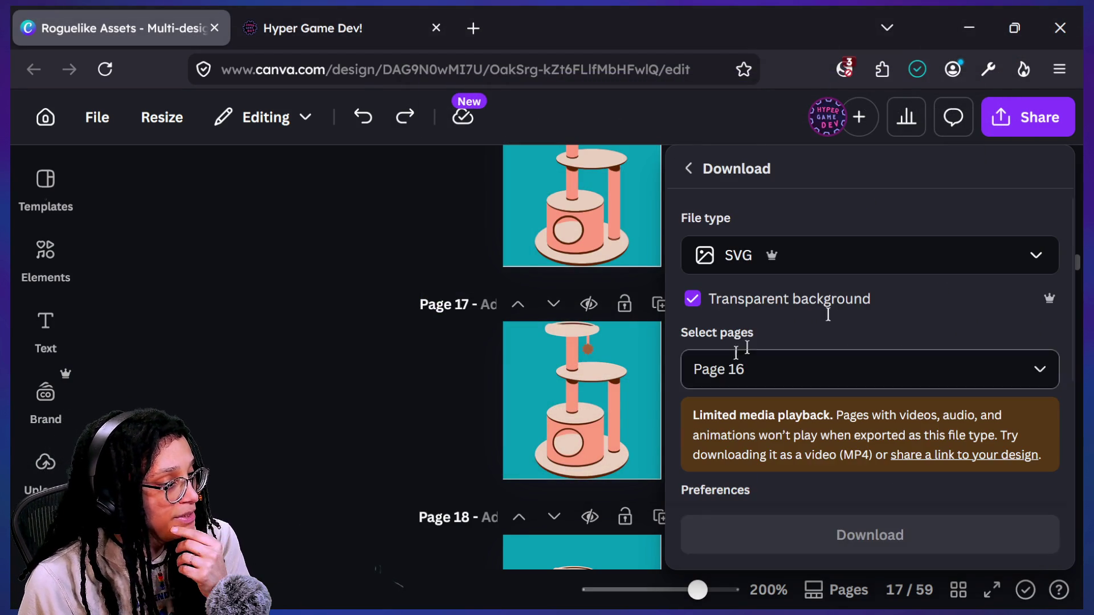
pyautogui.click(795, 377)
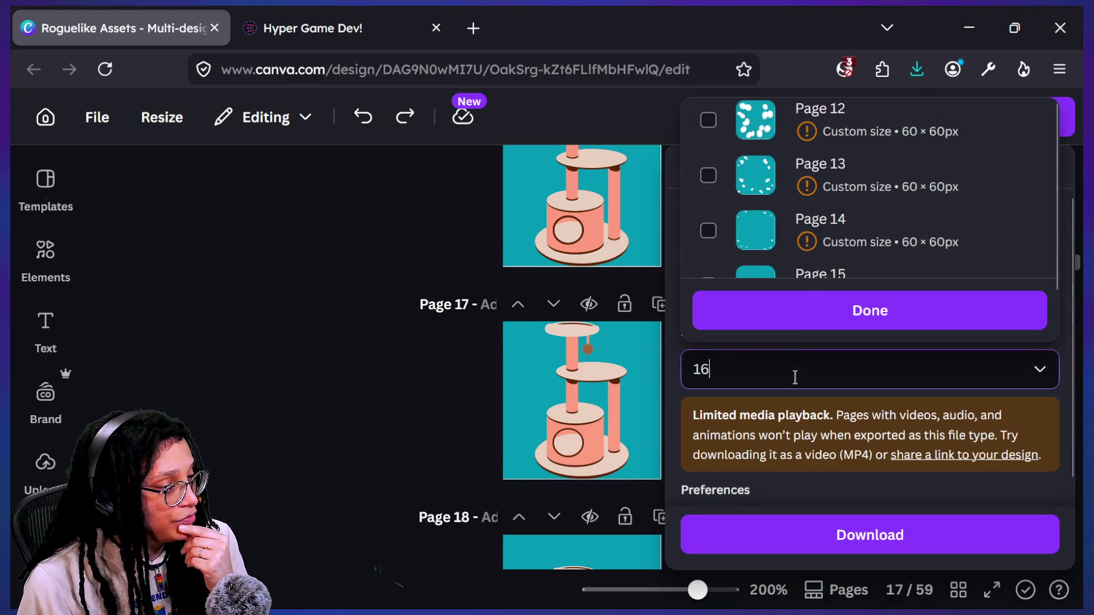
pyautogui.scroll(-3, 836, 176)
pyautogui.click(842, 188)
pyautogui.click(860, 226)
pyautogui.click(871, 310)
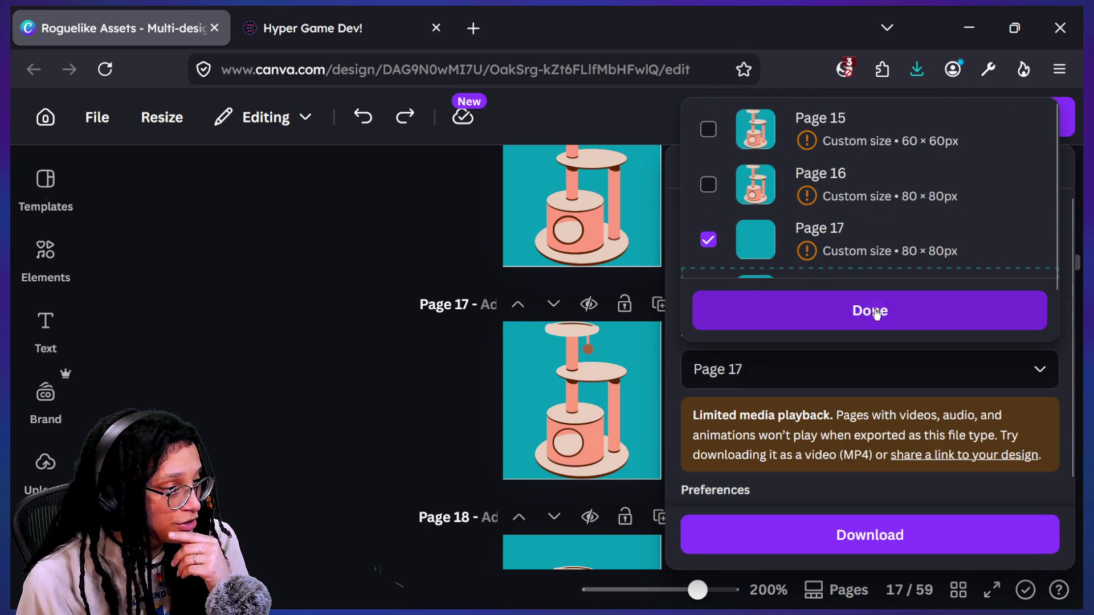
pyautogui.click(879, 535)
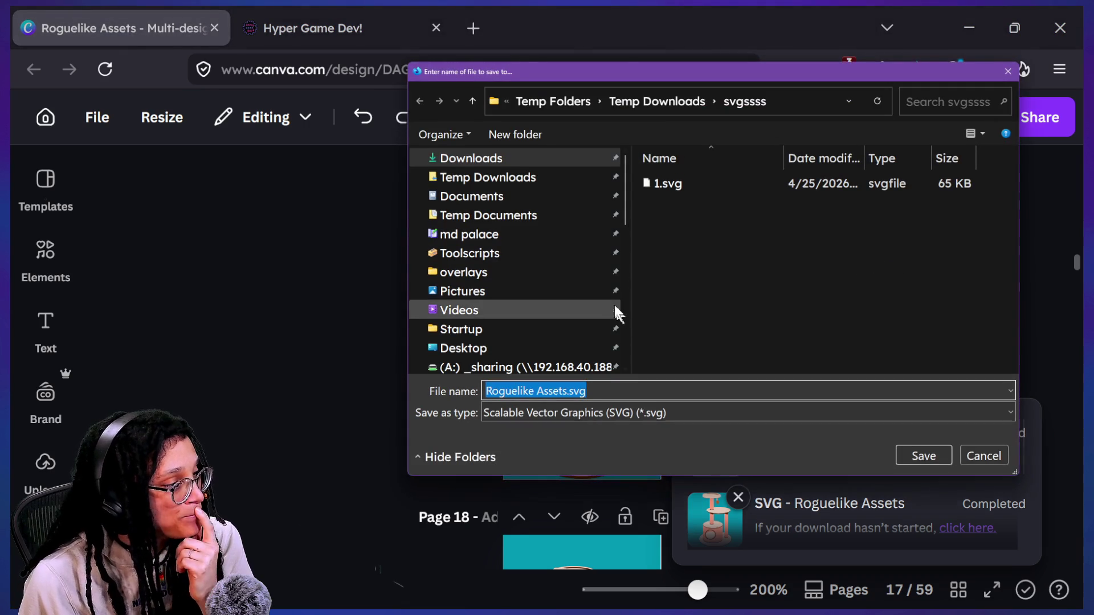
# - Save the Page 17 export in svgssss as 2.svg
pyautogui.click(654, 211)
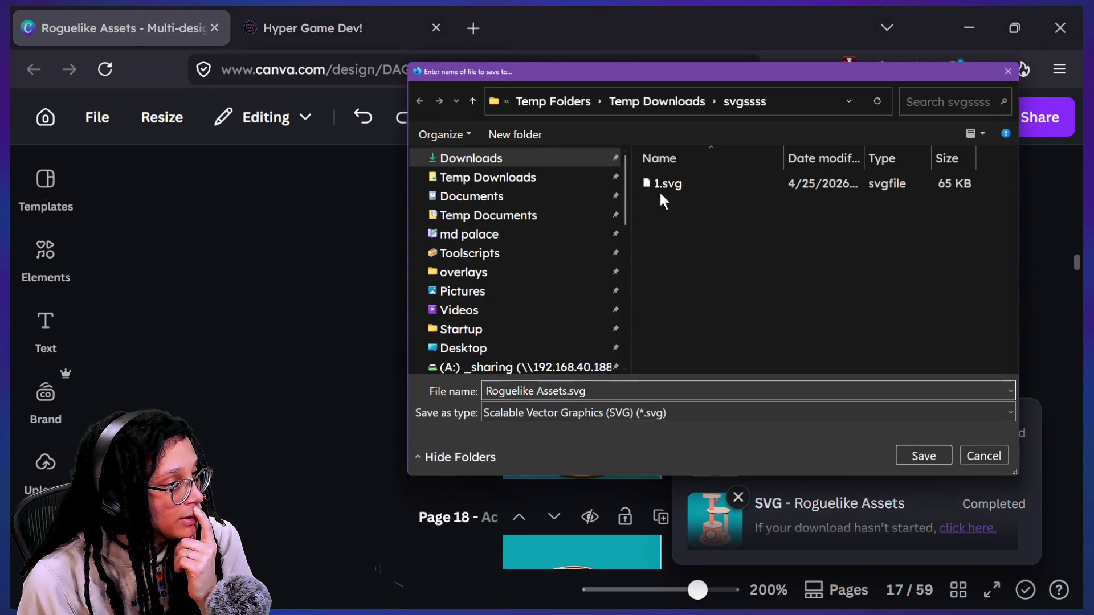
pyautogui.click(666, 183)
pyautogui.click(491, 391)
pyautogui.press('BackSpace')
pyautogui.write('2')
pyautogui.press('Return')
# - Swap the page selection from Page 17 to Page 18 and download it as SVG
pyautogui.click(1028, 116)
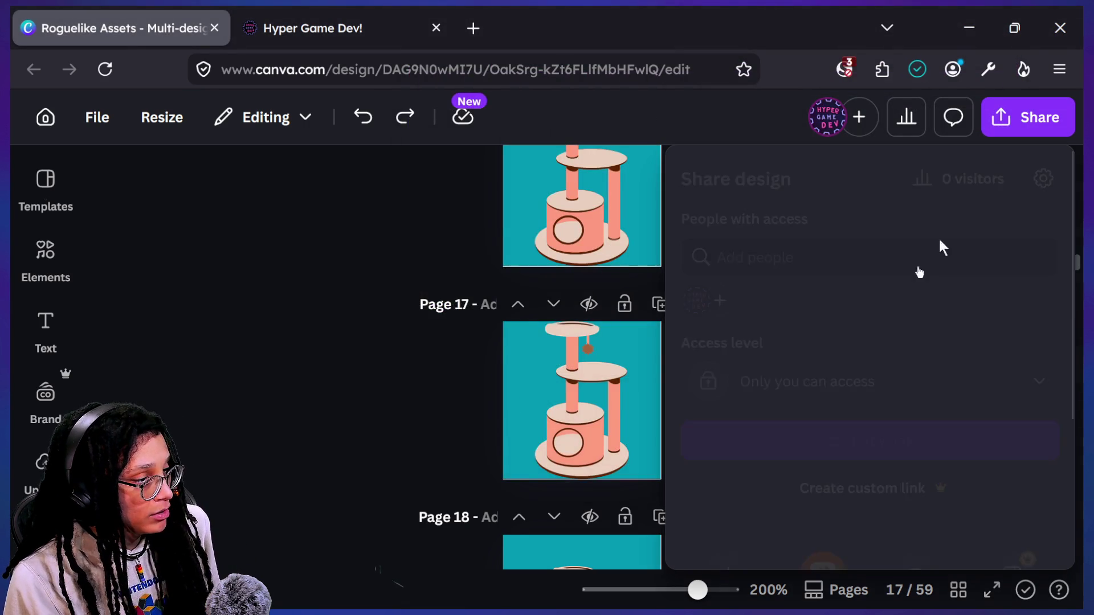
pyautogui.scroll(-2, 810, 397)
pyautogui.click(719, 487)
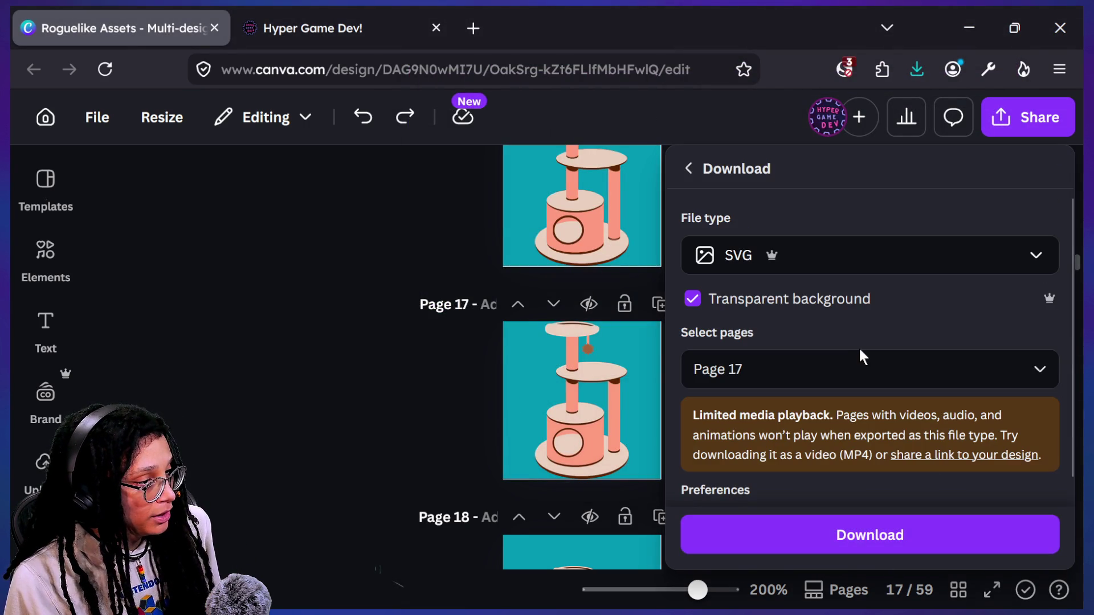
pyautogui.click(866, 360)
pyautogui.scroll(-2, 792, 237)
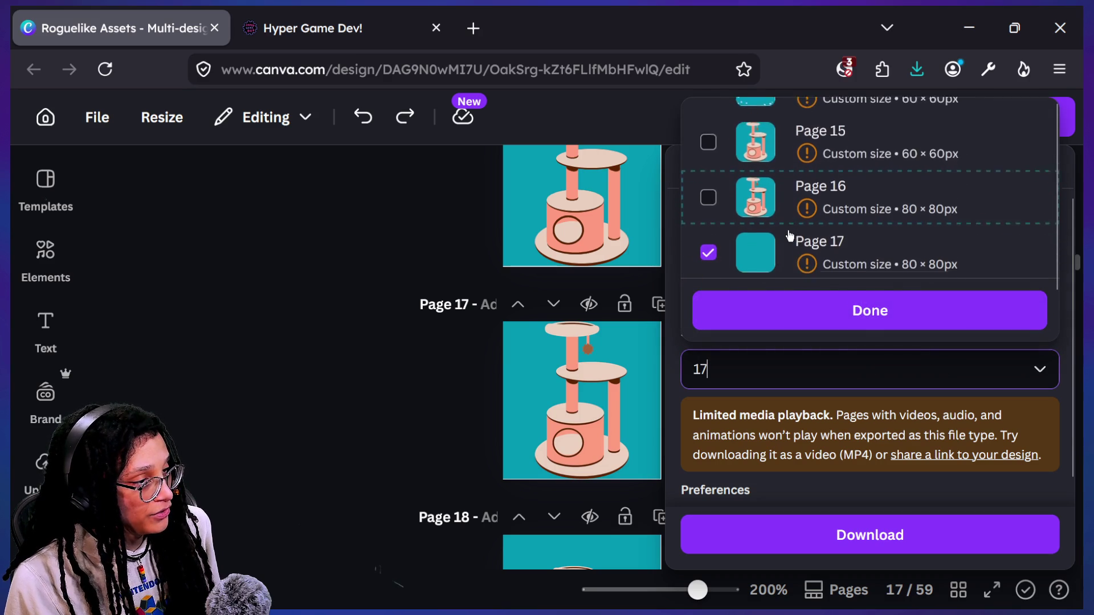
pyautogui.click(793, 236)
pyautogui.click(836, 277)
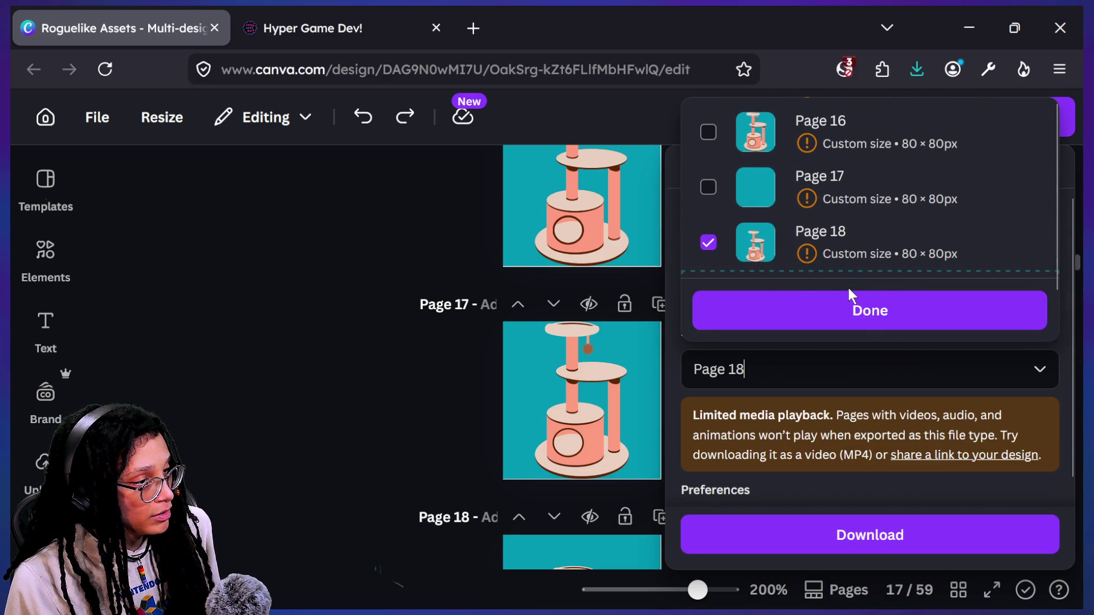
pyautogui.click(851, 294)
pyautogui.click(889, 532)
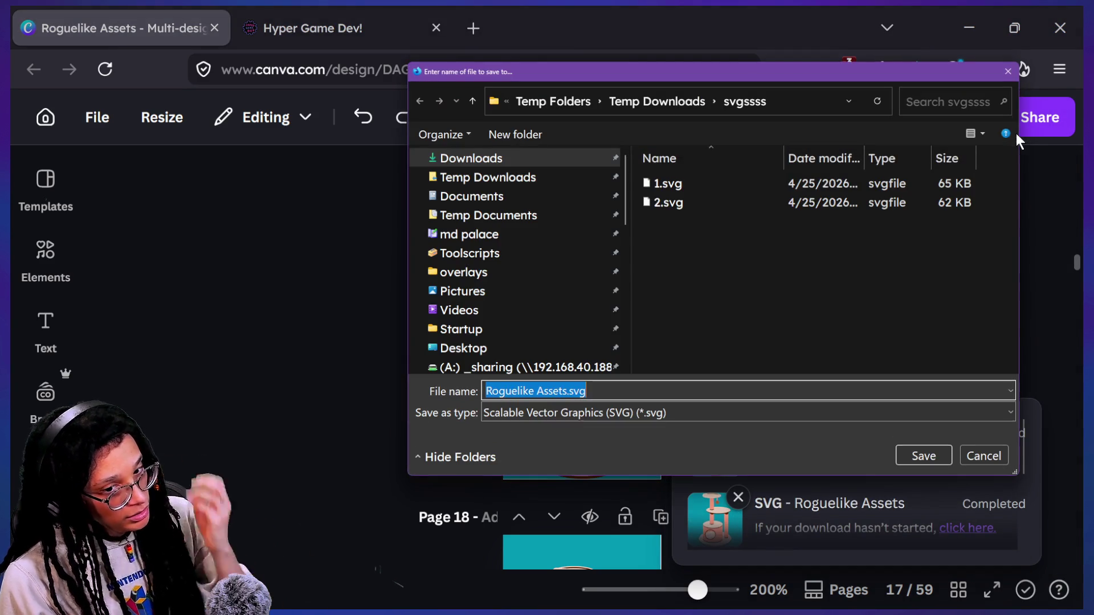
# - Save the Page 18 export in svgssss as 3.svg
pyautogui.click(672, 203)
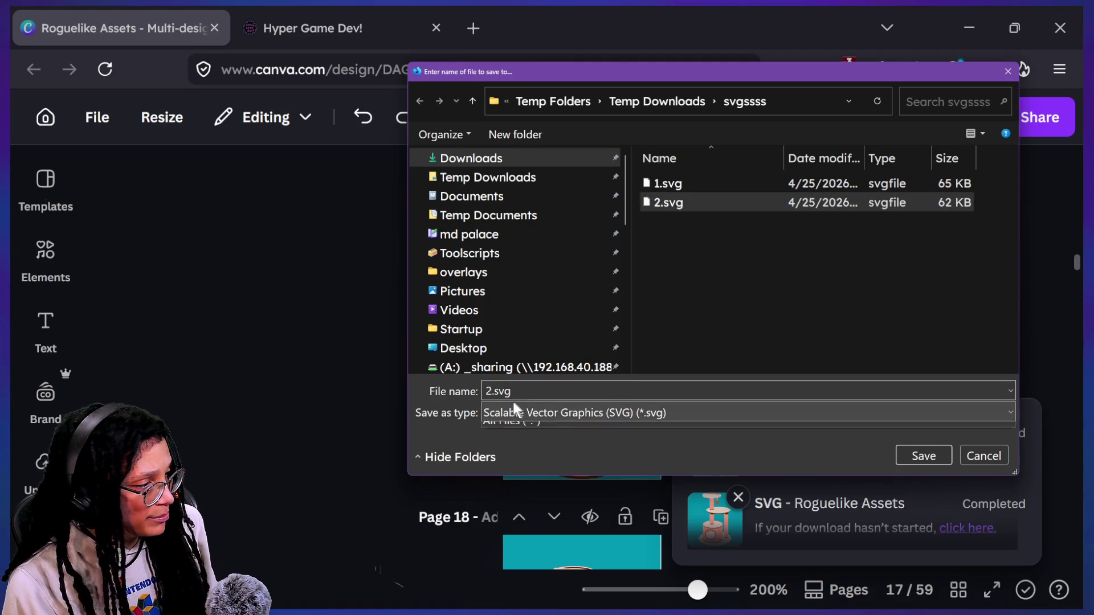
pyautogui.click(499, 391)
pyautogui.write('3.svg')
pyautogui.press('Return')
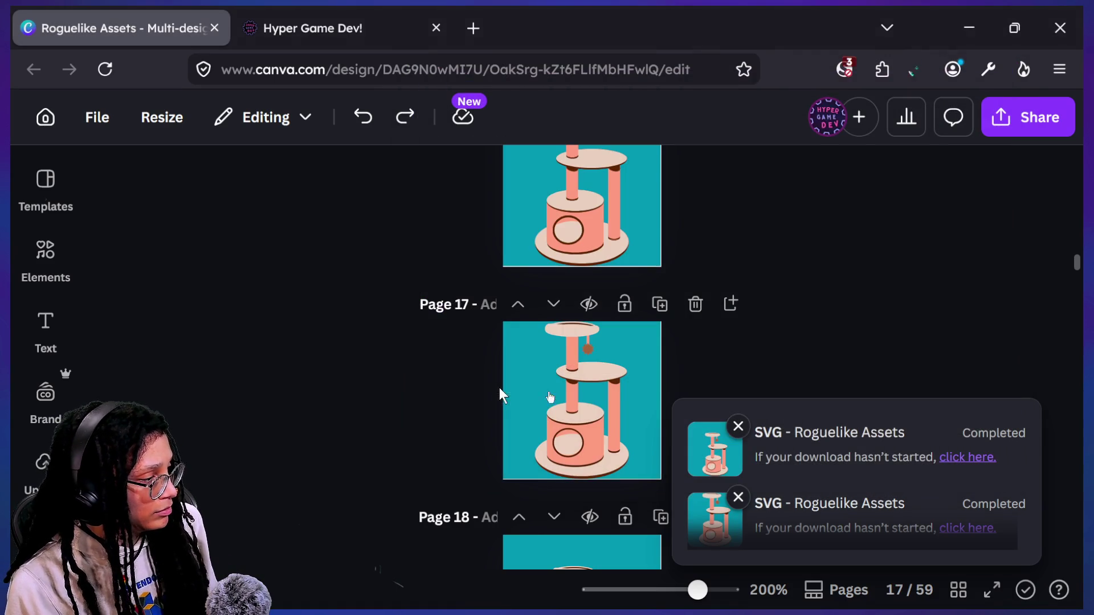
pyautogui.click(1031, 121)
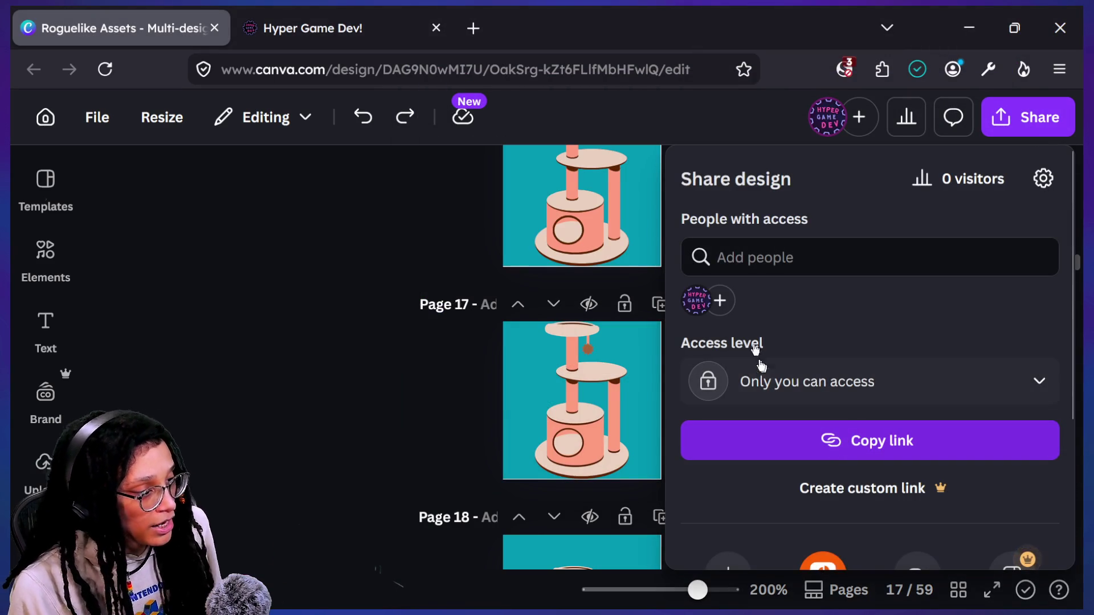
# - Swap the page selection from Page 18 to Page 19 and download it as SVG
pyautogui.scroll(-1, 753, 344)
pyautogui.click(727, 530)
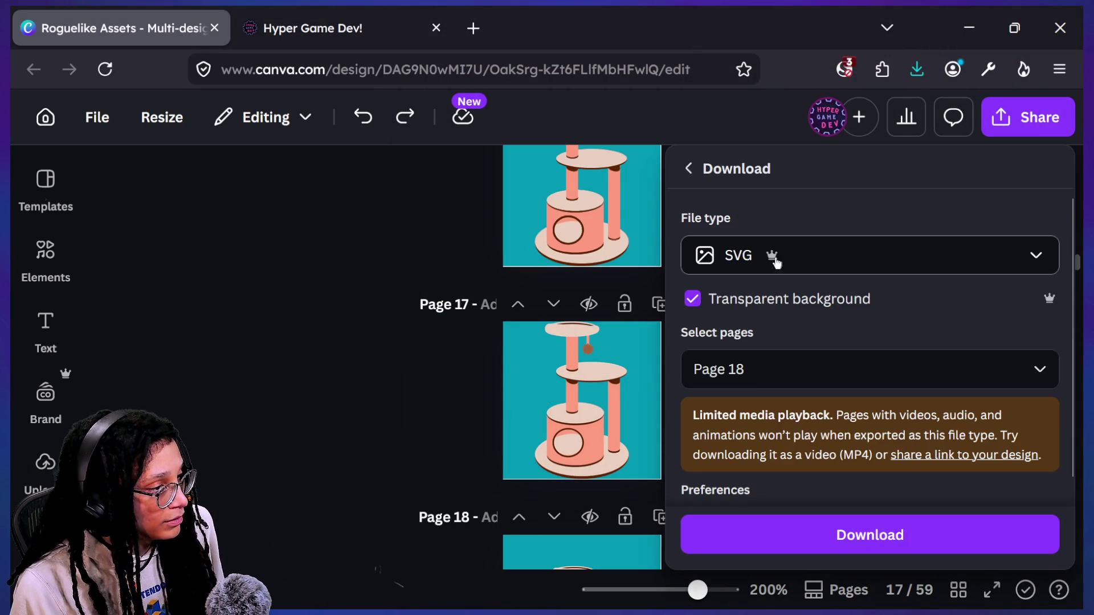
pyautogui.click(787, 358)
pyautogui.scroll(-3, 775, 205)
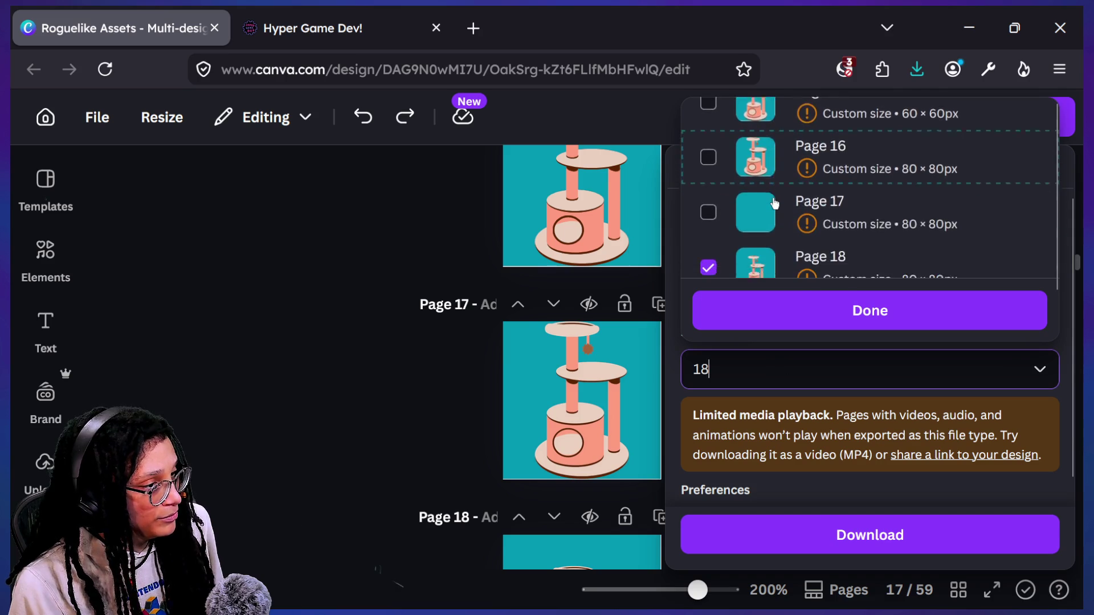
pyautogui.scroll(-1, 775, 202)
pyautogui.click(769, 176)
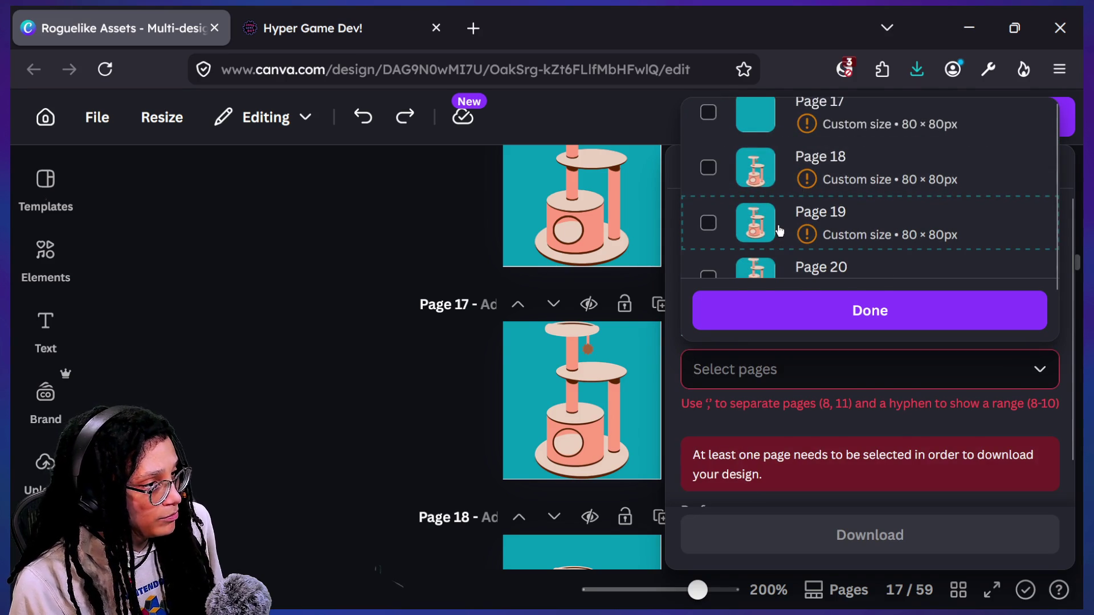
pyautogui.click(779, 229)
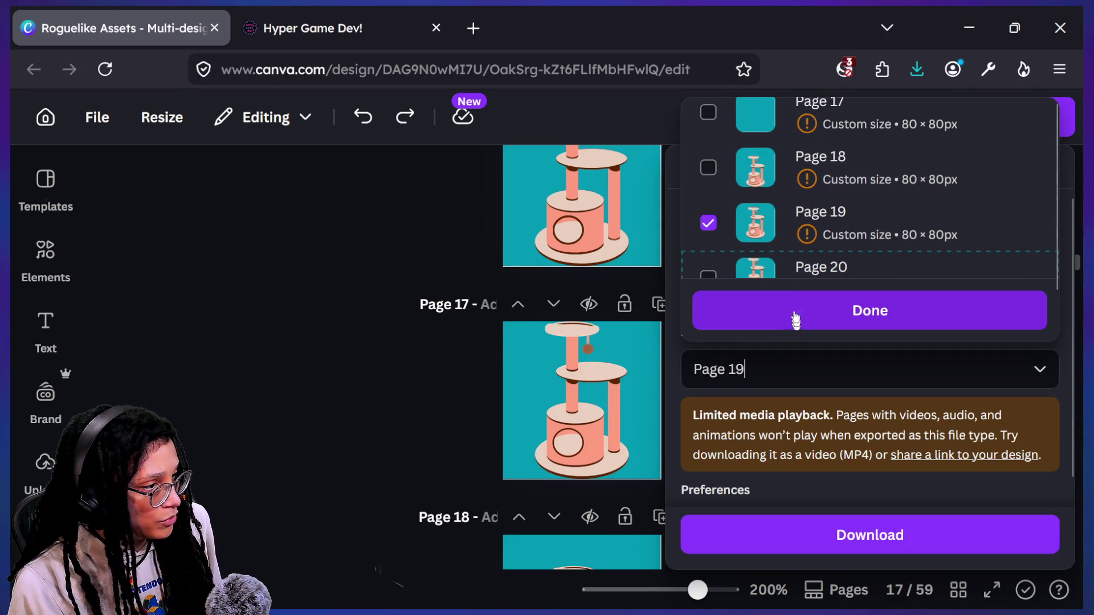
pyautogui.click(817, 312)
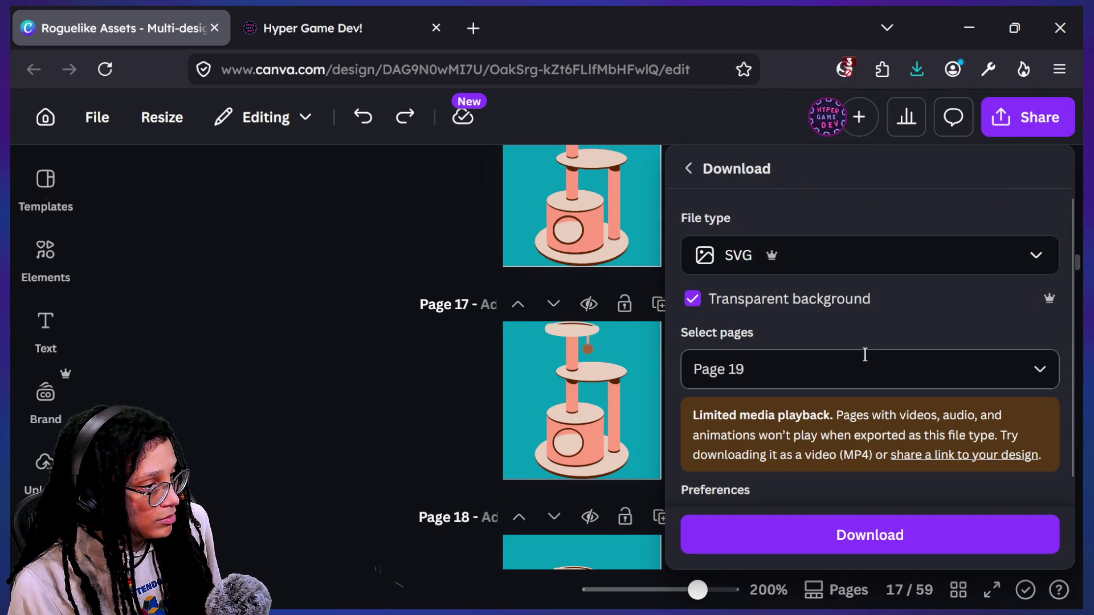
pyautogui.click(863, 535)
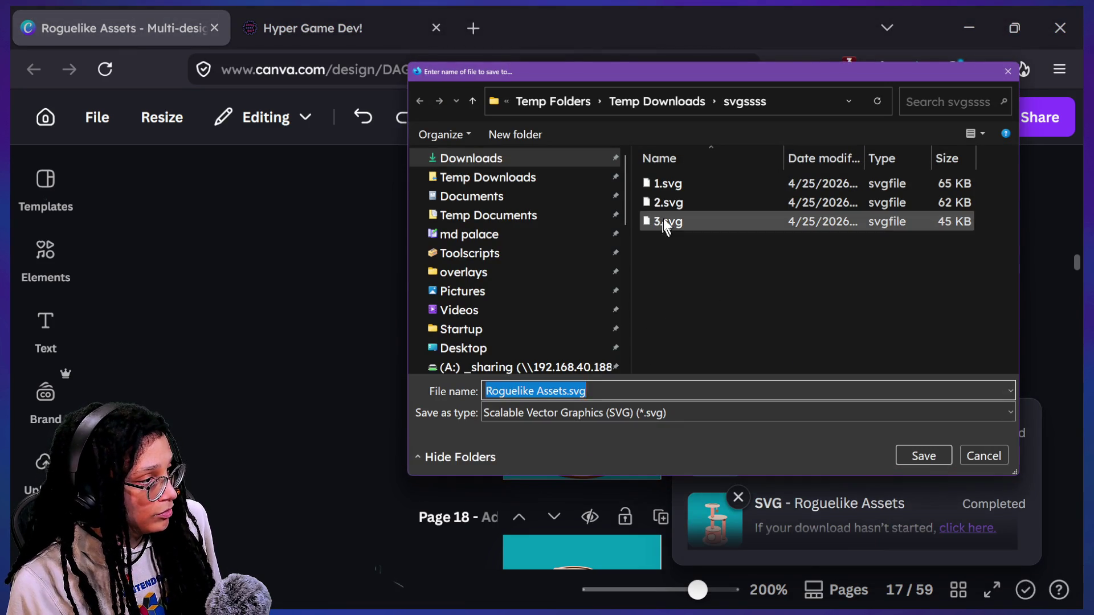
# - Save the Page 19 export in svgssss as 4.svg
pyautogui.click(662, 220)
pyautogui.doubleClick(514, 390)
pyautogui.write('4')
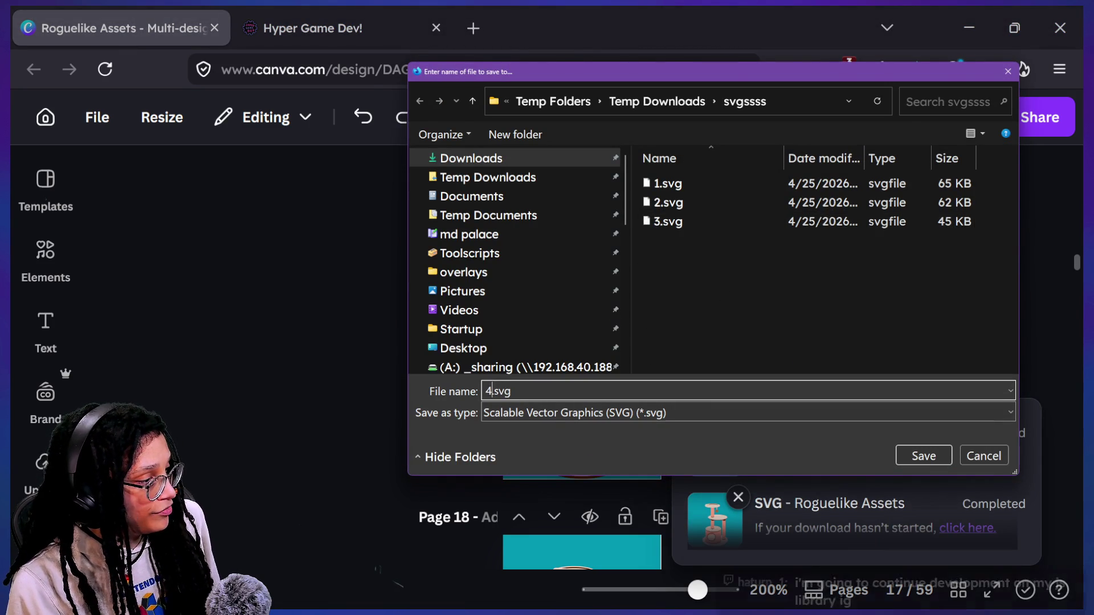
pyautogui.press('Return')
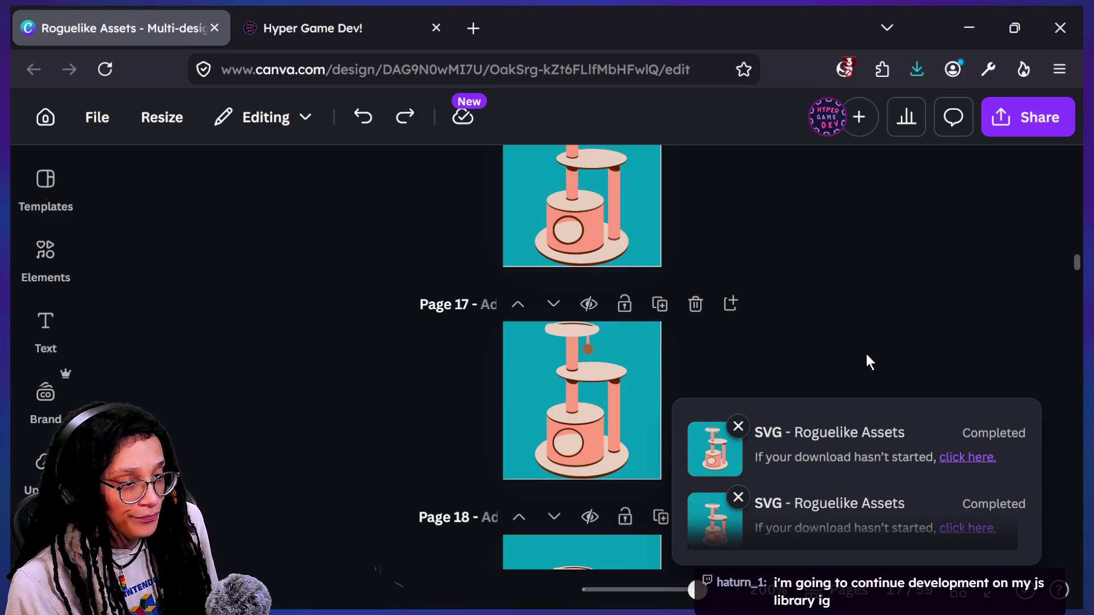
# - Swap the page selection from Page 19 to Page 20 and download it as SVG
pyautogui.click(1005, 133)
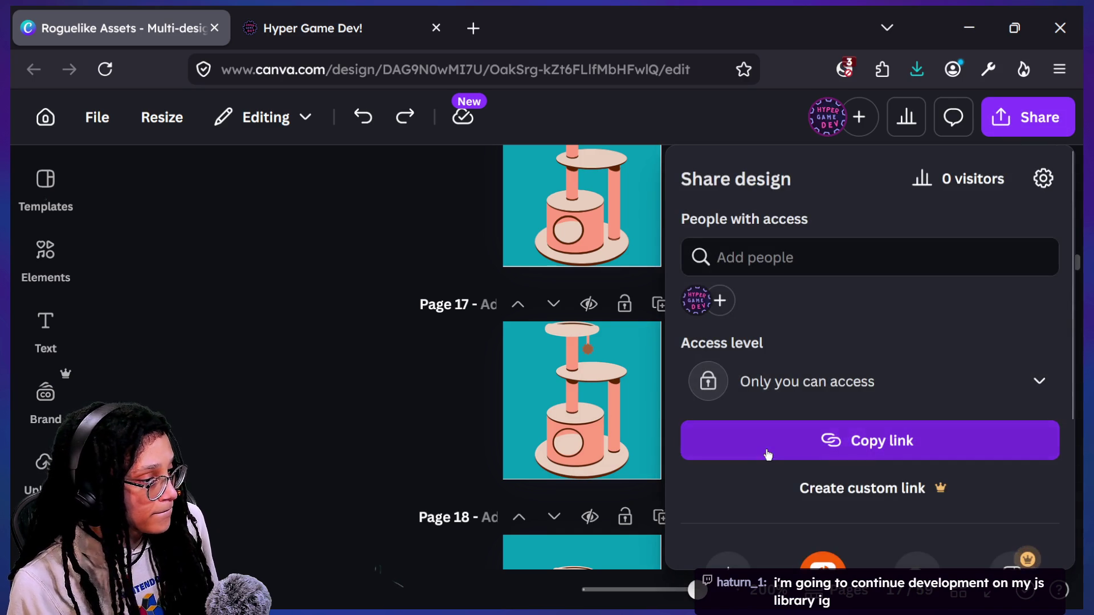
pyautogui.scroll(-2, 758, 450)
pyautogui.click(748, 450)
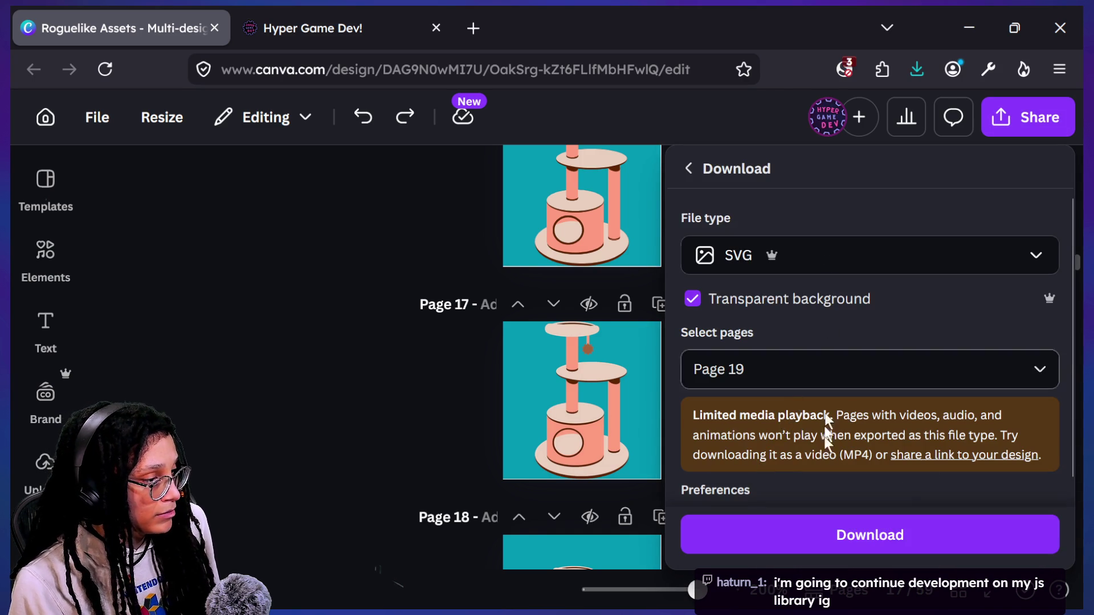
pyautogui.click(782, 365)
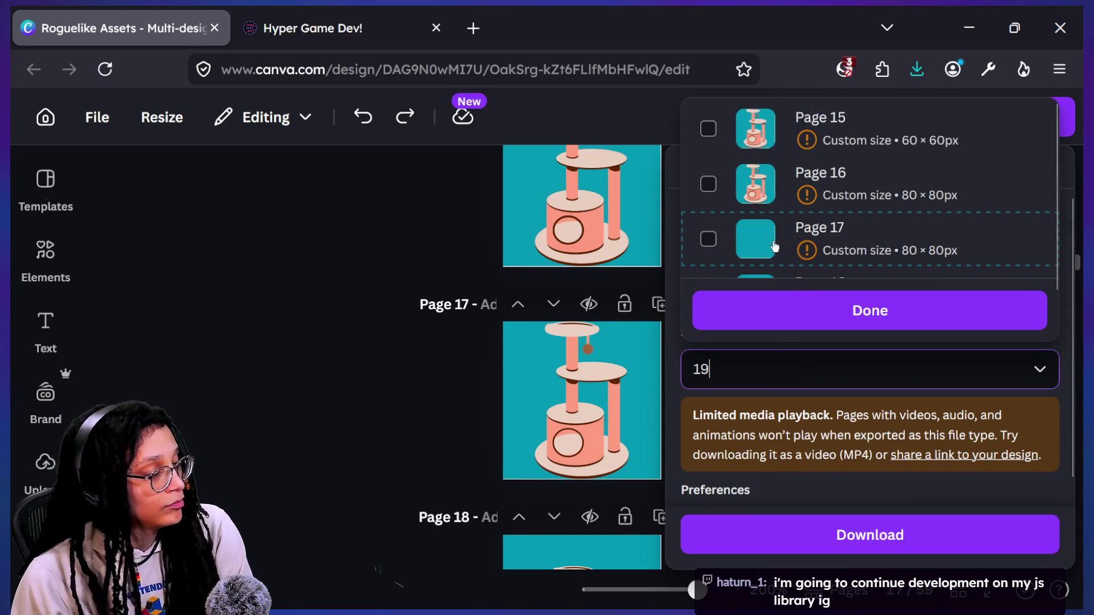
pyautogui.click(786, 205)
pyautogui.scroll(-1, 825, 237)
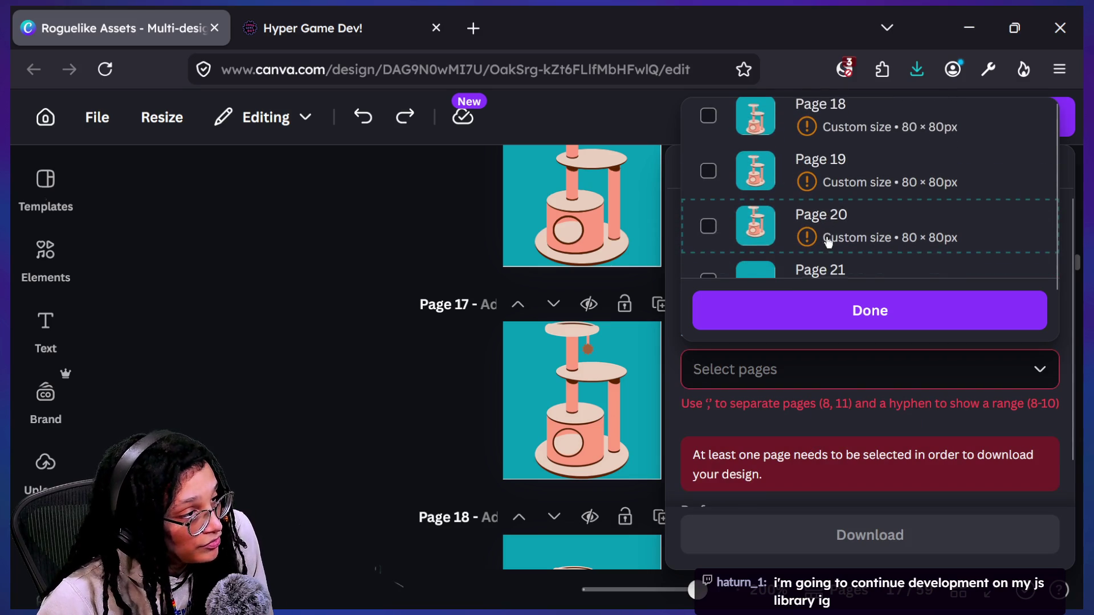
pyautogui.click(825, 226)
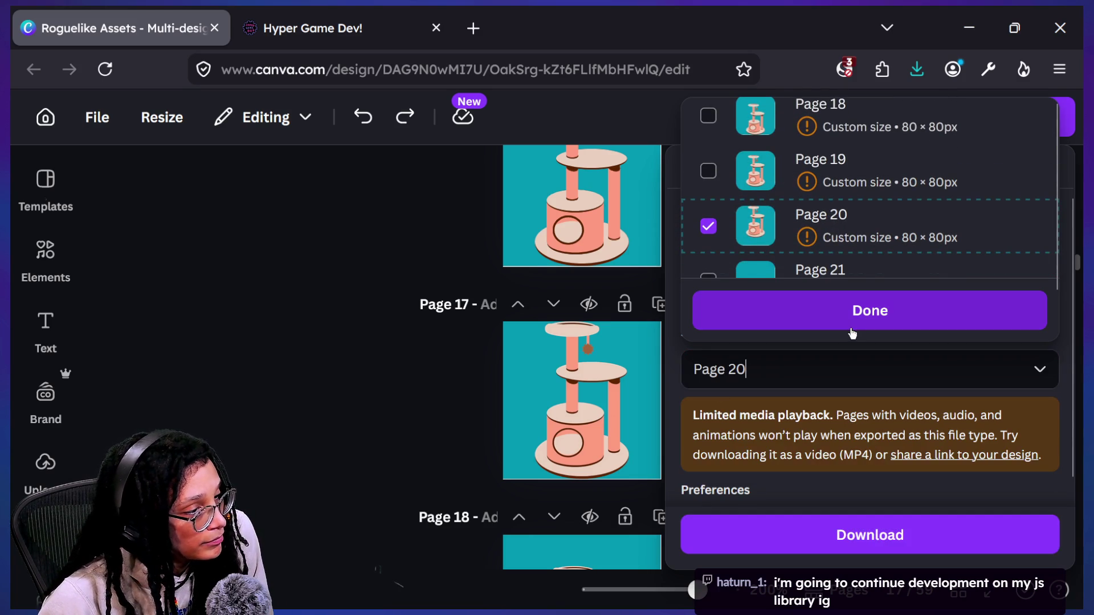
pyautogui.click(774, 314)
pyautogui.click(872, 534)
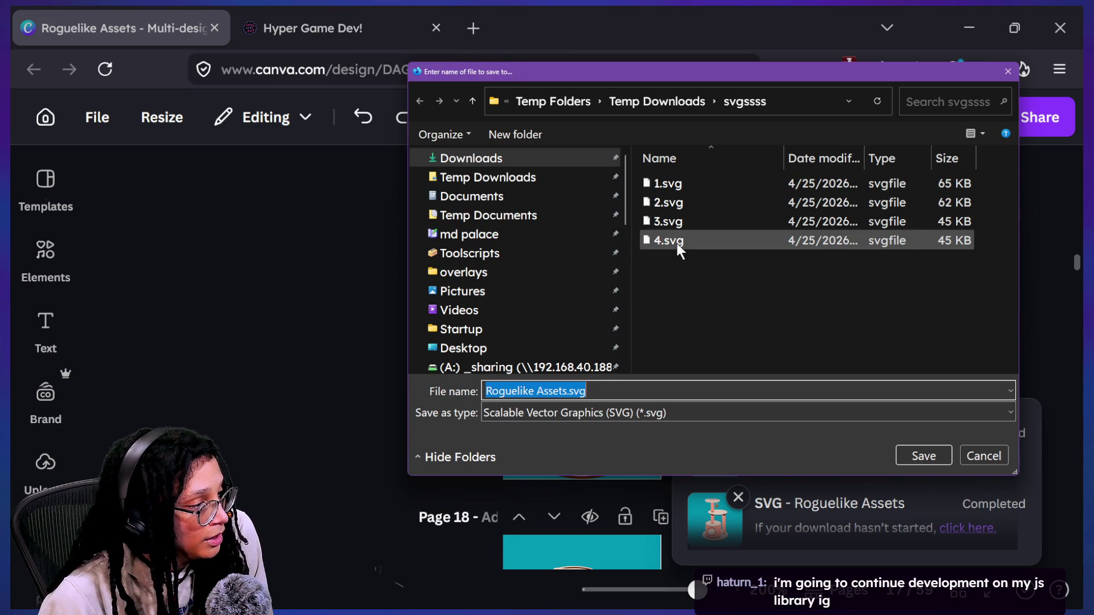
# - Save the Page 20 export in svgssss as 5.svg
pyautogui.click(678, 244)
pyautogui.doubleClick(489, 391)
pyautogui.write('5')
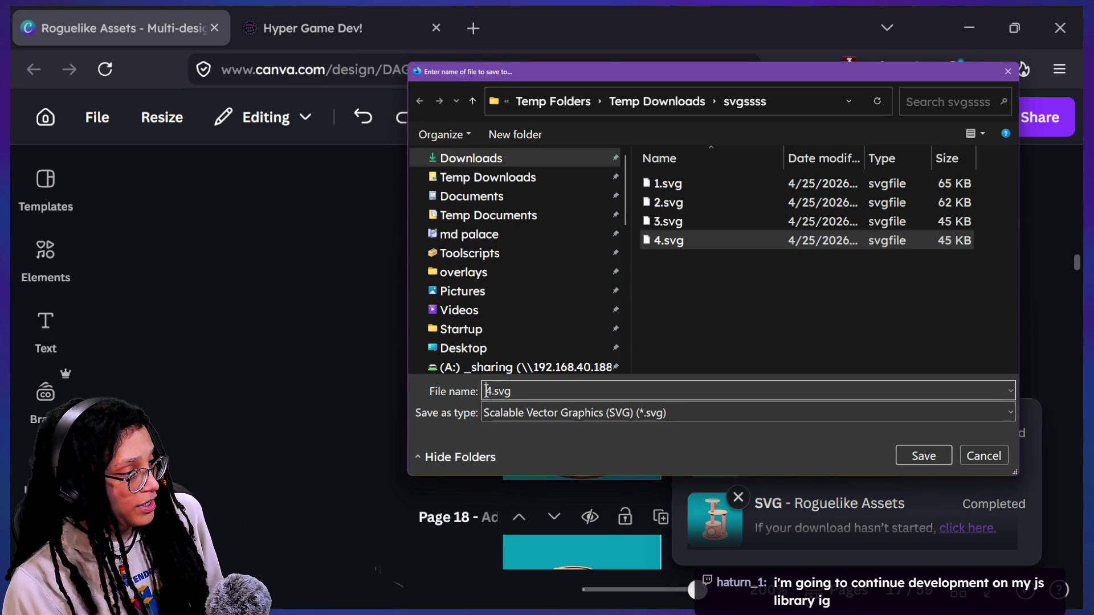
pyautogui.press('Return')
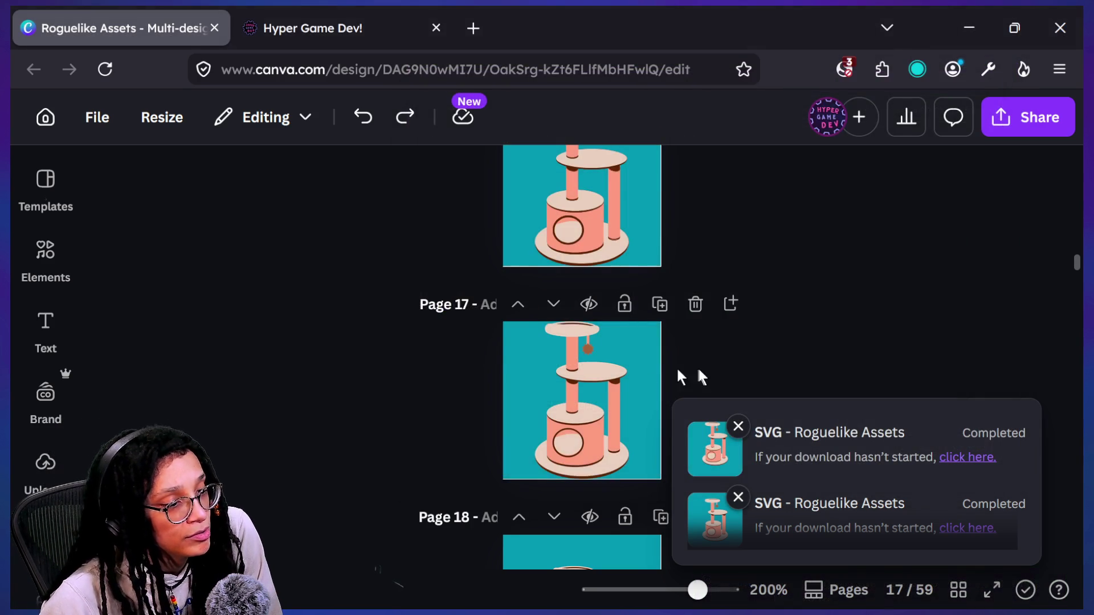
pyautogui.click(1020, 124)
pyautogui.scroll(-3, 895, 289)
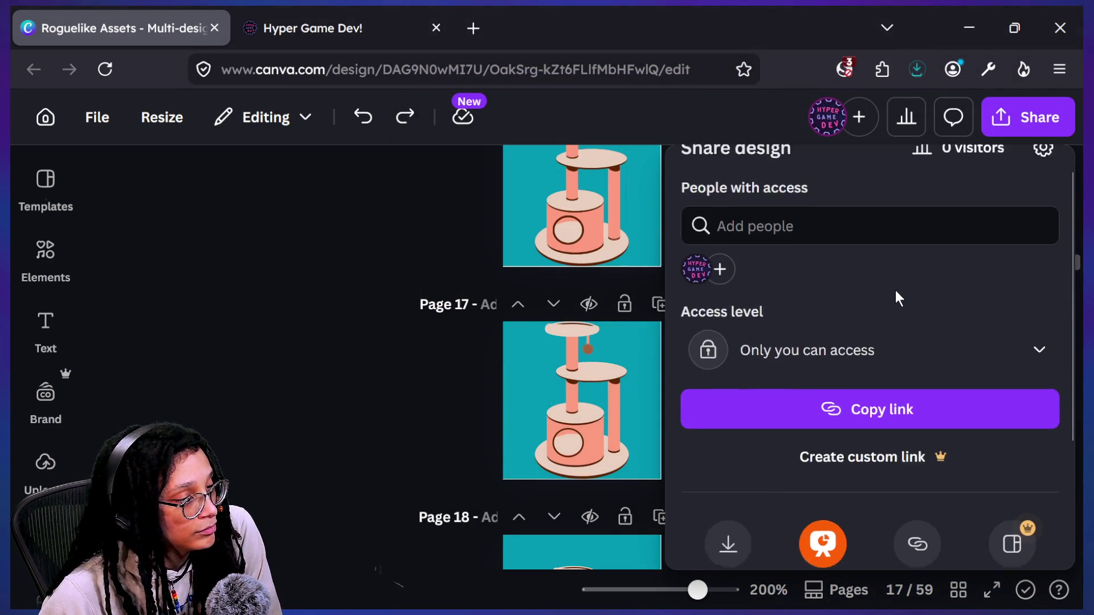
# - Export only Page 23 as an SVG and save it as food1.svg
pyautogui.click(700, 516)
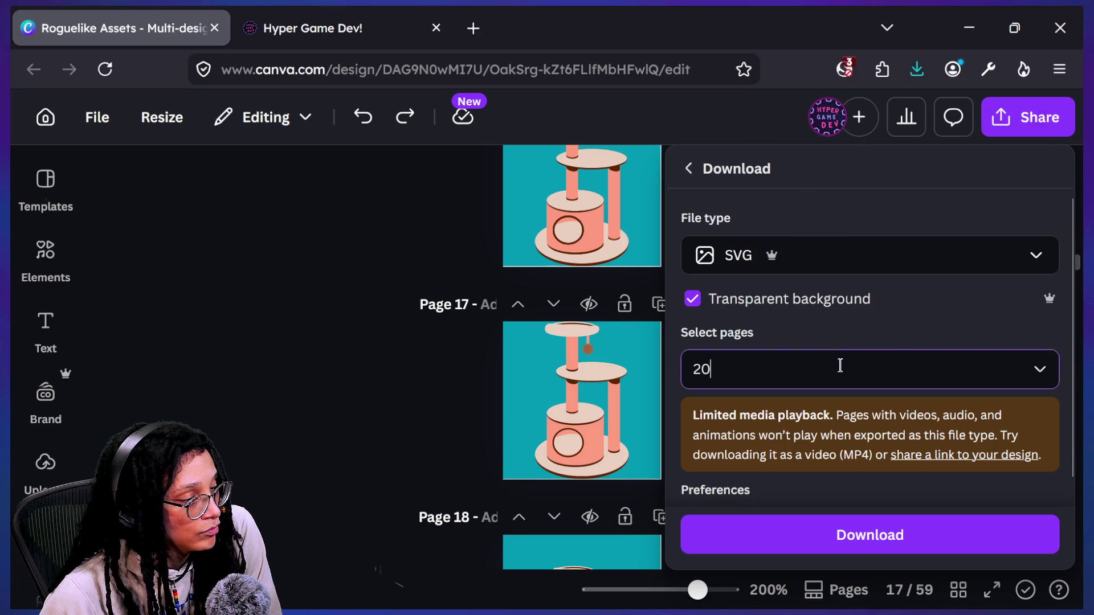
pyautogui.click(840, 368)
pyautogui.scroll(-2, 879, 236)
pyautogui.click(879, 234)
pyautogui.scroll(-4, 881, 232)
pyautogui.click(877, 171)
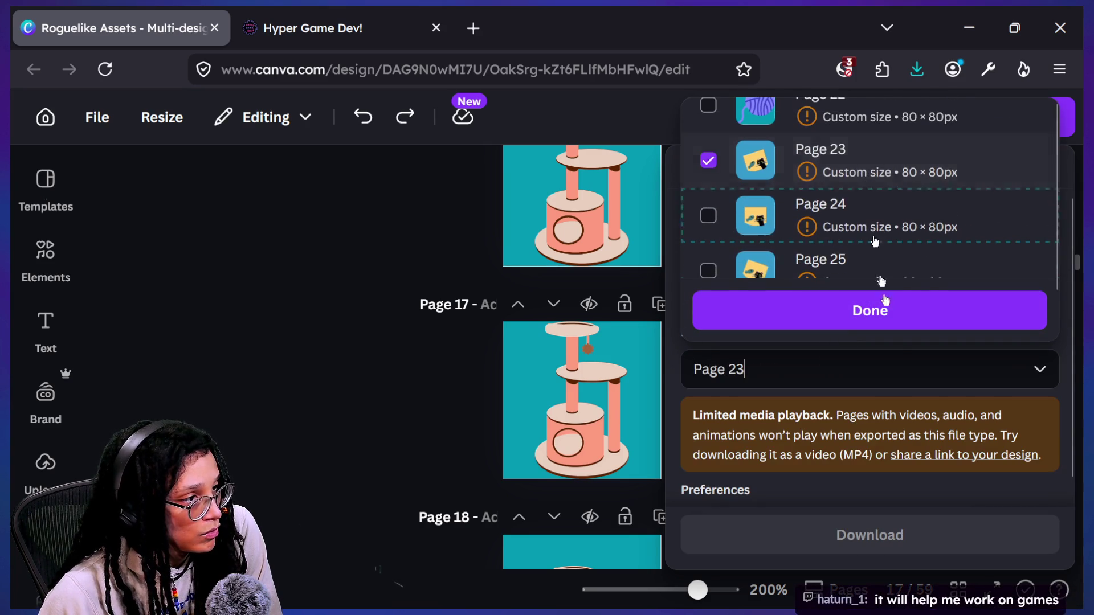
pyautogui.click(907, 322)
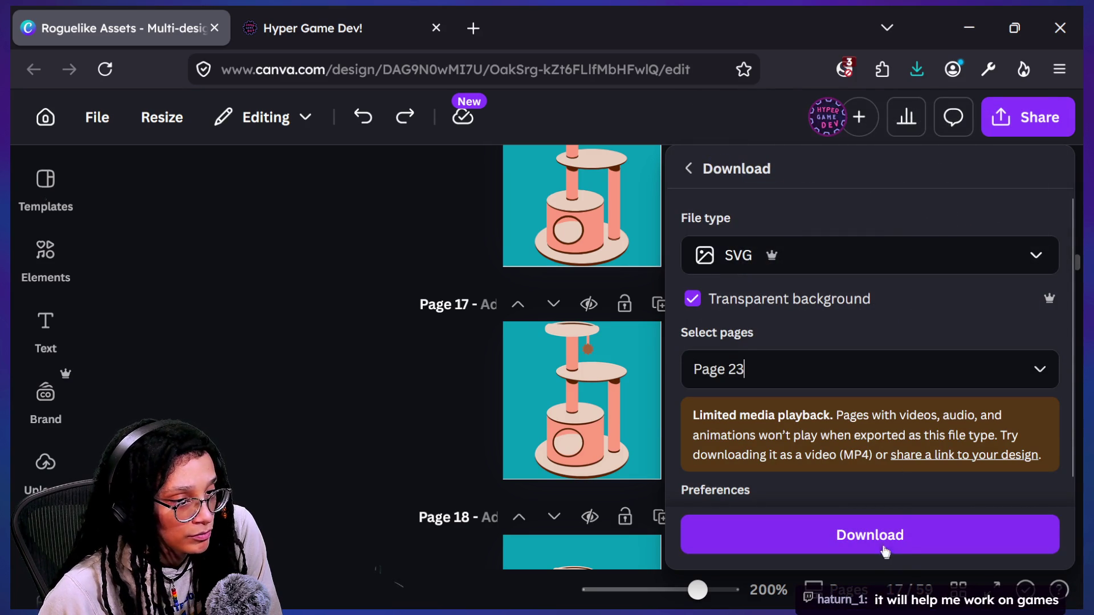
pyautogui.click(885, 550)
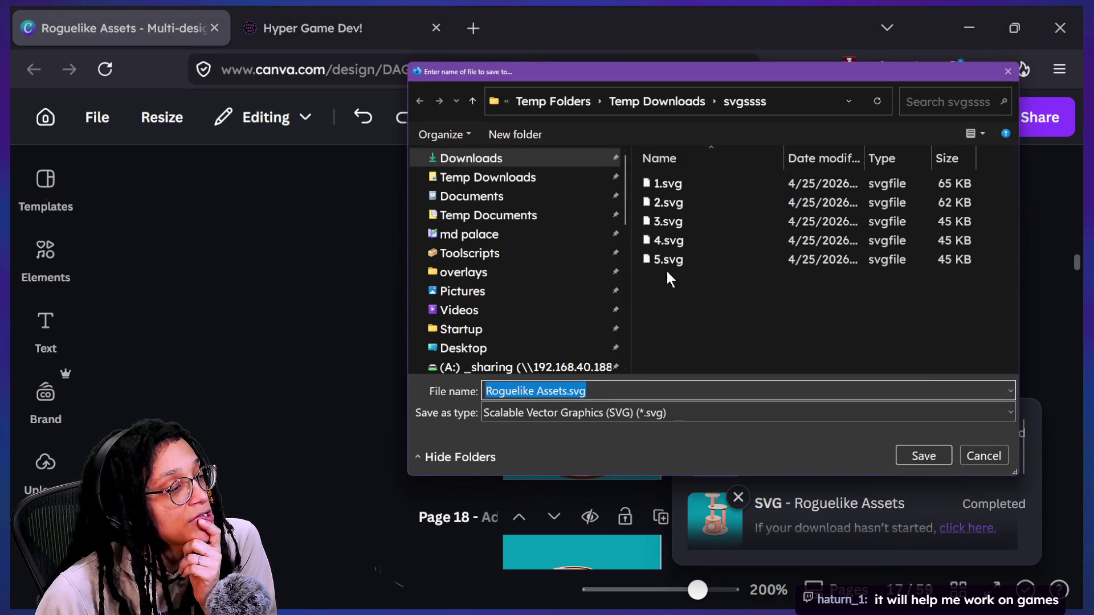
pyautogui.click(662, 384)
pyautogui.hotkey('ctrl', 'a')
pyautogui.write('foo')
pyautogui.press('Return')
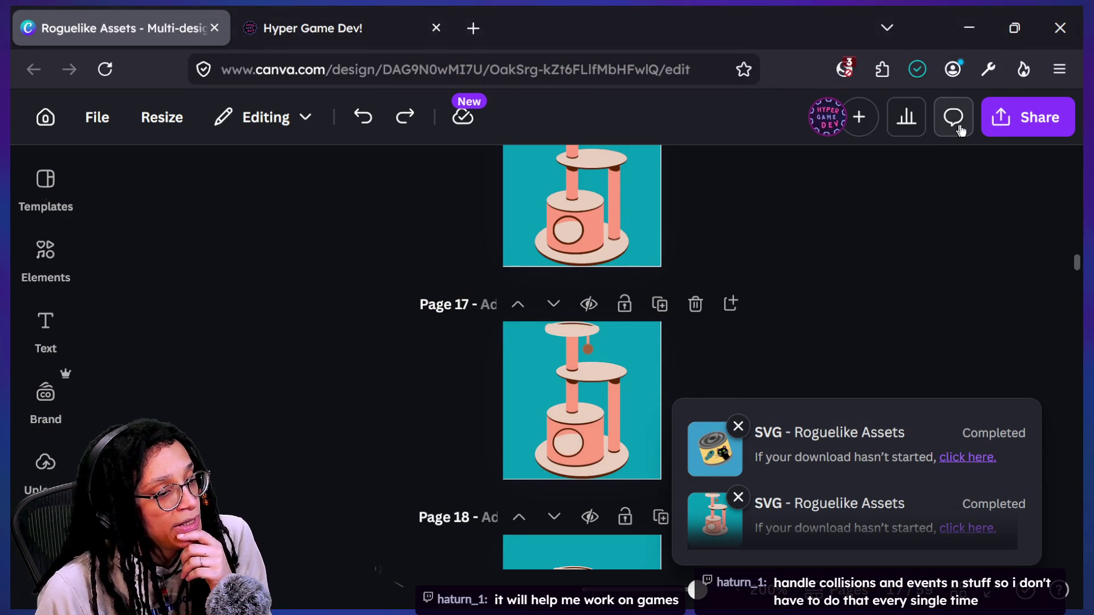
# - Export only Page 24 as an SVG and save it as food2.svg
pyautogui.click(993, 135)
pyautogui.scroll(-2, 724, 467)
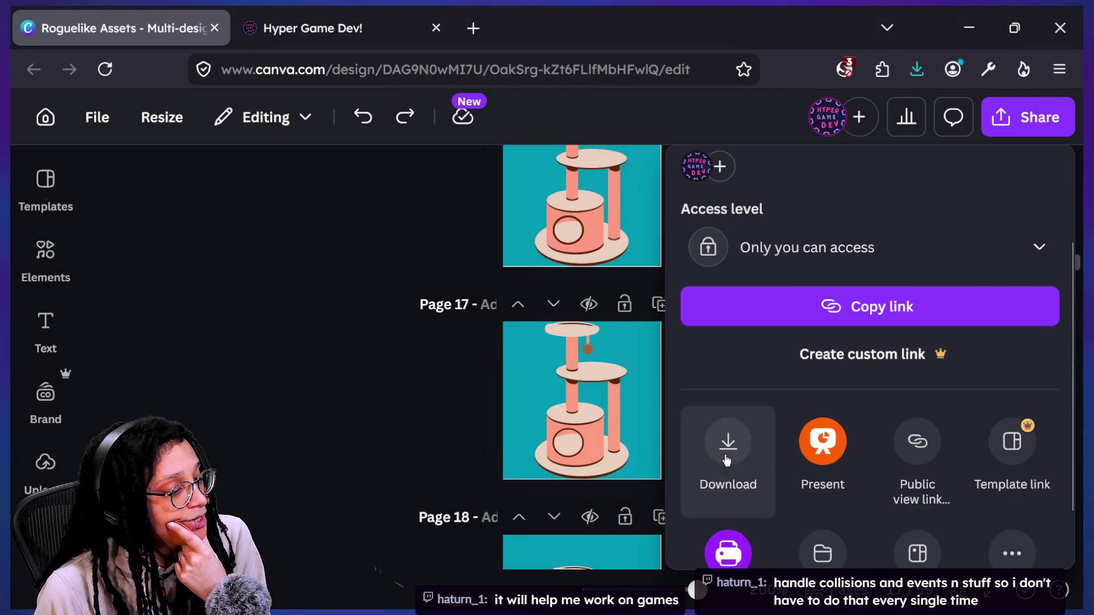
pyautogui.click(724, 442)
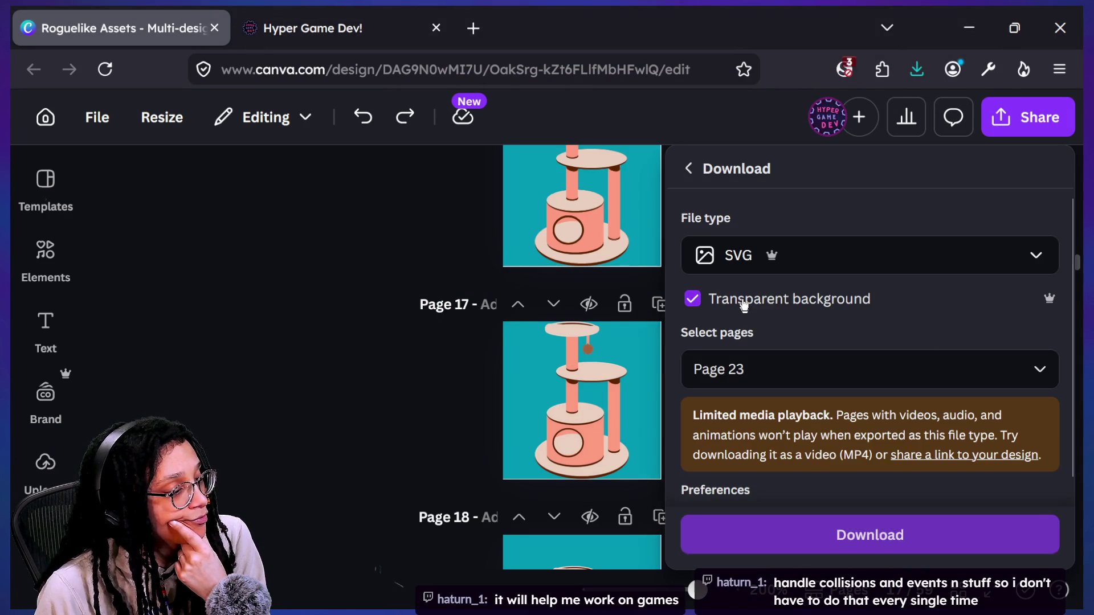
pyautogui.click(797, 370)
pyautogui.scroll(-4, 691, 225)
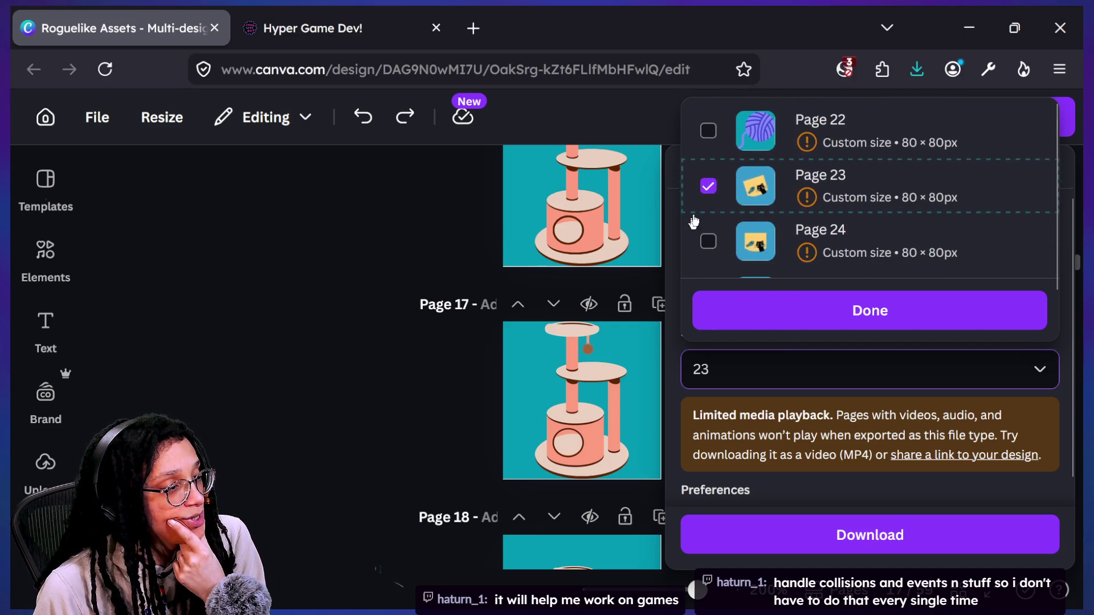
pyautogui.click(708, 182)
pyautogui.click(708, 237)
pyautogui.click(784, 311)
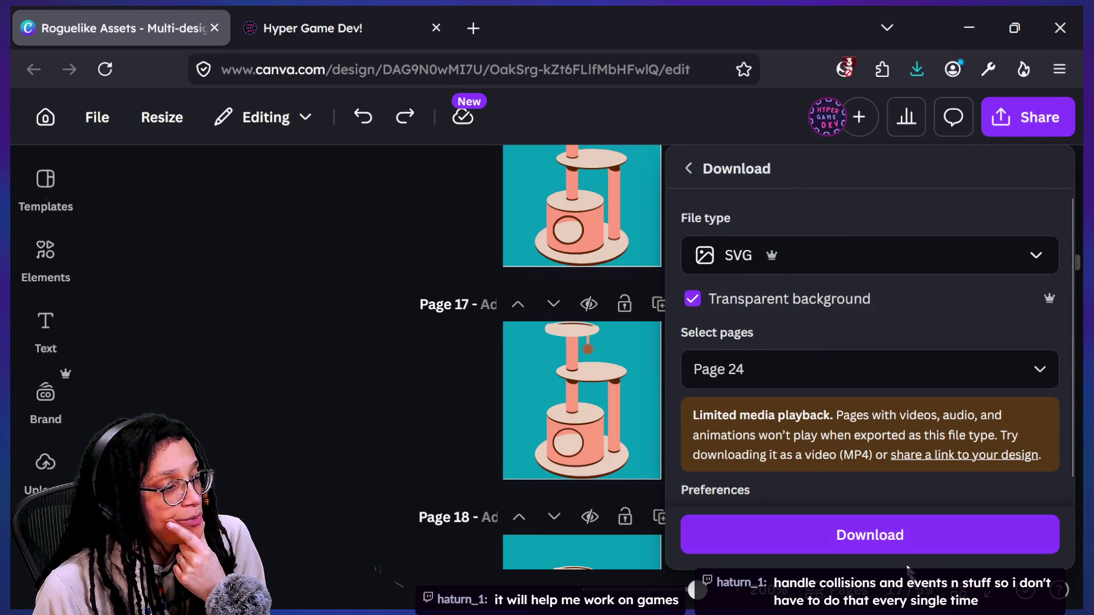
pyautogui.click(894, 551)
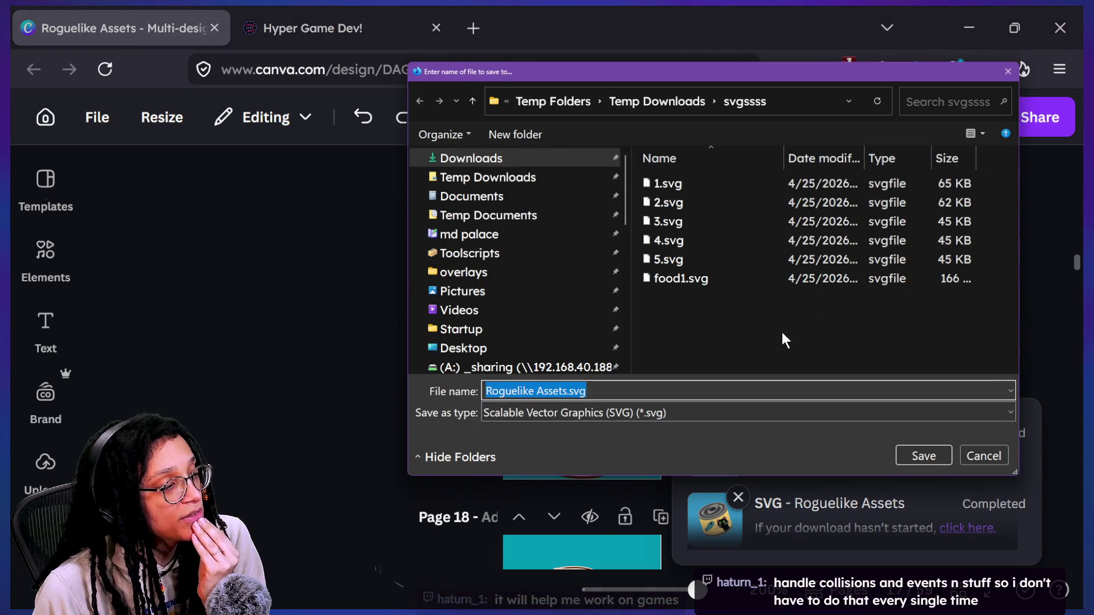
pyautogui.click(681, 279)
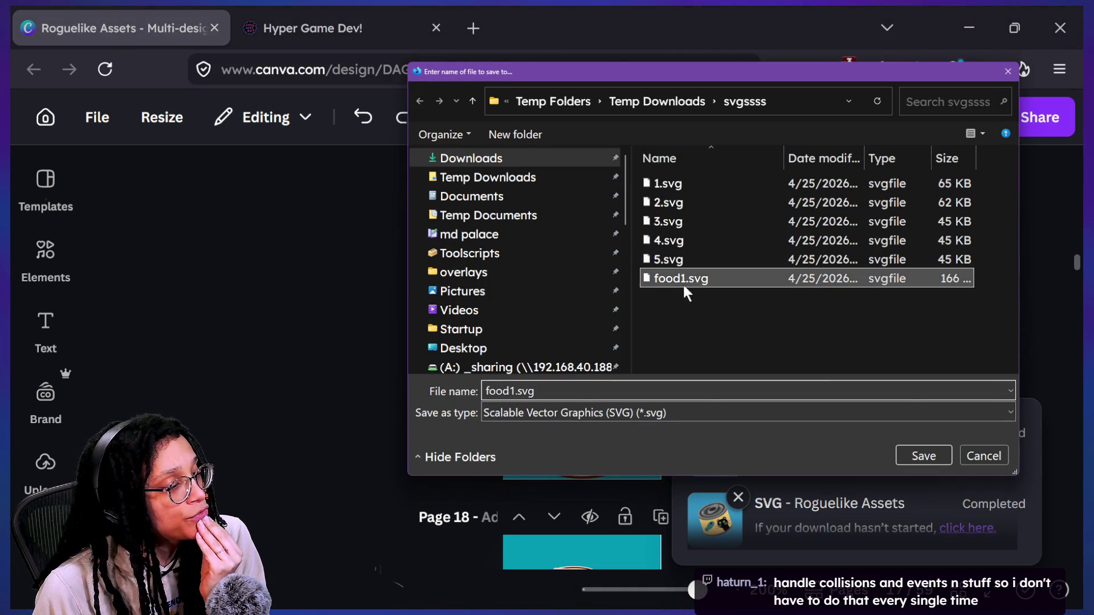
pyautogui.doubleClick(544, 394)
pyautogui.click(542, 394)
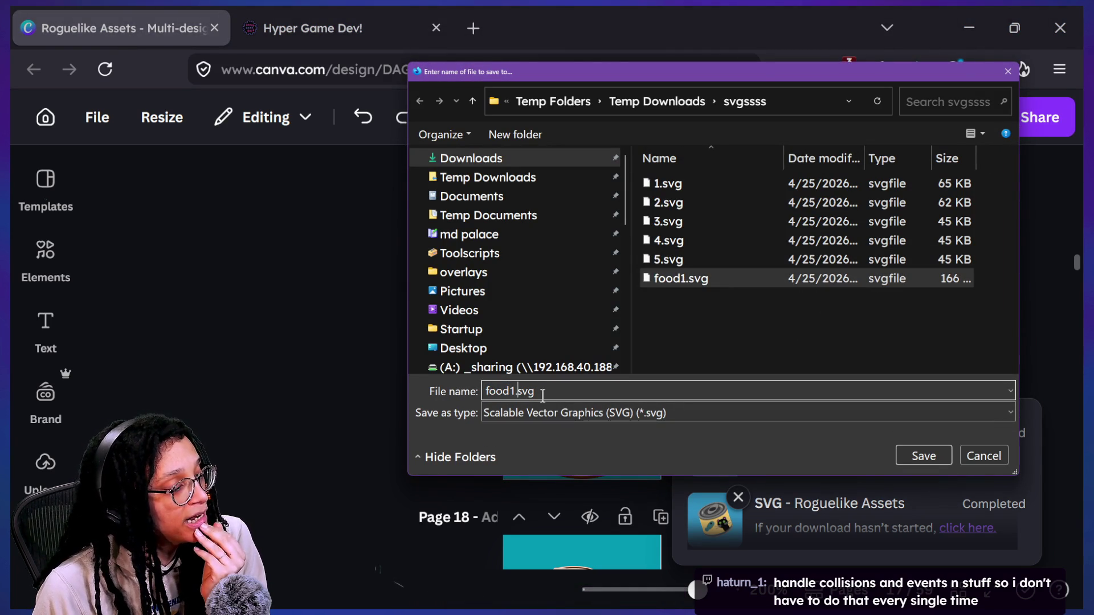
pyautogui.press('BackSpace')
pyautogui.write('2')
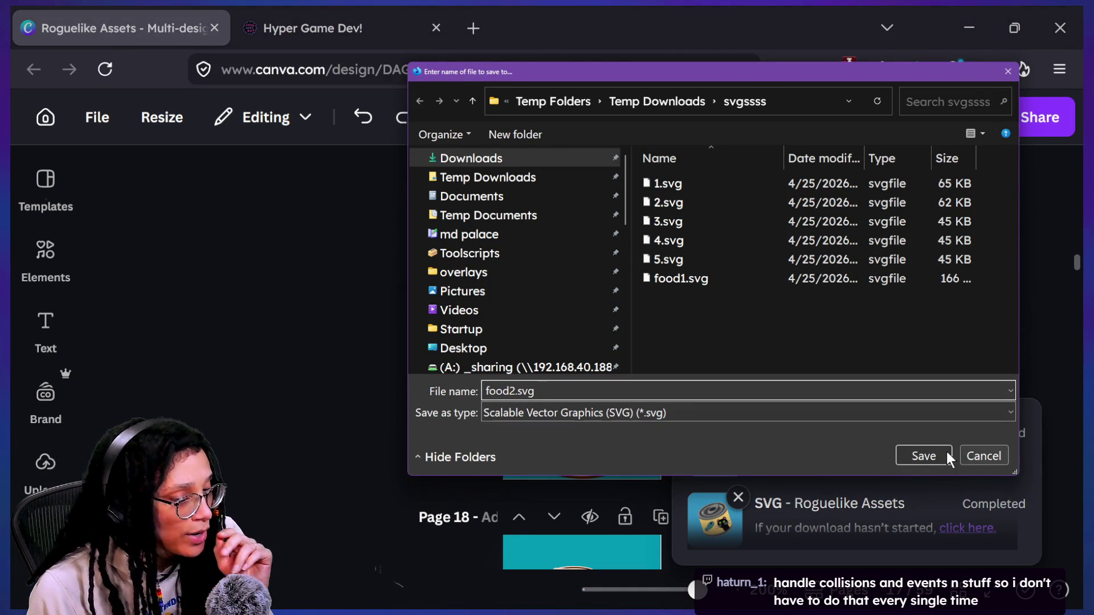
pyautogui.click(930, 456)
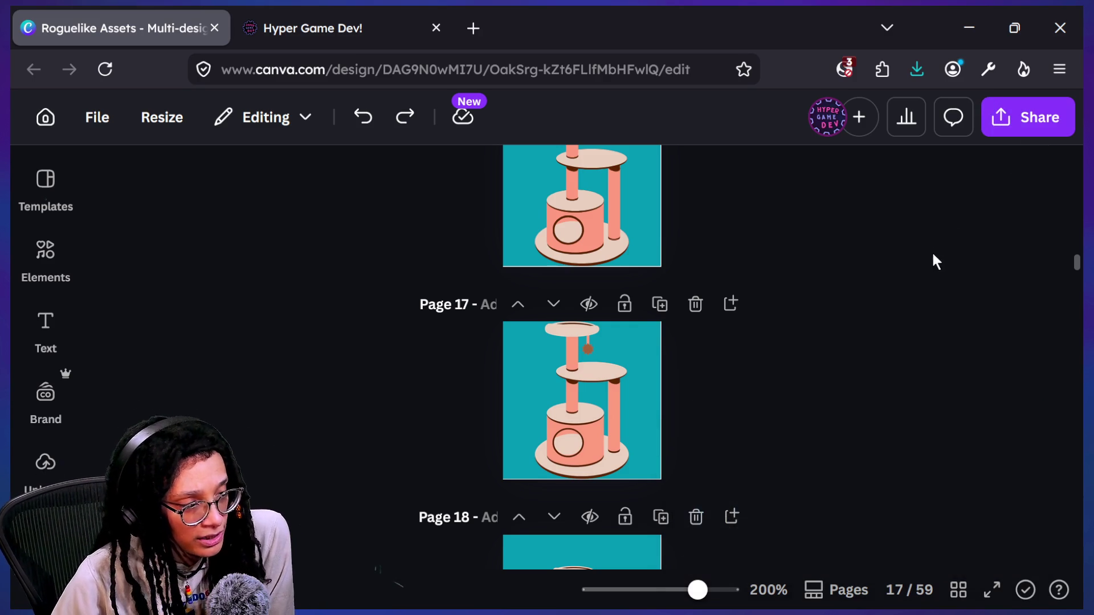
pyautogui.click(1020, 117)
pyautogui.scroll(-2, 757, 421)
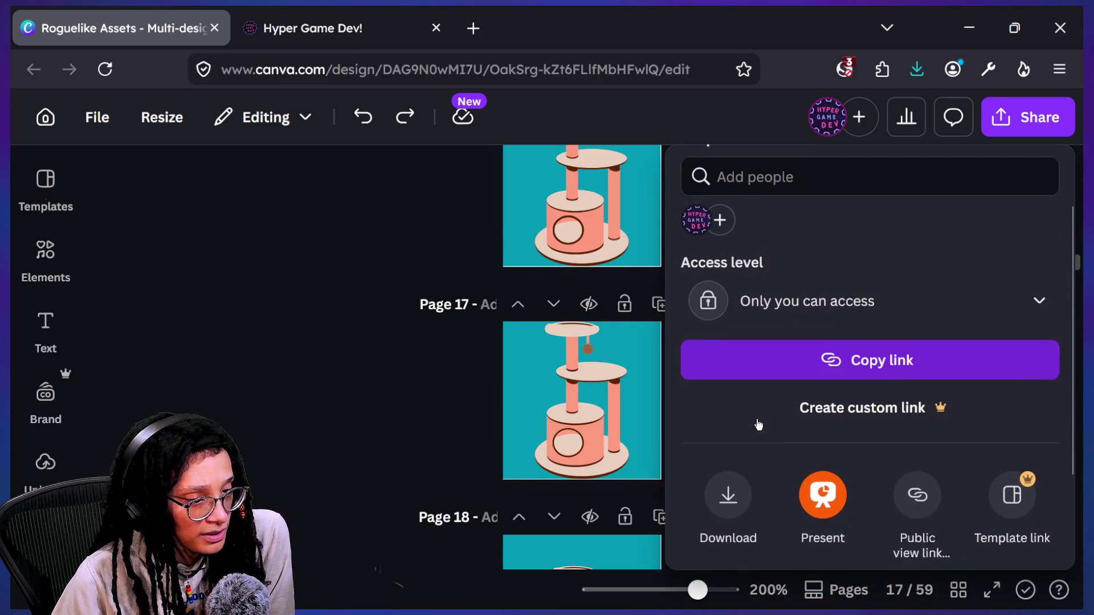
pyautogui.click(728, 474)
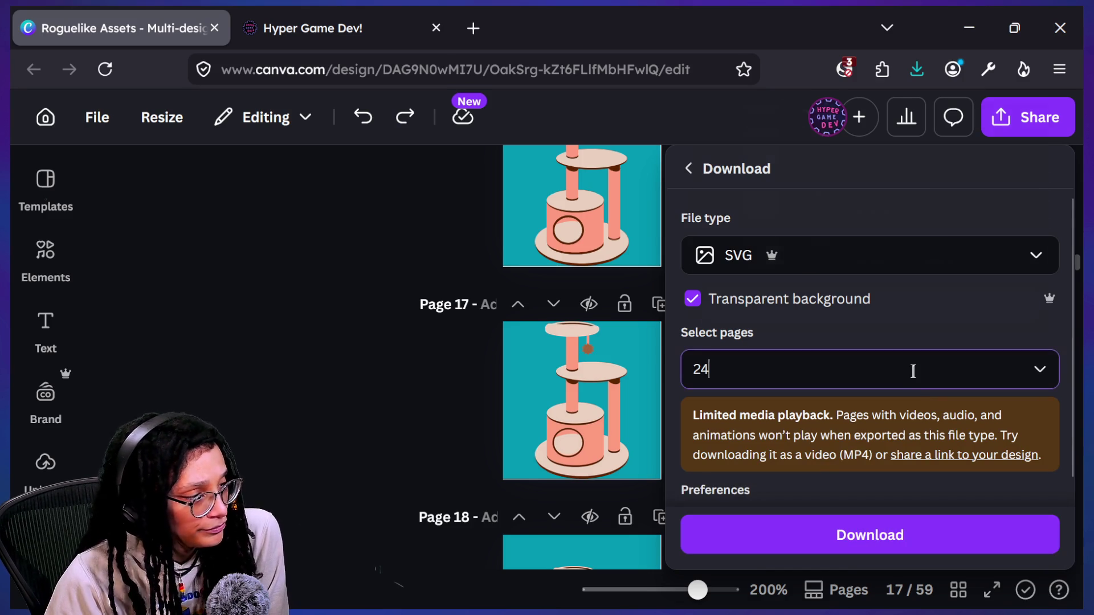
pyautogui.click(913, 371)
pyautogui.scroll(-3, 876, 234)
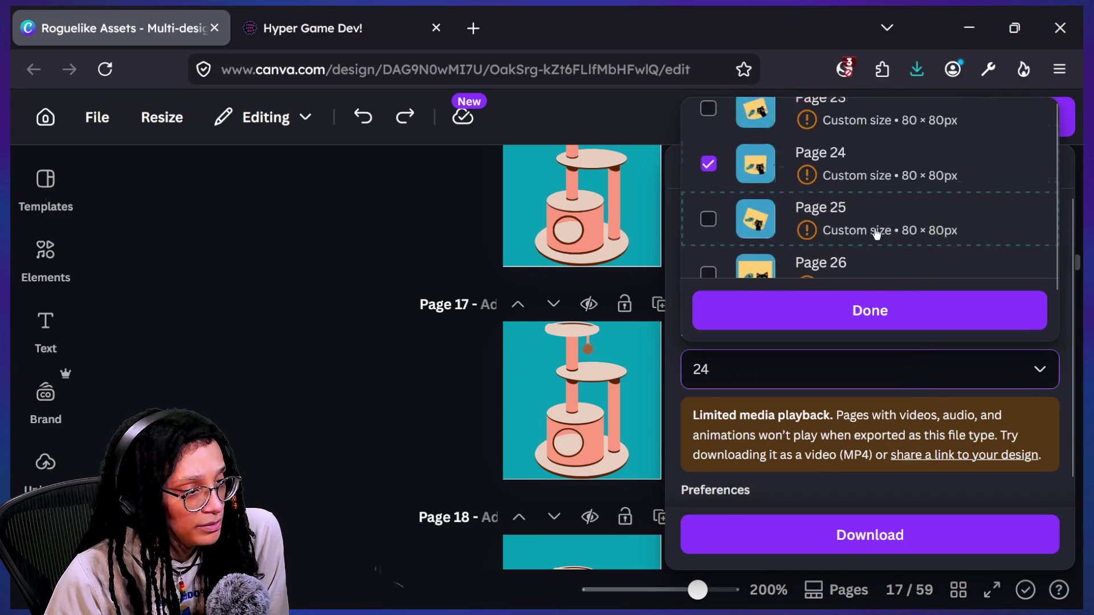
pyautogui.scroll(1, 855, 188)
pyautogui.click(847, 165)
pyautogui.click(838, 188)
pyautogui.click(869, 310)
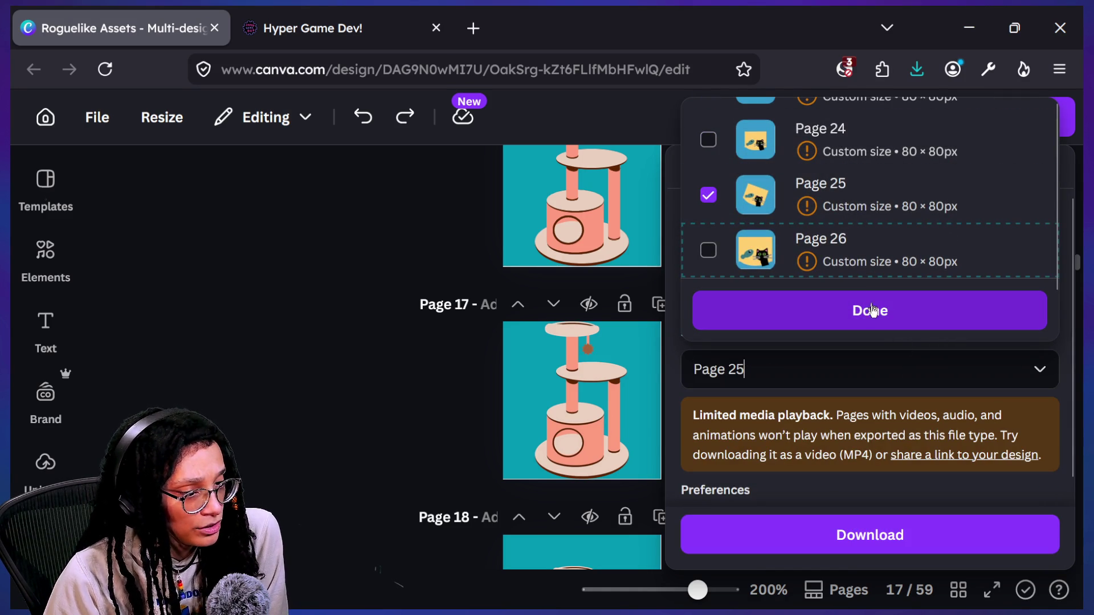
pyautogui.click(856, 536)
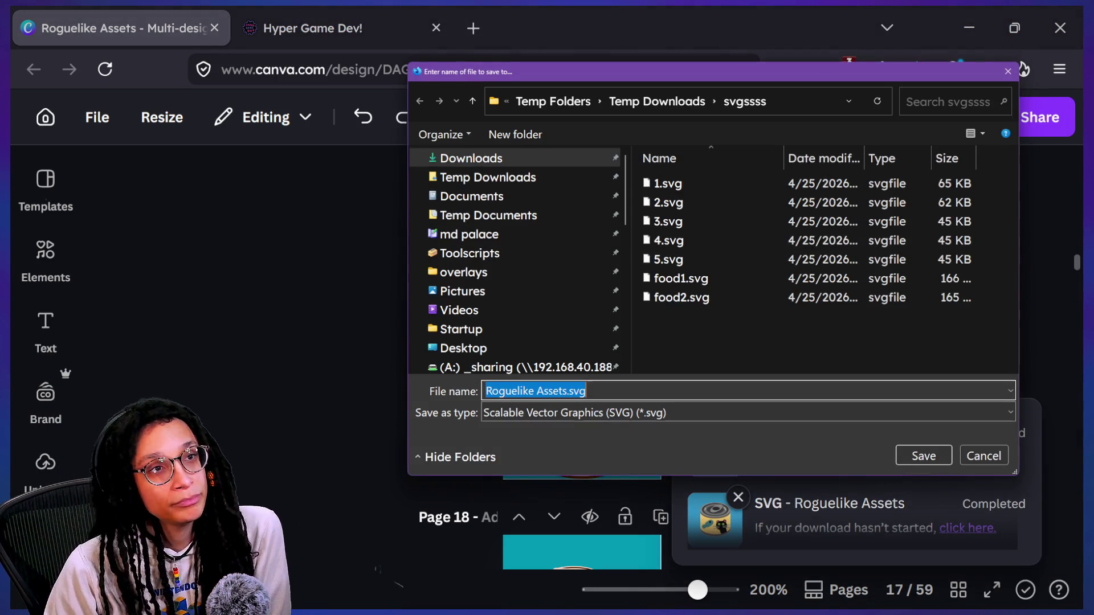
pyautogui.click(678, 299)
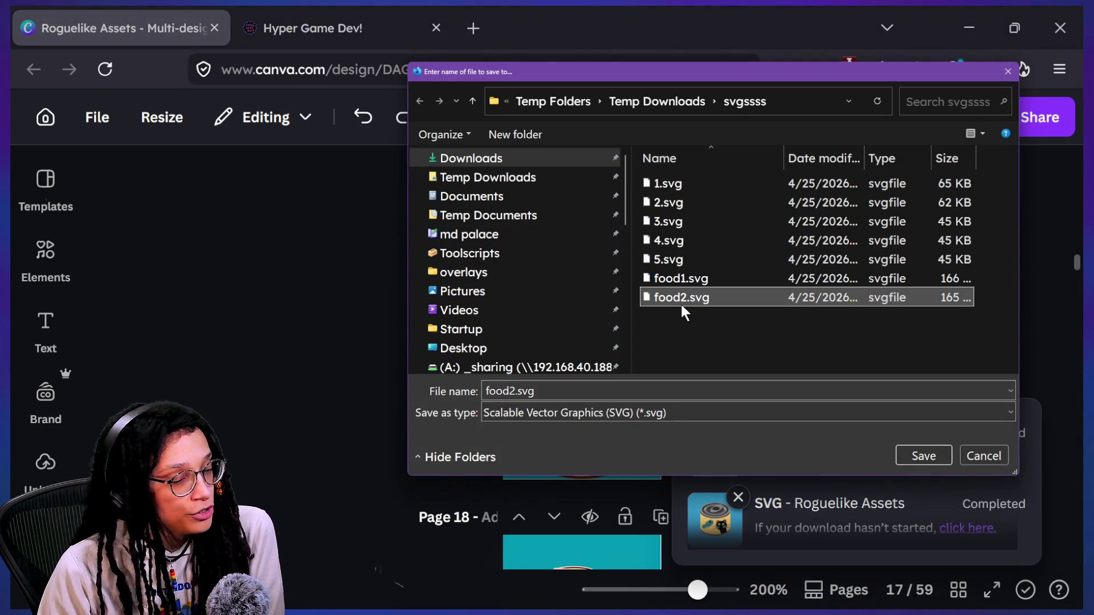
pyautogui.click(522, 390)
pyautogui.click(519, 391)
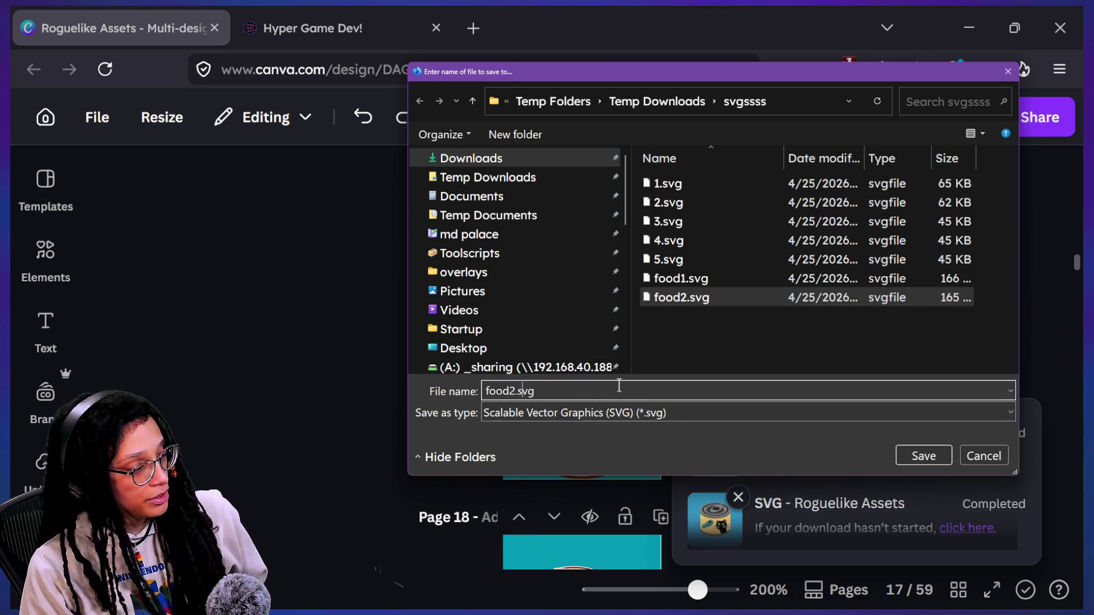
pyautogui.write('3')
pyautogui.click(935, 455)
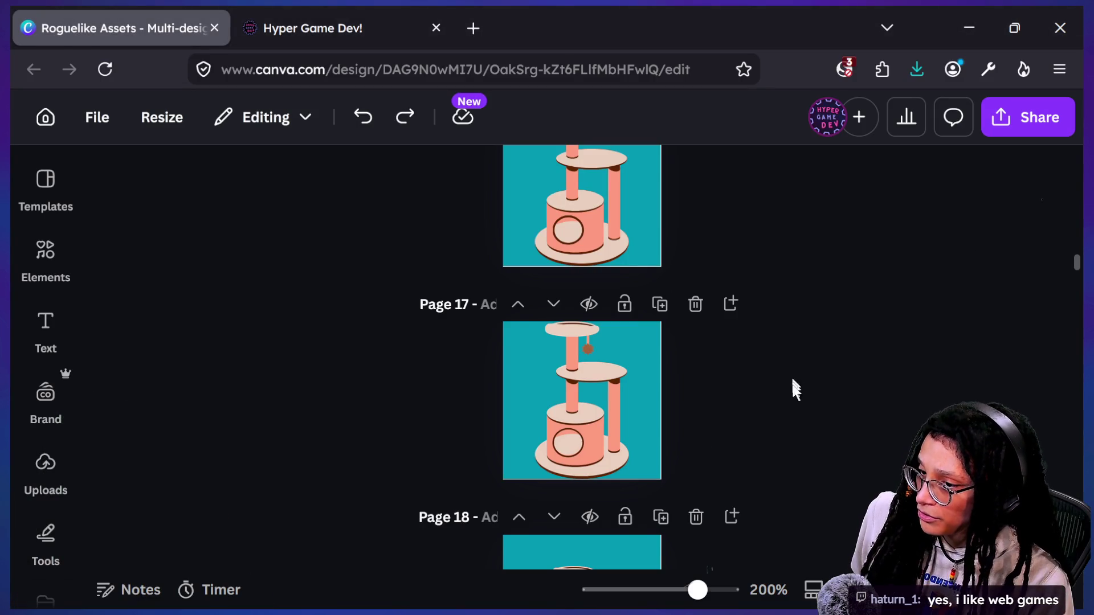
pyautogui.hotkey('alt', 'Tab')
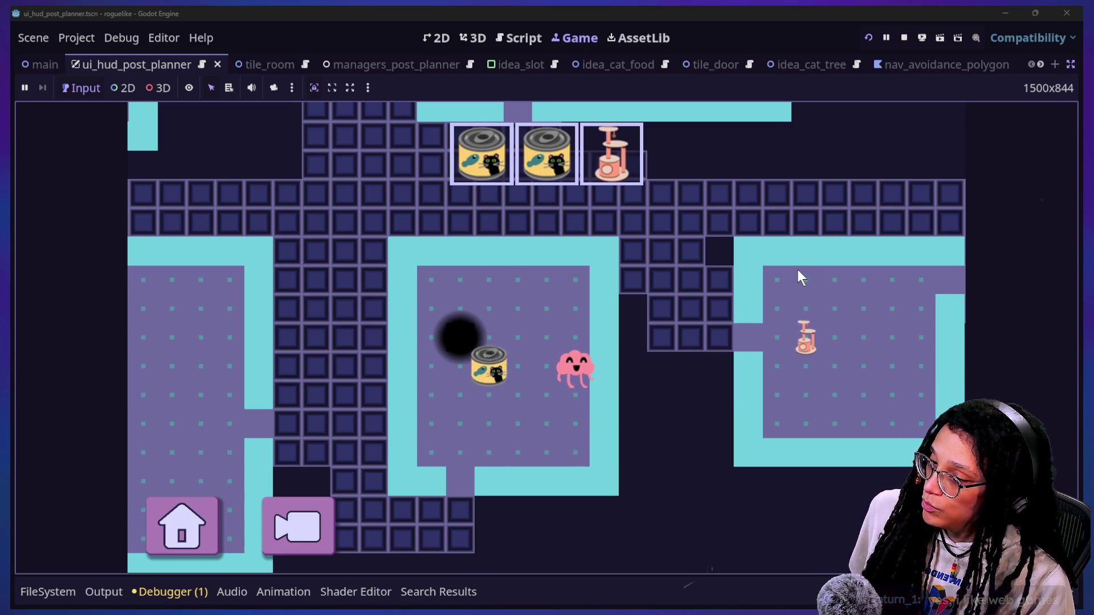
# - Pan the running game's map diagonally with the arrow keys, then switch to the Cat Tree folder
pyautogui.scroll(1, 798, 269)
pyautogui.press('Left')
pyautogui.press('Down')
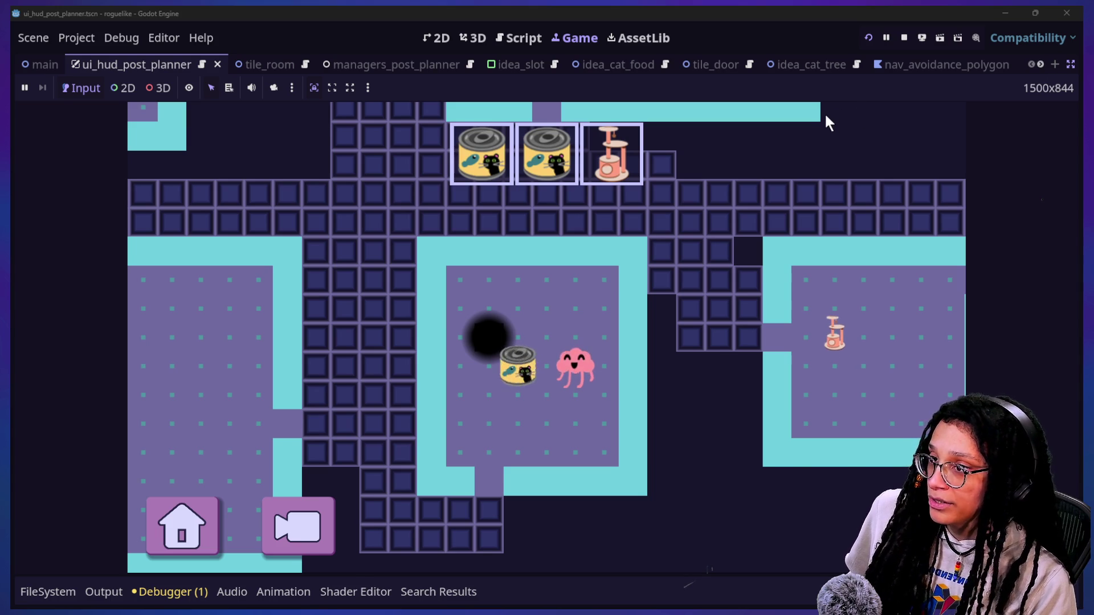
pyautogui.hotkey('alt', 'Tab')
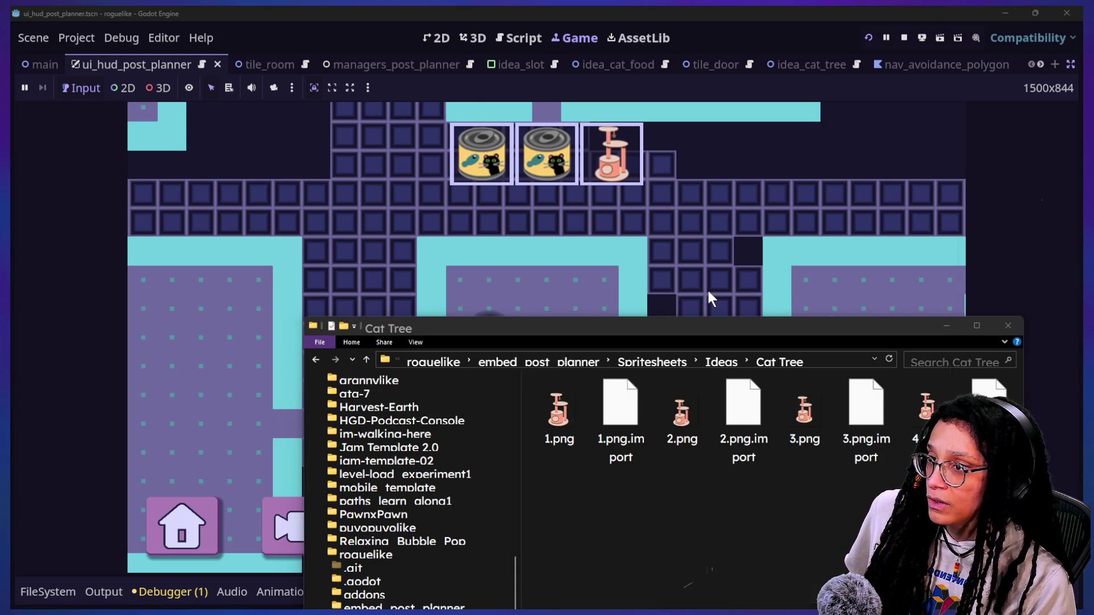
# - Arrange the downloaded SVG folder on the left and the Cat Tree window beside it
pyautogui.hotkey('alt', 'Tab')
pyautogui.moveTo(665, 128)
pyautogui.mouseDown()
pyautogui.moveTo(582, 149)
pyautogui.moveTo(368, 126)
pyautogui.mouseUp()
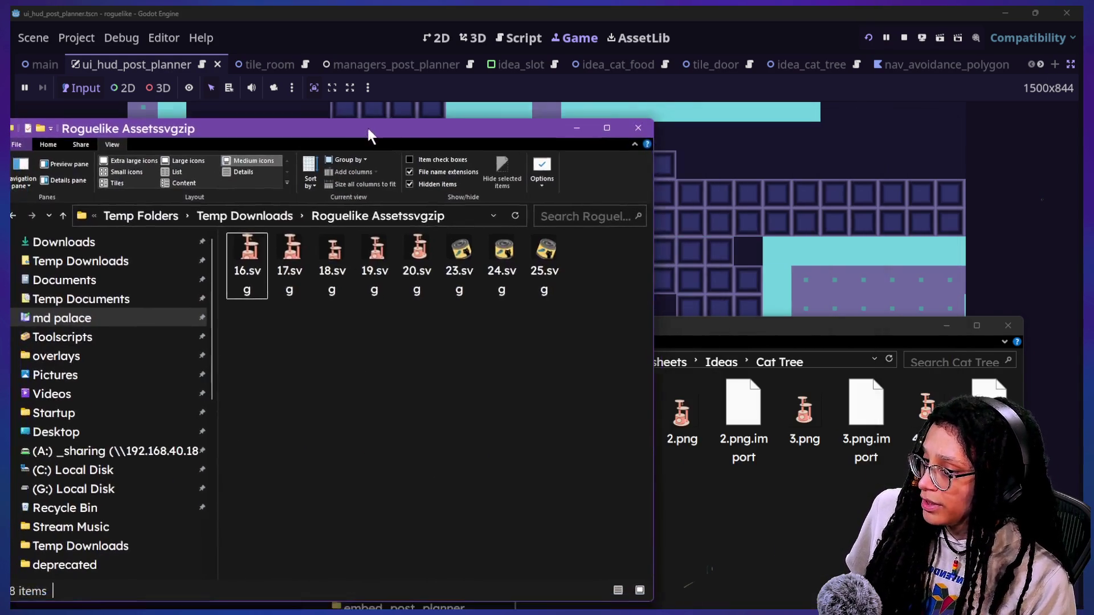
pyautogui.click(716, 493)
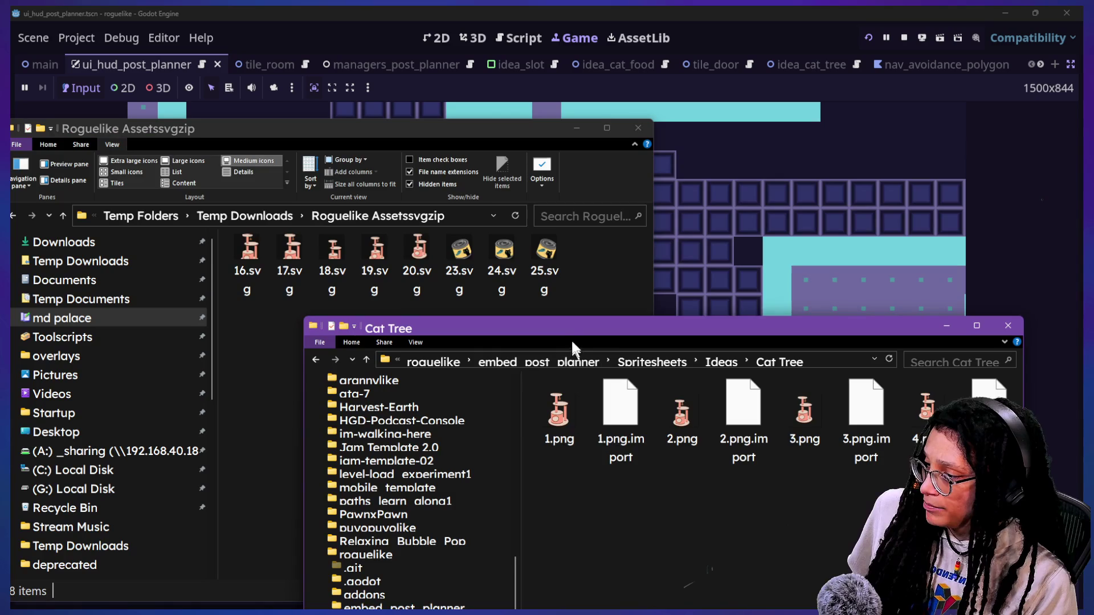
pyautogui.moveTo(571, 331); pyautogui.dragTo(593, 352)
# - Rename 16.svg through 20.svg to 1.svg through 5.svg
pyautogui.click(251, 253)
pyautogui.click(251, 267)
pyautogui.write('1')
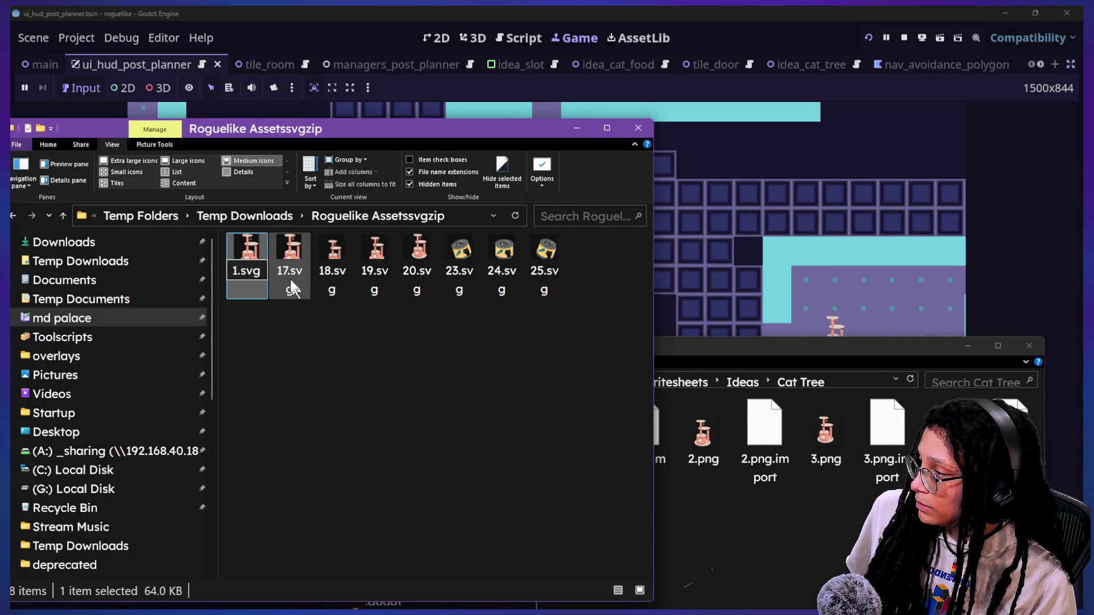
pyautogui.click(285, 278)
pyautogui.write('2')
pyautogui.click(331, 267)
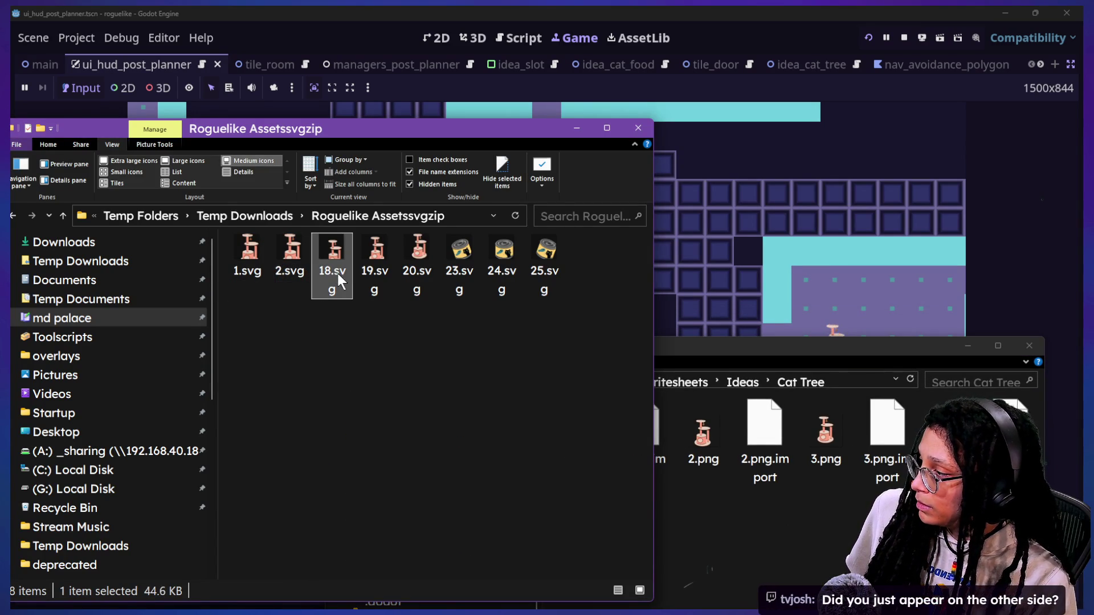
pyautogui.click(336, 271)
pyautogui.write('3')
pyautogui.click(377, 265)
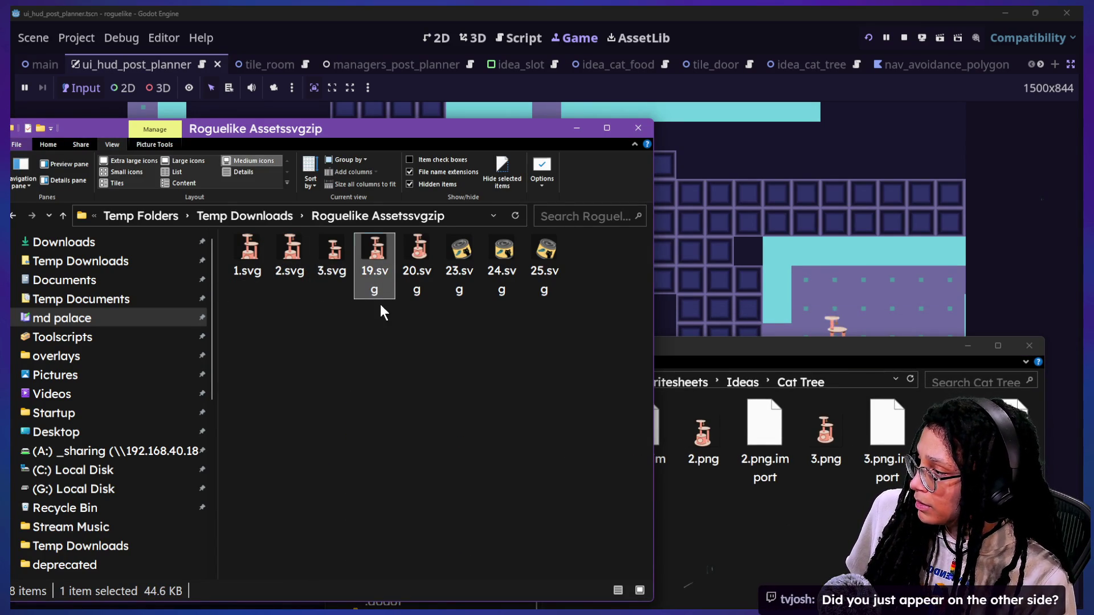
pyautogui.write('4')
pyautogui.click(416, 273)
pyautogui.press('F2')
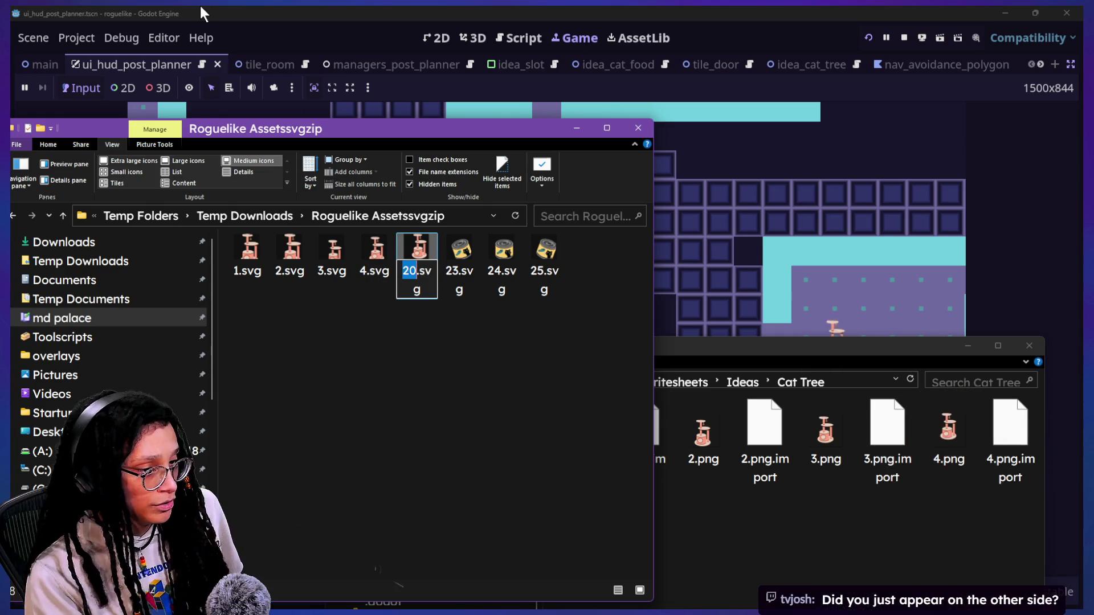
pyautogui.write('5')
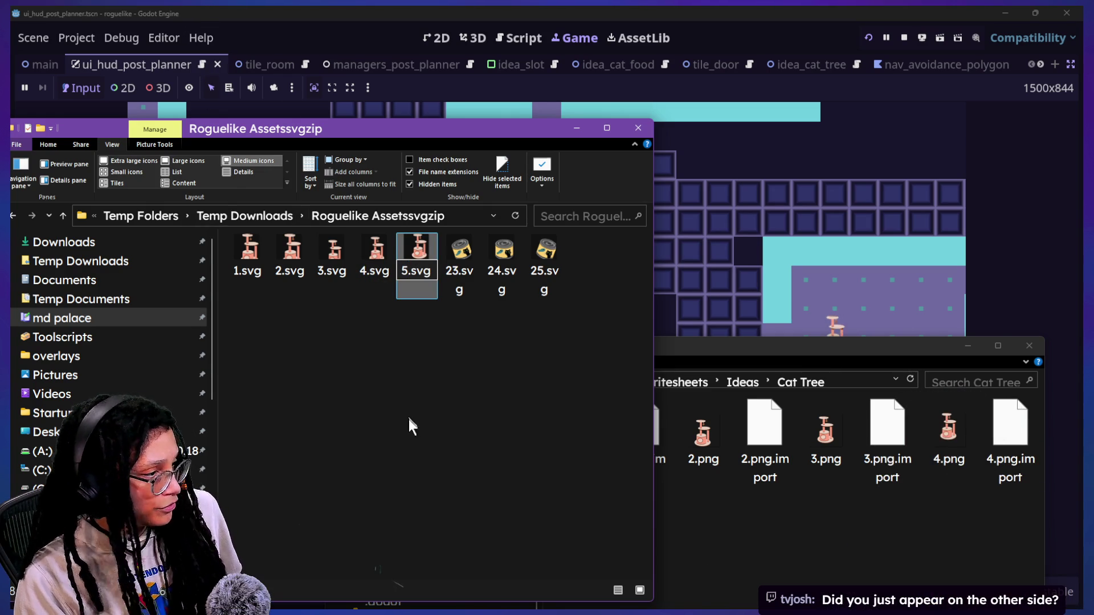
pyautogui.click(376, 467)
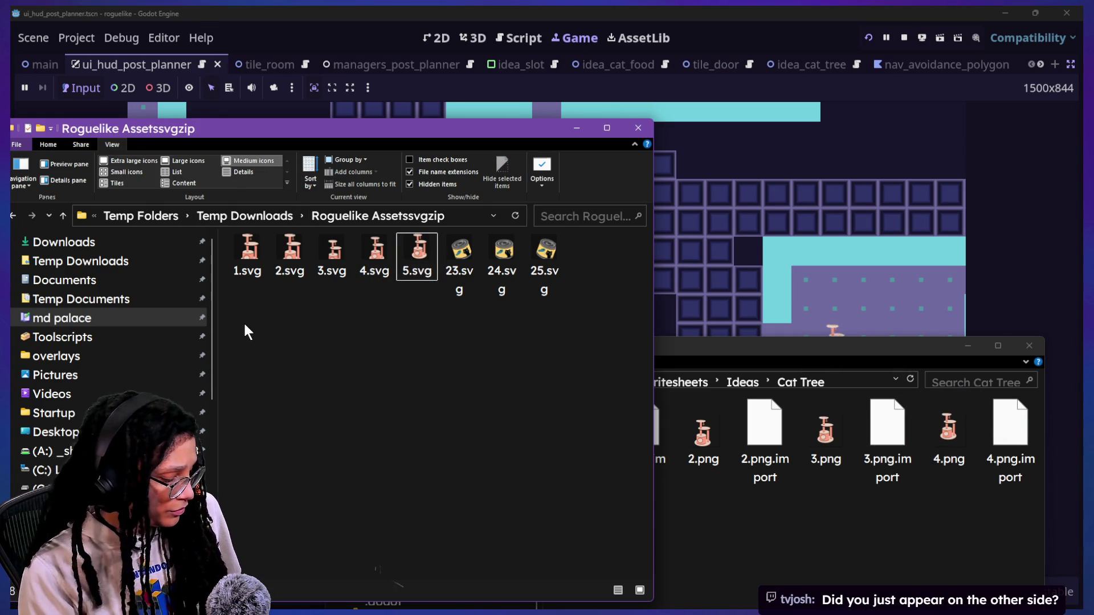
# - Box-select the five renamed SVGs, 1.svg to 5.svg, and bring Cat Tree forward
pyautogui.moveTo(244, 321)
pyautogui.mouseDown()
pyautogui.moveTo(415, 215)
pyautogui.moveTo(425, 240)
pyautogui.mouseUp()
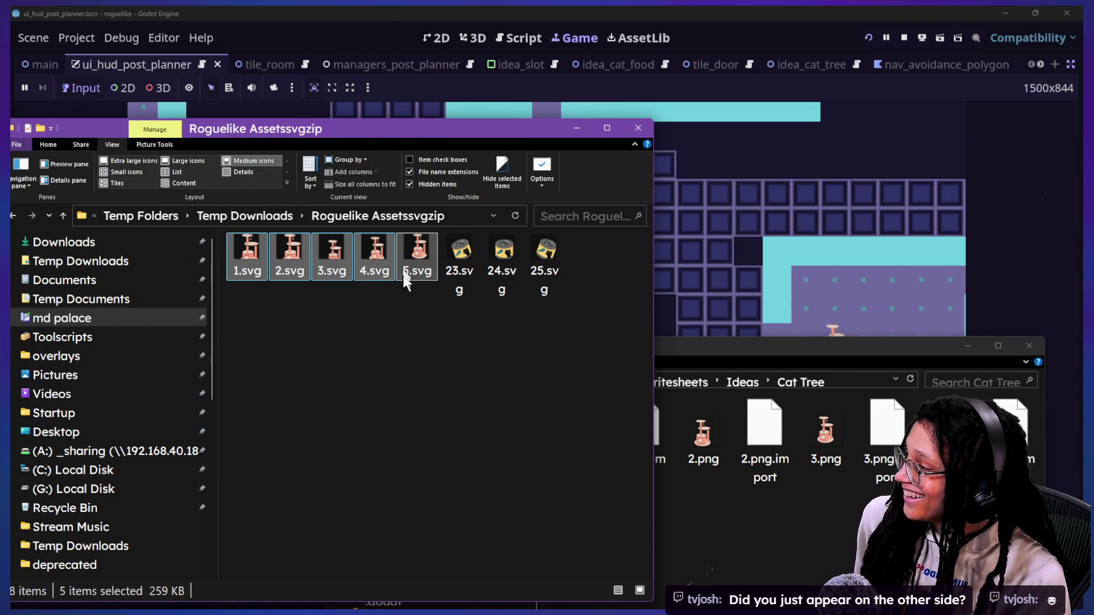
pyautogui.click(265, 290)
pyautogui.moveTo(261, 281); pyautogui.dragTo(424, 259)
pyautogui.click(772, 510)
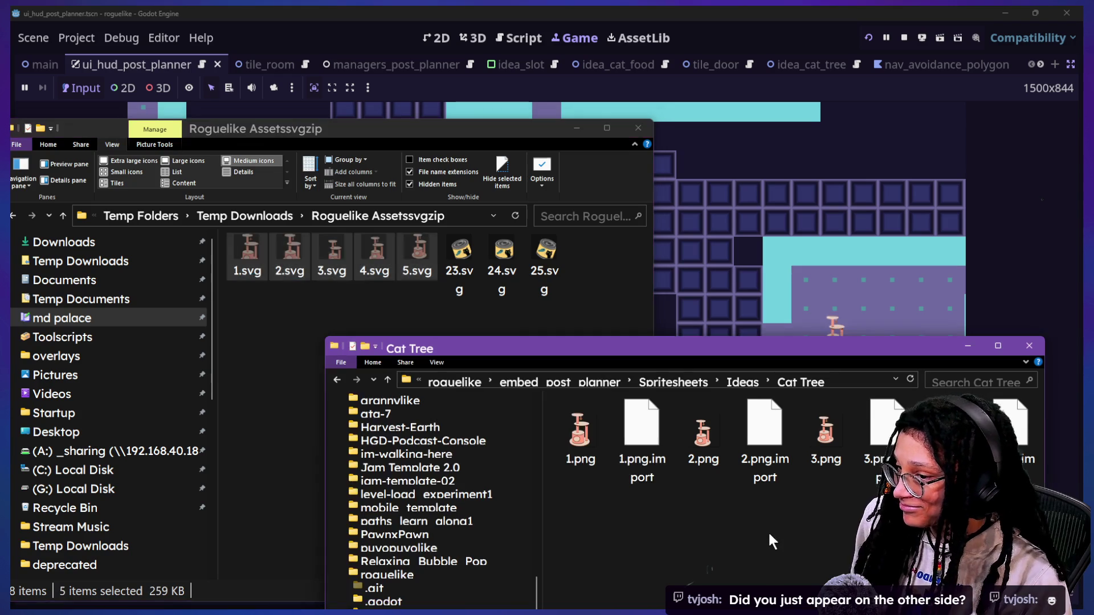
# - Paste the five SVGs into Cat Tree, drag them back to the download folder, then go up to Temp Downloads
pyautogui.hotkey('ctrl', 'v')
pyautogui.moveTo(704, 354)
pyautogui.mouseDown()
pyautogui.moveTo(658, 309)
pyautogui.moveTo(611, 228)
pyautogui.mouseUp()
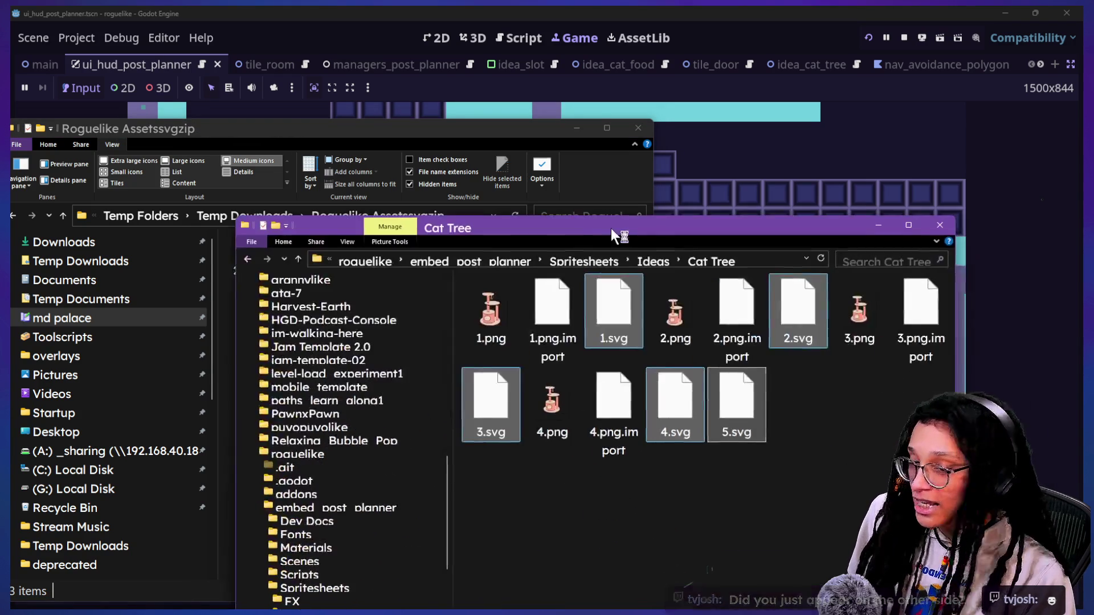
pyautogui.click(703, 497)
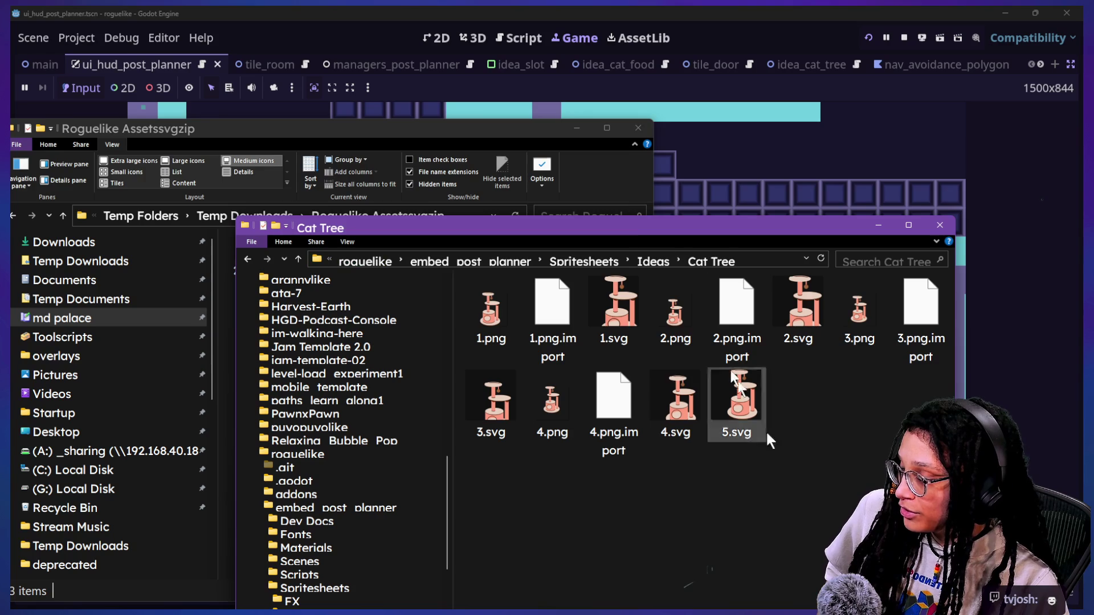
pyautogui.moveTo(590, 230)
pyautogui.mouseDown()
pyautogui.moveTo(664, 273)
pyautogui.moveTo(681, 327)
pyautogui.moveTo(623, 296)
pyautogui.moveTo(494, 277)
pyautogui.mouseUp()
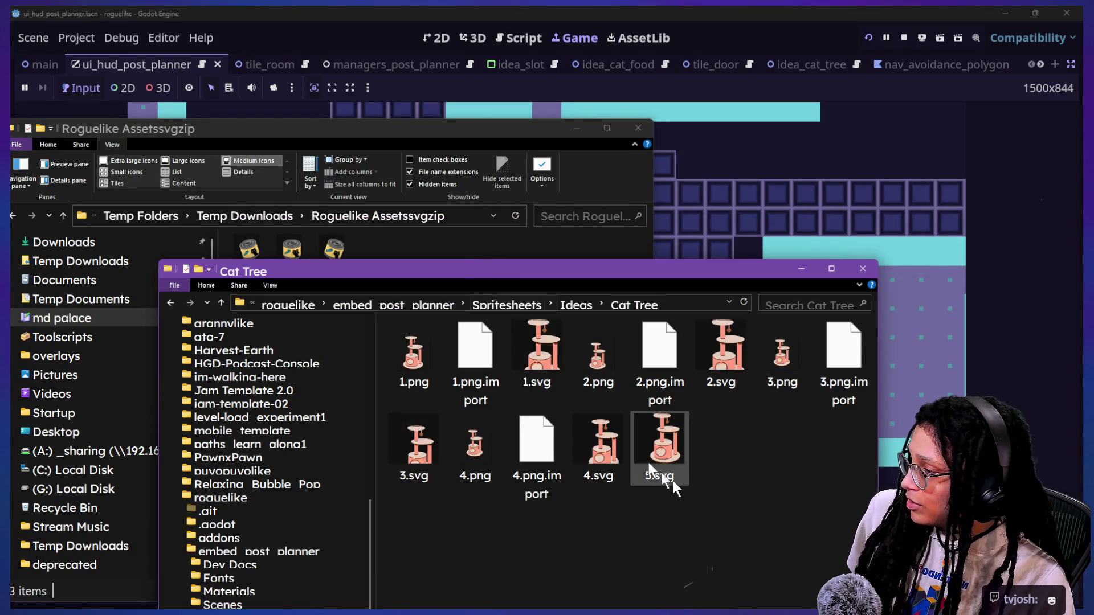
pyautogui.moveTo(682, 483)
pyautogui.mouseDown()
pyautogui.moveTo(610, 391)
pyautogui.moveTo(381, 245)
pyautogui.mouseUp()
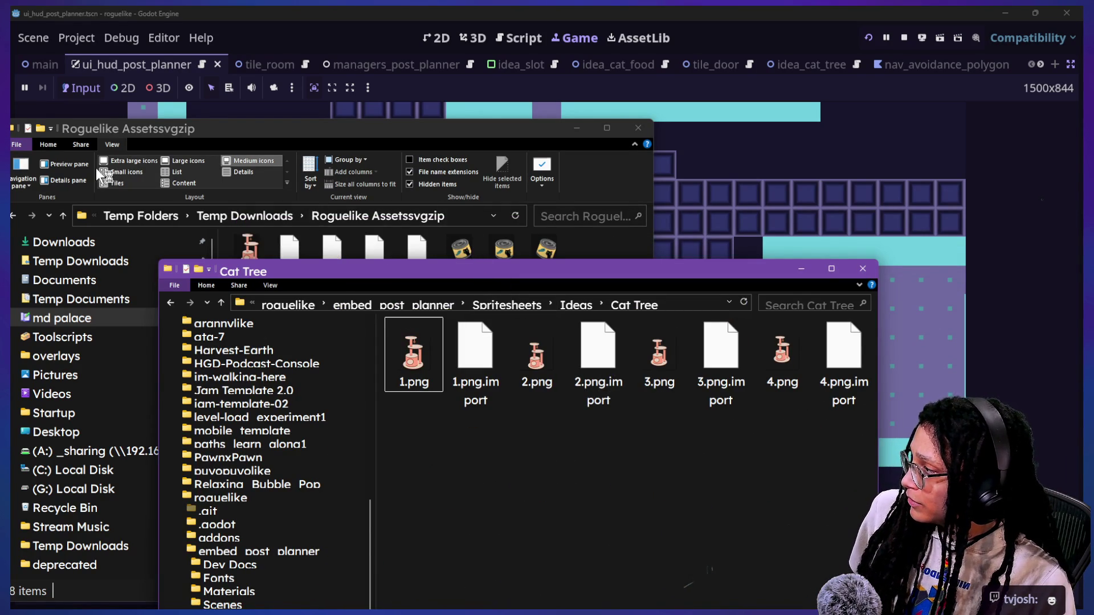
pyautogui.click(66, 215)
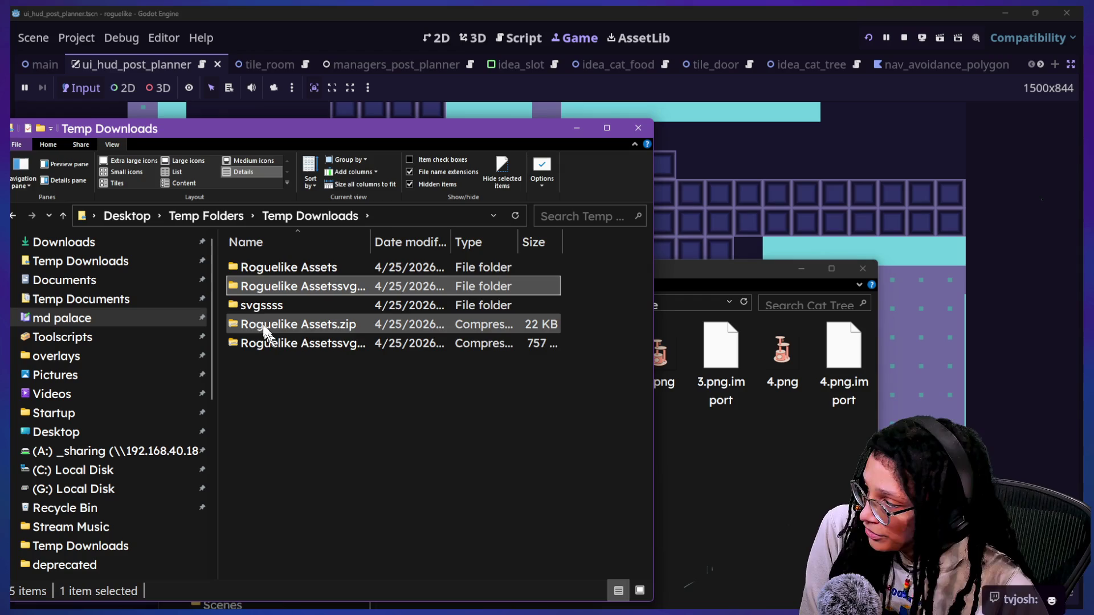
# - Open svgssss in Large icons view and drag 1.svg–5.svg into Cat Tree
pyautogui.click(353, 344)
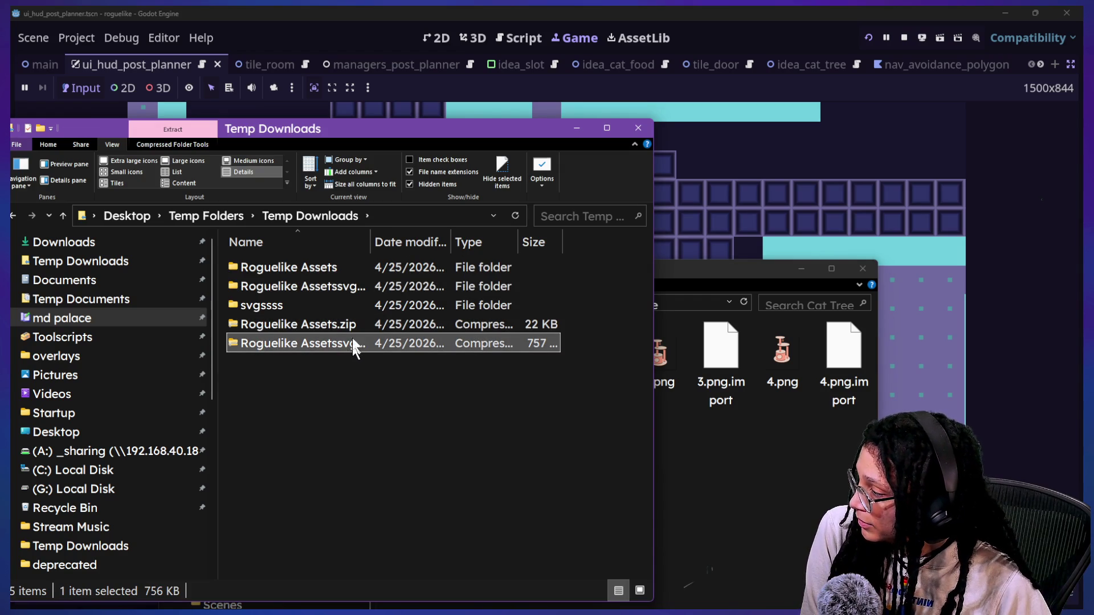
pyautogui.doubleClick(261, 305)
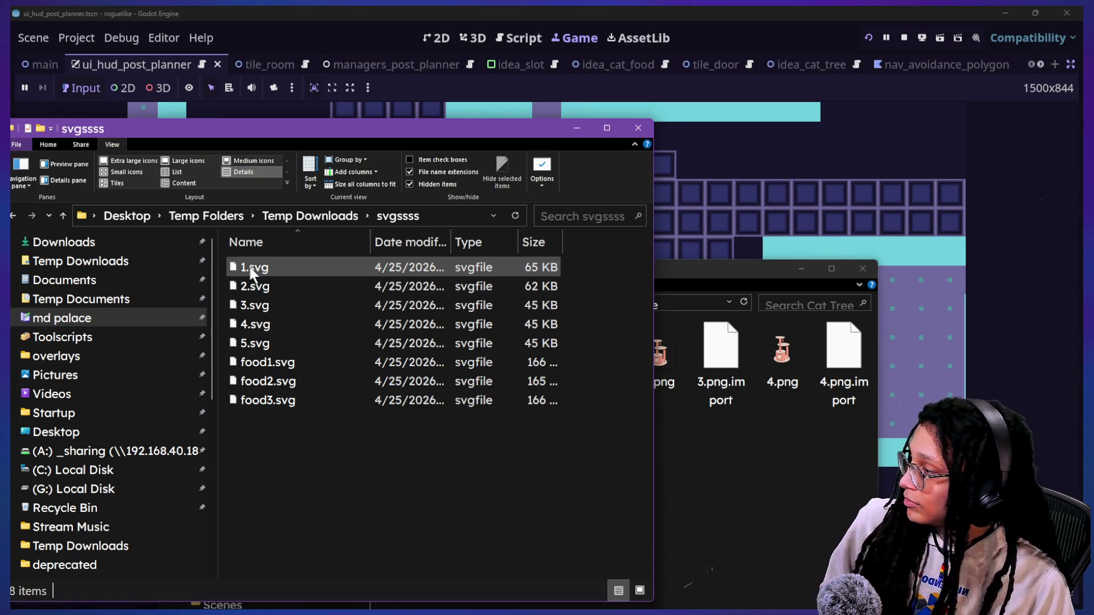
pyautogui.click(188, 161)
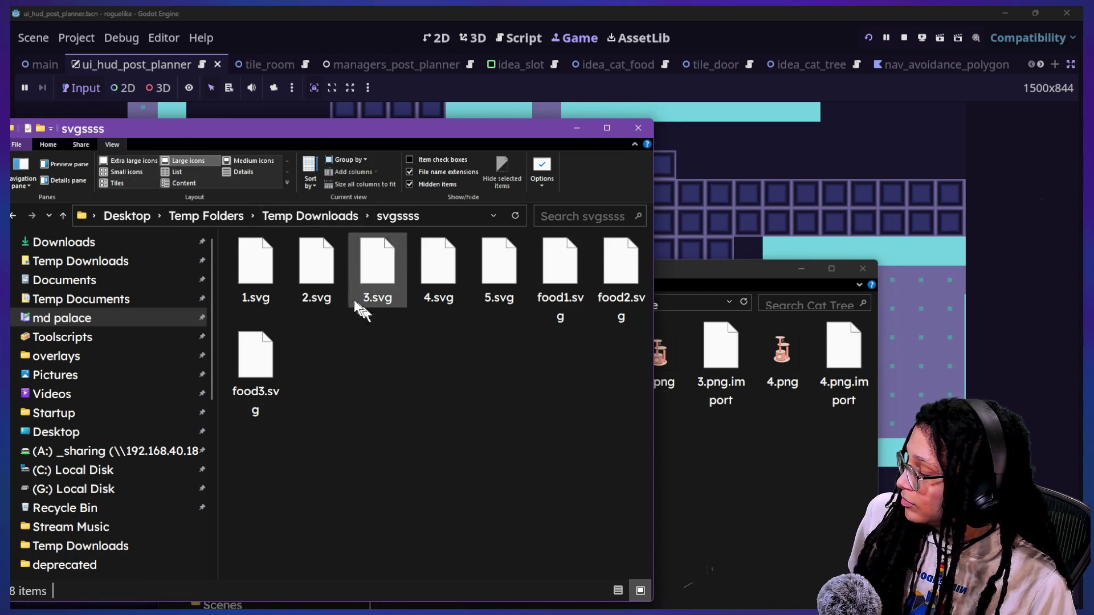
pyautogui.click(313, 305)
pyautogui.moveTo(255, 268)
pyautogui.mouseDown()
pyautogui.moveTo(659, 328)
pyautogui.moveTo(462, 309)
pyautogui.mouseUp()
pyautogui.keyDown('shift'); pyautogui.click(484, 285); pyautogui.keyUp('shift')
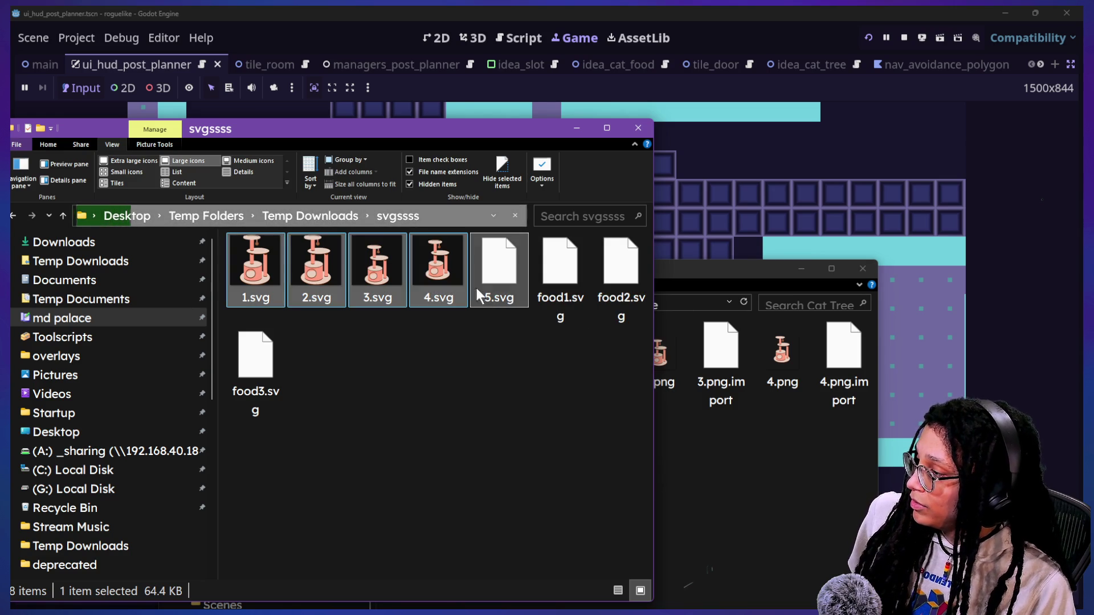
pyautogui.click(789, 483)
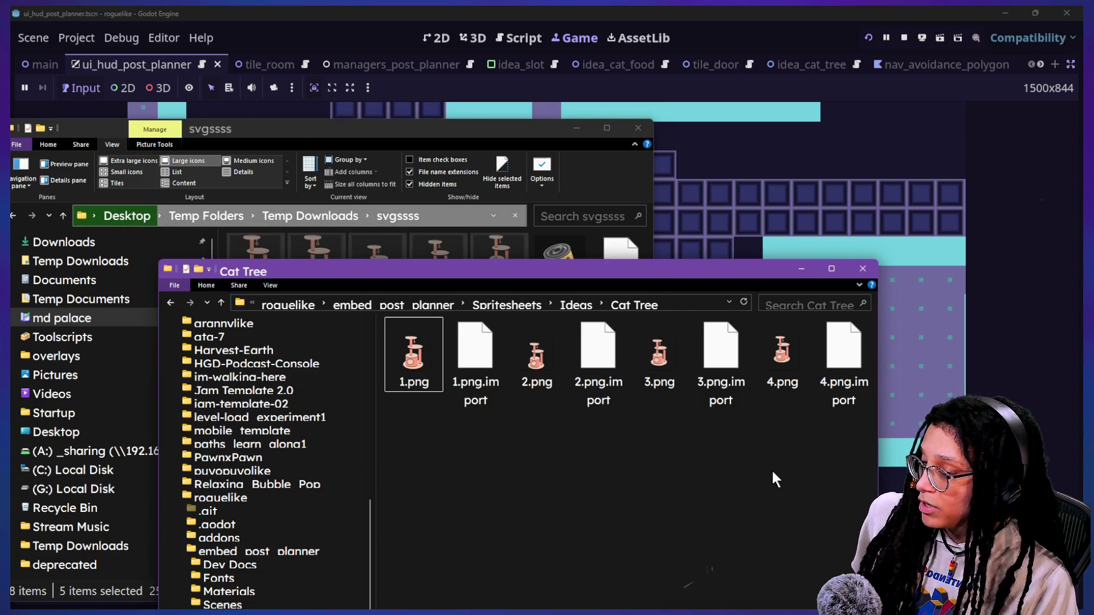
pyautogui.moveTo(729, 467); pyautogui.dragTo(729, 468)
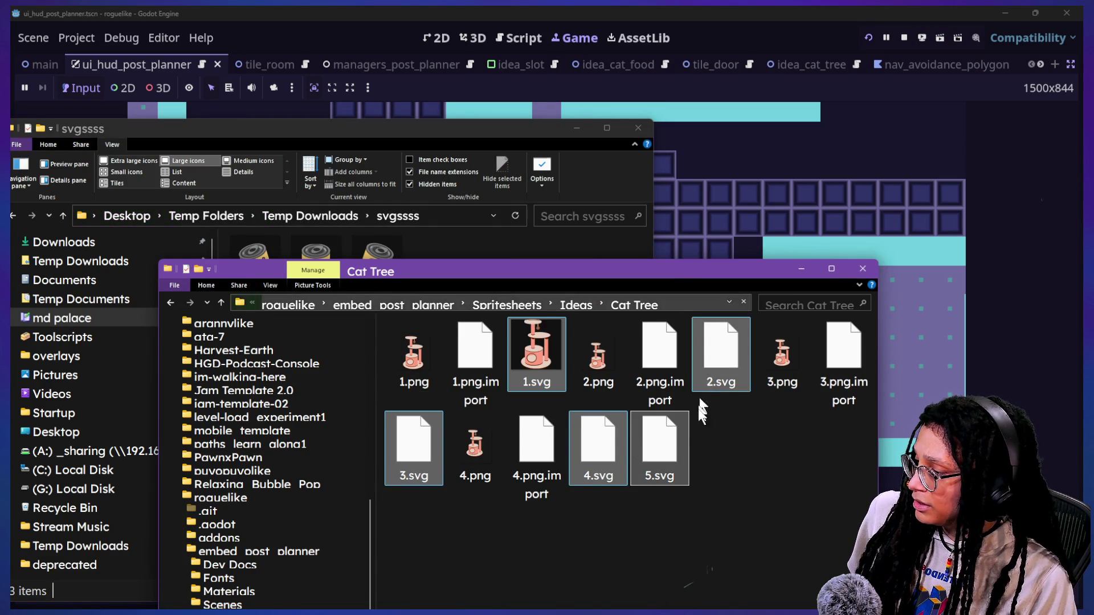
pyautogui.click(699, 443)
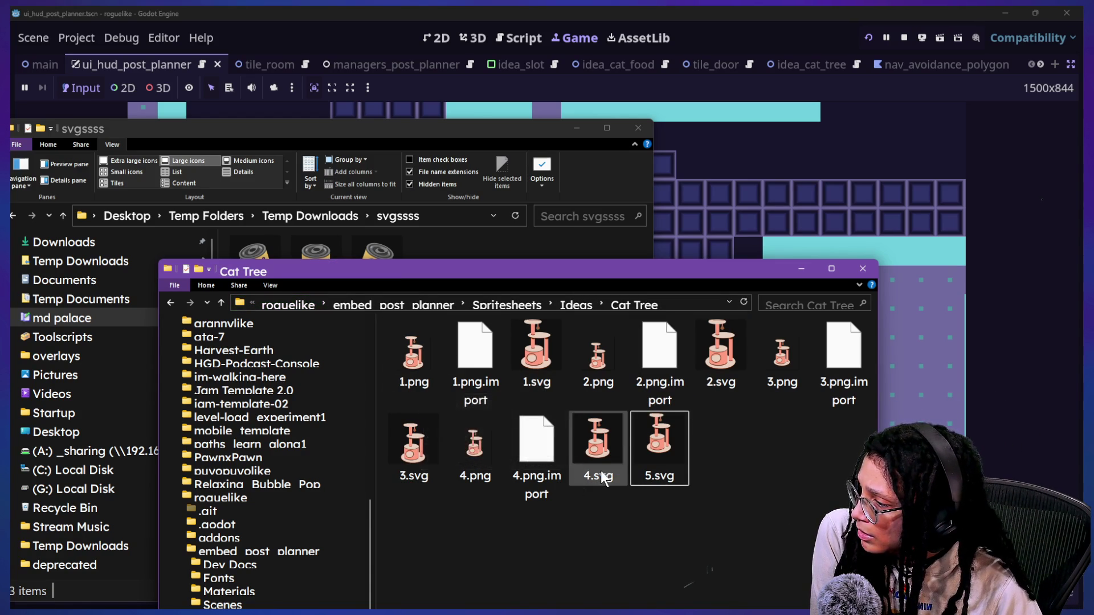
# - Delete the extra 1.svg from Cat Tree and rename 2.svg to 1.svg
pyautogui.click(555, 367)
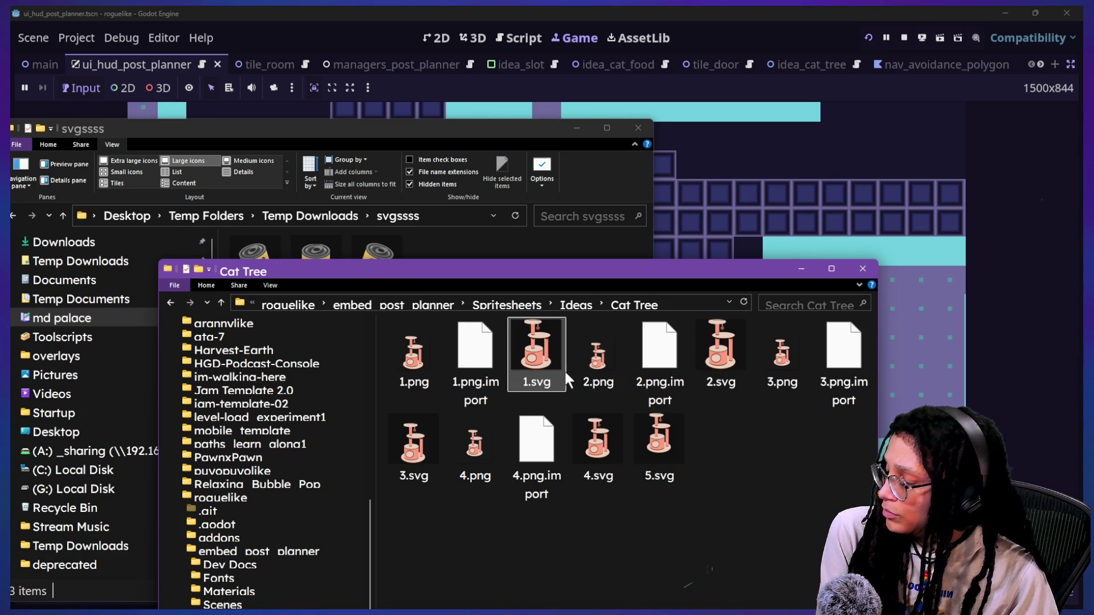
pyautogui.press('Delete')
pyautogui.click(665, 384)
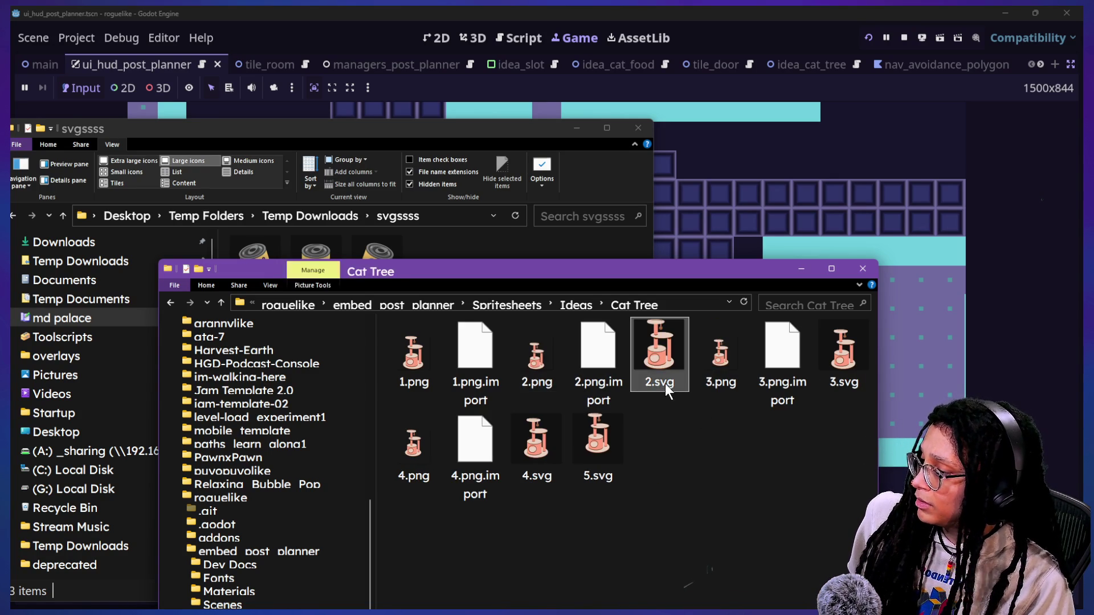
pyautogui.press('F2')
pyautogui.press('BackSpace')
pyautogui.write('1')
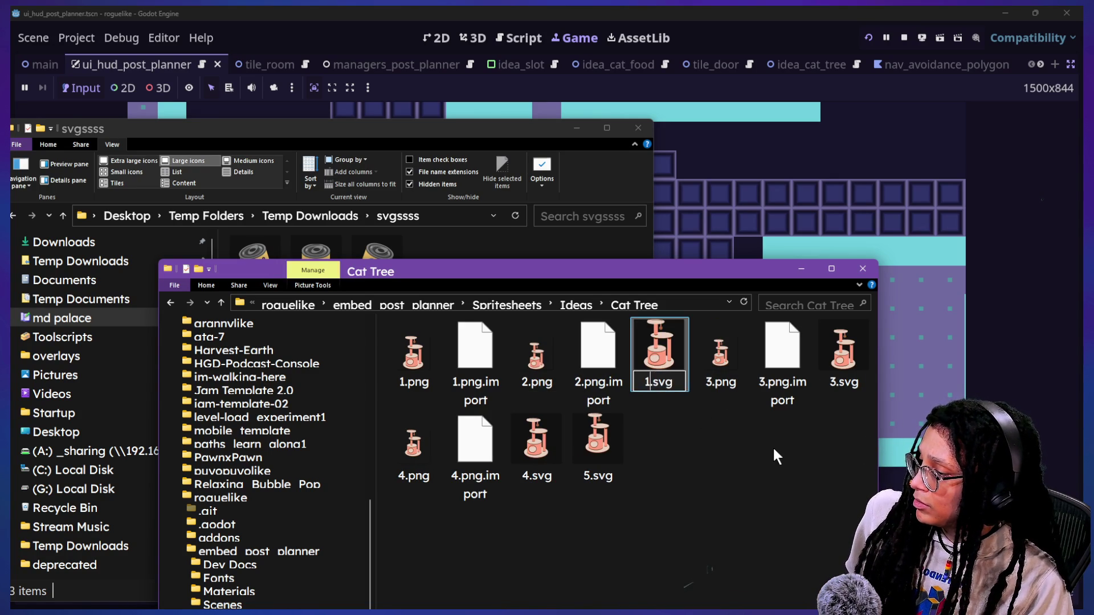
pyautogui.press('Return')
# - Renumber 3.svg, 4.svg and 5.svg to 2.svg, 3.svg and 4.svg
pyautogui.click(831, 379)
pyautogui.doubleClick(839, 382)
pyautogui.press('Escape')
pyautogui.click(864, 388)
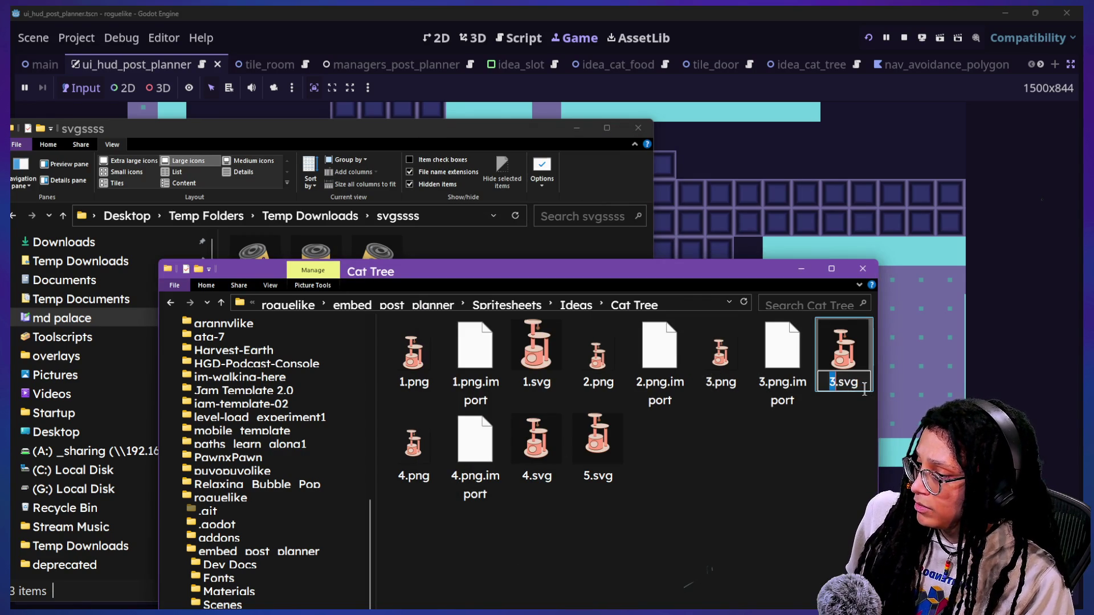
pyautogui.write('2')
pyautogui.press('Return')
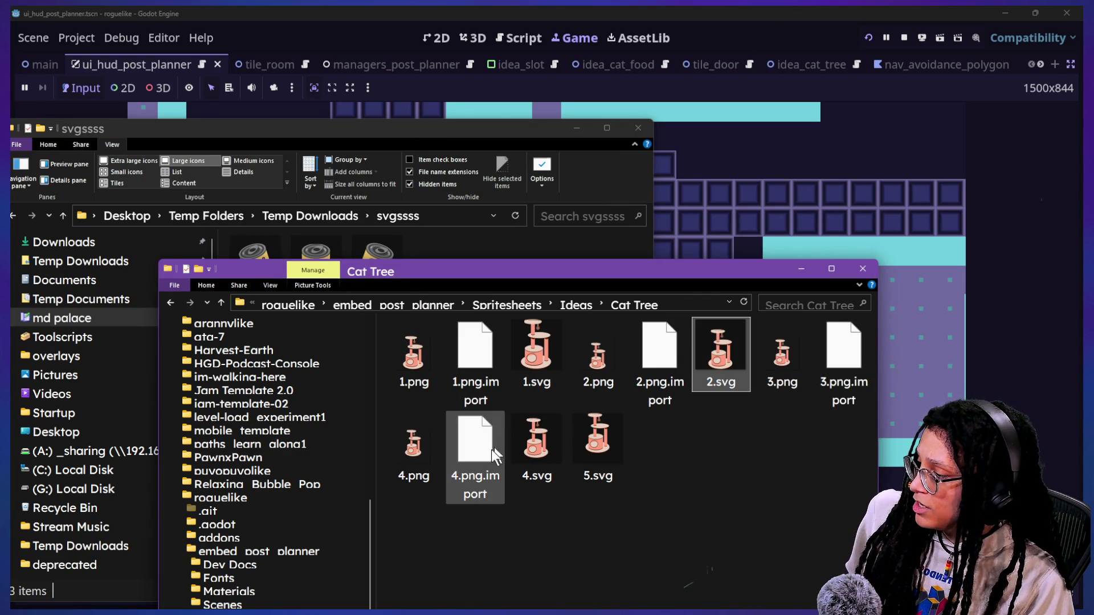
pyautogui.click(527, 478)
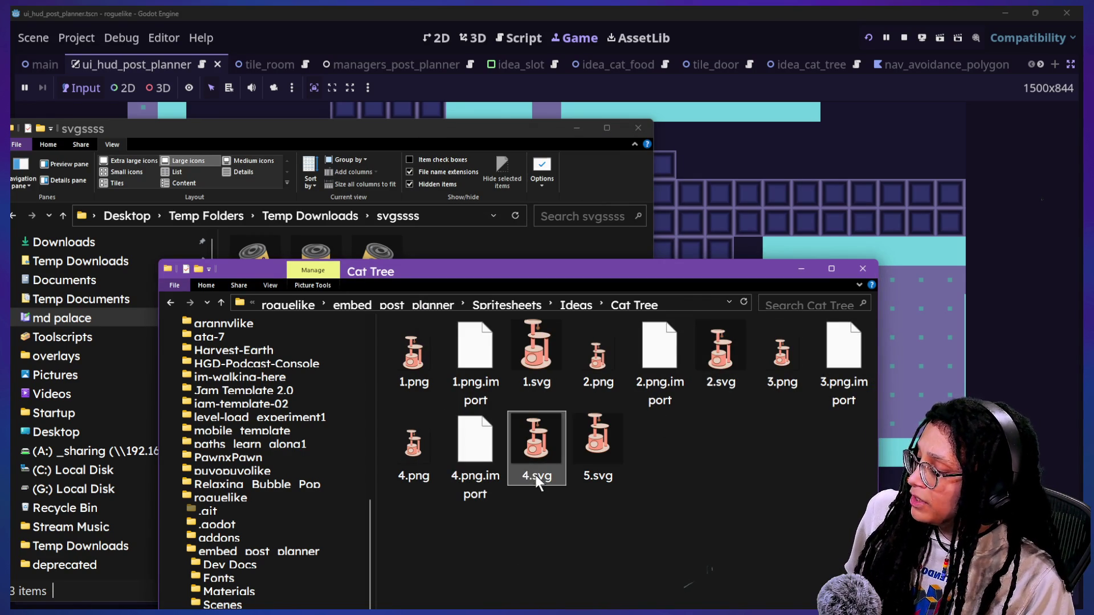
pyautogui.write('3')
pyautogui.press('Return')
pyautogui.click(599, 480)
pyautogui.click(589, 473)
pyautogui.write('4')
pyautogui.press('Return')
pyautogui.moveTo(420, 259)
pyautogui.mouseDown()
pyautogui.moveTo(596, 291)
pyautogui.moveTo(573, 293)
pyautogui.moveTo(504, 222)
pyautogui.mouseUp()
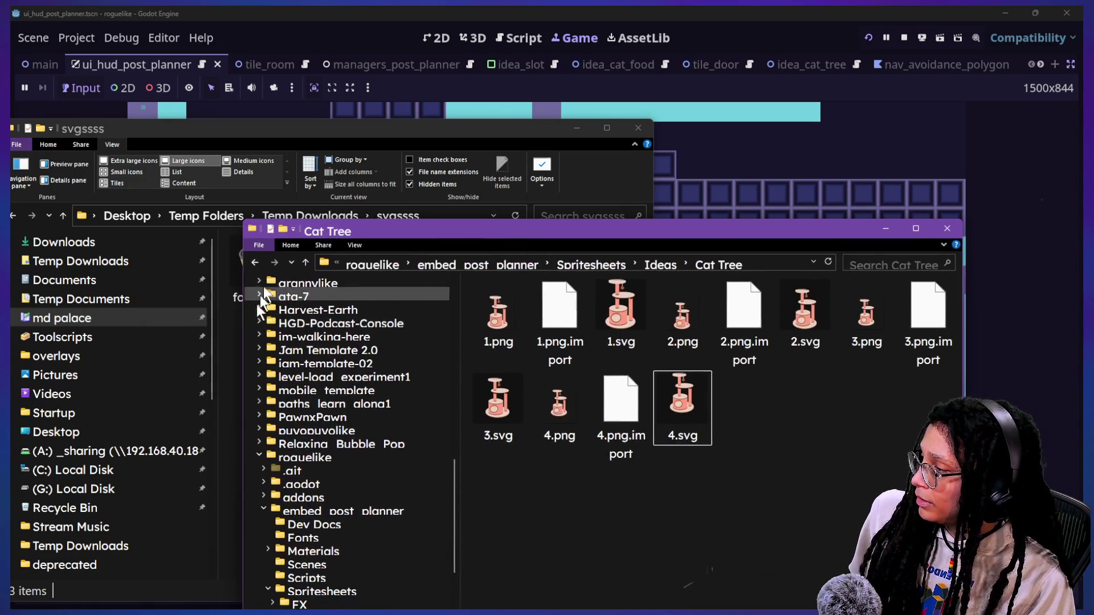
# - Open the Cat Food folder from Ideas in the second Explorer window
pyautogui.click(306, 262)
pyautogui.click(535, 318)
pyautogui.doubleClick(533, 316)
pyautogui.moveTo(447, 226)
pyautogui.mouseDown()
pyautogui.moveTo(490, 292)
pyautogui.moveTo(596, 309)
pyautogui.moveTo(598, 370)
pyautogui.moveTo(604, 339)
pyautogui.mouseUp()
pyautogui.moveTo(460, 283); pyautogui.dragTo(179, 259)
pyautogui.click(442, 315)
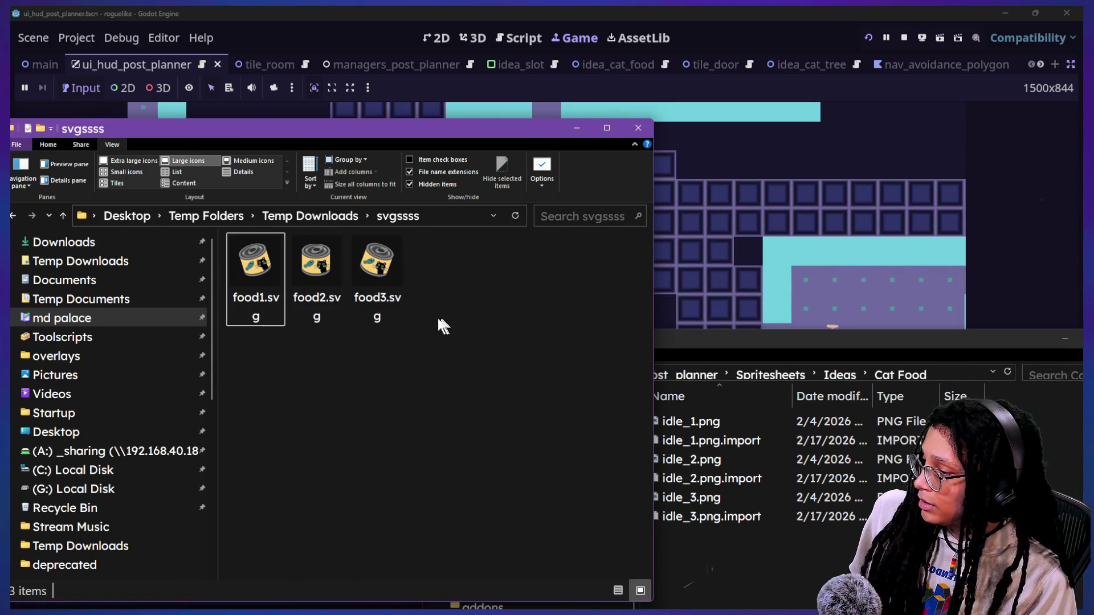
# - Rename food1.svg, food2.svg and food3.svg to idle_1.svg, idle_2.svg and idle_3.svg
pyautogui.click(256, 293)
pyautogui.press('F2')
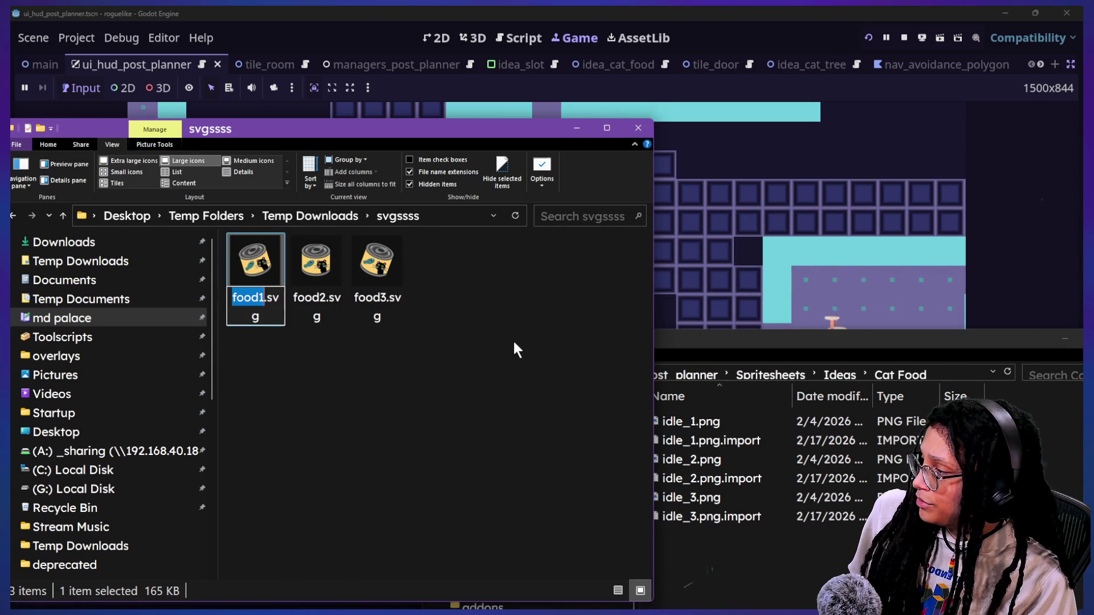
pyautogui.write('idle_1')
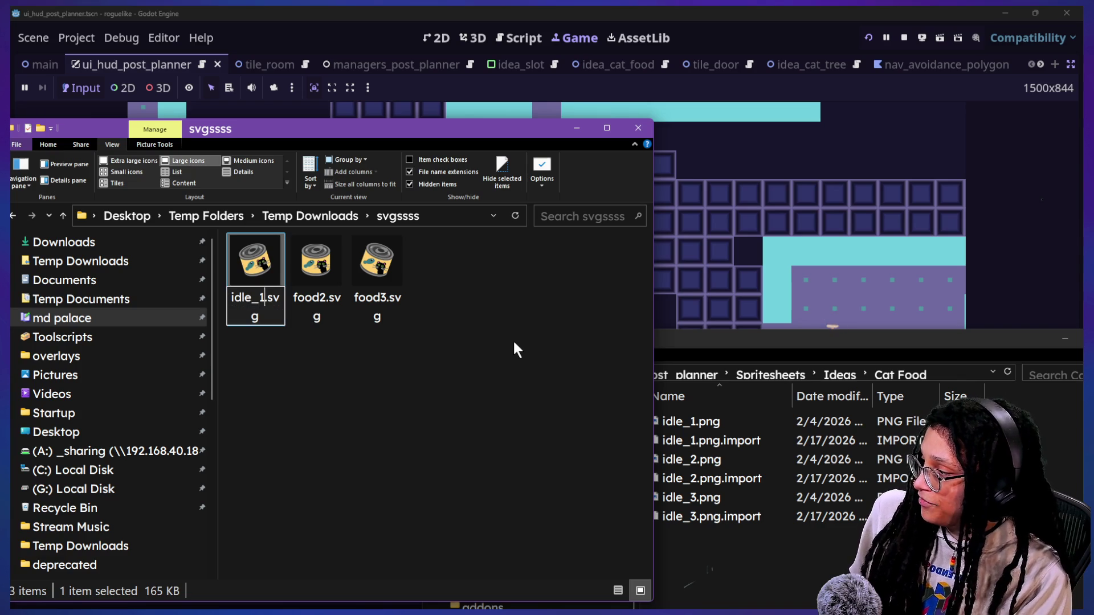
pyautogui.press('Return')
pyautogui.click(253, 299)
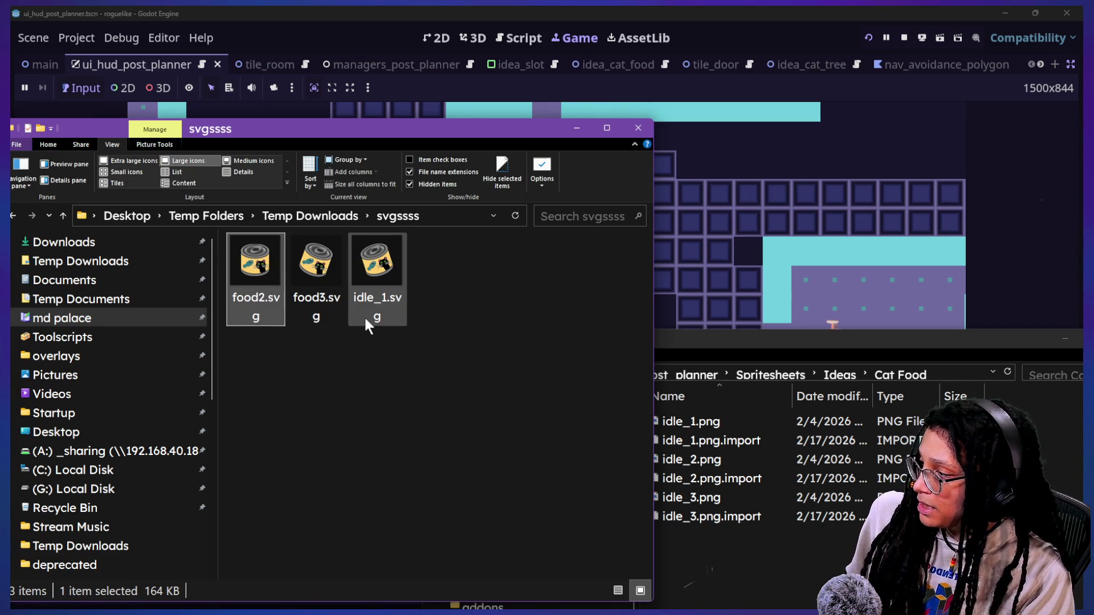
pyautogui.press('F2')
pyautogui.write('idle_2')
pyautogui.press('Return')
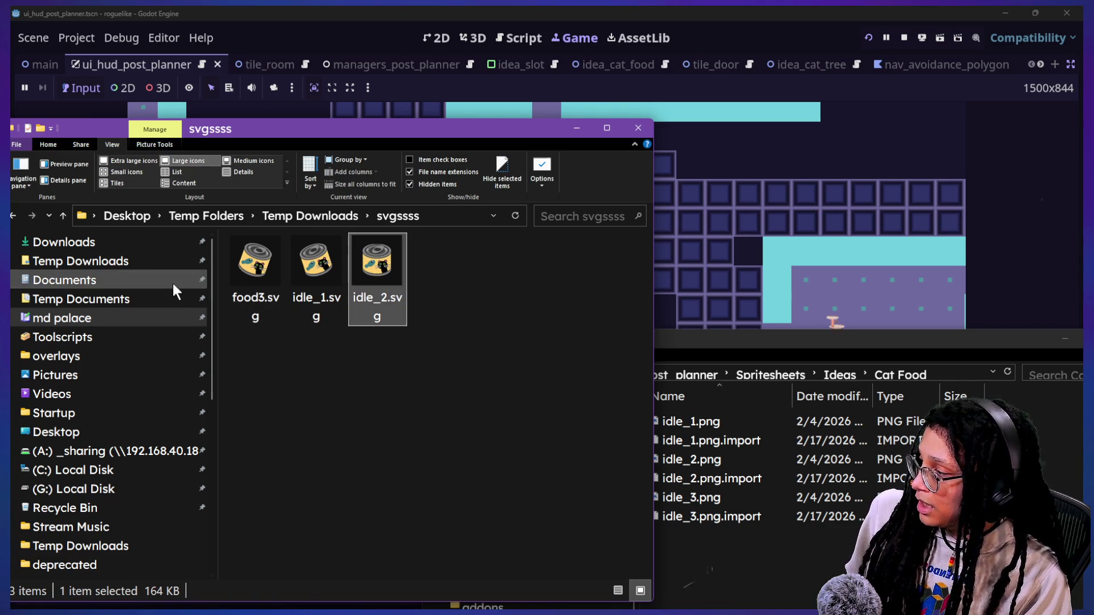
pyautogui.click(254, 294)
pyautogui.click(248, 300)
pyautogui.write('idle_')
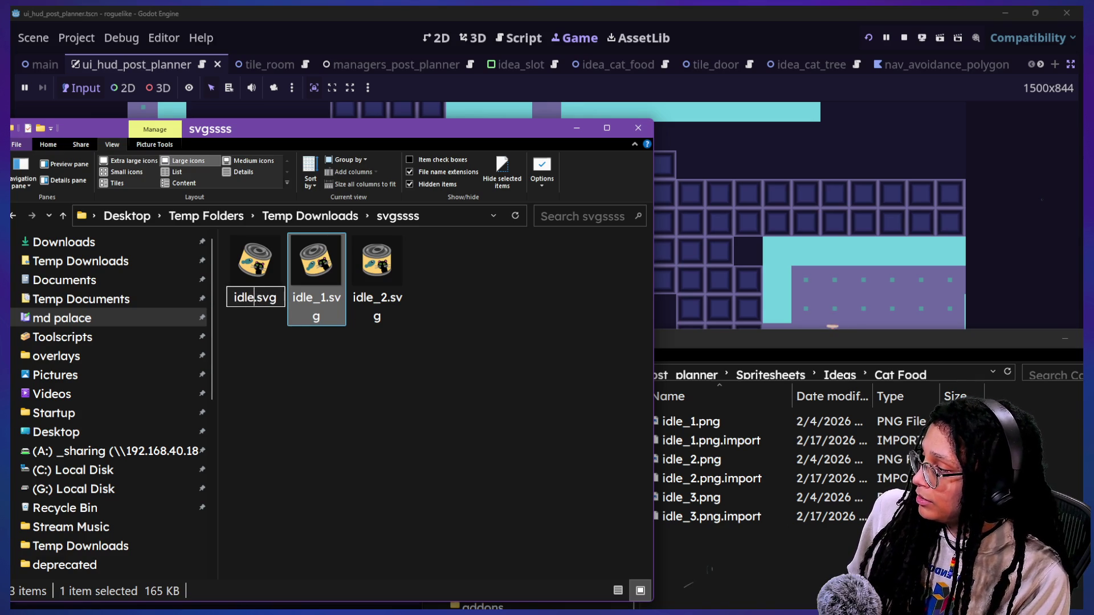
pyautogui.write('3')
pyautogui.press('Return')
# - Cut the three idle SVGs and paste them into the Cat Food folder
pyautogui.hotkey('shift', 'Left')
pyautogui.hotkey('shift', 'Left')
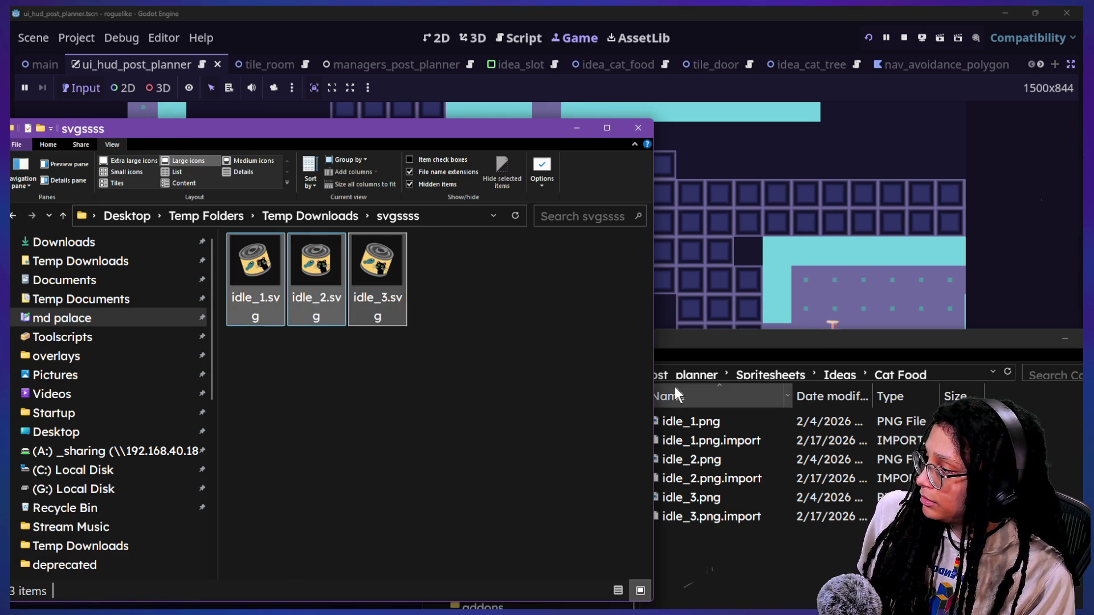
pyautogui.hotkey('ctrl', 'x')
pyautogui.click(794, 556)
pyautogui.hotkey('ctrl', 'v')
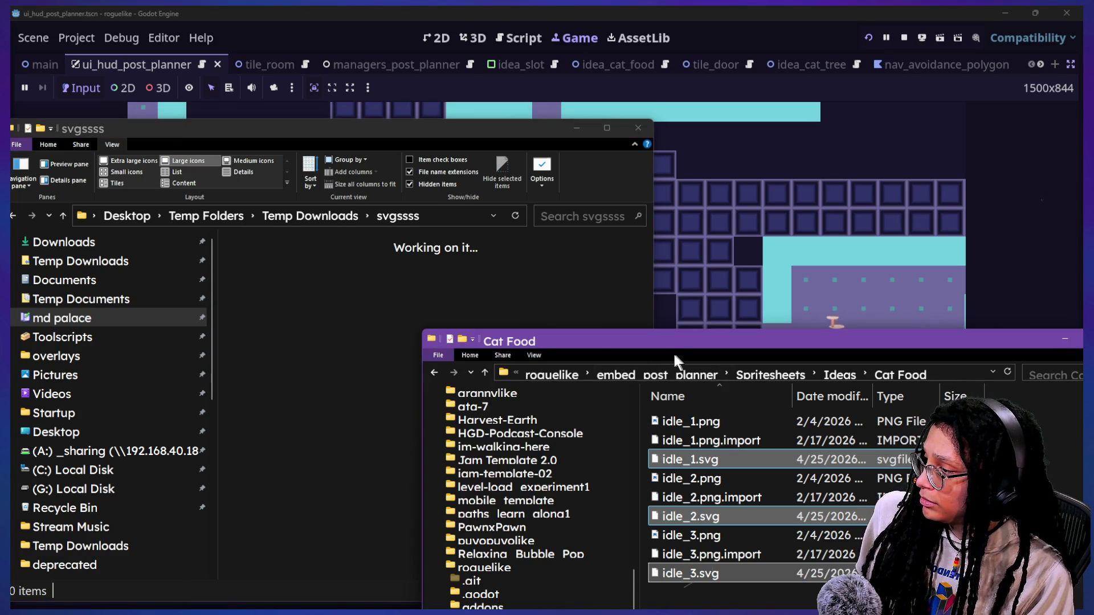
pyautogui.moveTo(630, 338); pyautogui.dragTo(497, 251)
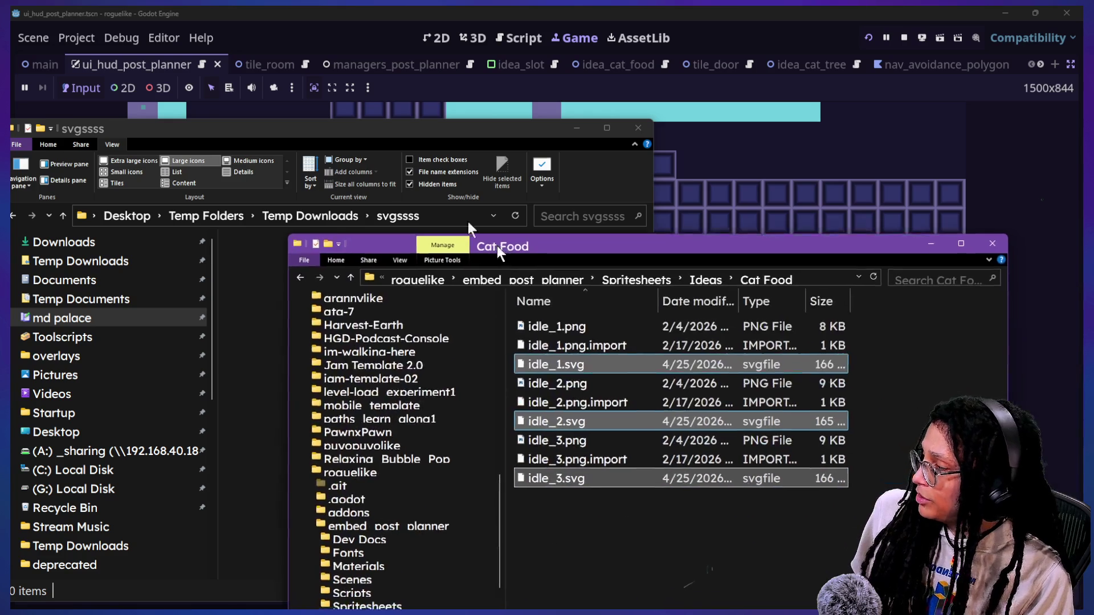
# - Set the Cat Food folder to Medium icons, then return to Godot and stop the running game
pyautogui.click(407, 260)
pyautogui.click(437, 273)
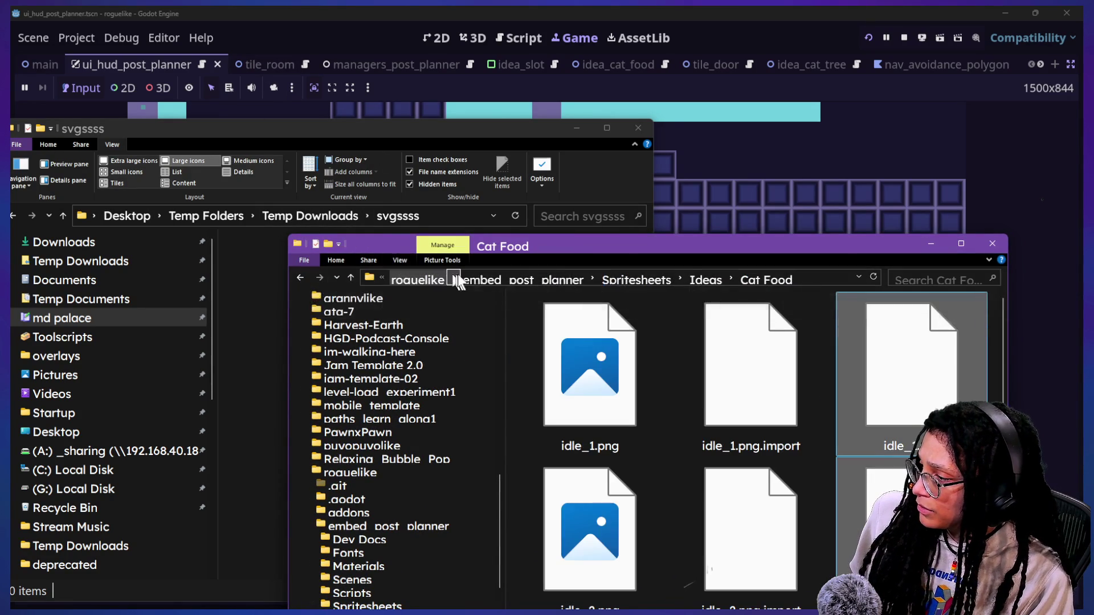
pyautogui.click(411, 260)
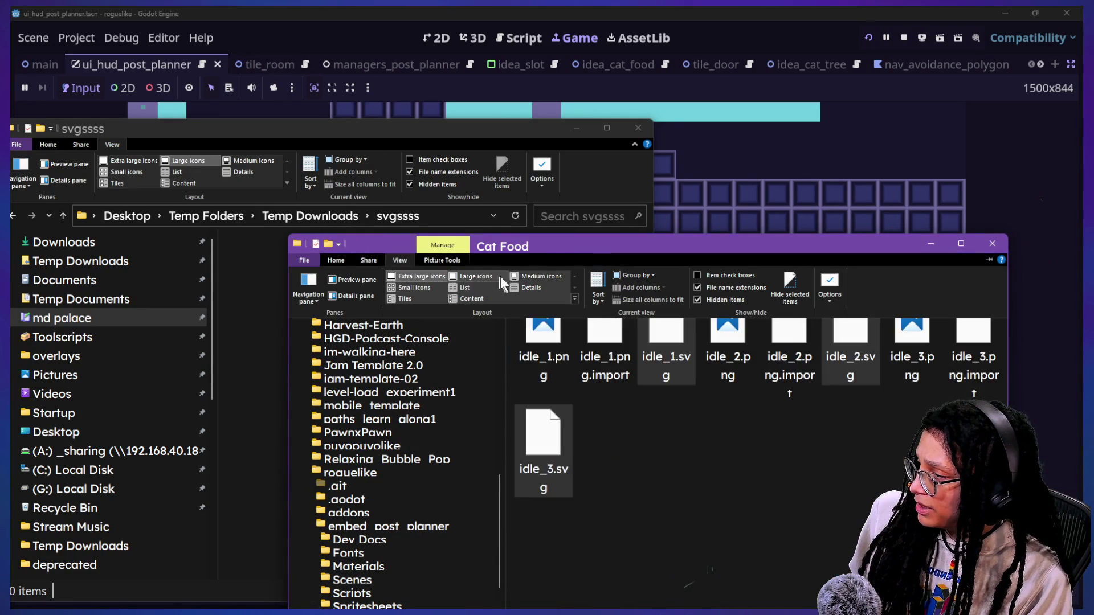
pyautogui.click(519, 278)
pyautogui.click(698, 444)
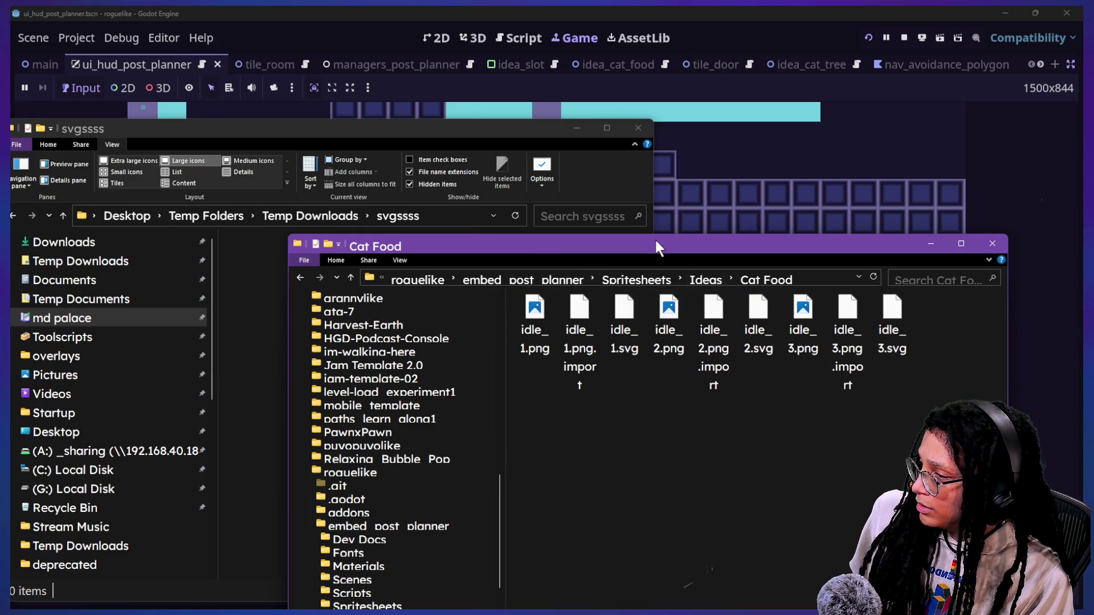
pyautogui.moveTo(655, 242); pyautogui.dragTo(510, 208)
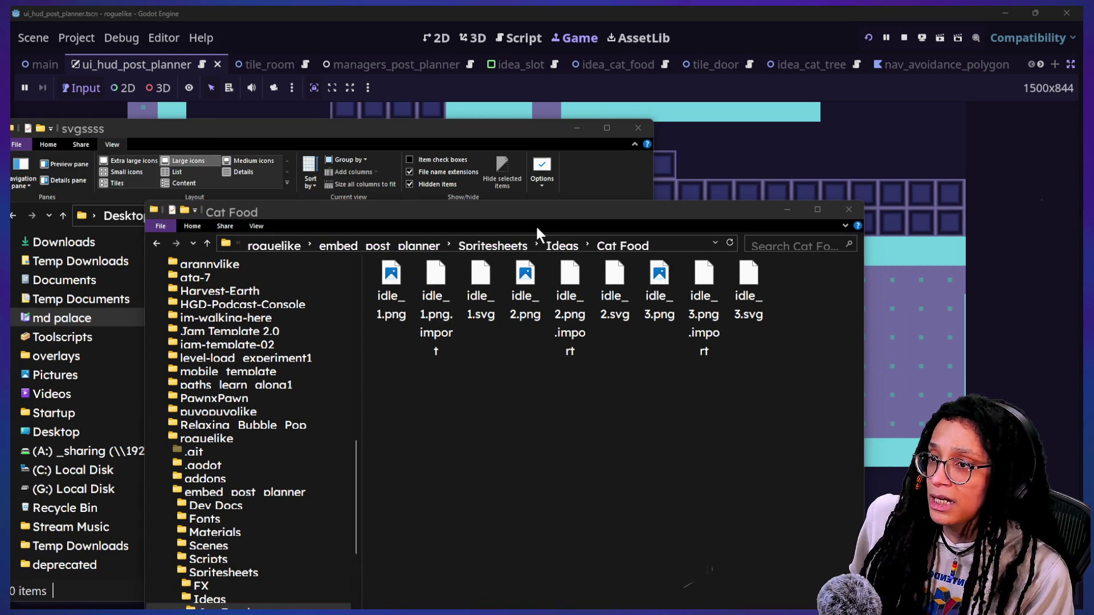
pyautogui.hotkey('alt', 'Tab')
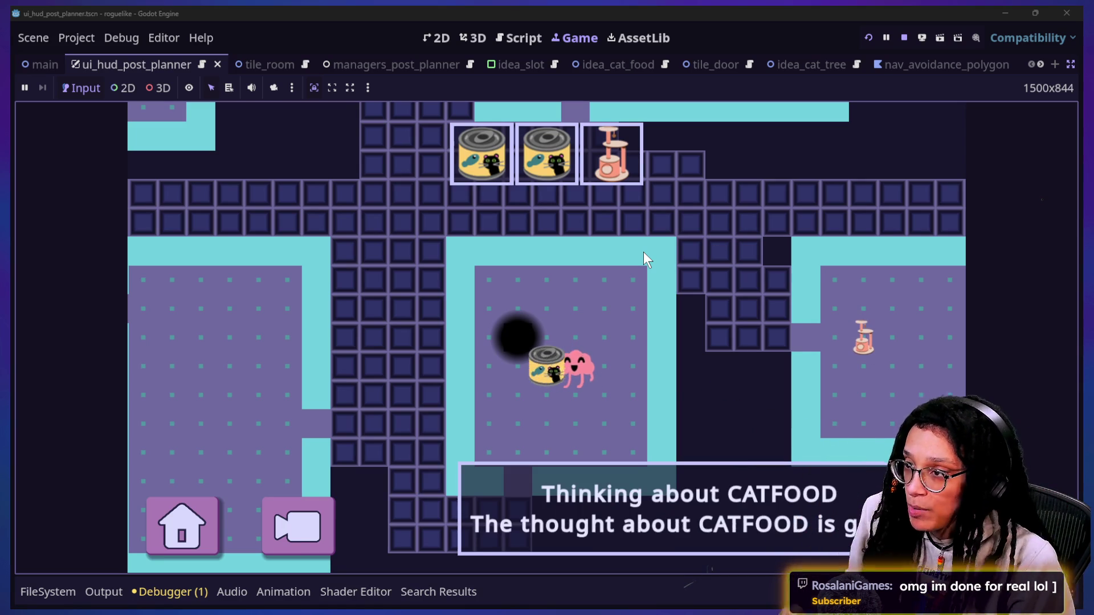
pyautogui.click(903, 38)
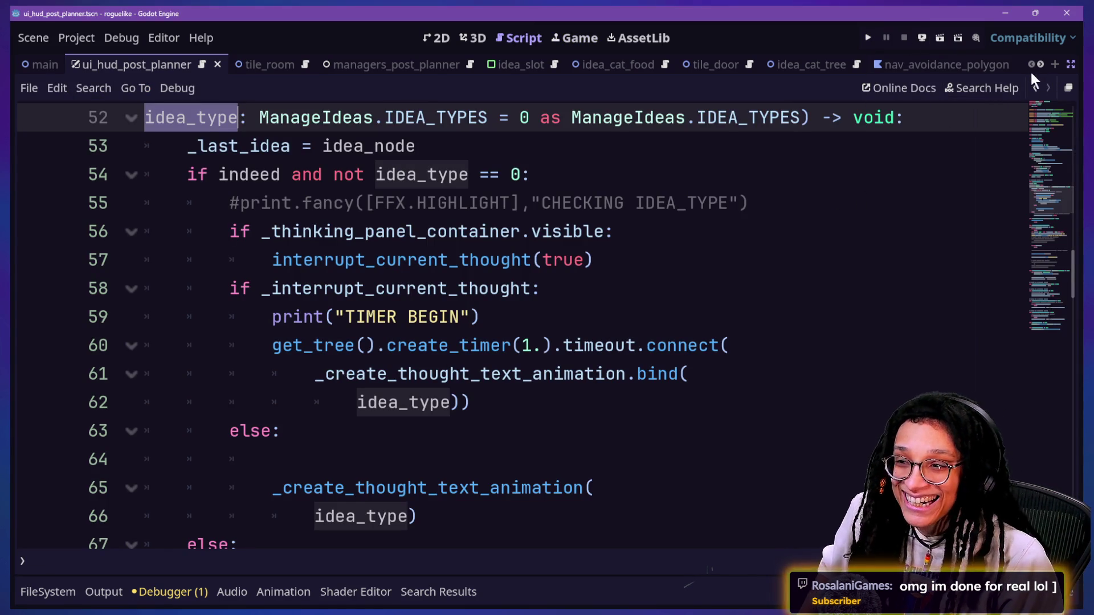
# - Restore the scene and inspector docks and place the cursor at line 54
pyautogui.click(1072, 66)
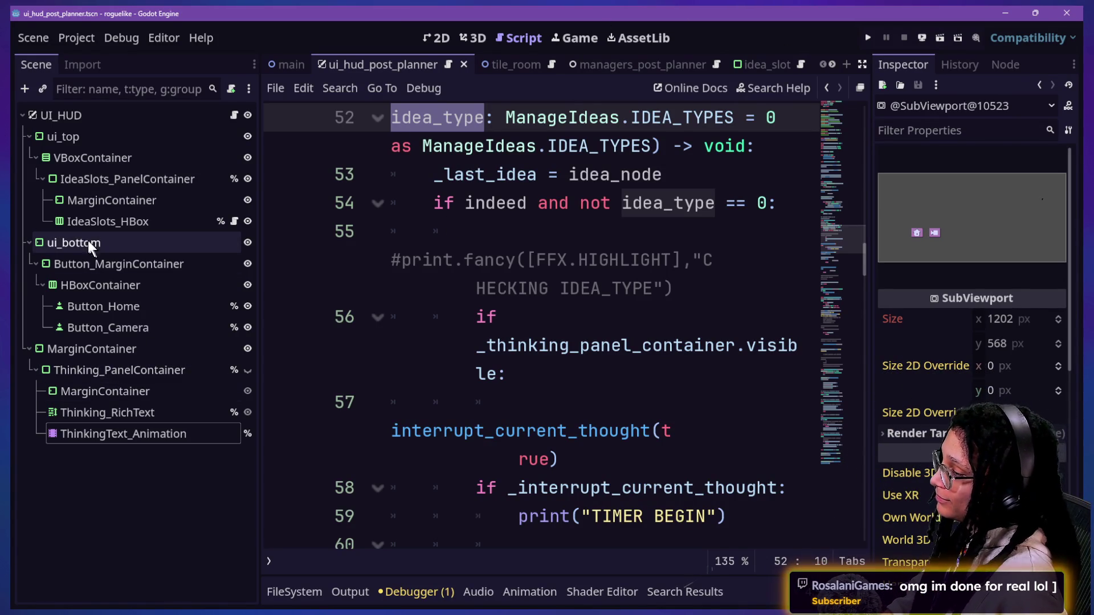
pyautogui.click(706, 269)
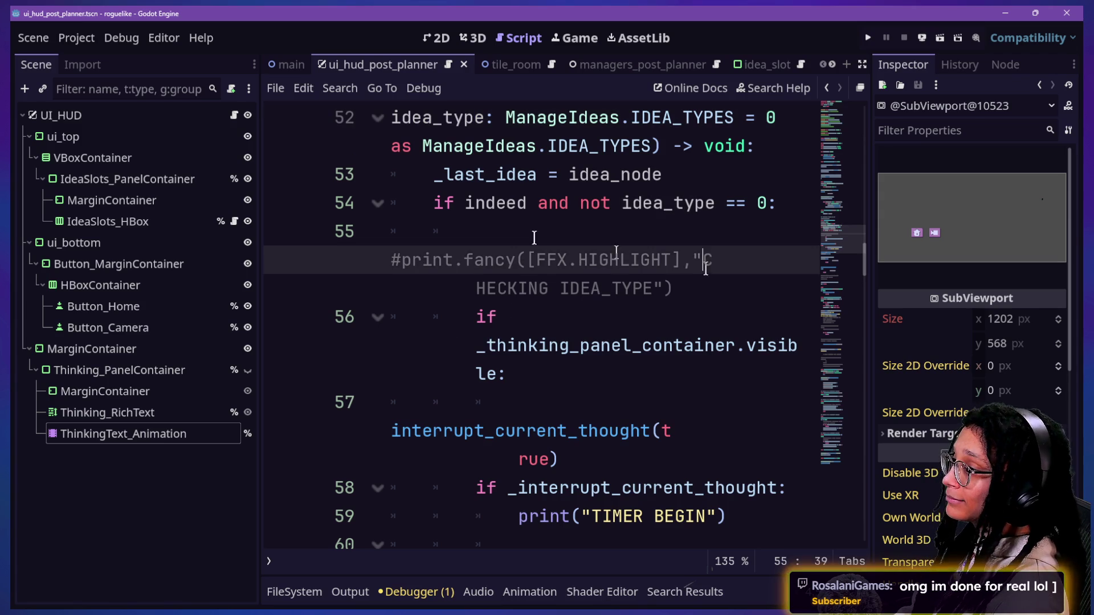
pyautogui.click(444, 203)
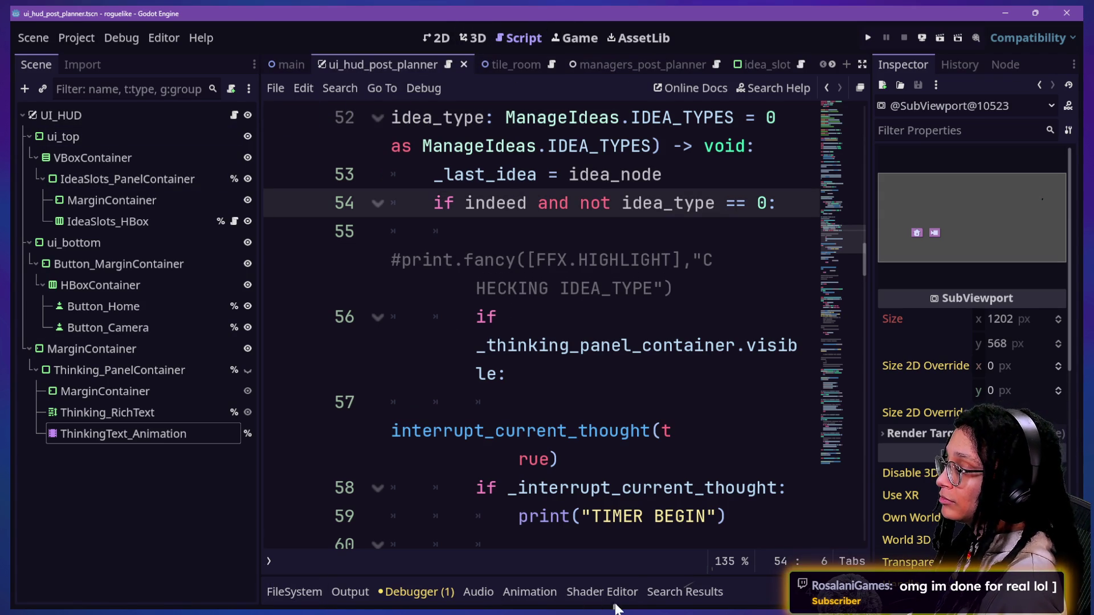
# - Clear the 'slot' filter in FileSystem, switch to idea_cat_tree.gd, and bring up Quick Open
pyautogui.click(292, 590)
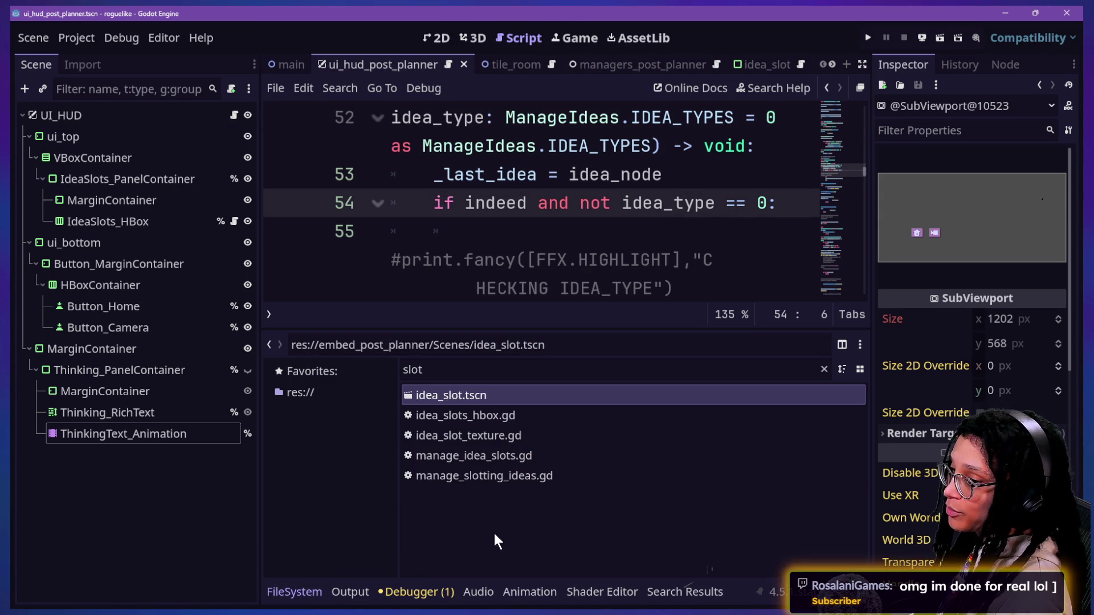
pyautogui.click(499, 368)
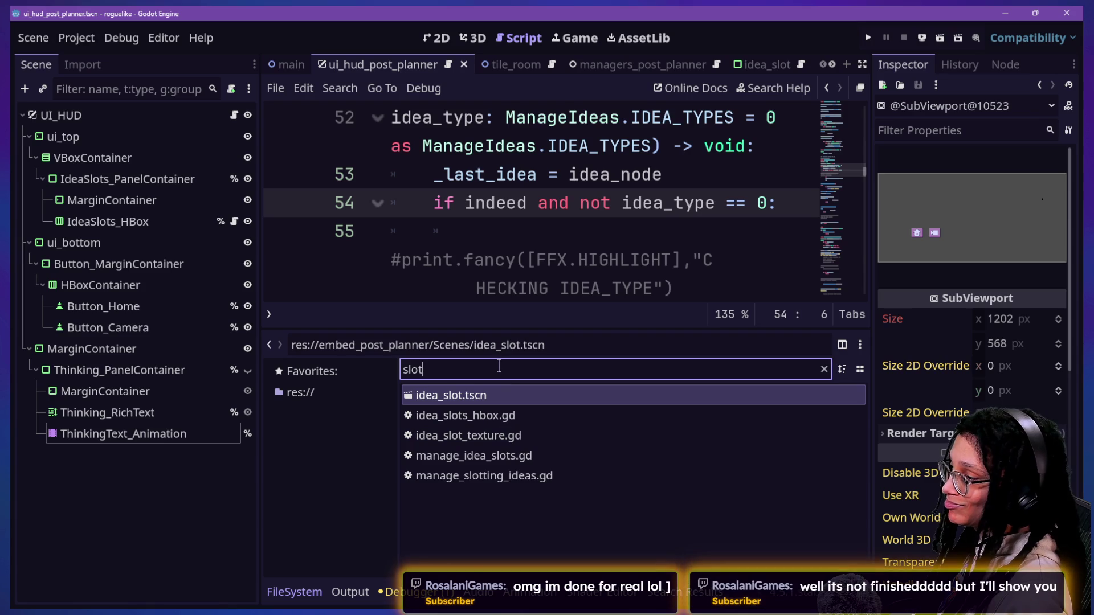
pyautogui.press('BackSpace')
pyautogui.press('BackSpace')
pyautogui.press('BackSpace')
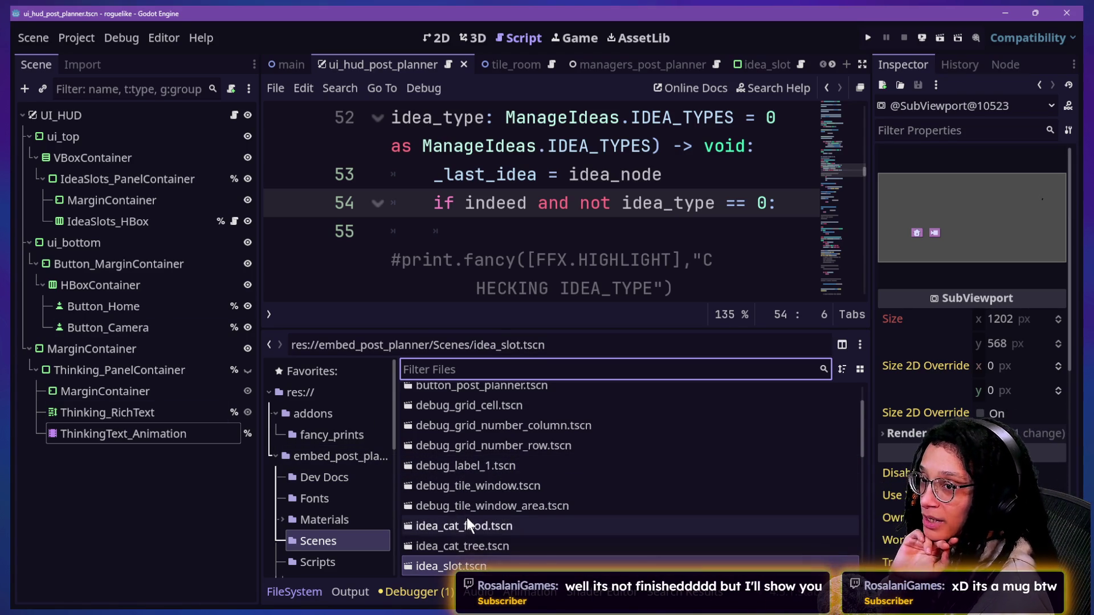
pyautogui.scroll(2, 488, 496)
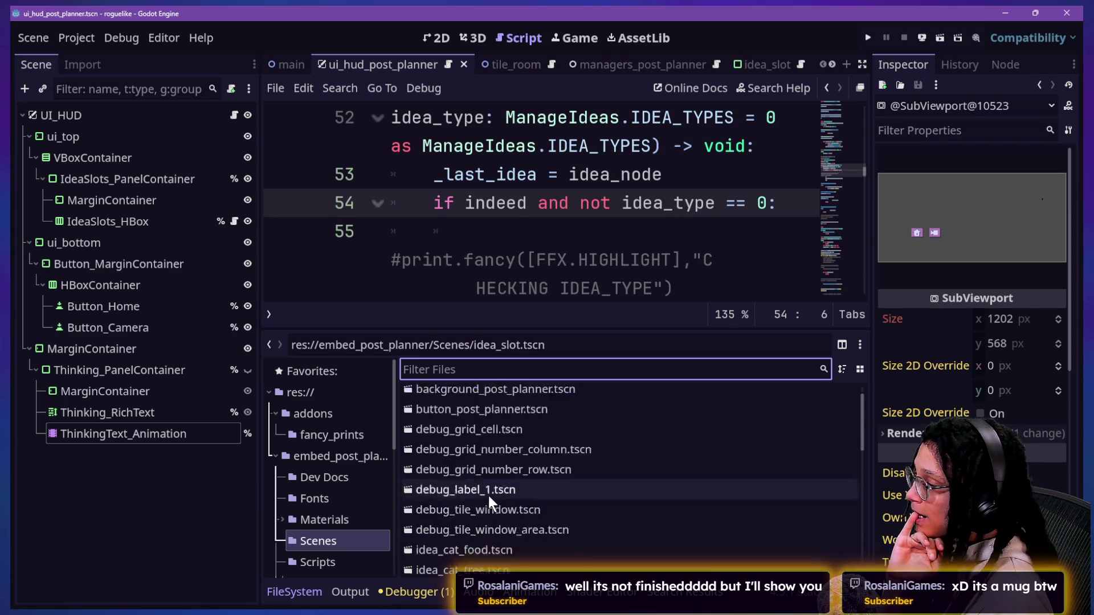
pyautogui.scroll(-4, 487, 495)
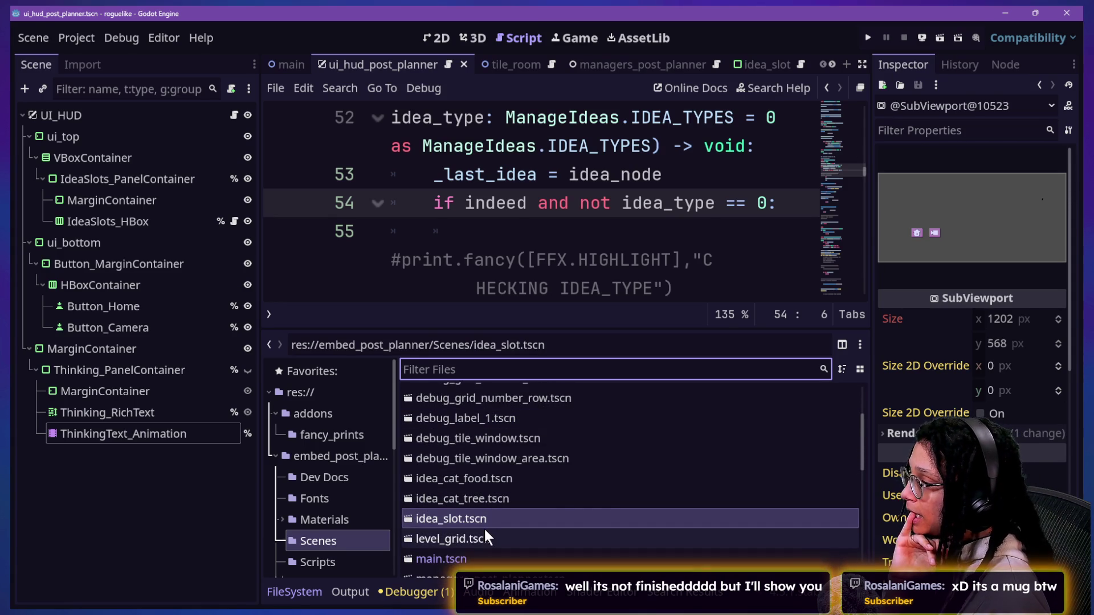
pyautogui.hotkey('alt', 'Left')
pyautogui.hotkey('shift', 'alt', 'o')
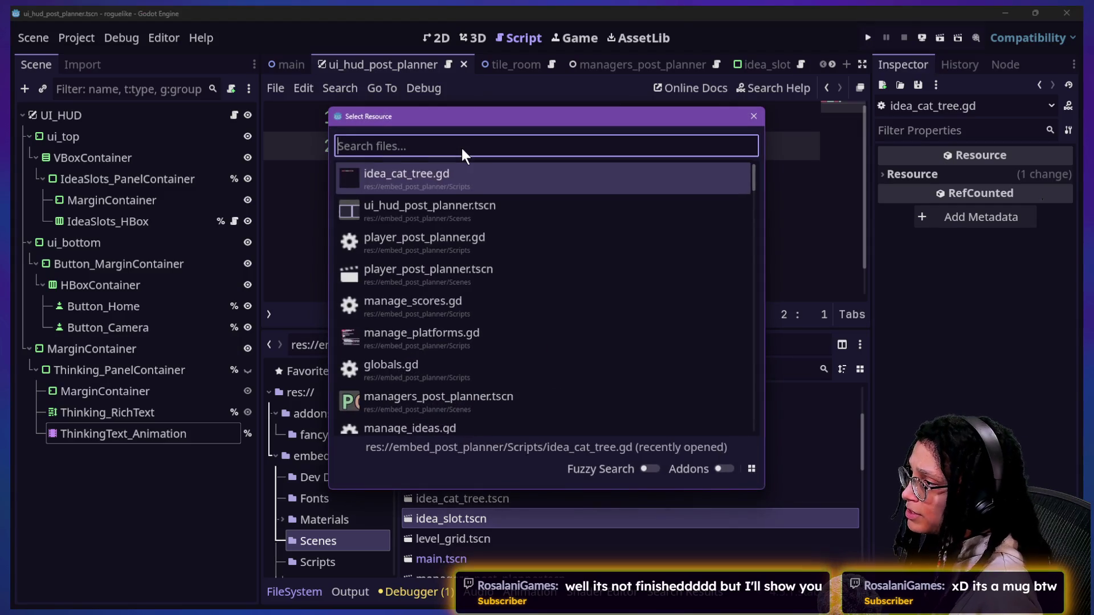
# - Open the idea_cat_tree scene via a 'cat' search and select its AnimatedSprite2D node in 2D view
pyautogui.write('cat')
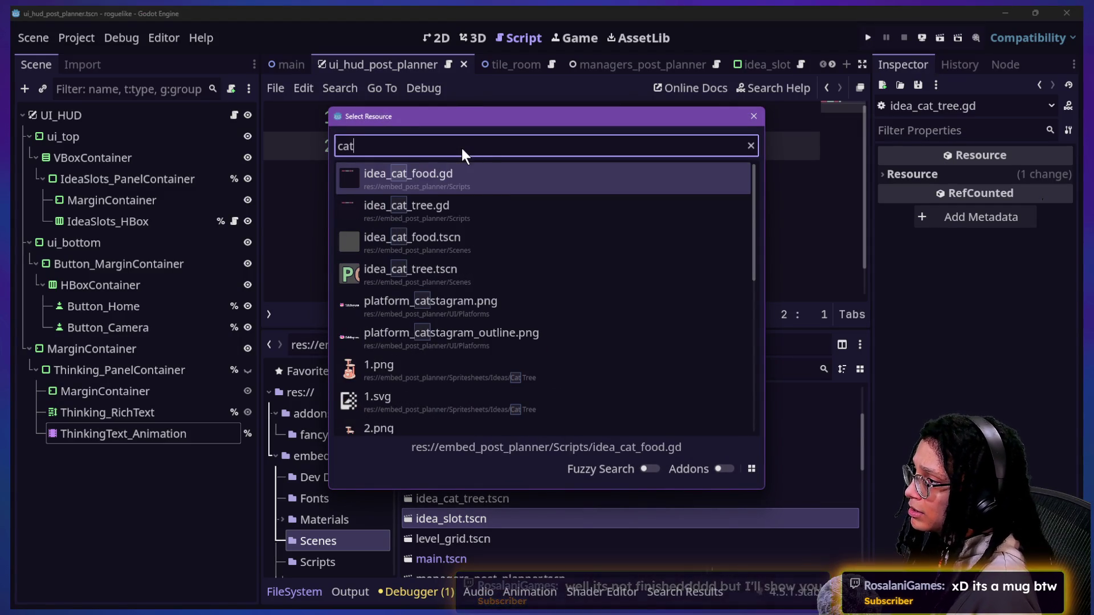
pyautogui.press('Down')
pyautogui.press('Down')
pyautogui.press('Up')
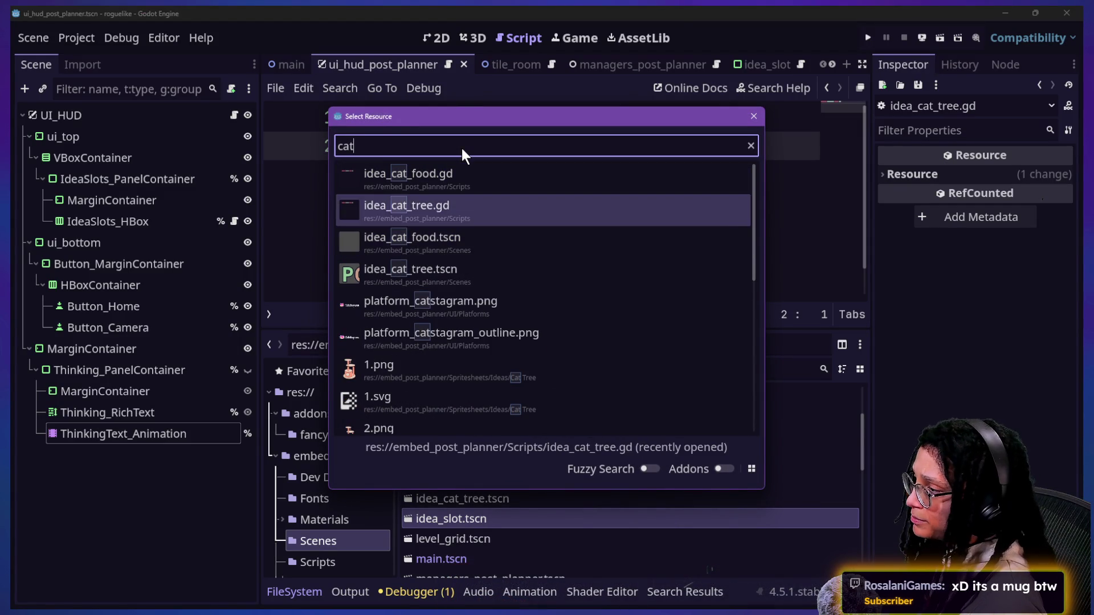
pyautogui.press('Down')
pyautogui.press('Down')
pyautogui.press('Return')
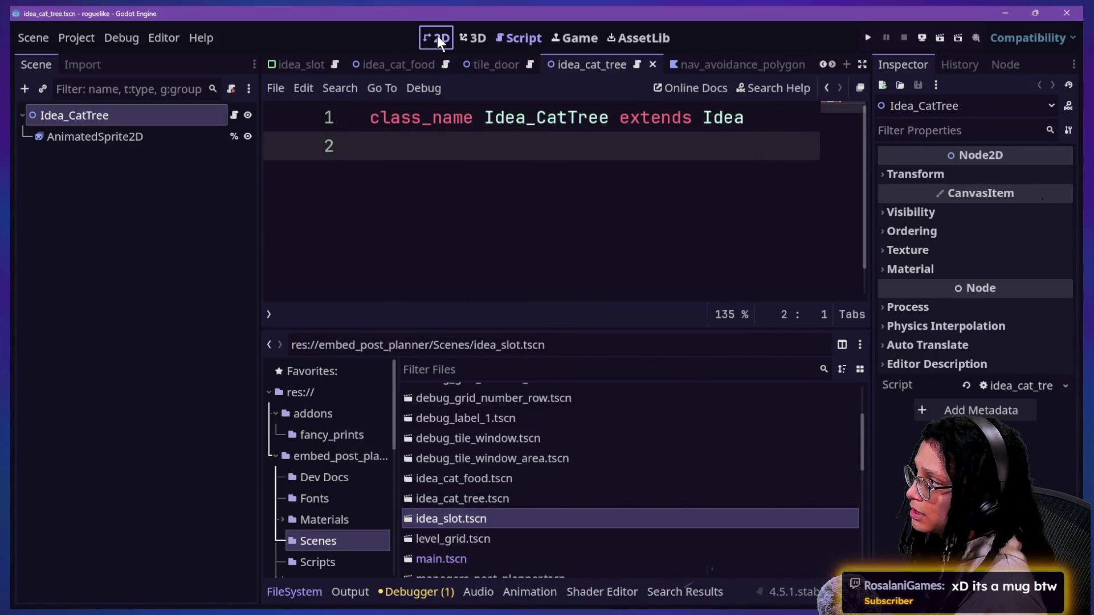
pyautogui.click(436, 38)
pyautogui.click(91, 137)
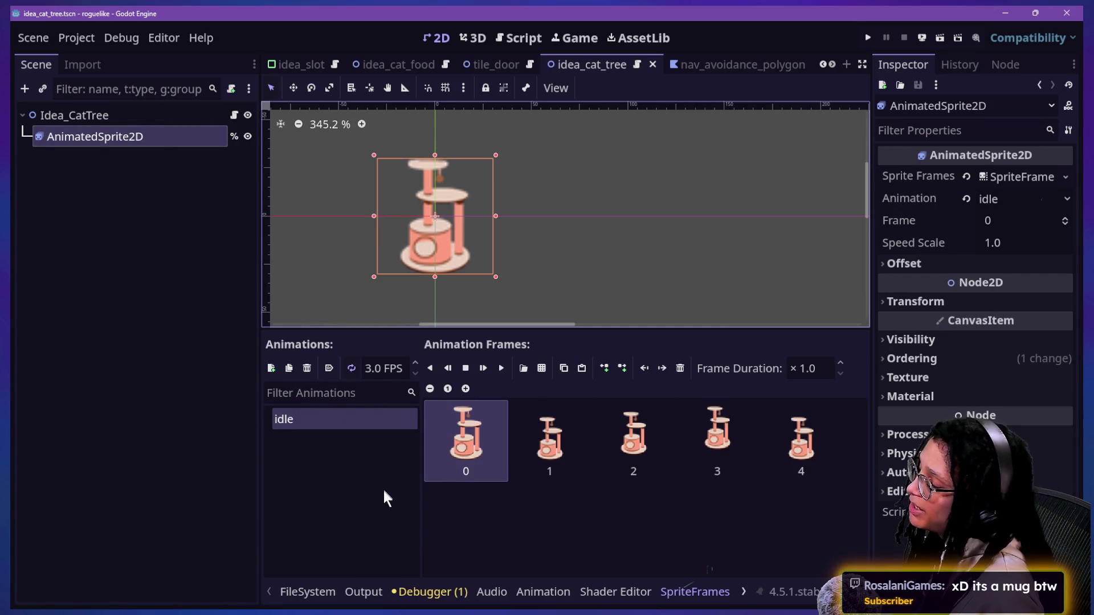
# - Browse the FileSystem dock into Spritesheets/Ideas/Cat Tree
pyautogui.click(293, 591)
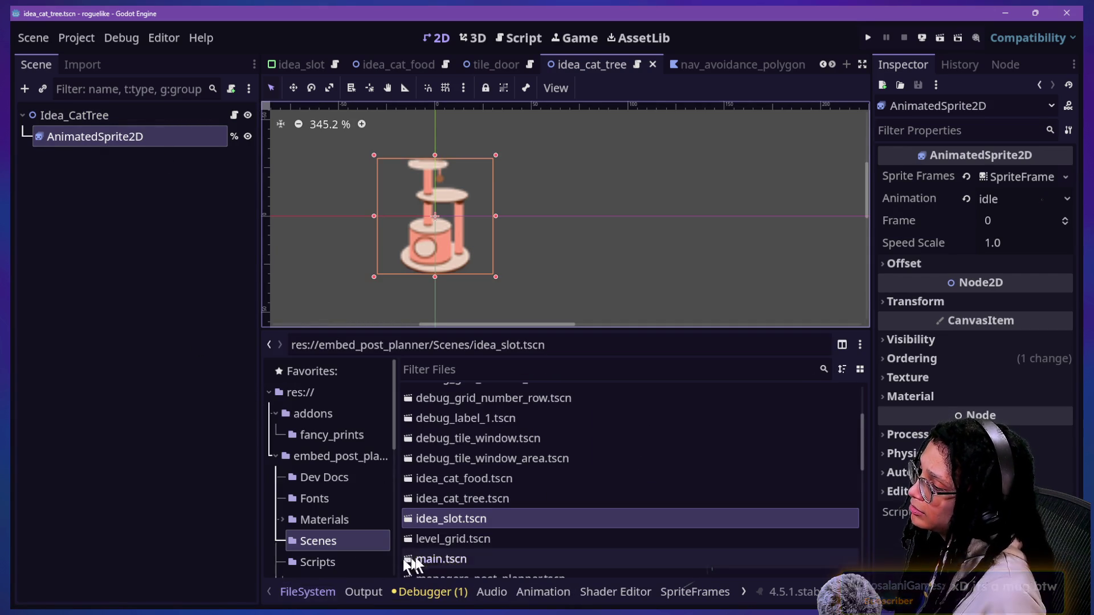
pyautogui.scroll(-3, 436, 545)
pyautogui.scroll(2, 436, 545)
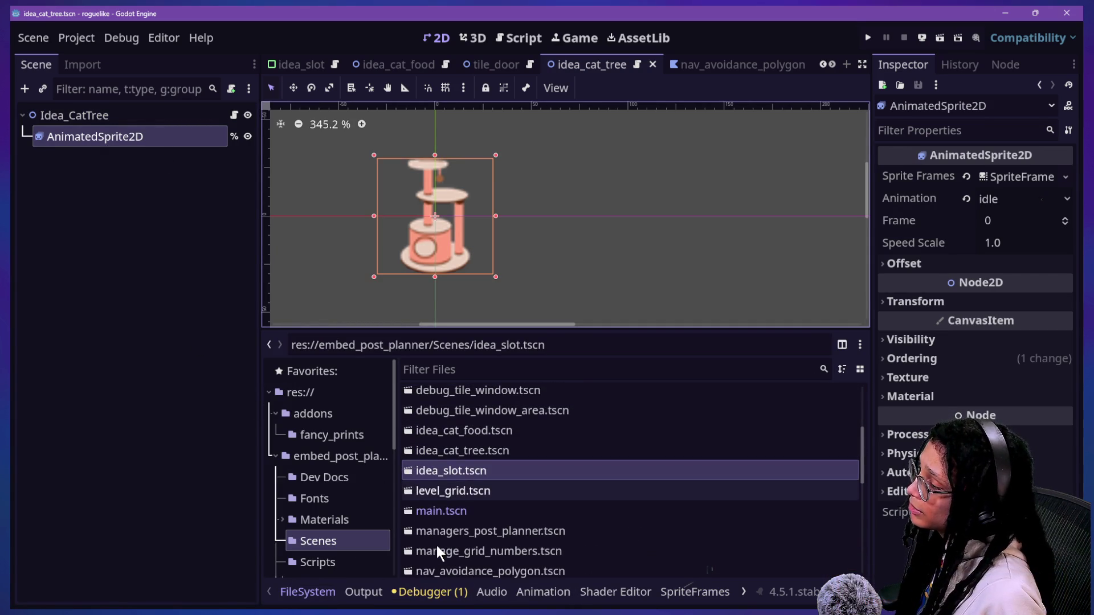
pyautogui.scroll(-5, 377, 515)
pyautogui.click(345, 423)
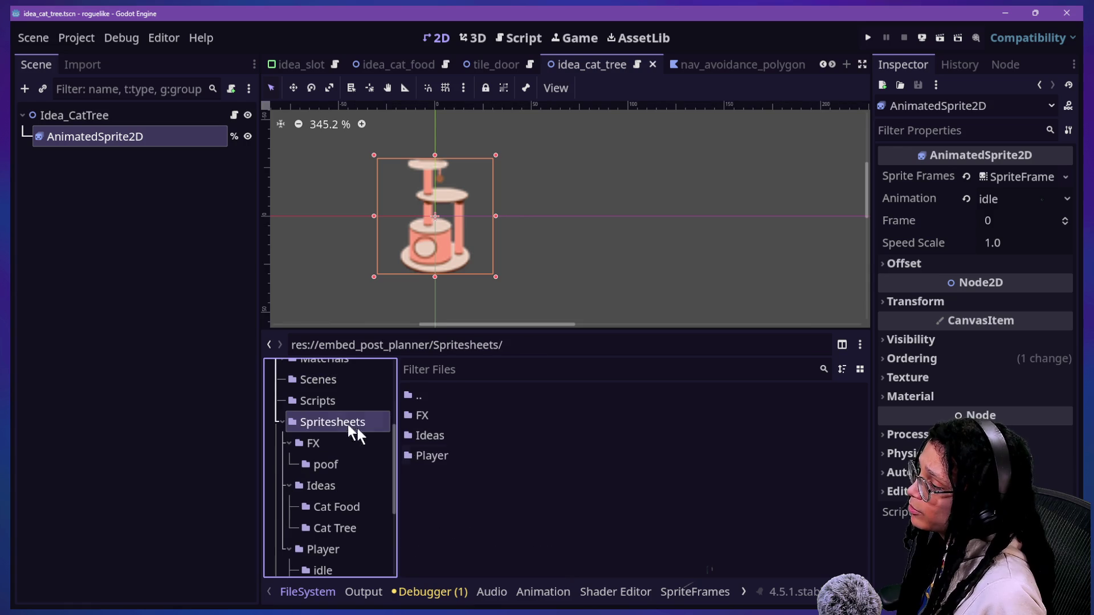
pyautogui.doubleClick(408, 437)
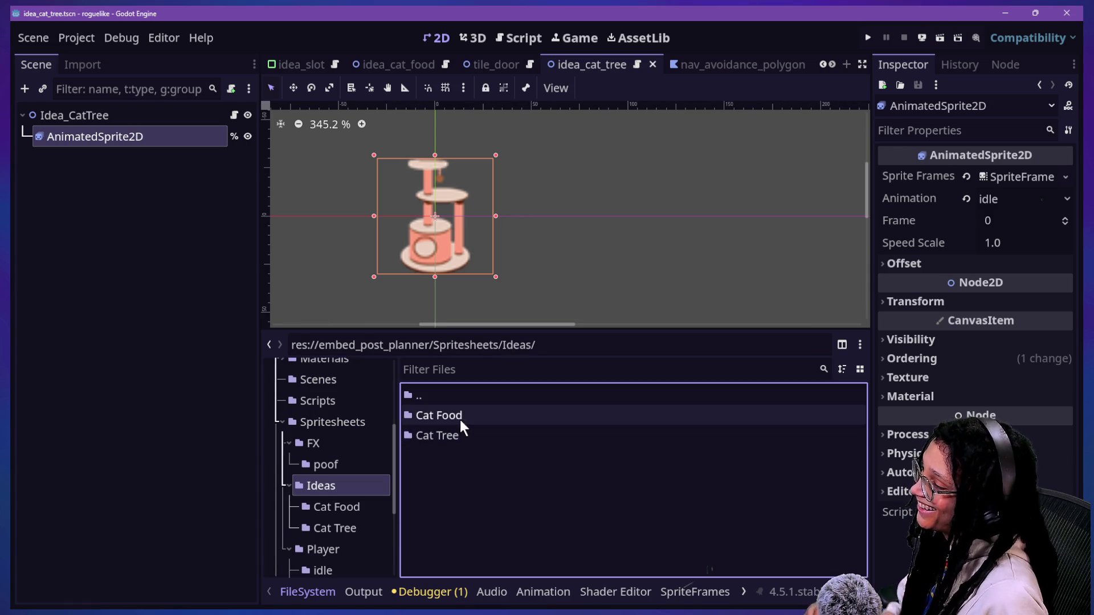
pyautogui.click(459, 438)
pyautogui.doubleClick(458, 436)
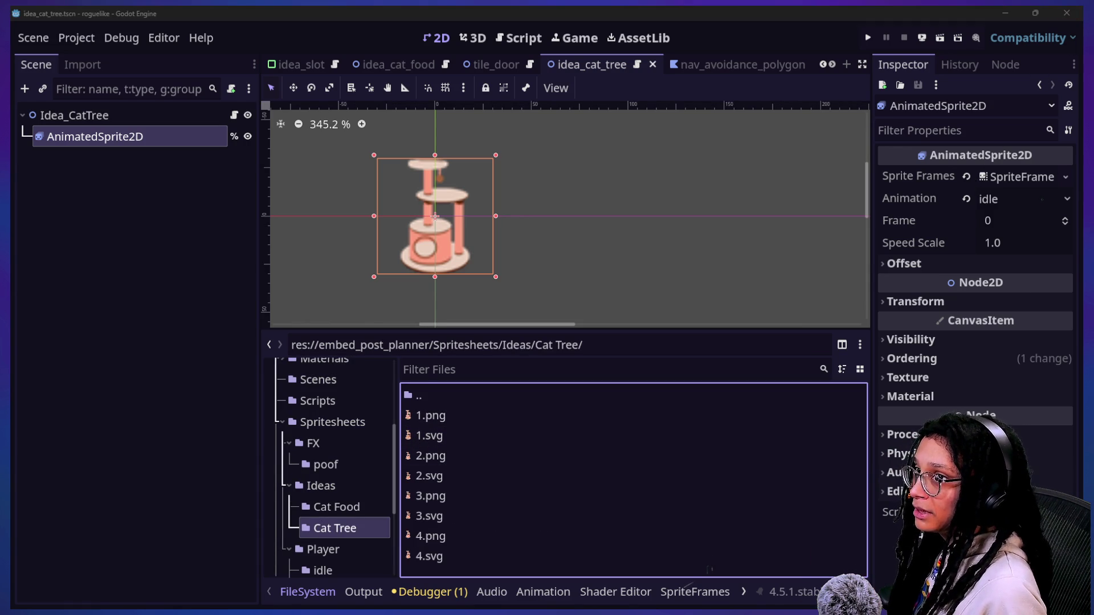
# - Multi-select the SVG frames 1.svg, 2.svg, 3.svg and 4.svg
pyautogui.click(447, 435)
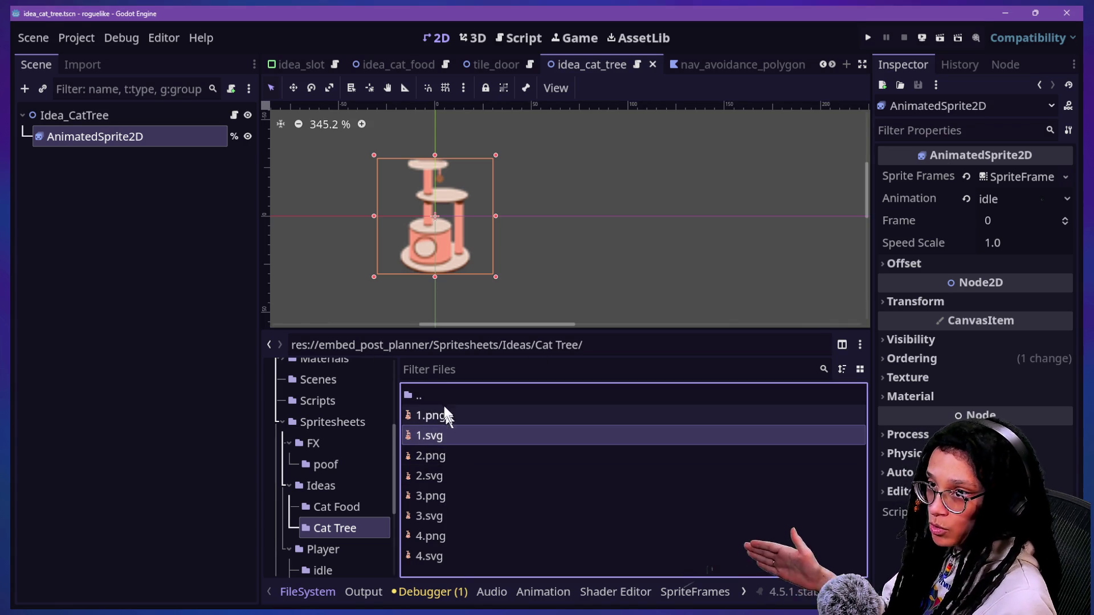
pyautogui.keyDown('ctrl'); pyautogui.click(456, 475); pyautogui.keyUp('ctrl')
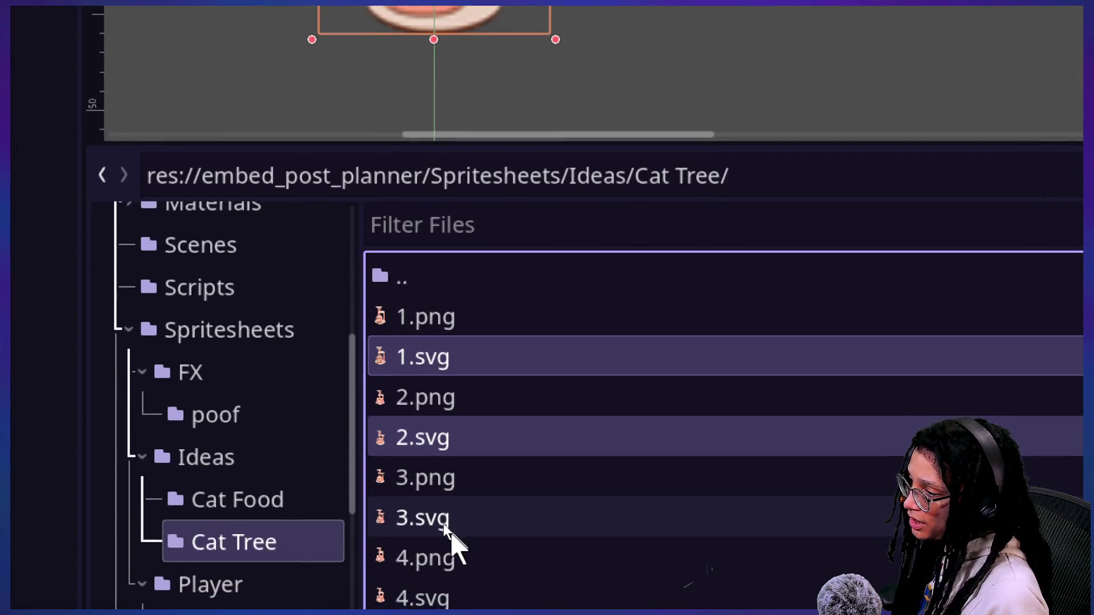
pyautogui.keyDown('ctrl'); pyautogui.click(445, 525); pyautogui.keyUp('ctrl')
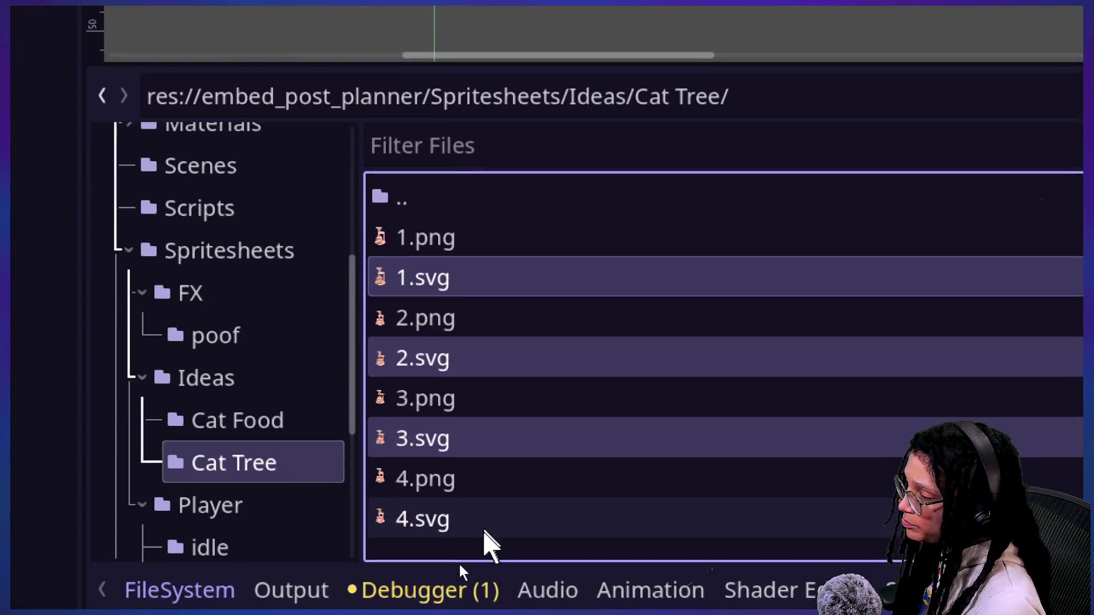
pyautogui.keyDown('ctrl'); pyautogui.click(450, 496); pyautogui.keyUp('ctrl')
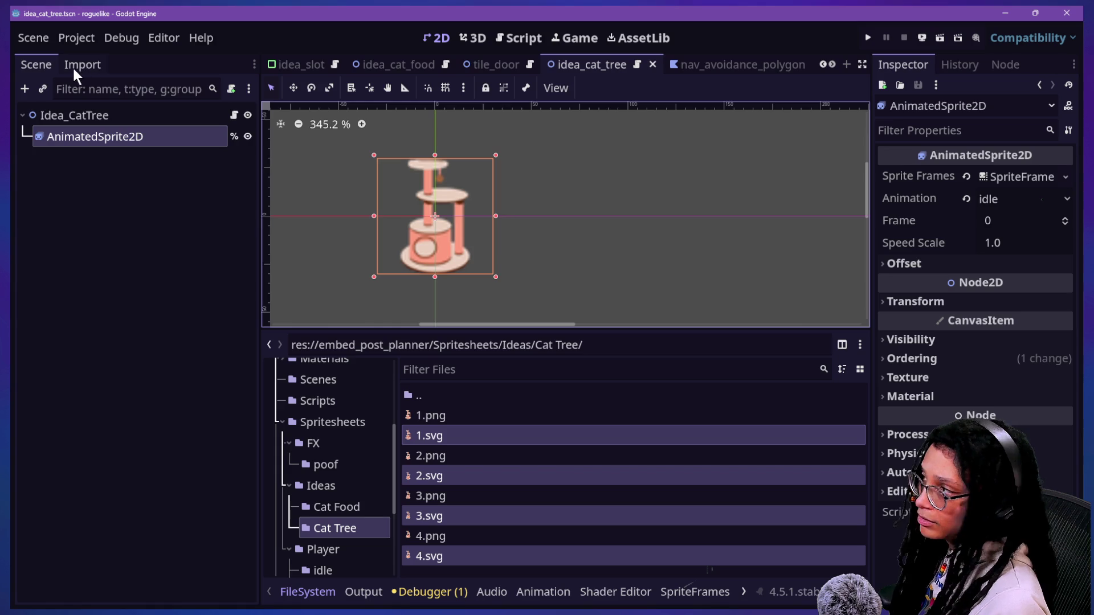
# - Reimport the four Cat Tree SVGs as DPITexture, confirming the resource replacement
pyautogui.click(80, 65)
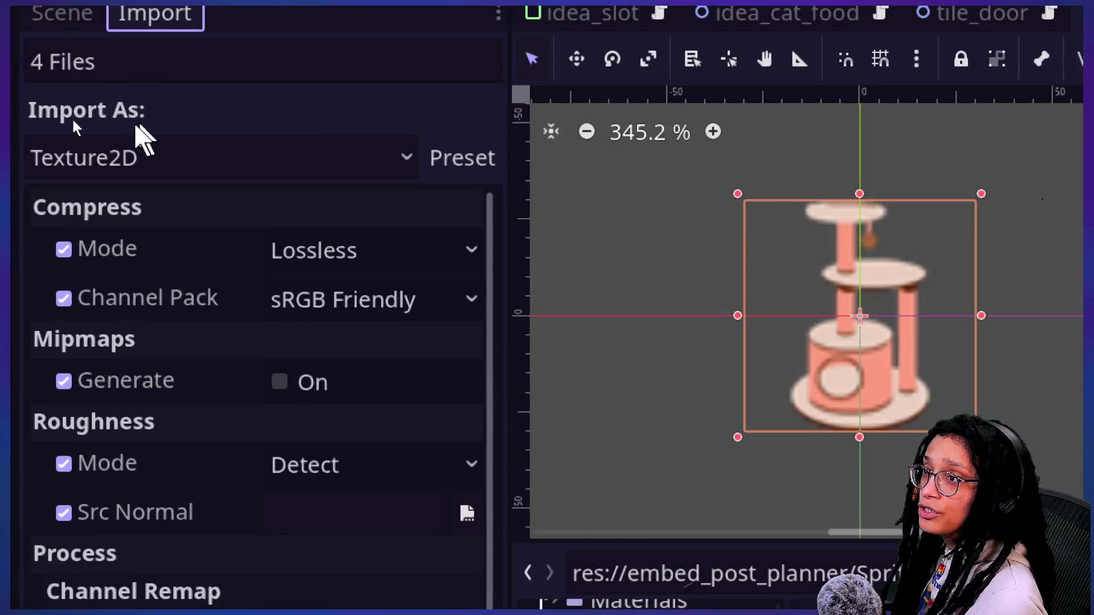
pyautogui.click(182, 268)
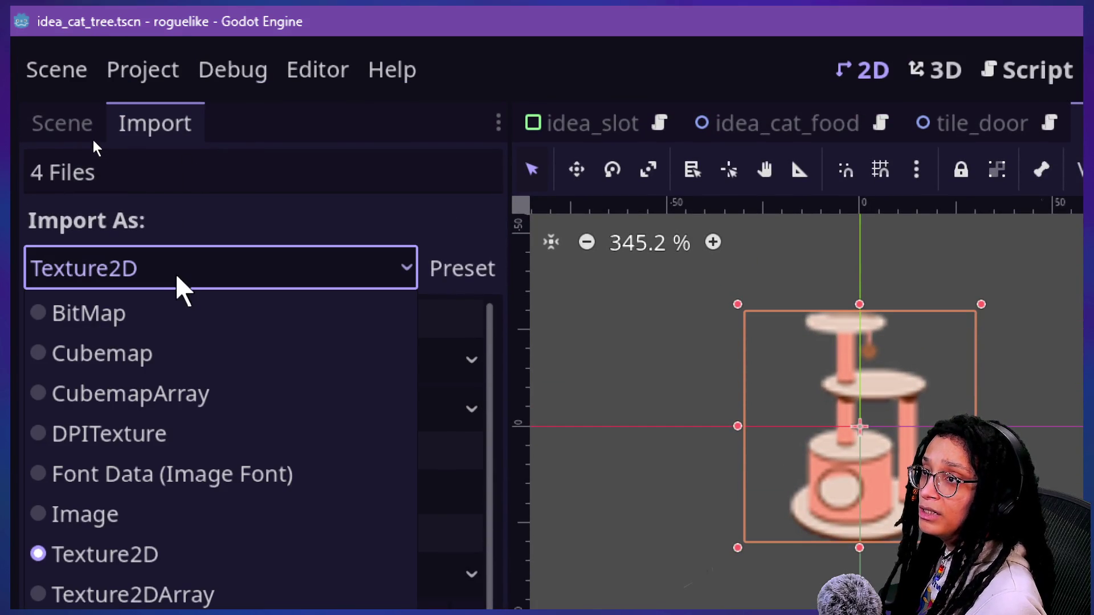
pyautogui.click(237, 447)
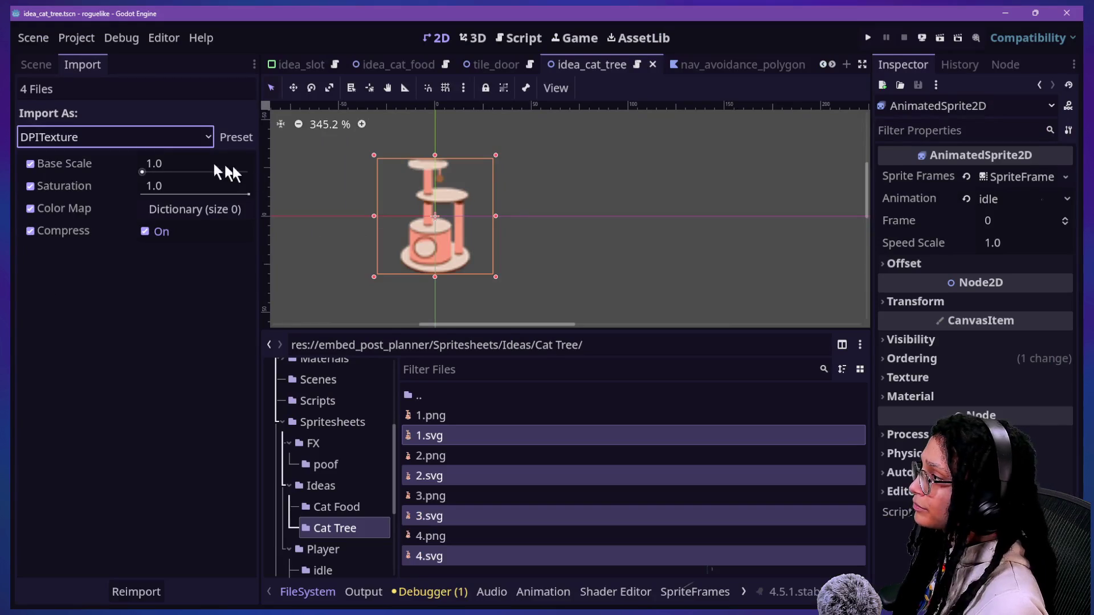
pyautogui.click(144, 596)
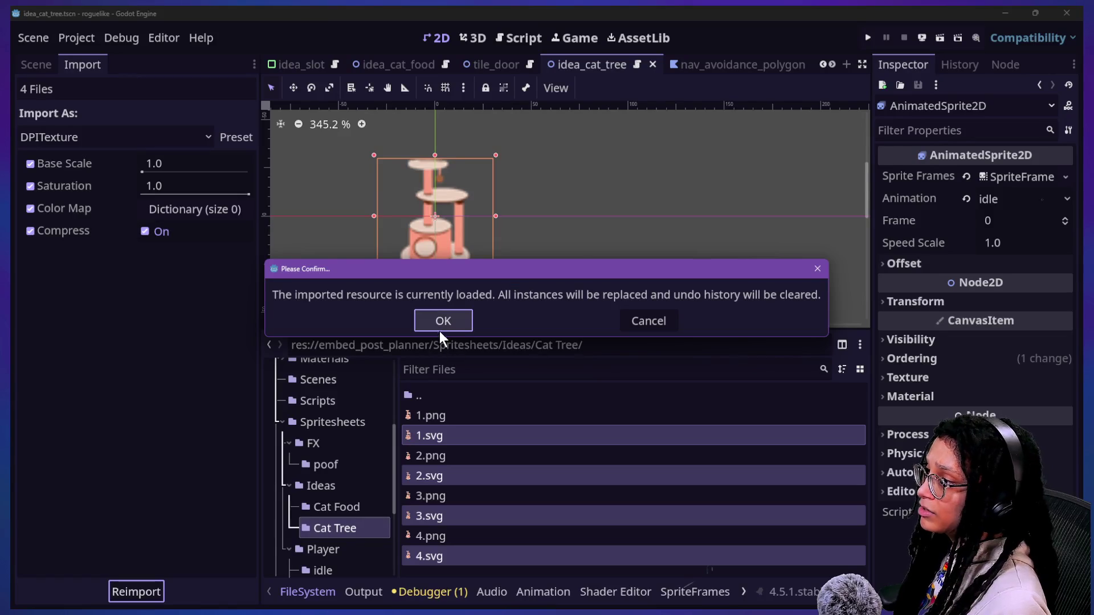
pyautogui.click(439, 326)
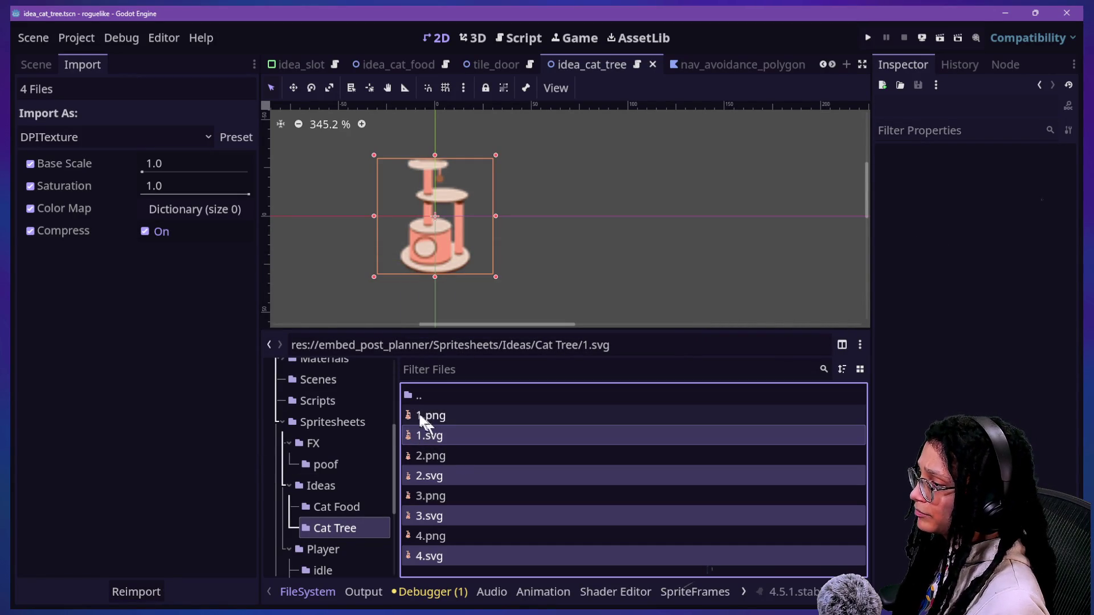
# - In the Cat Food folder, select idle_1.svg, idle_2.svg and idle_3.svg together
pyautogui.doubleClick(419, 394)
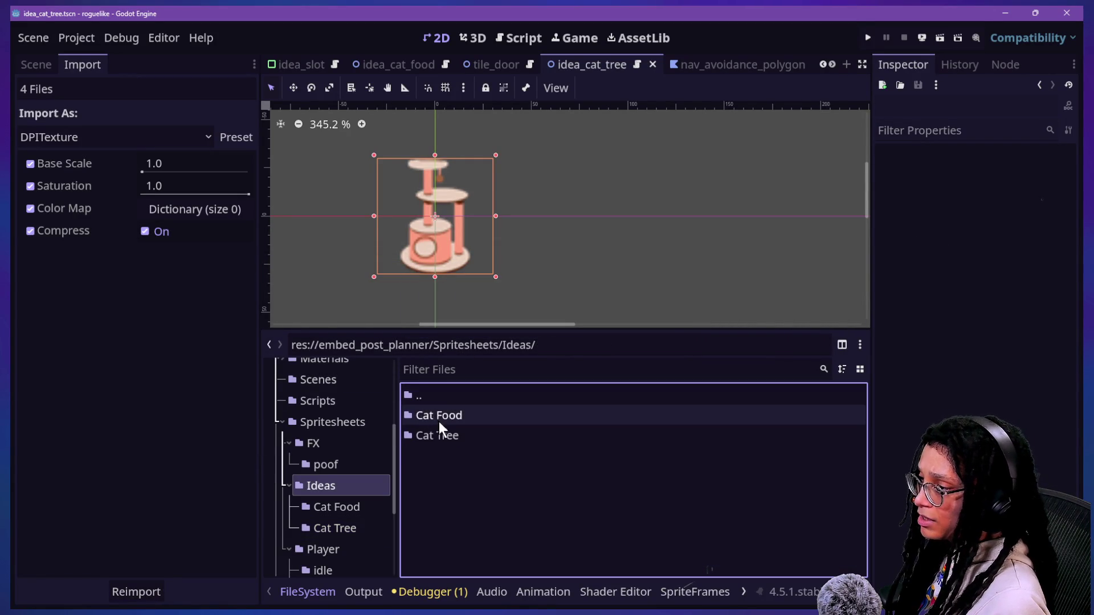
pyautogui.doubleClick(438, 422)
pyautogui.click(482, 436)
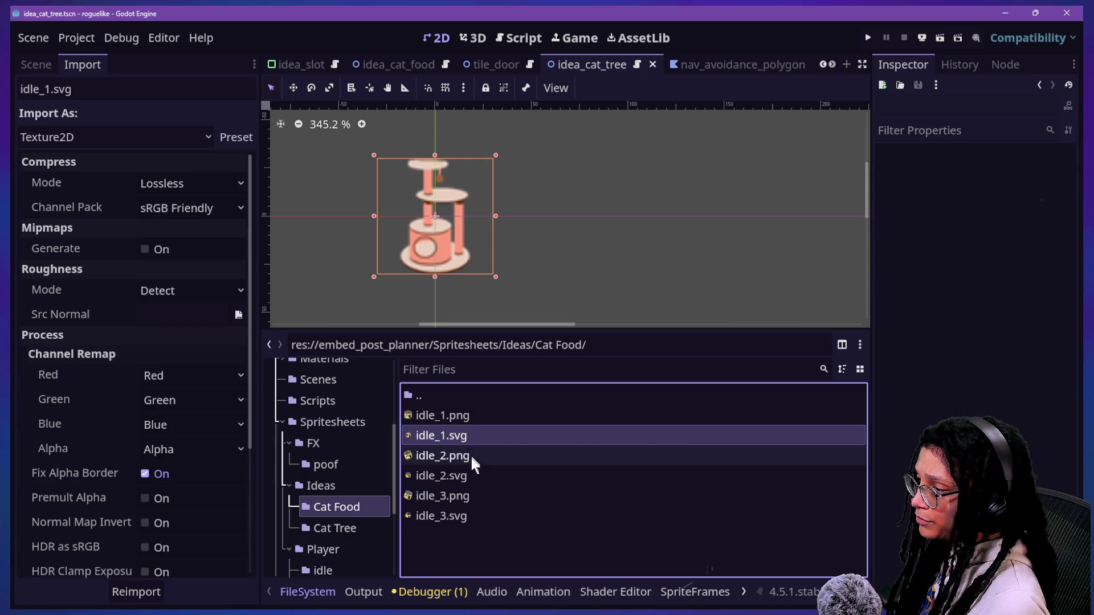
pyautogui.keyDown('ctrl'); pyautogui.click(467, 487); pyautogui.keyUp('ctrl')
pyautogui.click(471, 517)
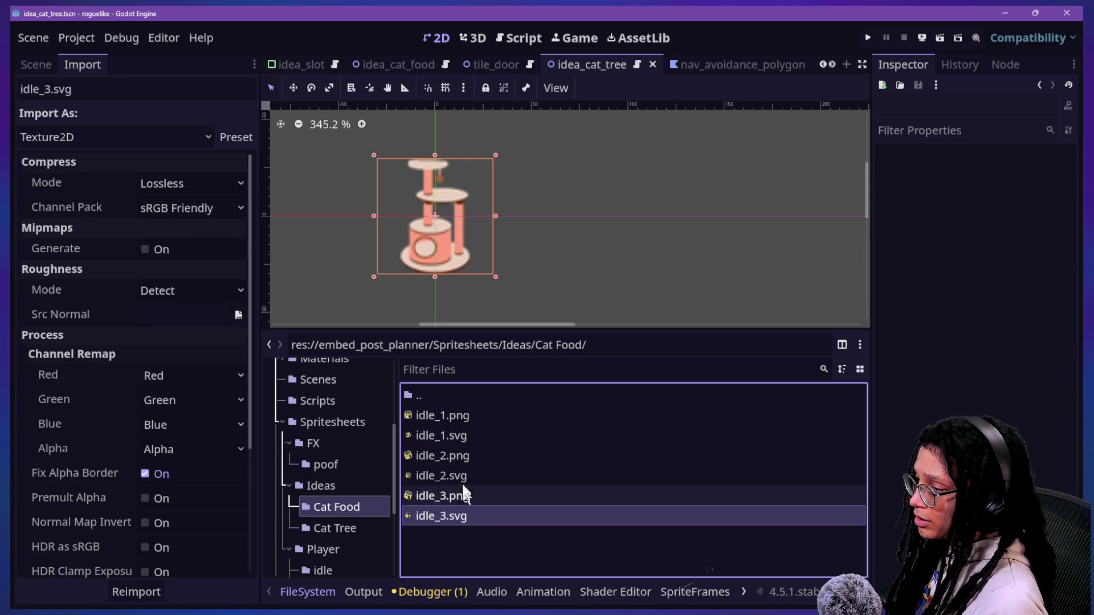
pyautogui.keyDown('ctrl'); pyautogui.click(462, 477); pyautogui.keyUp('ctrl')
pyautogui.keyDown('ctrl'); pyautogui.click(460, 435); pyautogui.keyUp('ctrl')
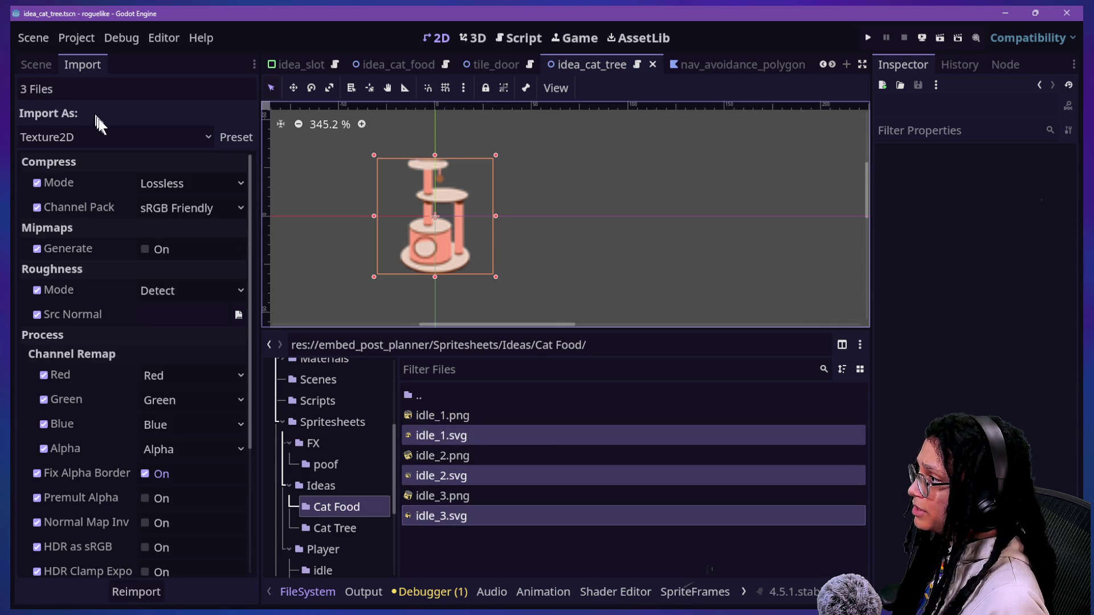
# - Reimport the three idle SVGs as DPITexture, then return to the Cat Tree folder and scene tree
pyautogui.click(98, 135)
pyautogui.click(94, 218)
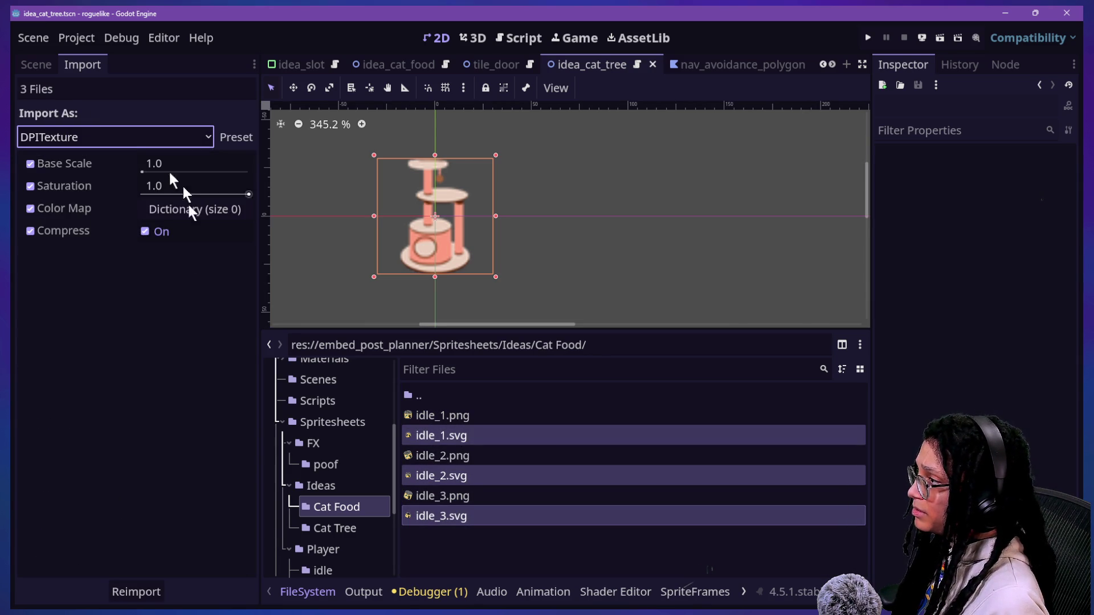
pyautogui.click(135, 591)
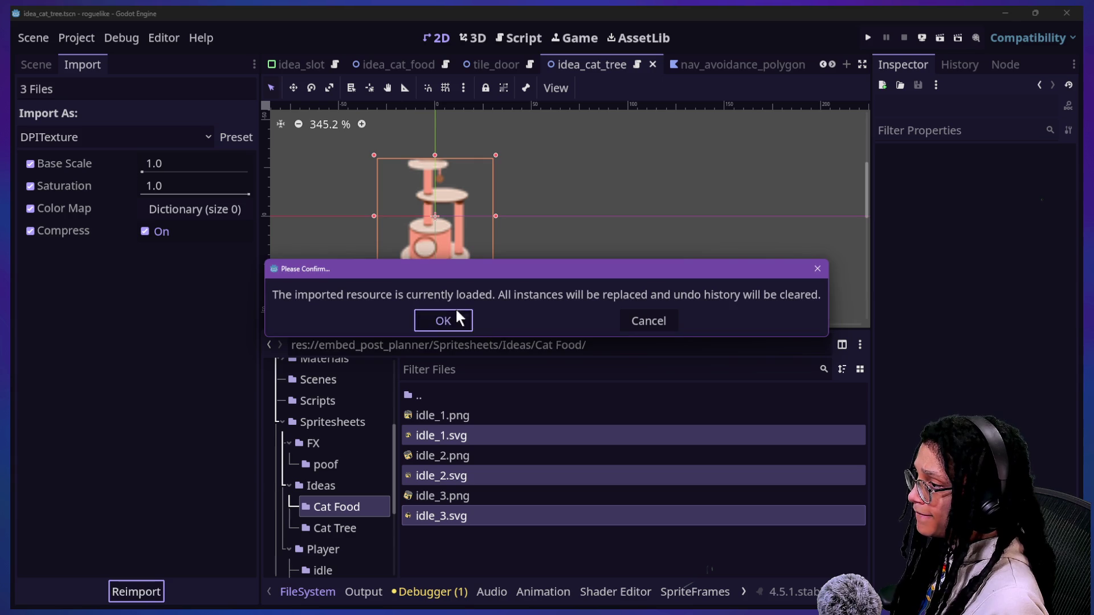
pyautogui.click(456, 319)
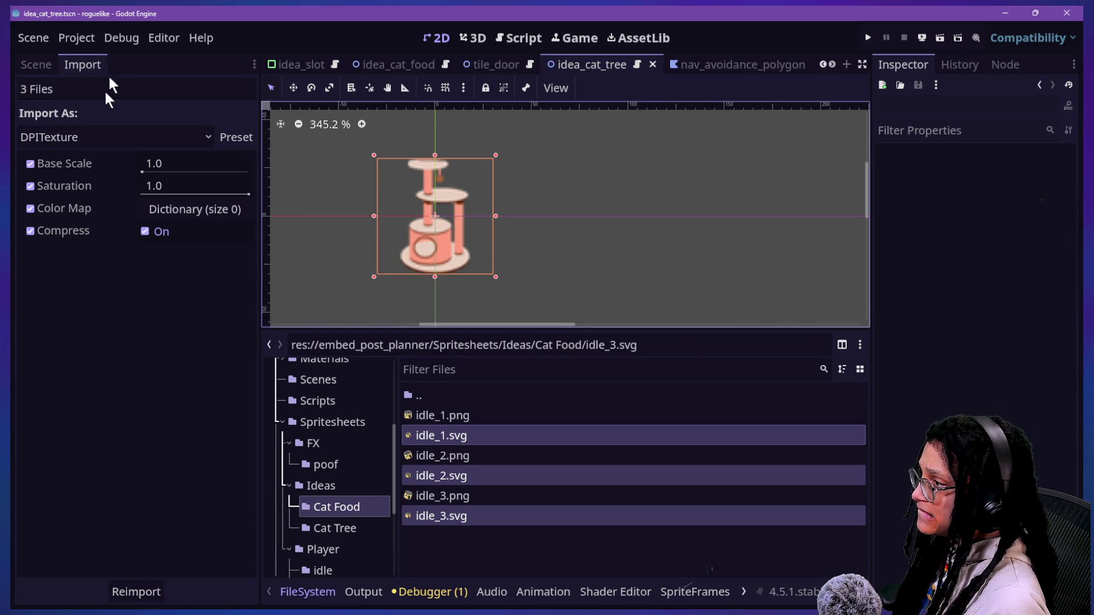
pyautogui.click(360, 527)
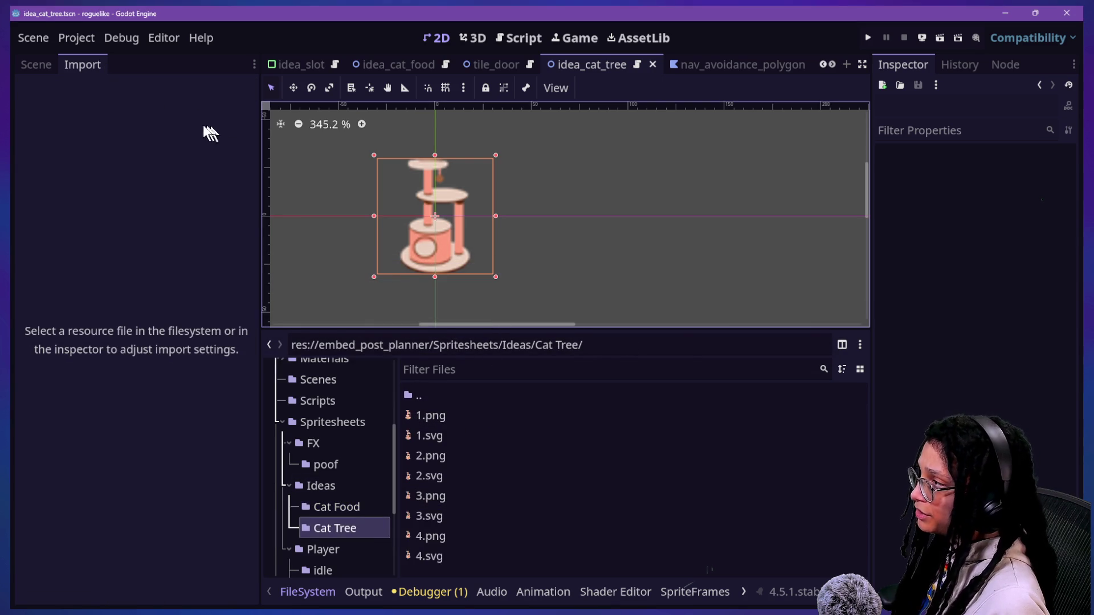
pyautogui.click(40, 66)
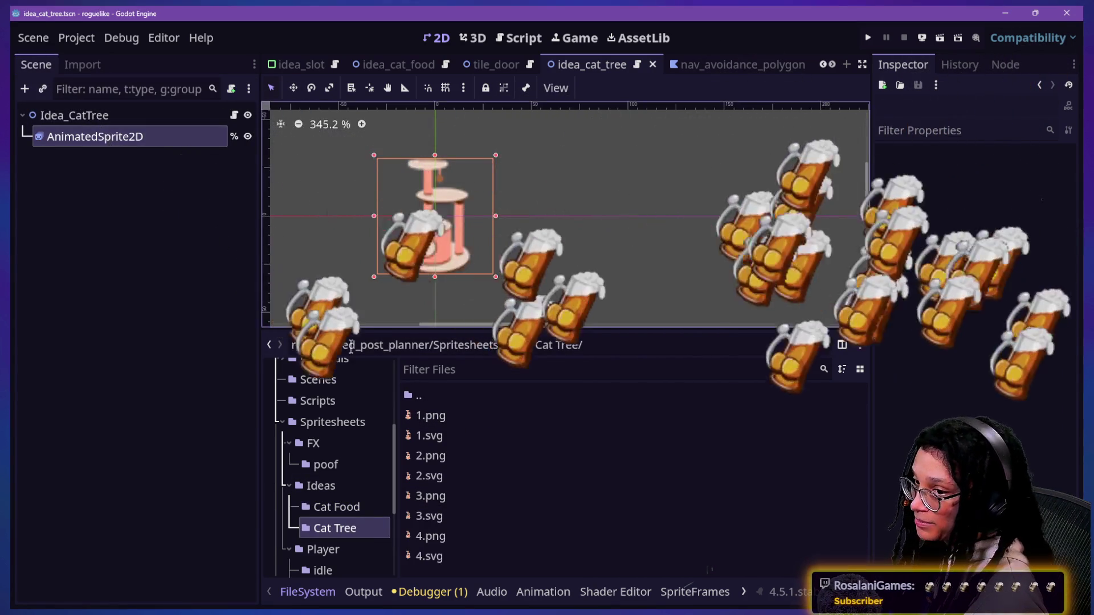
# - Confirm 1.svg is now an 80 × 80 DPITexture, then switch to Firefox
pyautogui.moveTo(673, 437)
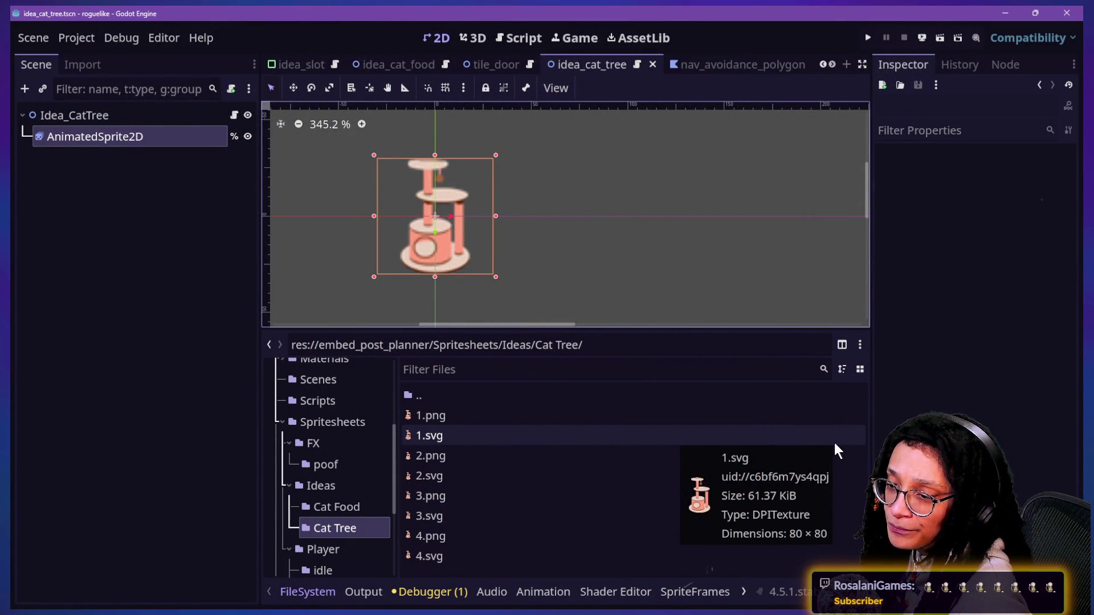
pyautogui.moveTo(833, 442)
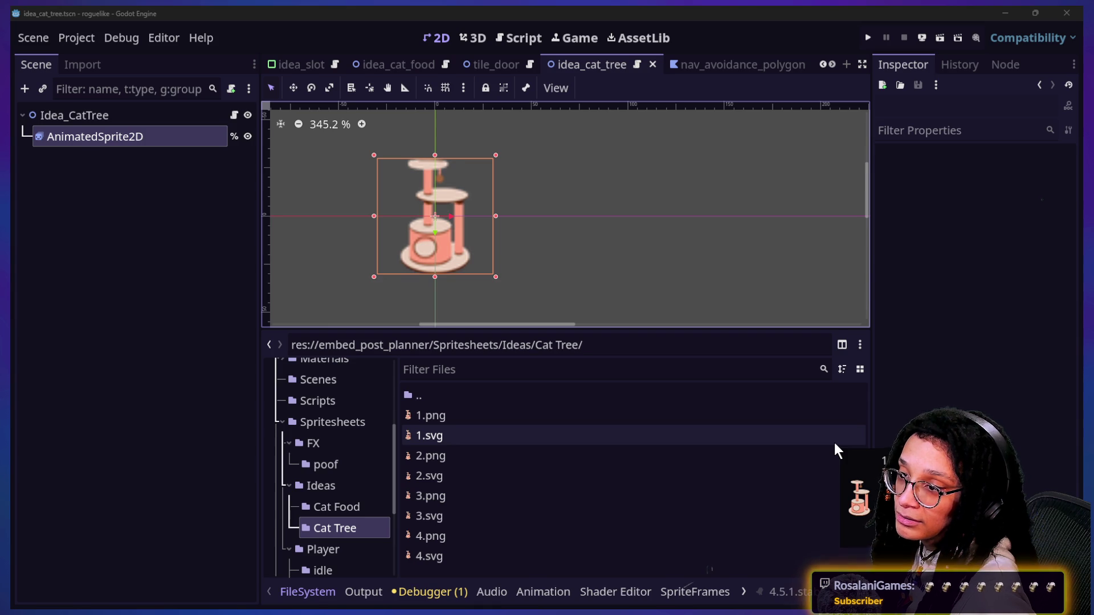
pyautogui.hotkey('alt', 'Tab')
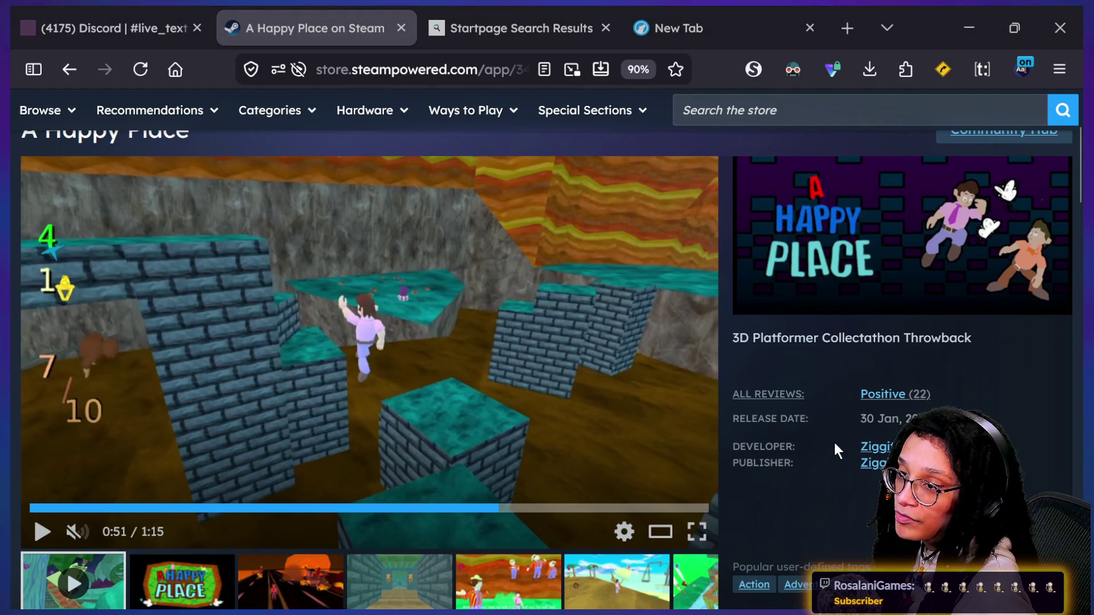
# - Bring up the stream chat window and move it toward the centre-left over Godot
pyautogui.hotkey('alt', 'Tab')
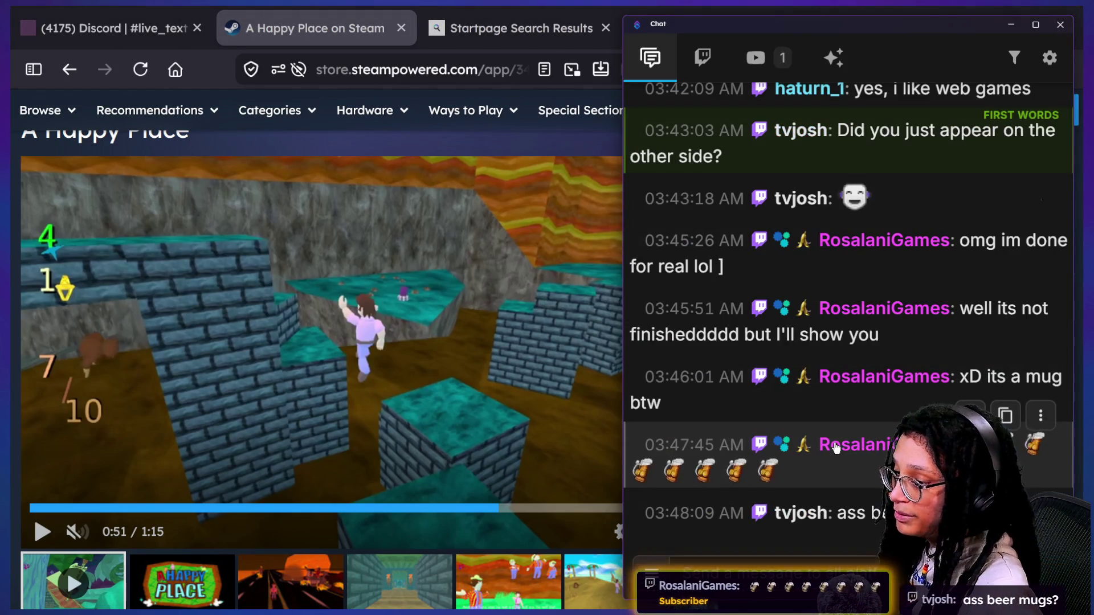
pyautogui.moveTo(832, 19)
pyautogui.mouseDown()
pyautogui.moveTo(516, 4)
pyautogui.moveTo(446, 17)
pyautogui.moveTo(279, 20)
pyautogui.mouseUp()
pyautogui.hotkey('alt', 'Tab')
pyautogui.moveTo(491, 23); pyautogui.dragTo(486, 22)
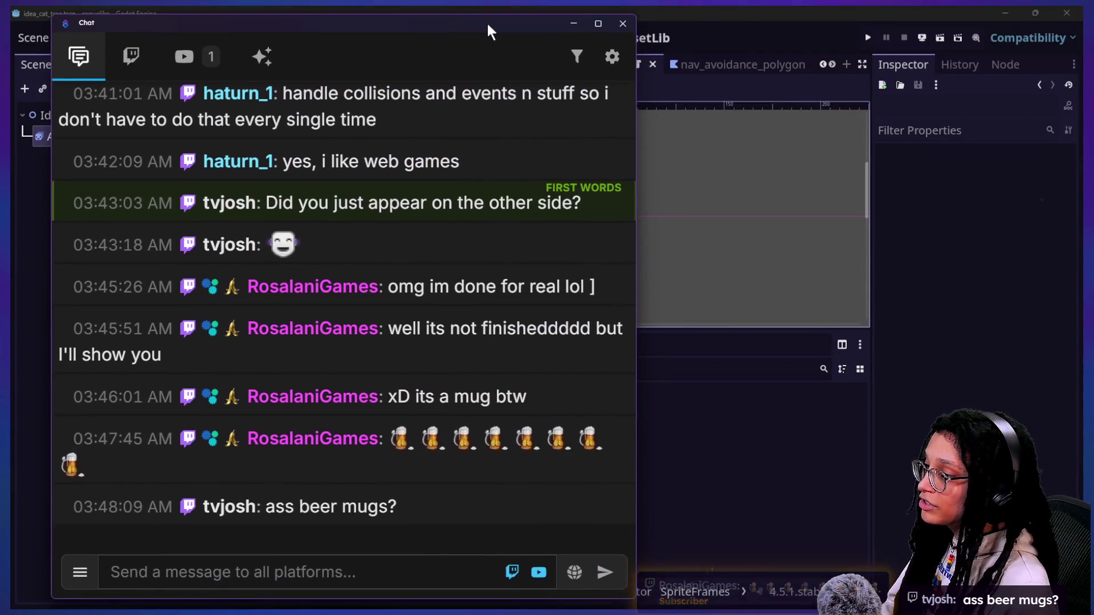
# - Read a viewer's profile card and message history, close it, and return to the Godot editor
pyautogui.moveTo(397, 441)
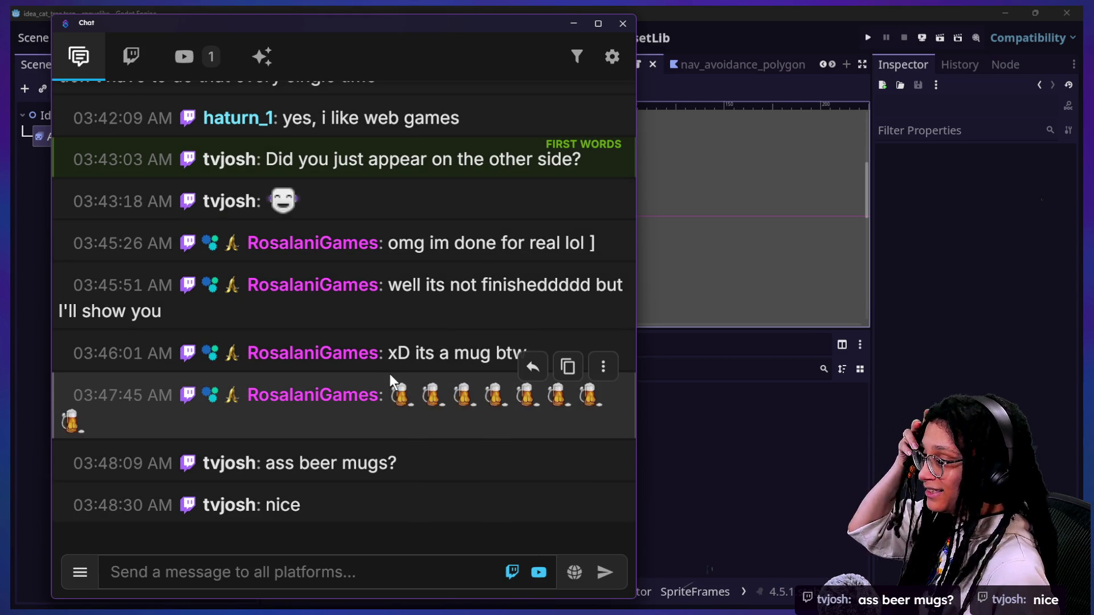
pyautogui.moveTo(399, 400)
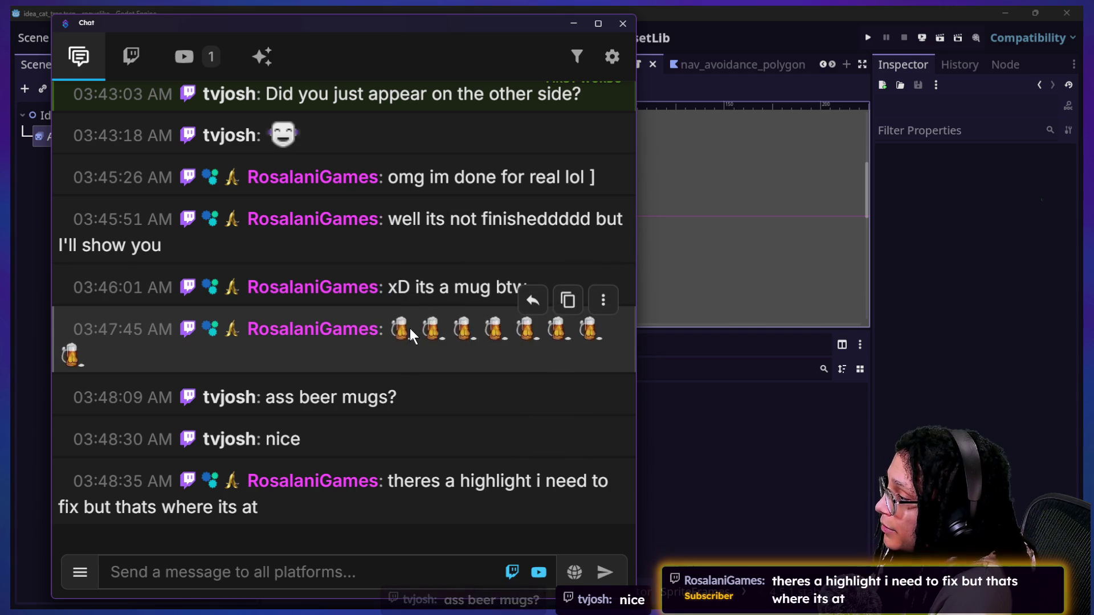
pyautogui.moveTo(405, 334)
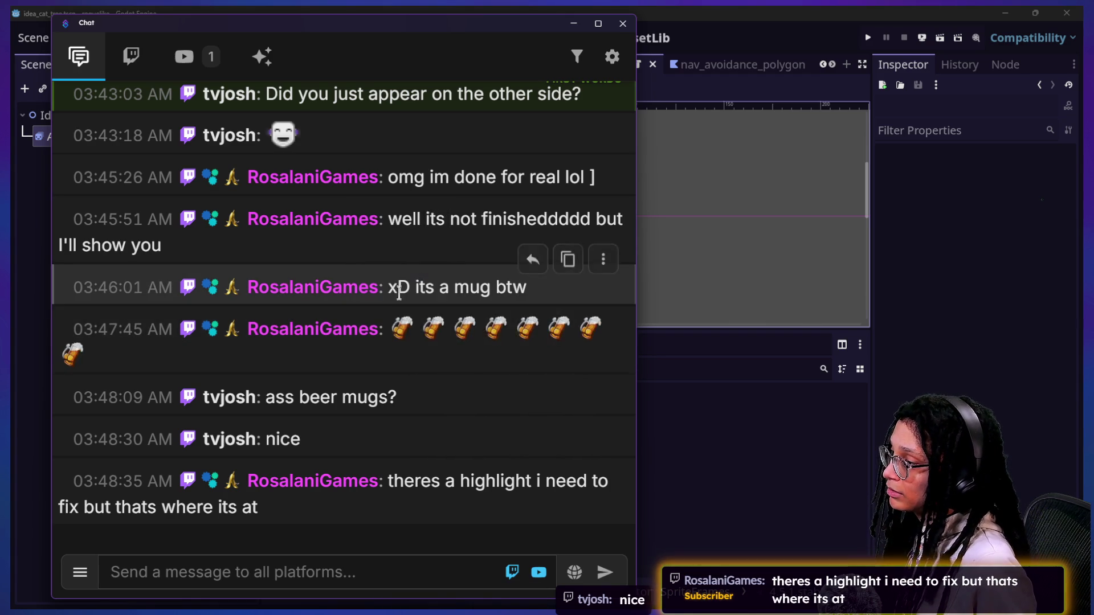
pyautogui.click(342, 334)
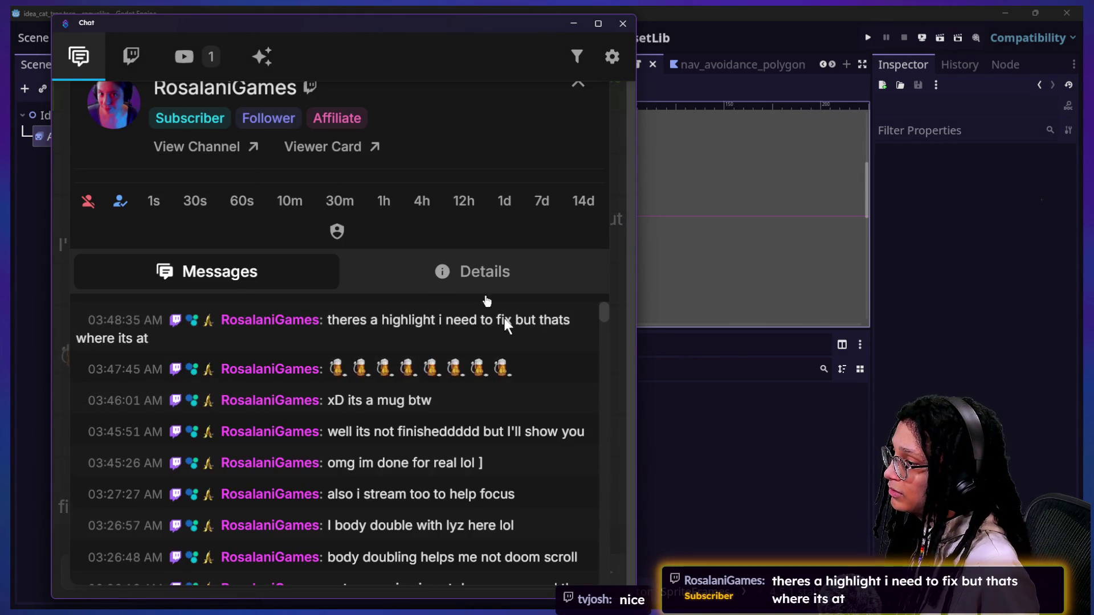
pyautogui.moveTo(479, 370)
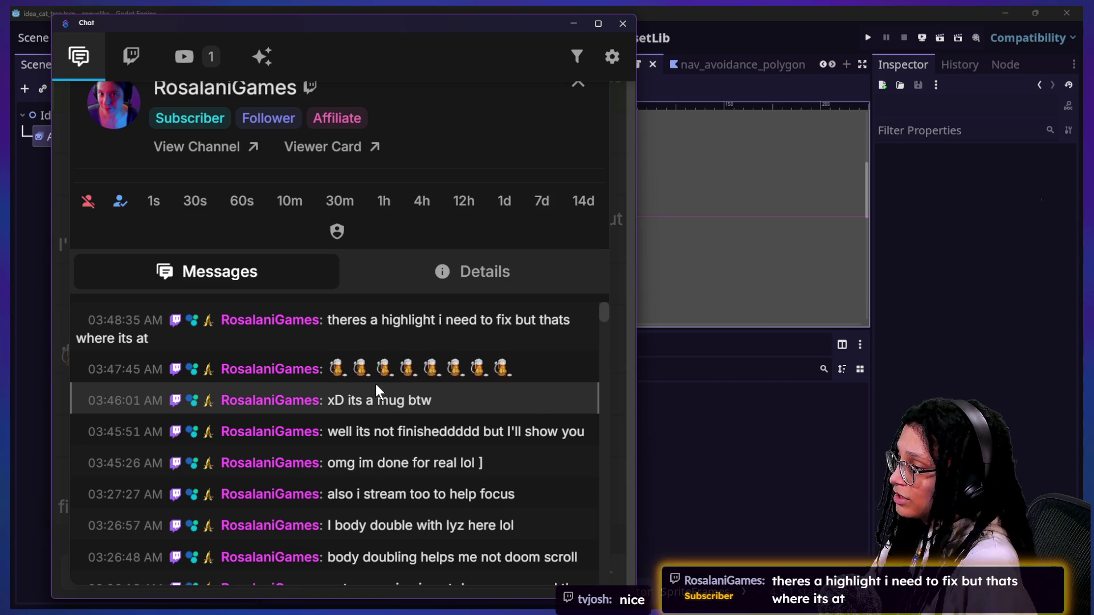
pyautogui.moveTo(412, 364)
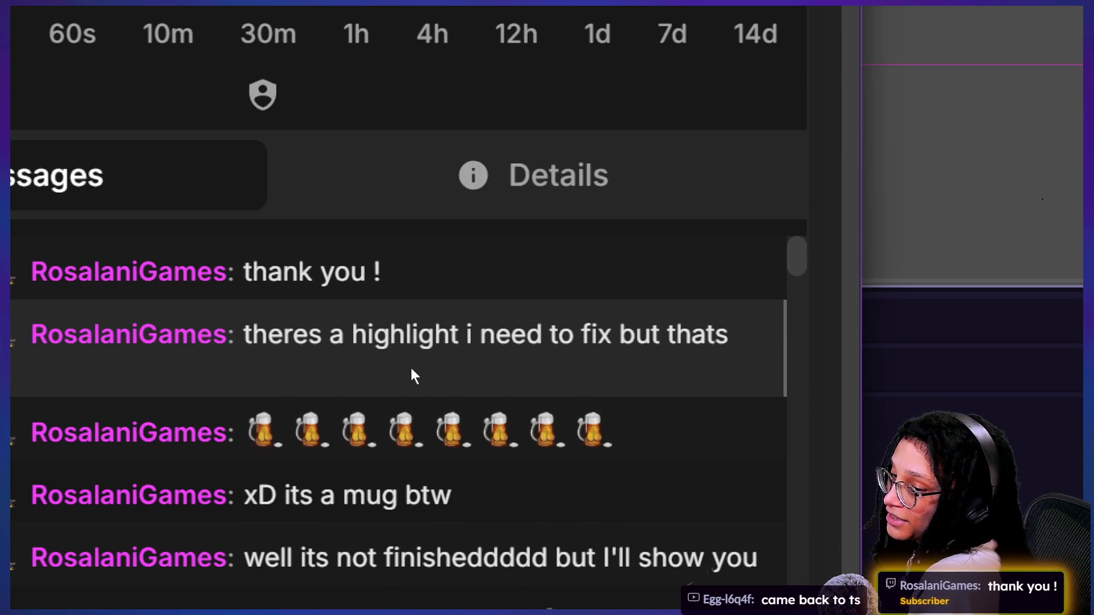
pyautogui.moveTo(362, 444)
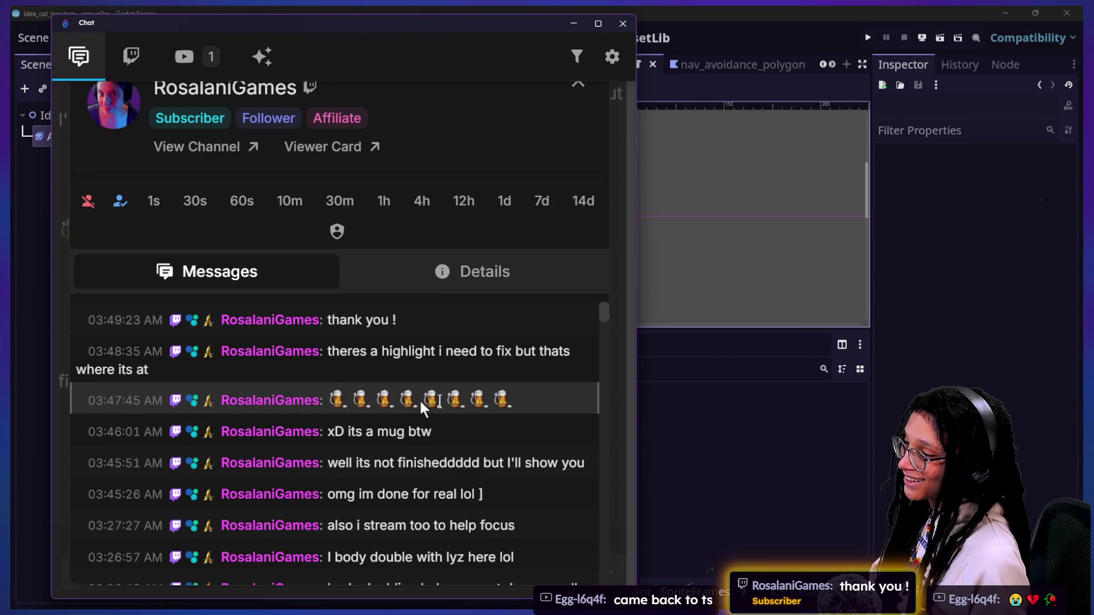
pyautogui.click(582, 90)
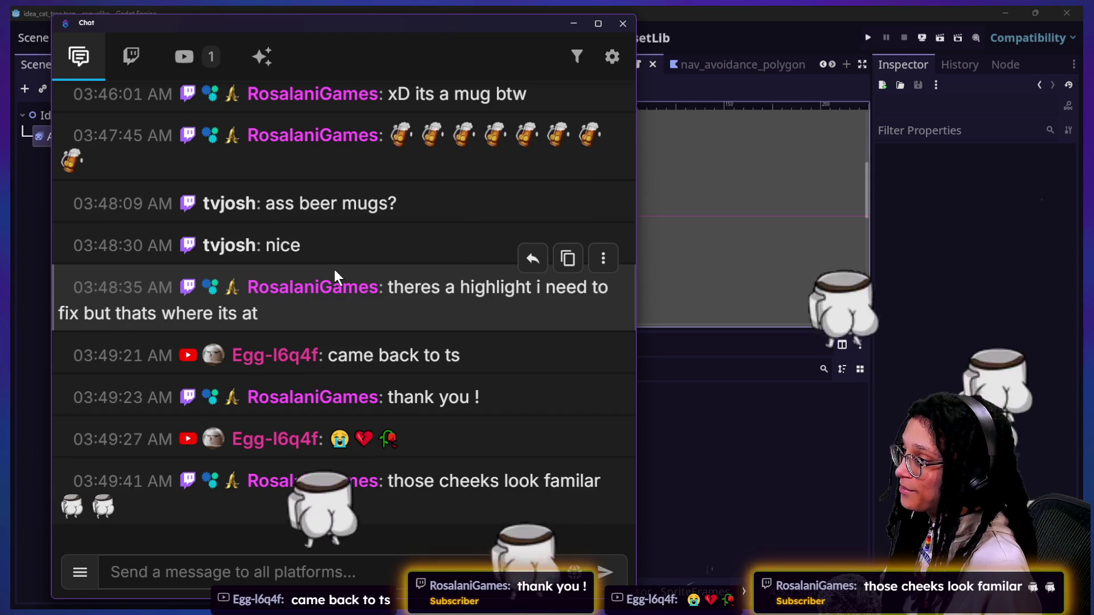
pyautogui.moveTo(108, 510)
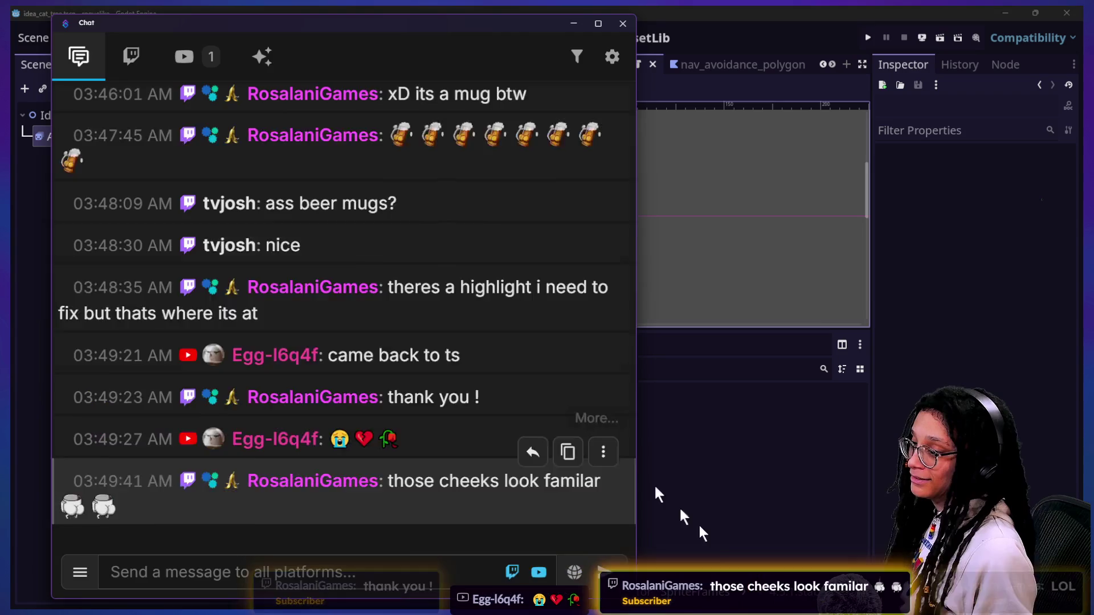
pyautogui.click(715, 535)
# - Drag 1.svg into the idle animation's frames and delete the old first PNG frame
pyautogui.click(525, 436)
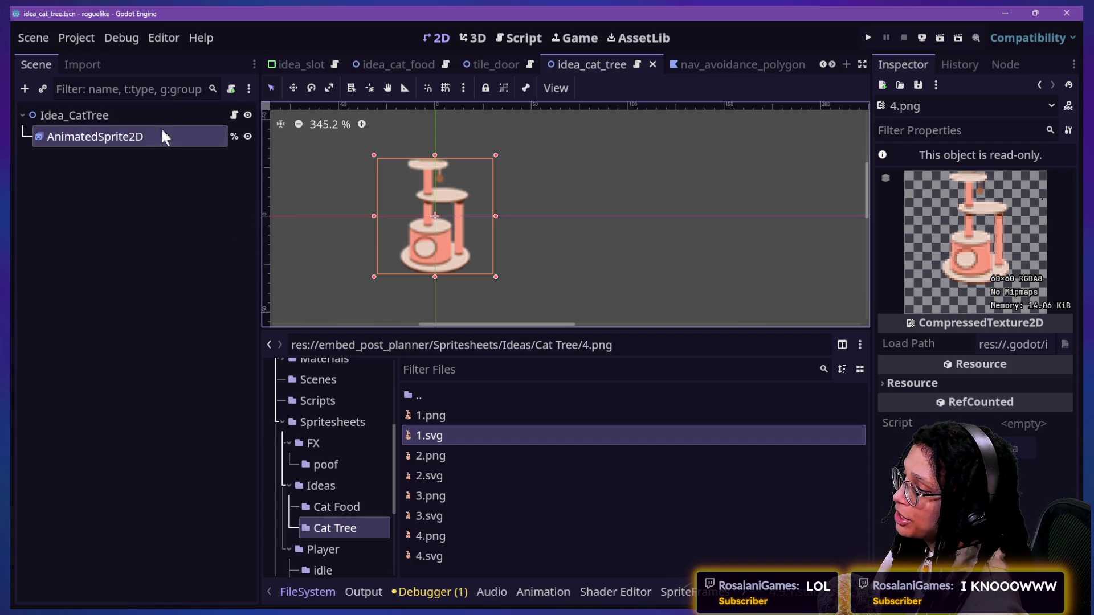
pyautogui.click(432, 436)
pyautogui.moveTo(431, 435)
pyautogui.mouseDown()
pyautogui.moveTo(593, 589)
pyautogui.moveTo(684, 592)
pyautogui.moveTo(467, 410)
pyautogui.moveTo(490, 429)
pyautogui.moveTo(528, 519)
pyautogui.moveTo(515, 505)
pyautogui.mouseUp()
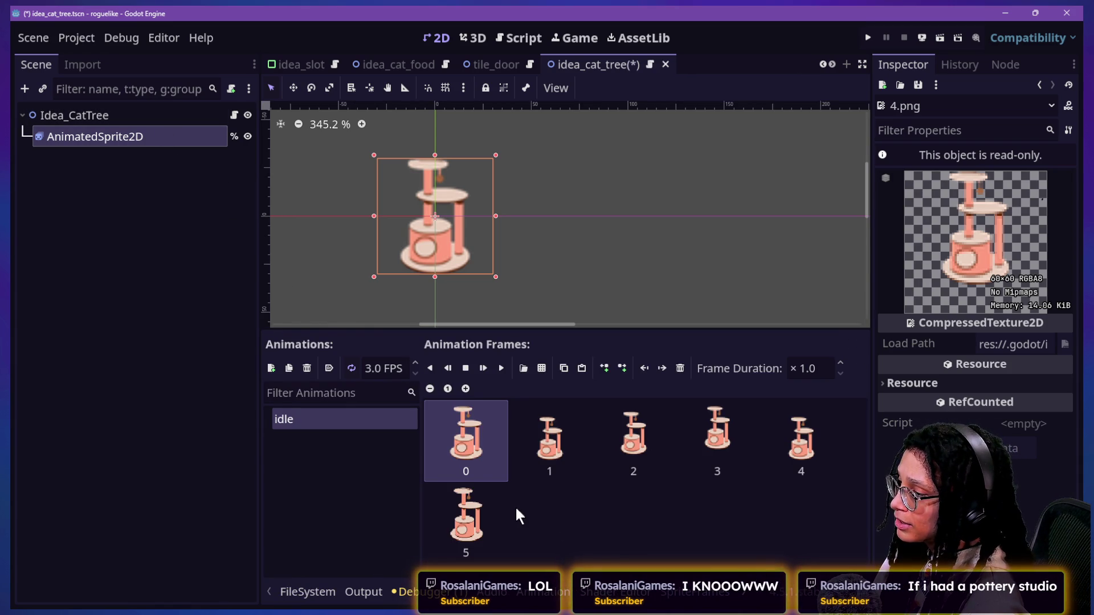
pyautogui.click(466, 450)
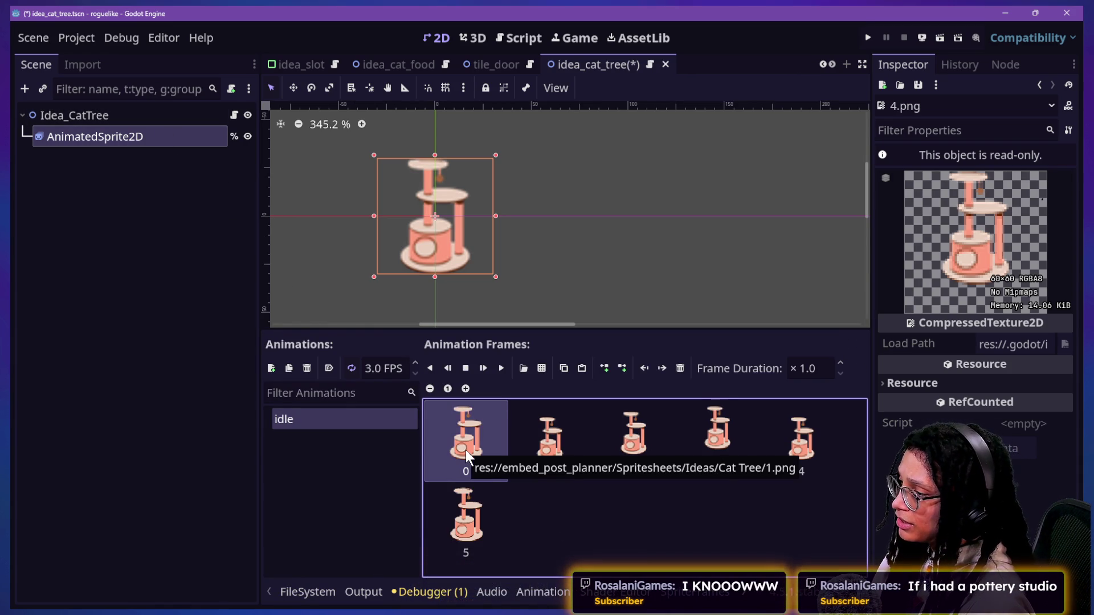
pyautogui.press('Delete')
pyautogui.press('Delete')
pyautogui.press('Delete')
pyautogui.press('Delete')
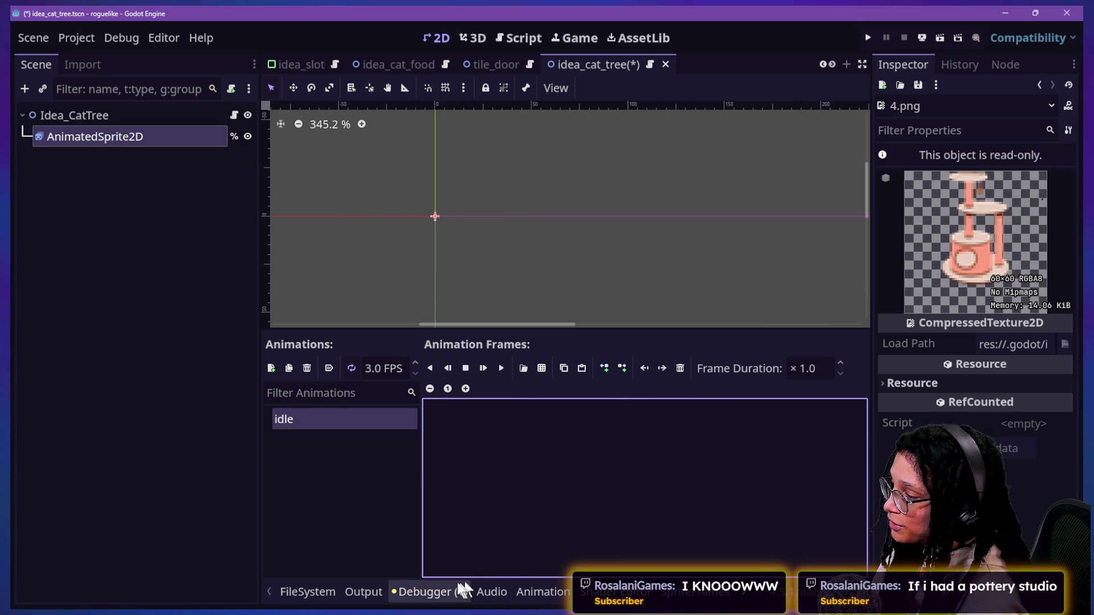
# - Drag 1.svg in as the idle animation's first frame and review the frame list
pyautogui.click(326, 594)
pyautogui.moveTo(423, 433)
pyautogui.mouseDown()
pyautogui.moveTo(409, 555)
pyautogui.moveTo(681, 592)
pyautogui.moveTo(517, 460)
pyautogui.mouseUp()
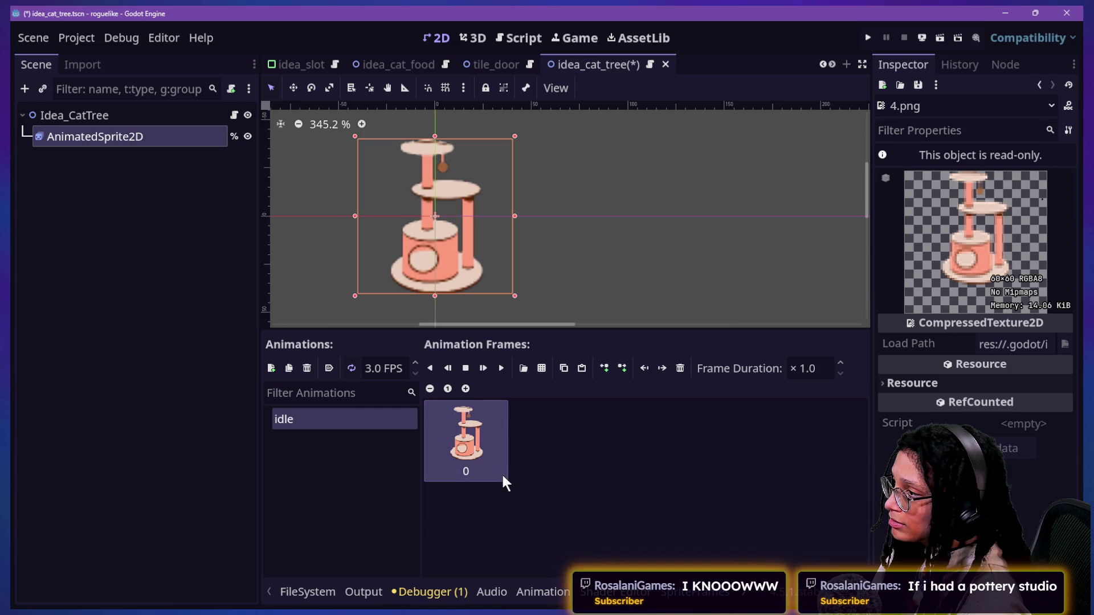
pyautogui.scroll(-4, 396, 156)
pyautogui.scroll(8, 395, 156)
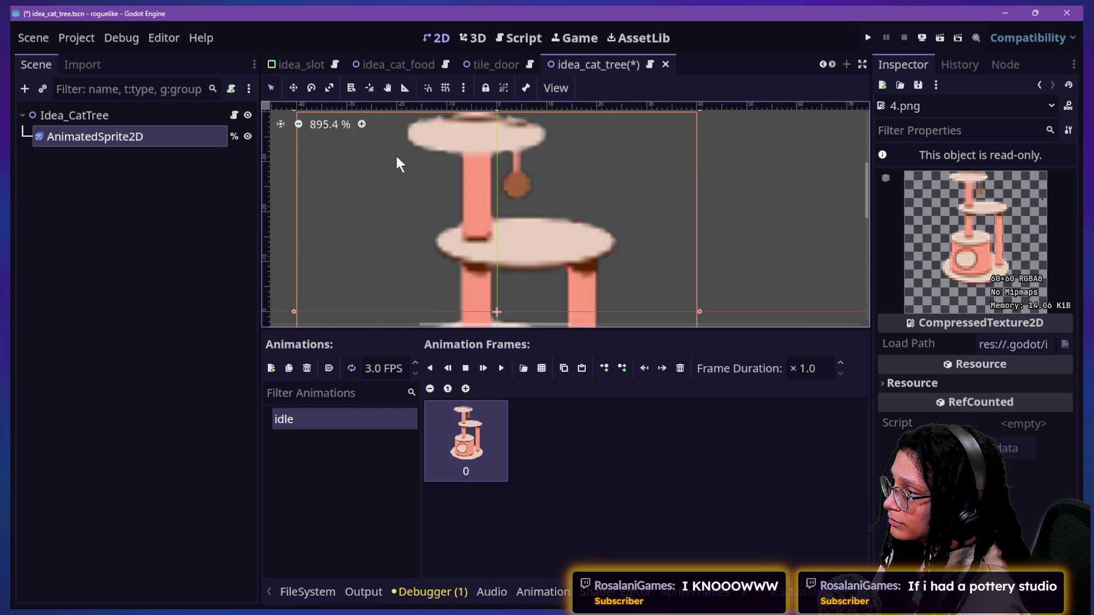
pyautogui.scroll(-2, 395, 153)
pyautogui.scroll(-5, 495, 299)
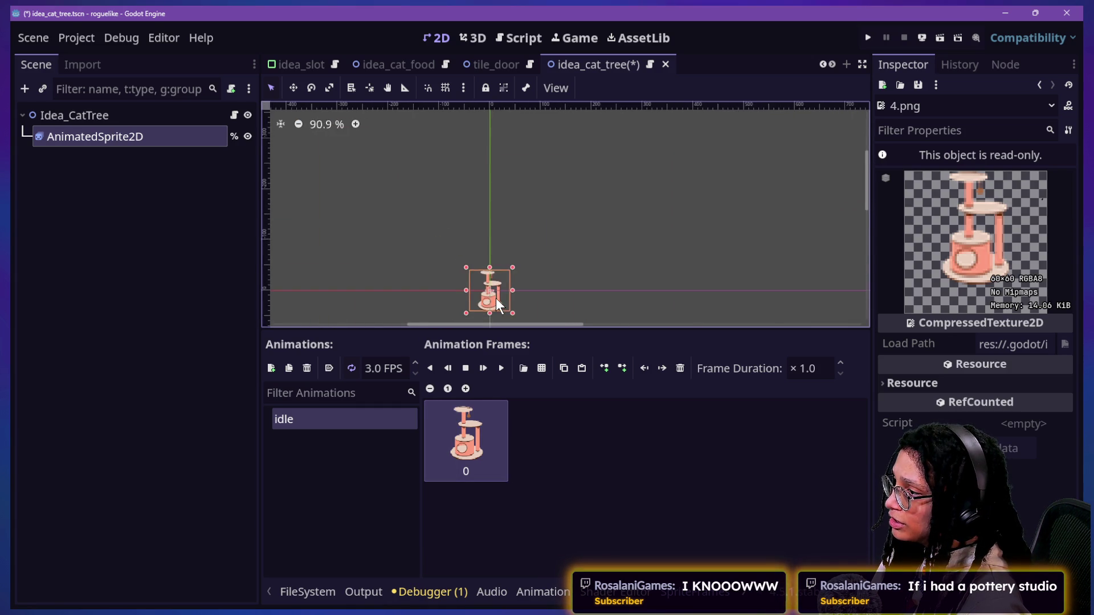
pyautogui.scroll(8, 496, 299)
pyautogui.scroll(-10, 495, 298)
pyautogui.scroll(3, 495, 299)
pyautogui.scroll(-1, 495, 298)
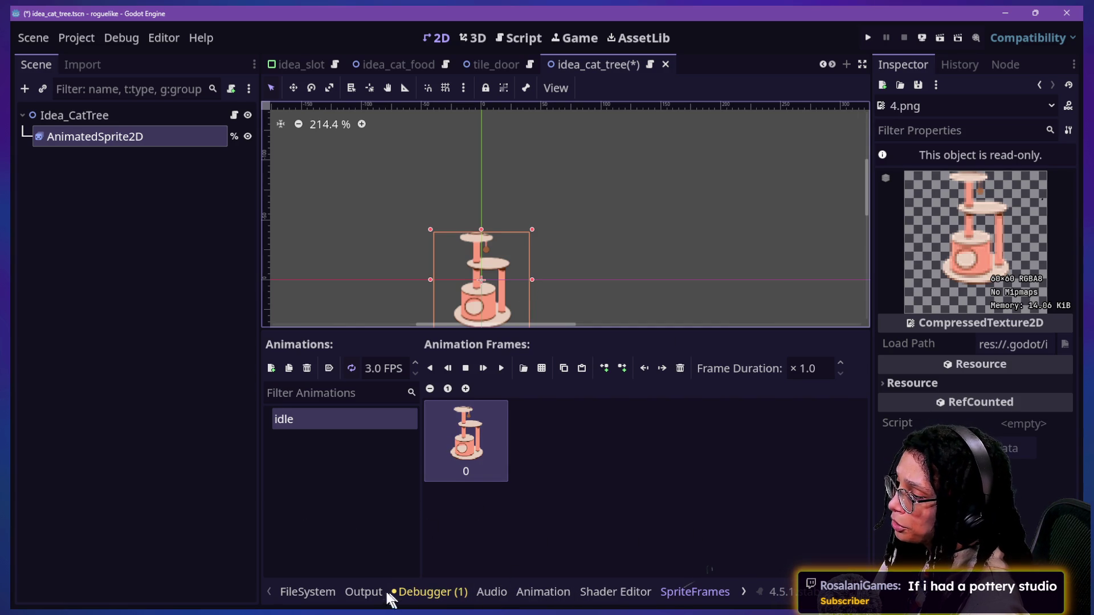
pyautogui.click(333, 590)
# - Check that 1.svg is imported as DPITexture, then return to the scene tree
pyautogui.click(438, 438)
pyautogui.click(430, 436)
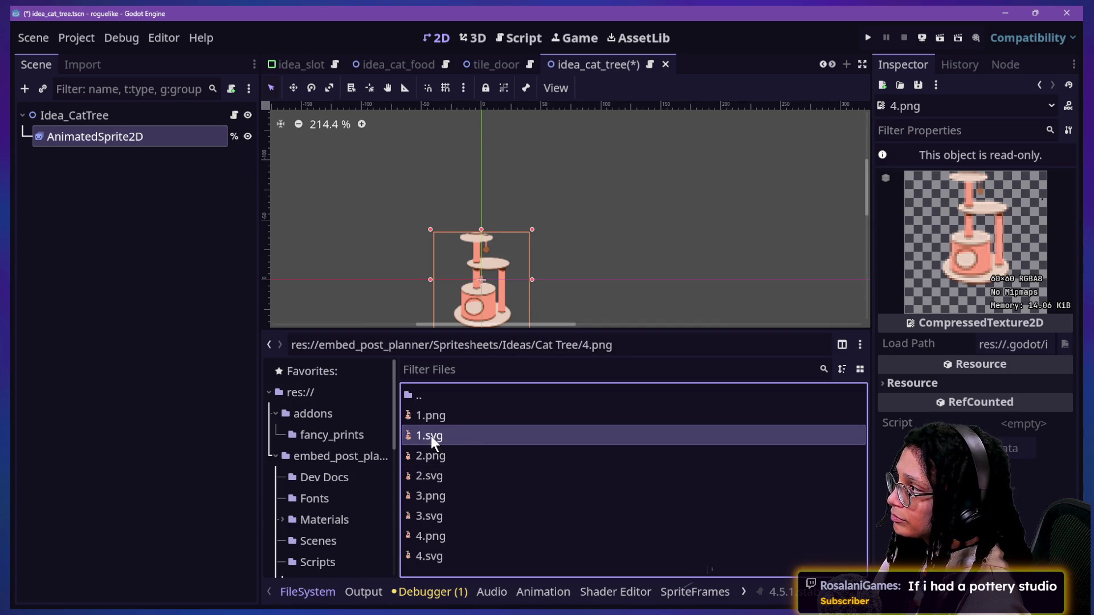
pyautogui.click(80, 65)
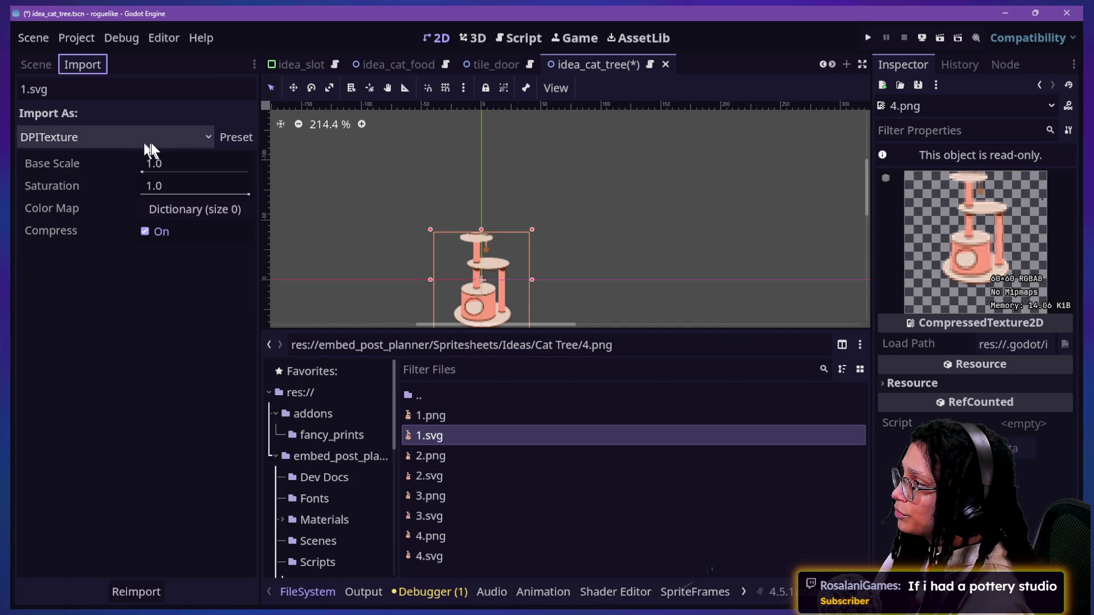
pyautogui.click(45, 62)
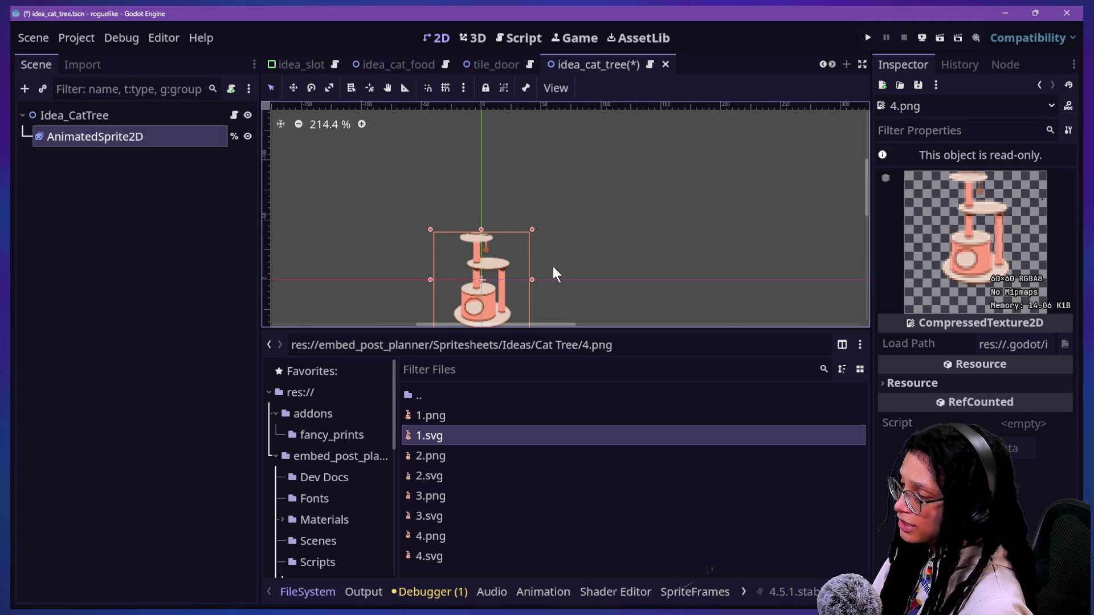
# - Drag 2.svg, 3.svg and 4.svg into the idle animation as frames 1–3
pyautogui.scroll(5, 535, 279)
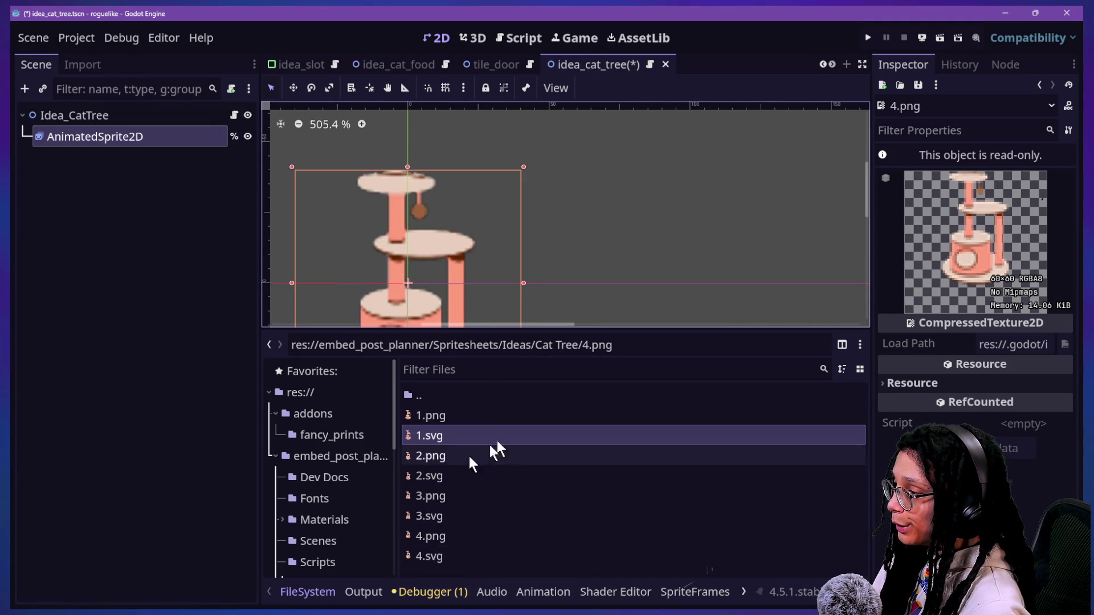
pyautogui.moveTo(474, 475)
pyautogui.mouseDown()
pyautogui.moveTo(655, 592)
pyautogui.moveTo(686, 591)
pyautogui.moveTo(517, 494)
pyautogui.moveTo(555, 481)
pyautogui.mouseUp()
pyautogui.scroll(-2, 362, 212)
pyautogui.scroll(-7, 361, 210)
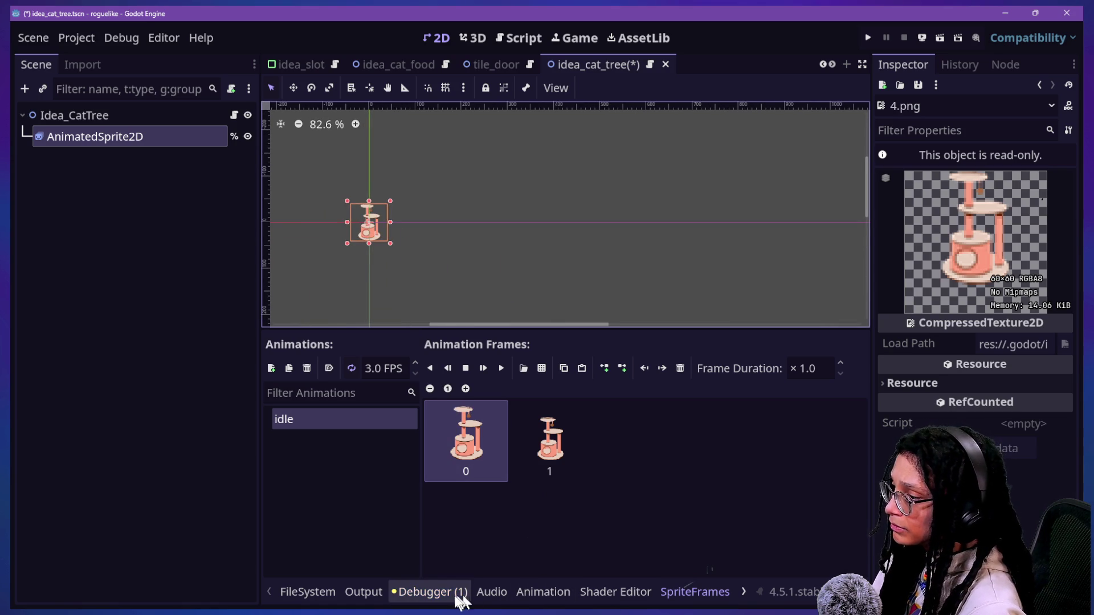
pyautogui.click(308, 591)
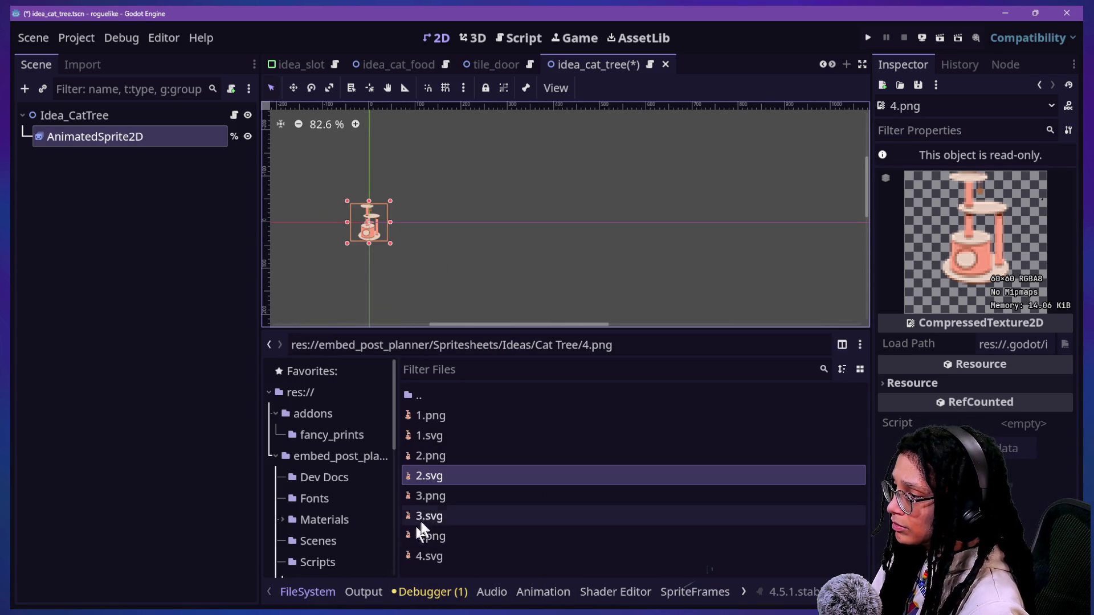
pyautogui.click(435, 514)
pyautogui.moveTo(436, 514)
pyautogui.mouseDown()
pyautogui.moveTo(687, 548)
pyautogui.moveTo(707, 590)
pyautogui.moveTo(586, 511)
pyautogui.mouseUp()
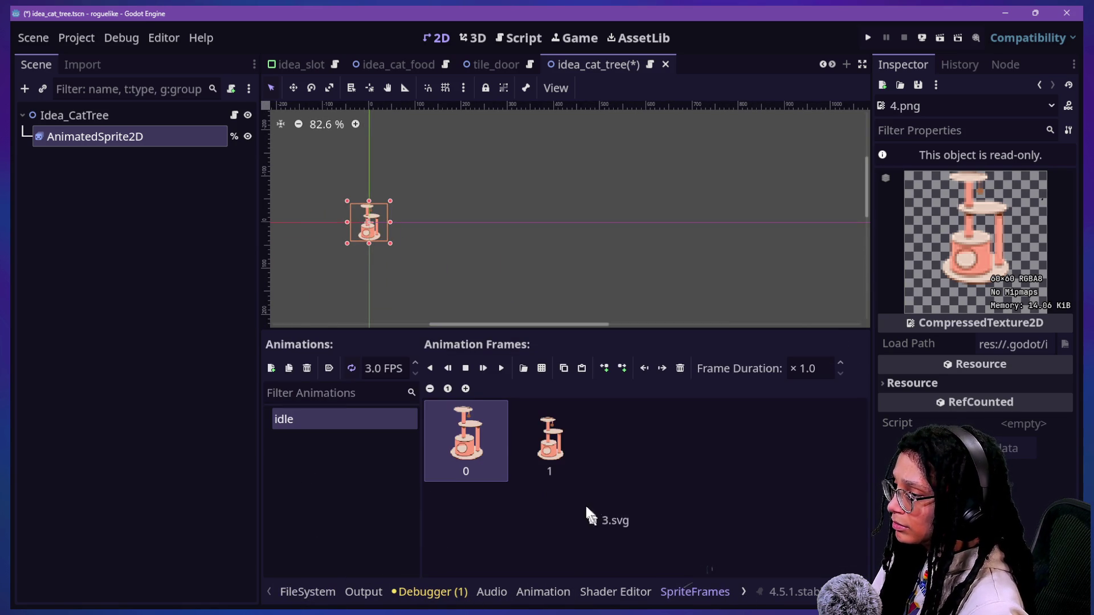
pyautogui.click(299, 591)
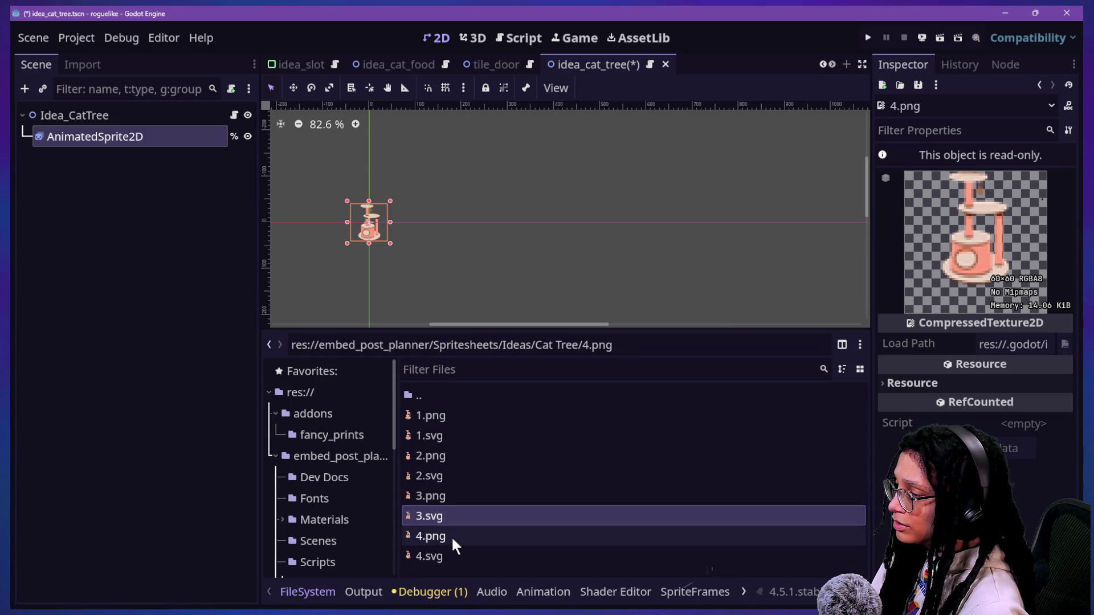
pyautogui.moveTo(457, 548)
pyautogui.mouseDown()
pyautogui.moveTo(731, 573)
pyautogui.moveTo(702, 587)
pyautogui.moveTo(704, 541)
pyautogui.mouseUp()
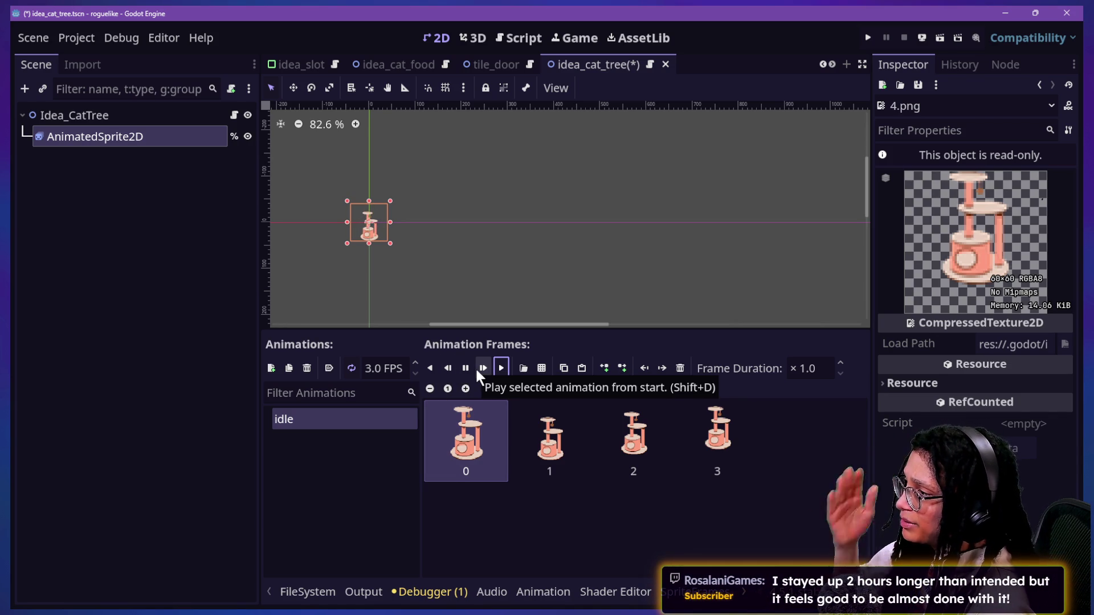
# - Turn on looping for the idle animation and raise its speed to 6 FPS
pyautogui.click(474, 449)
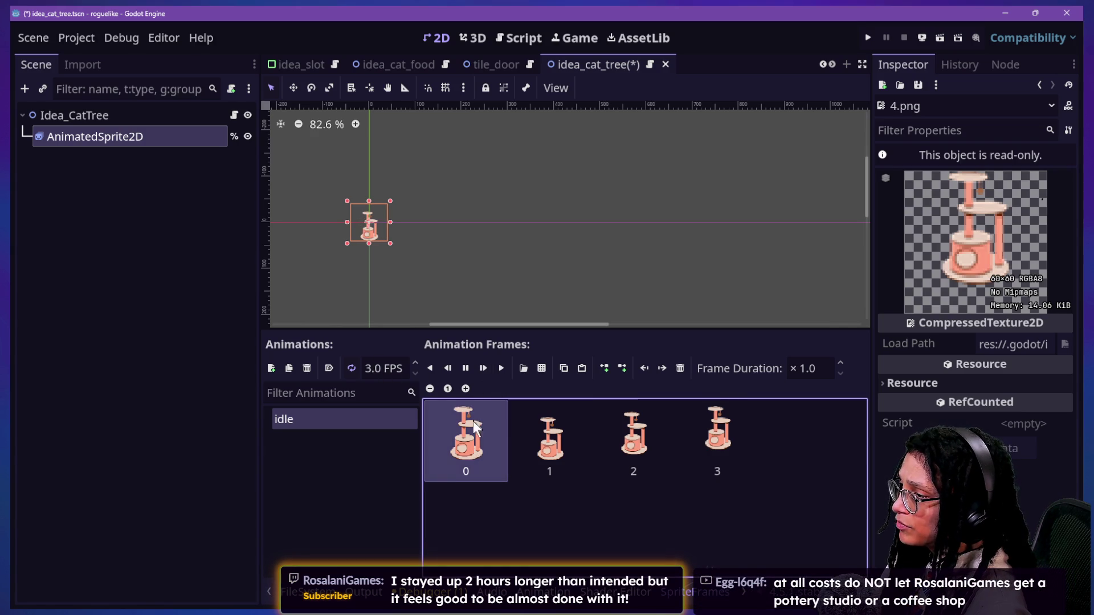
pyautogui.rightClick(473, 451)
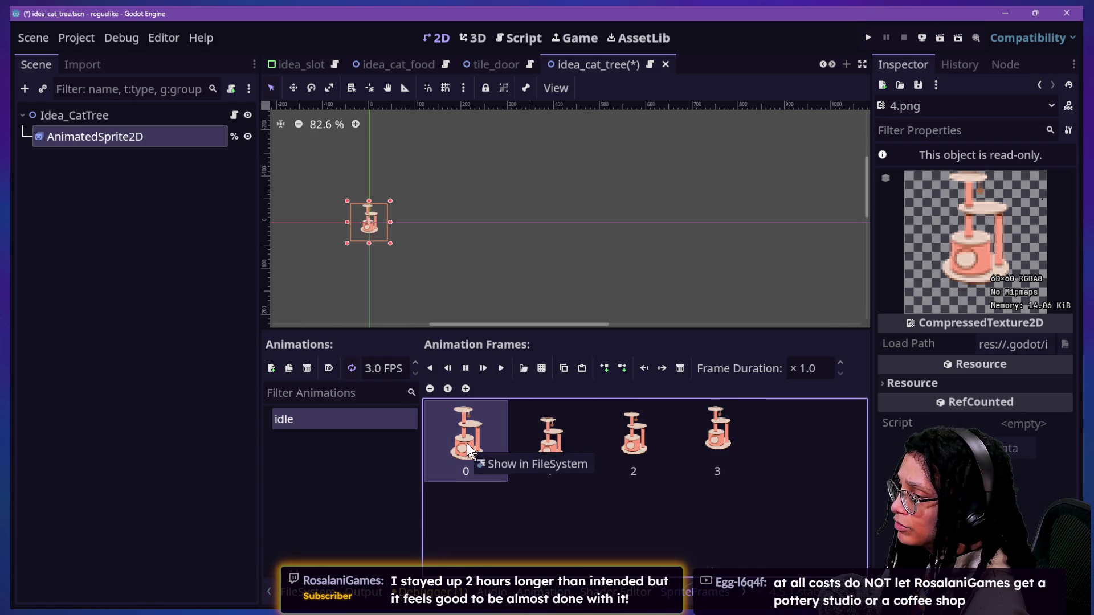
pyautogui.click(469, 446)
pyautogui.click(351, 368)
pyautogui.click(415, 363)
pyautogui.click(415, 363)
pyautogui.click(415, 364)
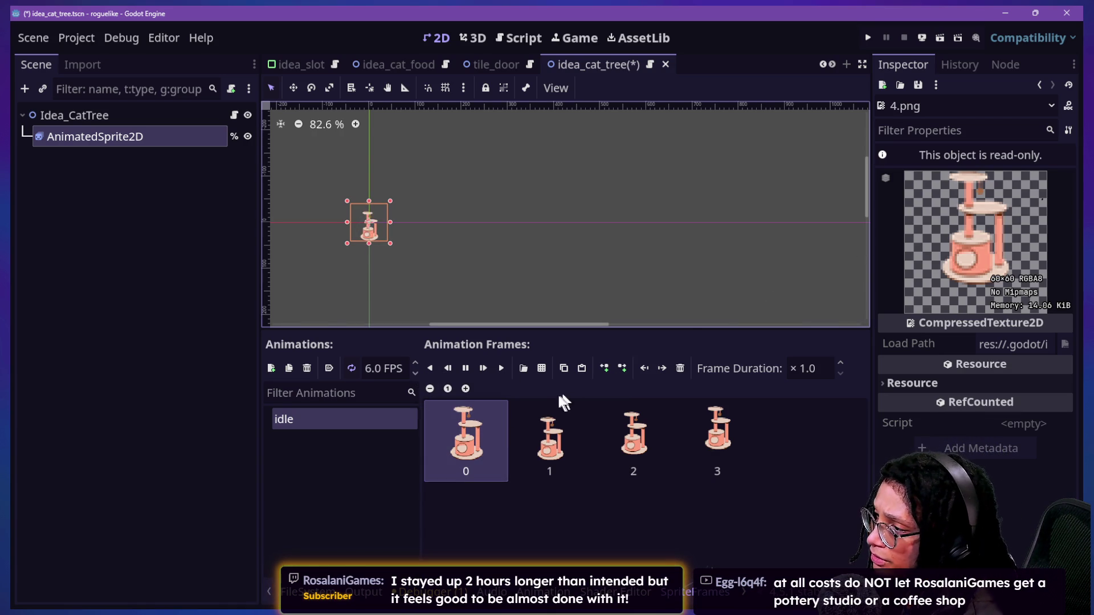
# - Give frame 0 a ×3.0 frame duration, then switch over to Firefox
pyautogui.click(817, 371)
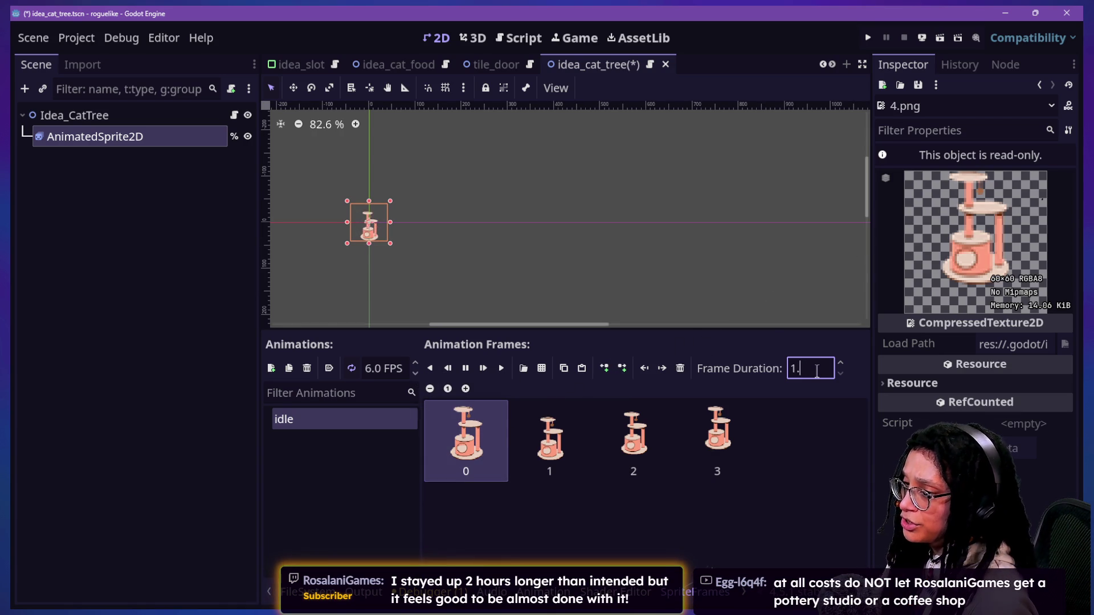
pyautogui.write('3')
pyautogui.press('Return')
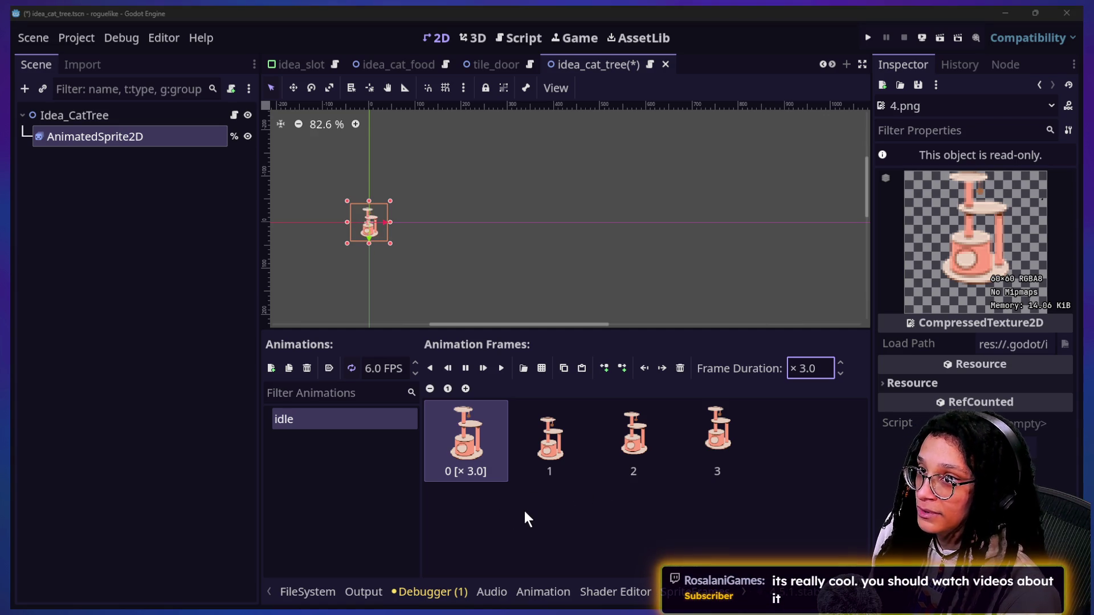
pyautogui.hotkey('alt', 'Tab')
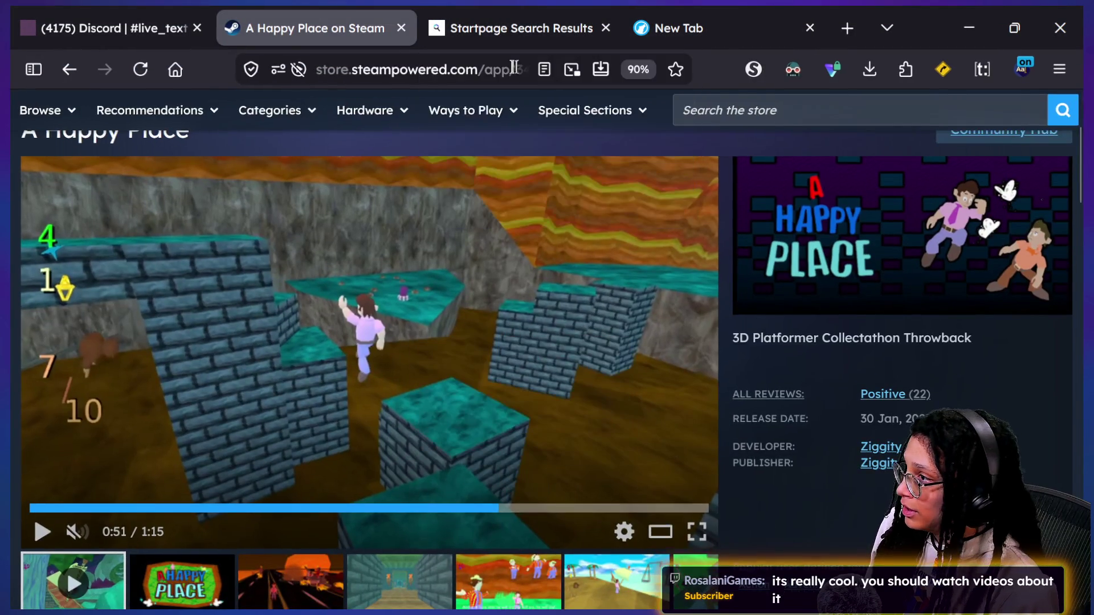
# - Search 'laser welder' and play the Laser Welding YouTube video in a new tab
pyautogui.click(520, 69)
pyautogui.write('laser weld')
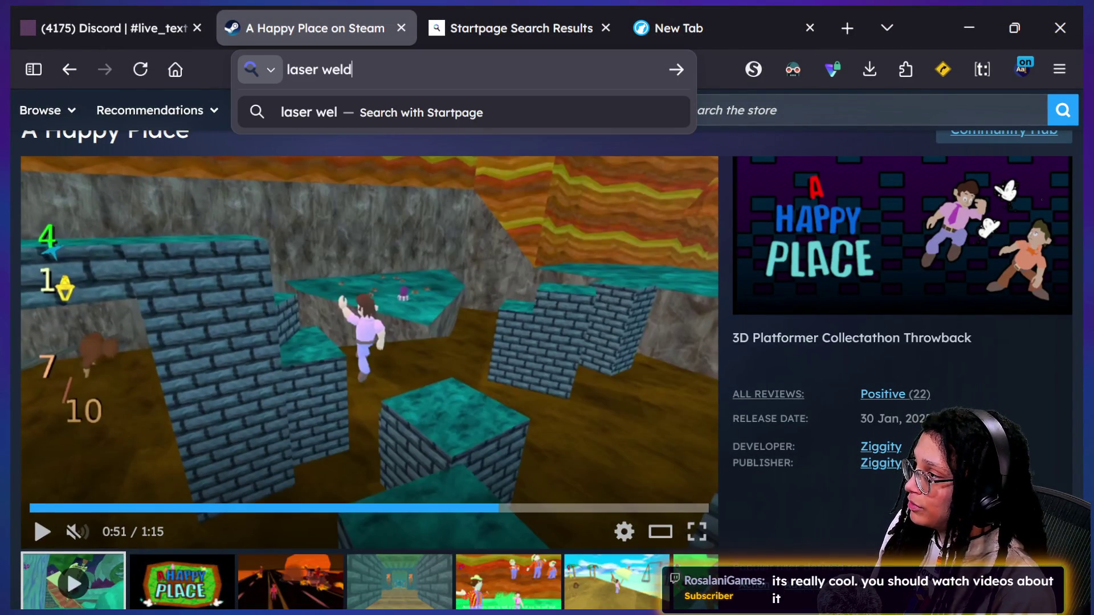
pyautogui.write('er')
pyautogui.press('Return')
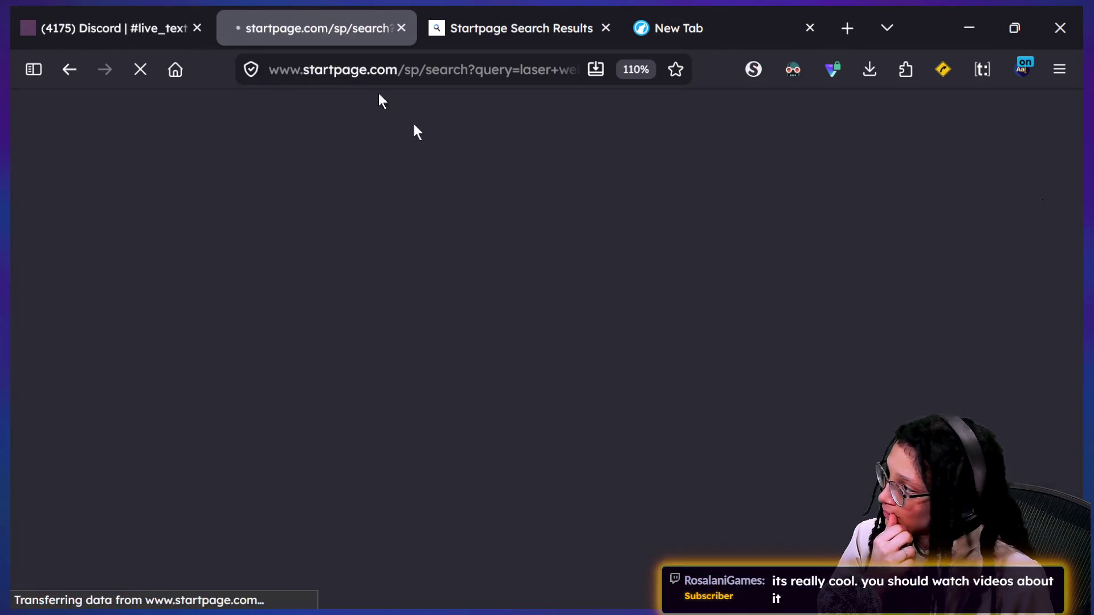
pyautogui.scroll(-5, 391, 454)
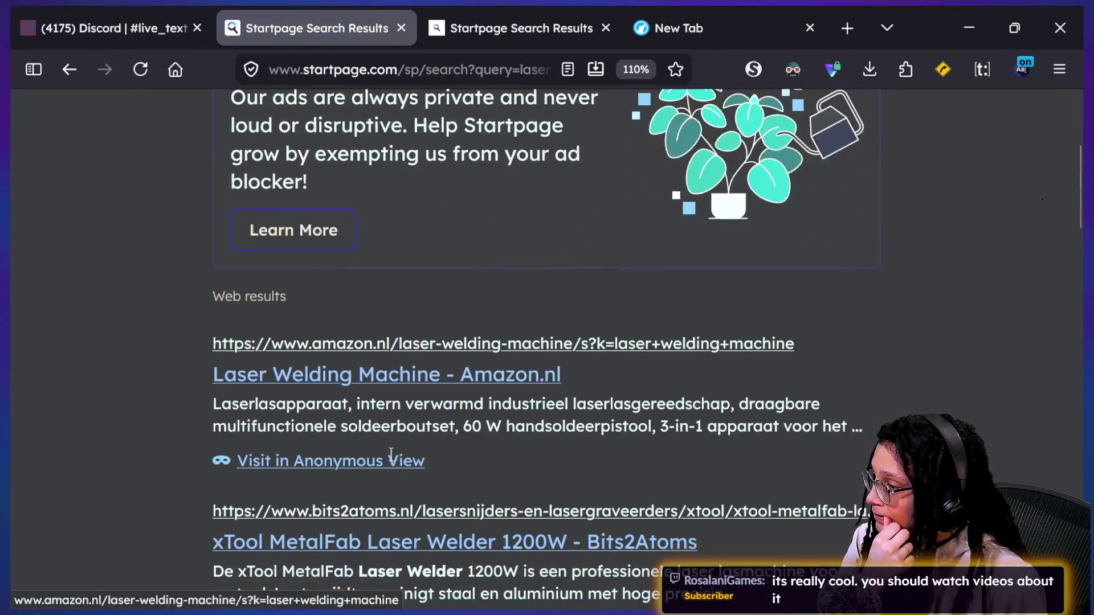
pyautogui.scroll(-8, 391, 454)
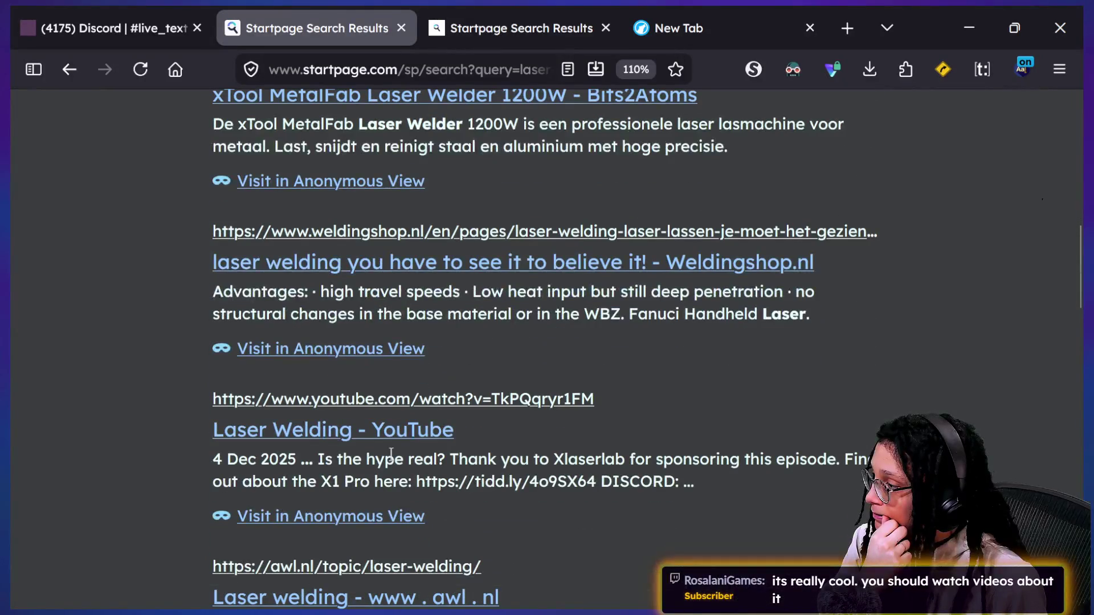
pyautogui.click(386, 437)
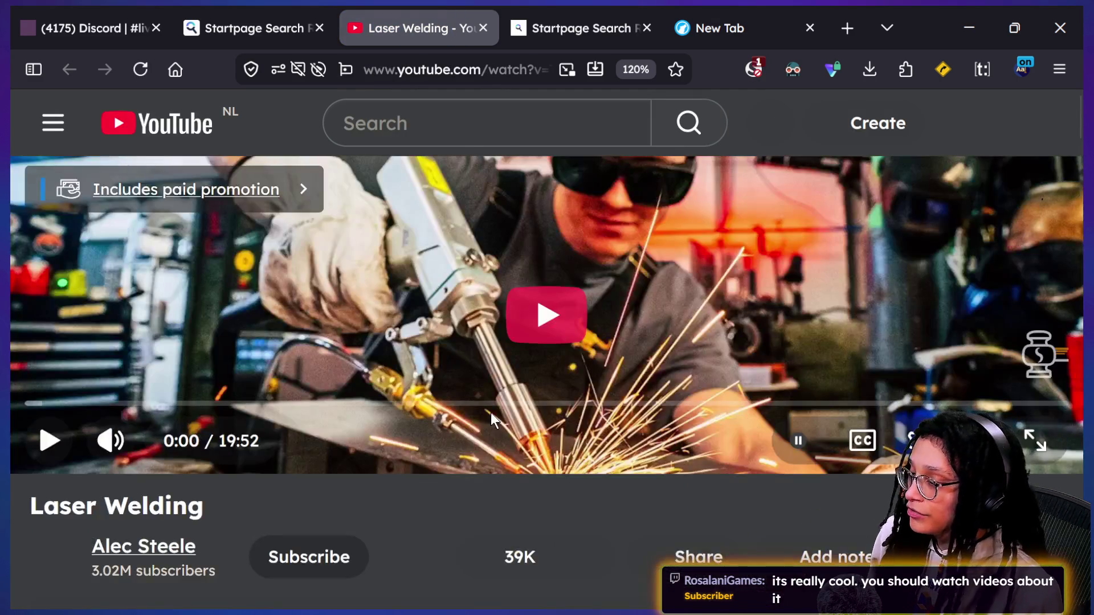
pyautogui.click(473, 340)
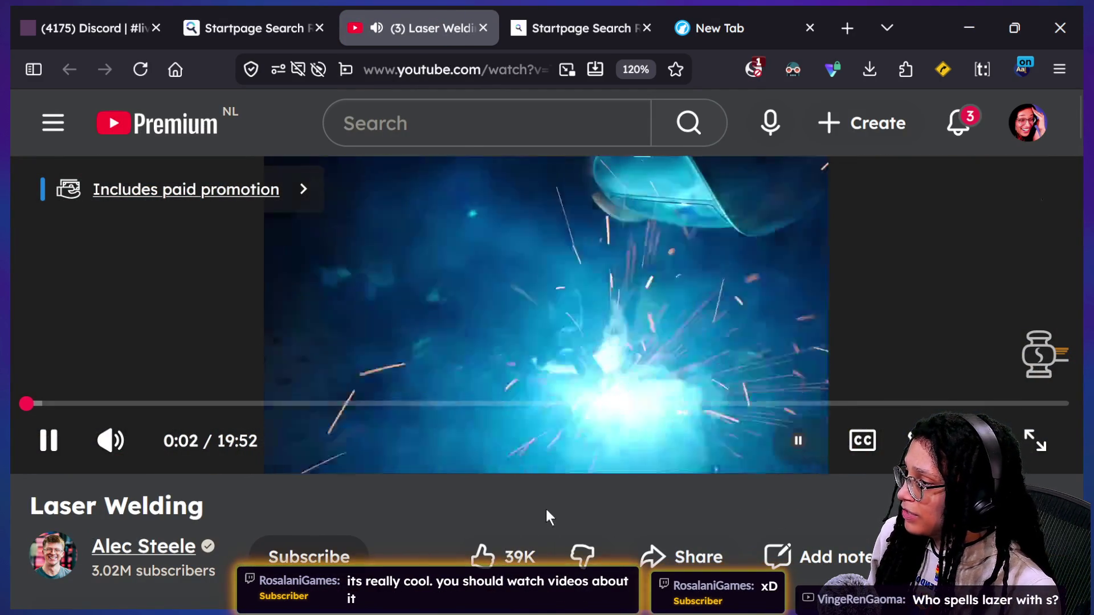
# - Mute the video and jump ahead along the progress bar to 5:35
pyautogui.press('m')
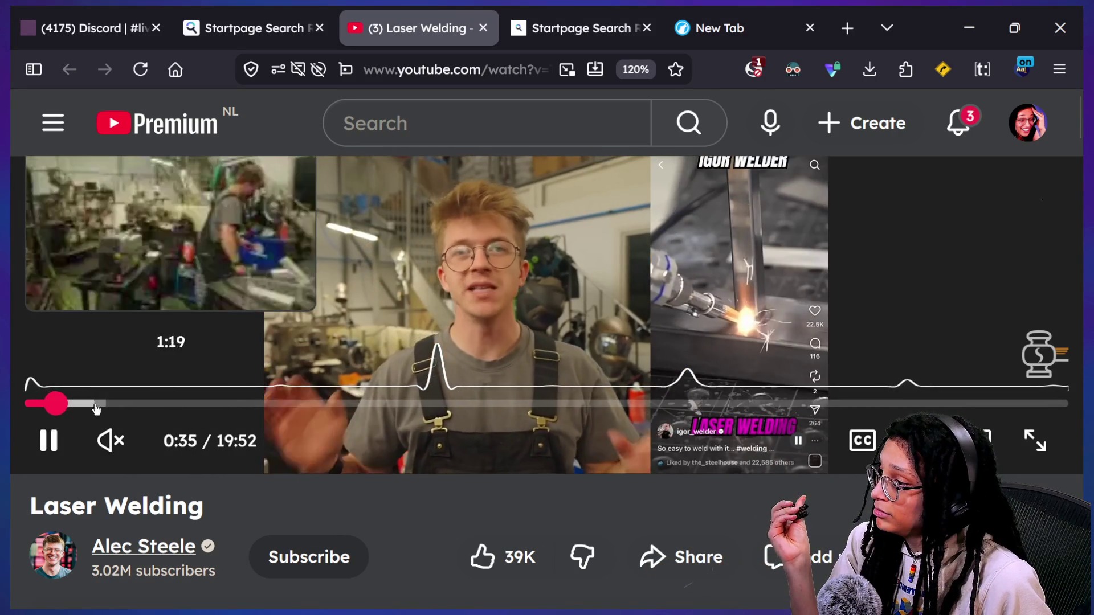
pyautogui.click(95, 404)
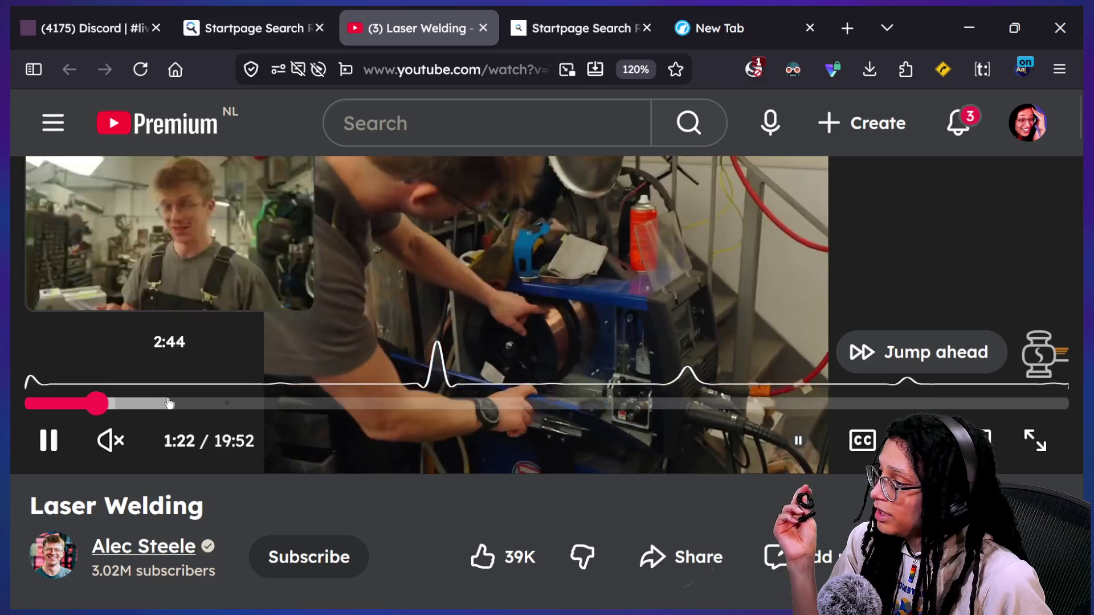
pyautogui.click(166, 406)
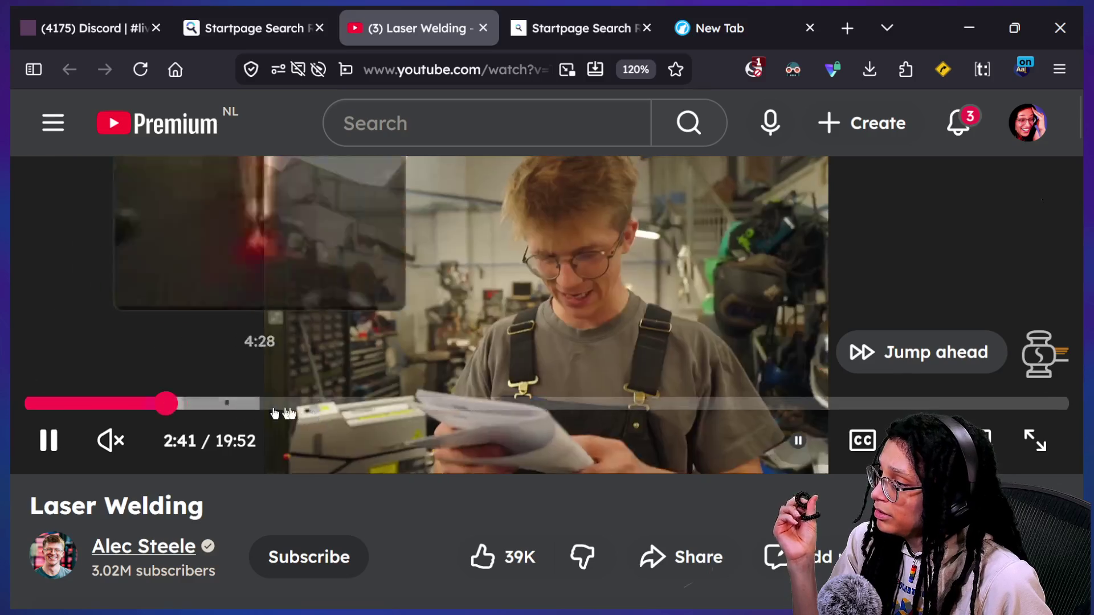
pyautogui.click(217, 404)
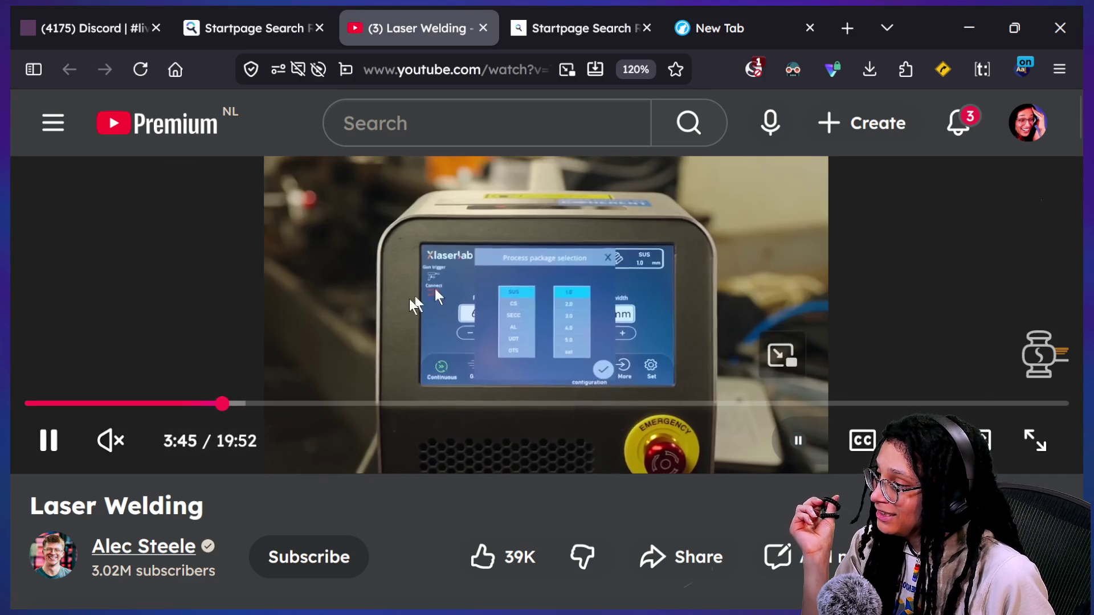
pyautogui.click(318, 403)
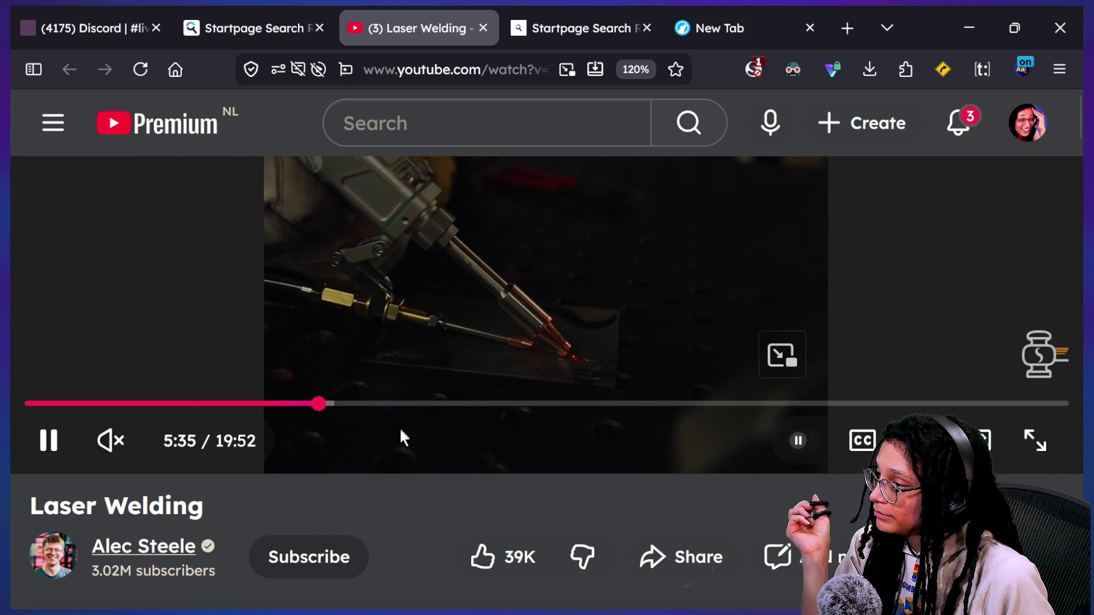
# - Step forward with the arrow keys to about 7:20
pyautogui.press('Right')
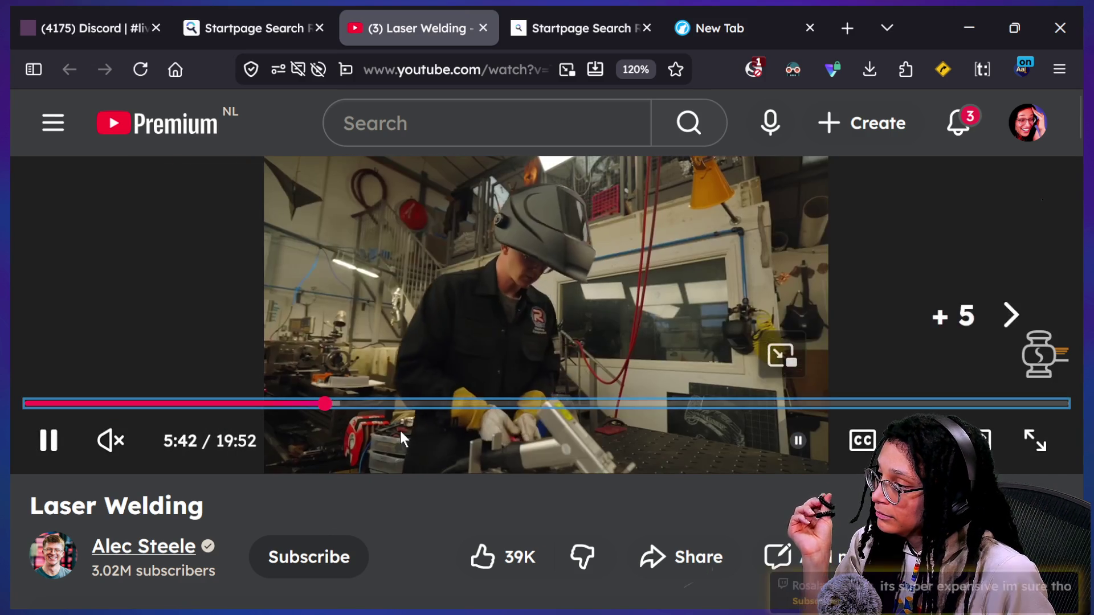
pyautogui.press('Left')
pyautogui.press('Left')
pyautogui.press('Left')
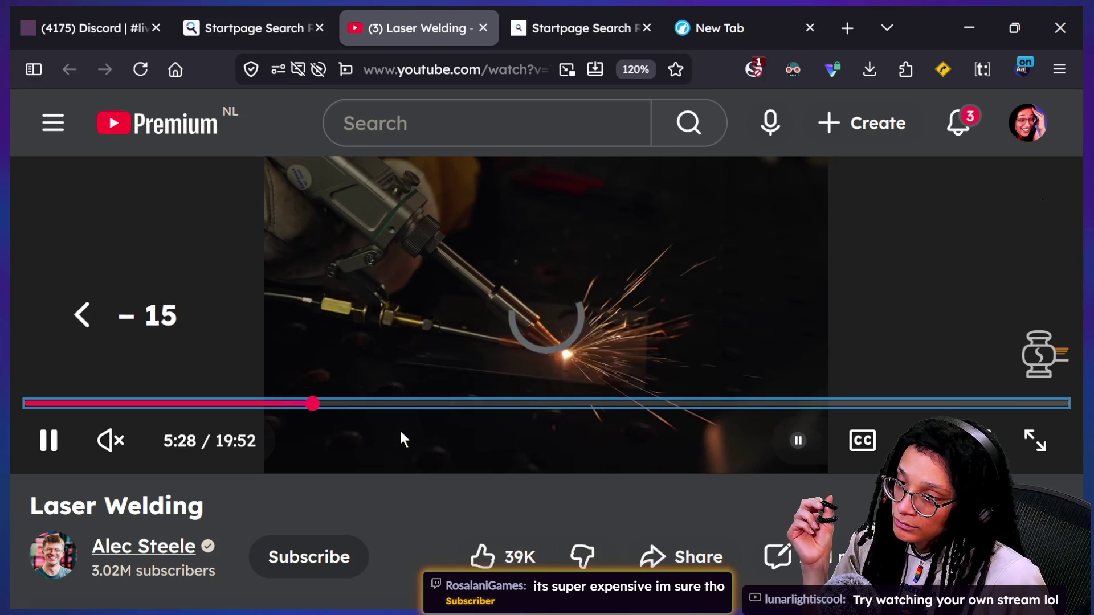
pyautogui.press('Right')
pyautogui.press('Right')
pyautogui.press('Right')
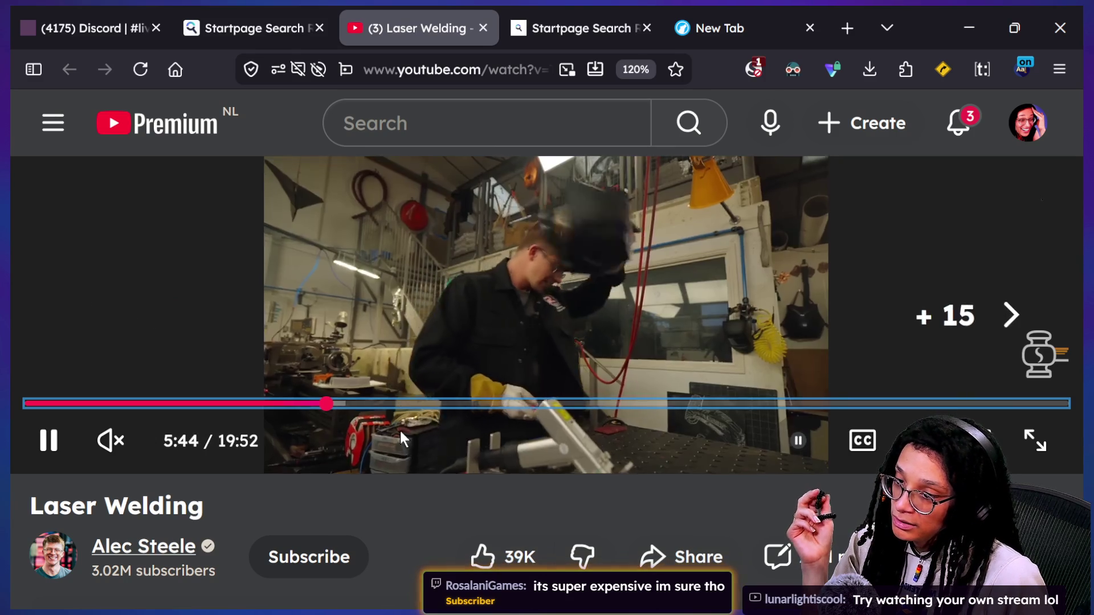
pyautogui.press('Right')
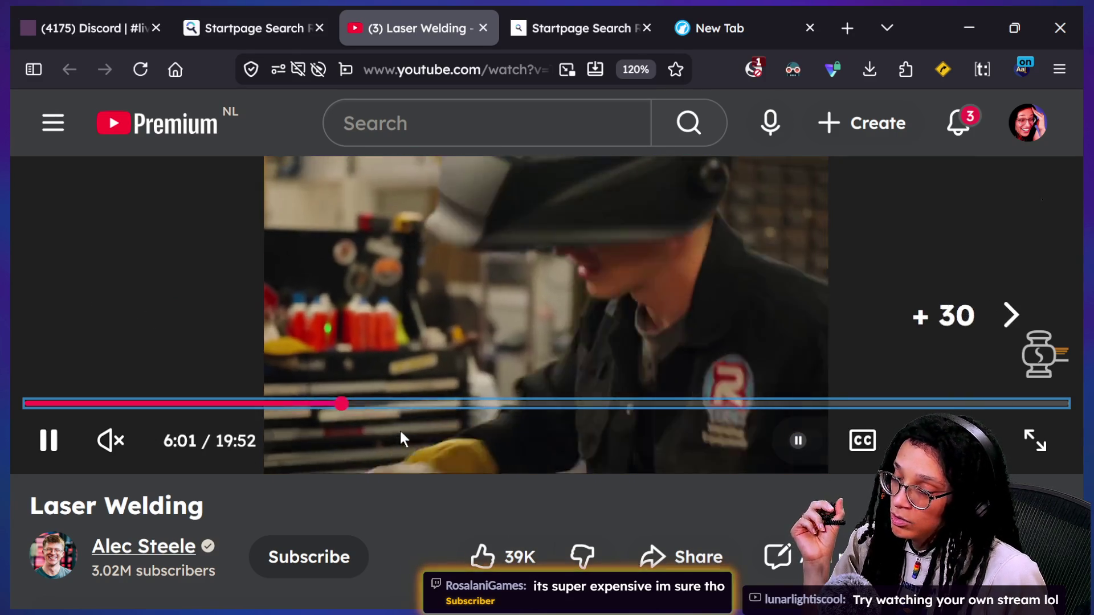
pyautogui.press('Right')
pyautogui.press('Right')
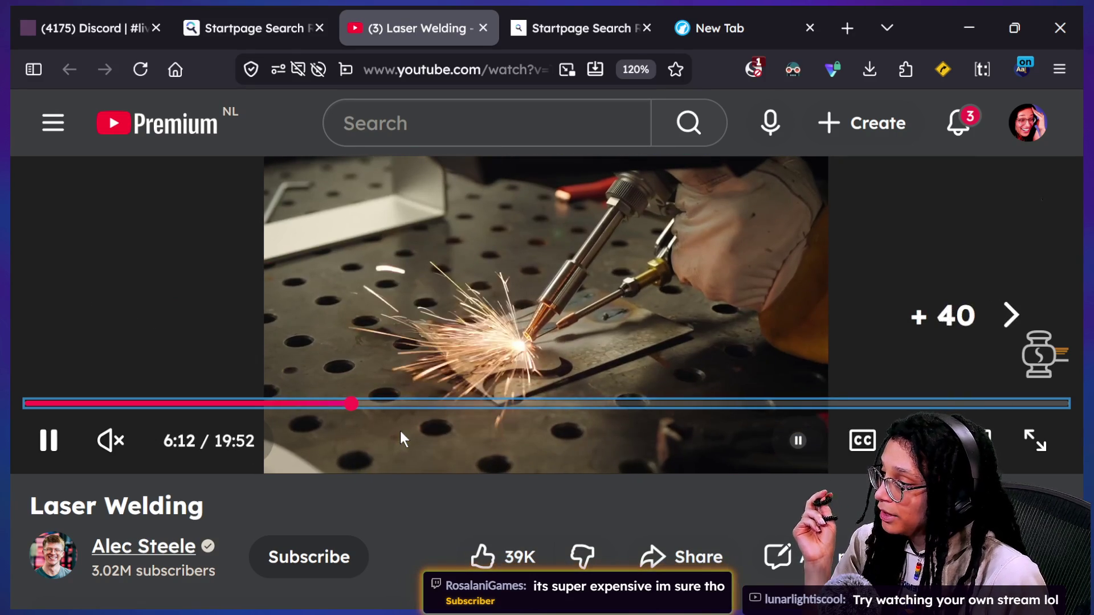
pyautogui.press('Right')
pyautogui.press('Right')
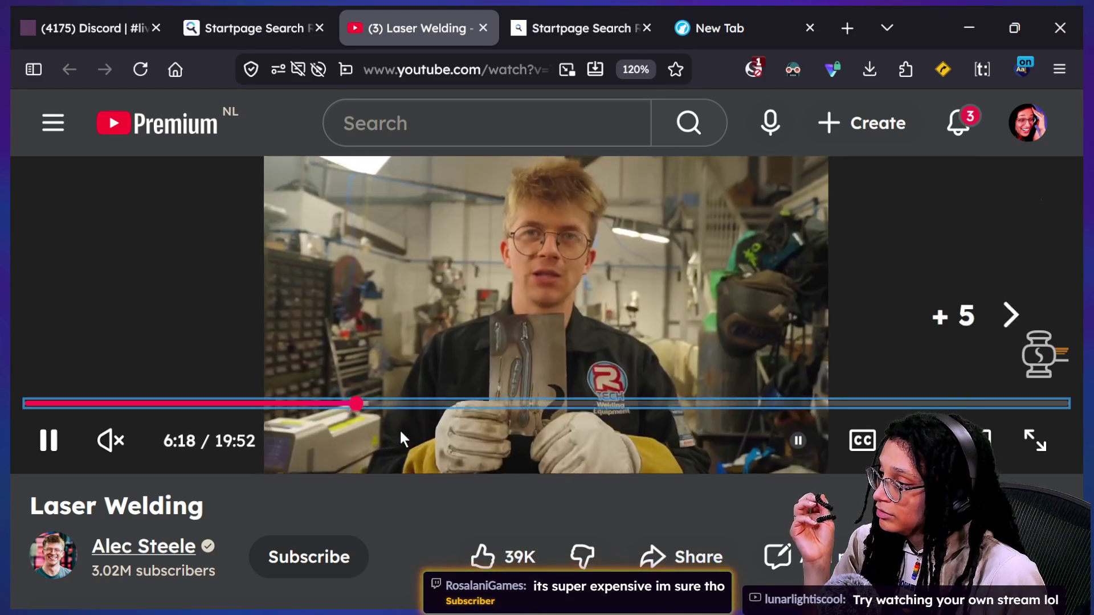
pyautogui.press('Right')
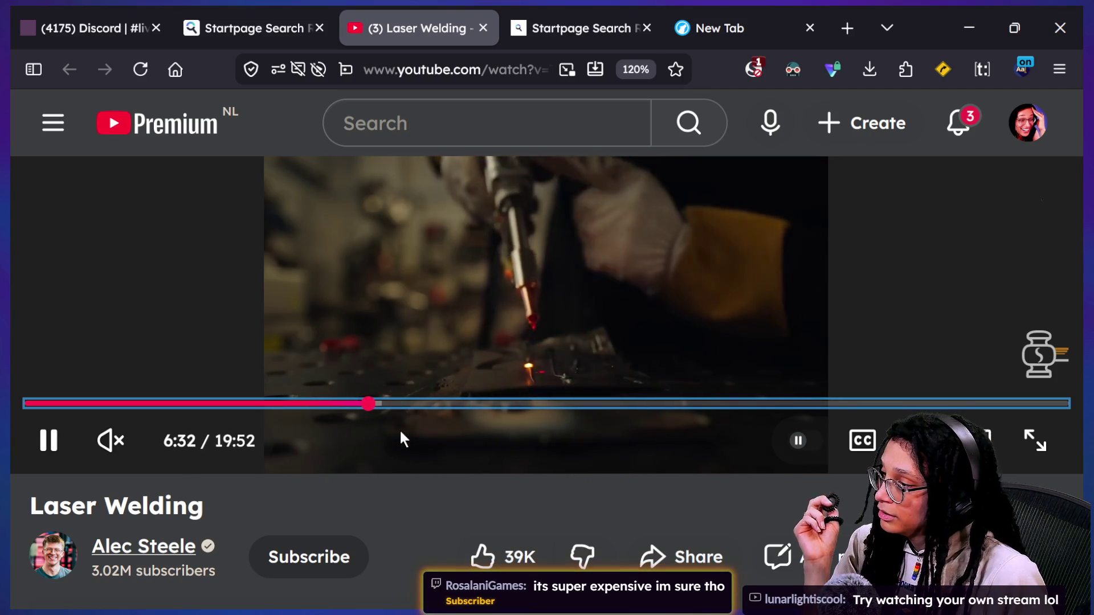
pyautogui.press('Right')
pyautogui.press('Right')
pyautogui.press('Right')
pyautogui.press('Right')
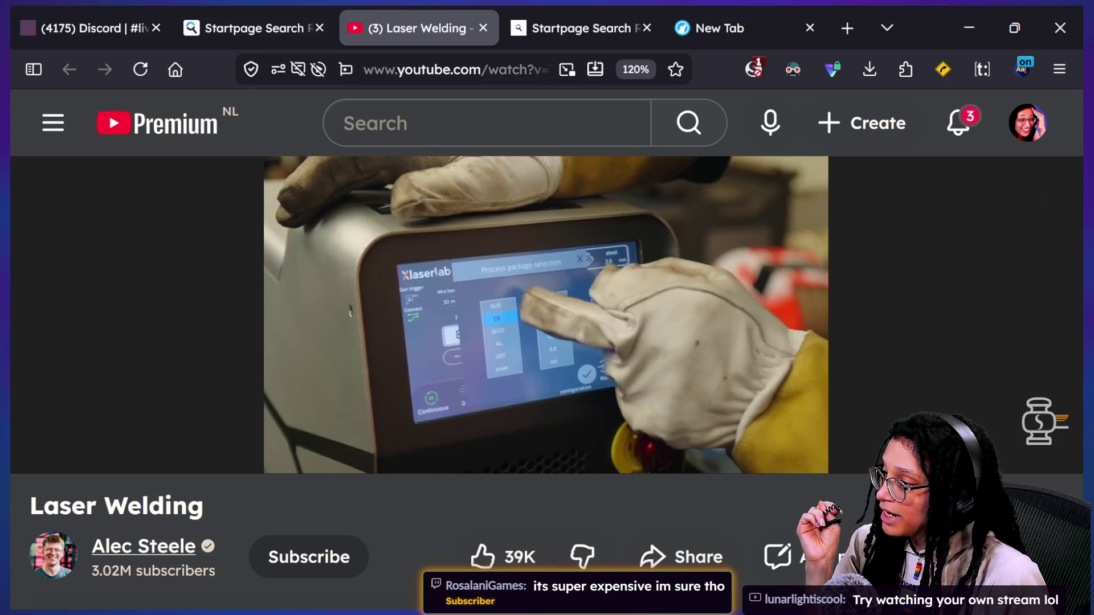
pyautogui.press('Right')
pyautogui.press('Right')
pyautogui.press('Right')
pyautogui.press('Right')
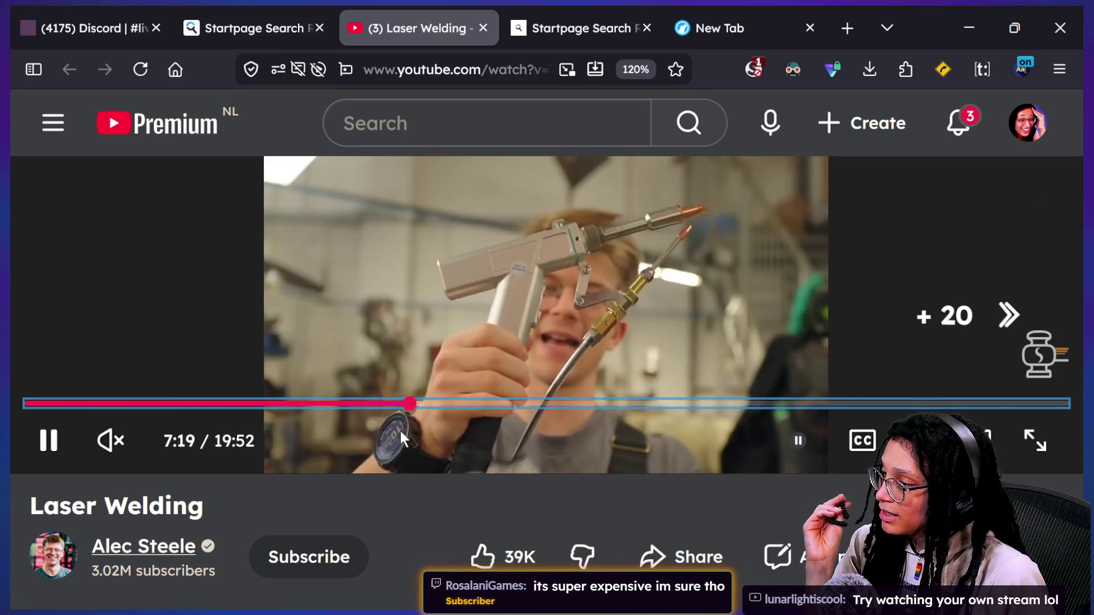
pyautogui.press('Right')
pyautogui.press('Right')
pyautogui.press('Right')
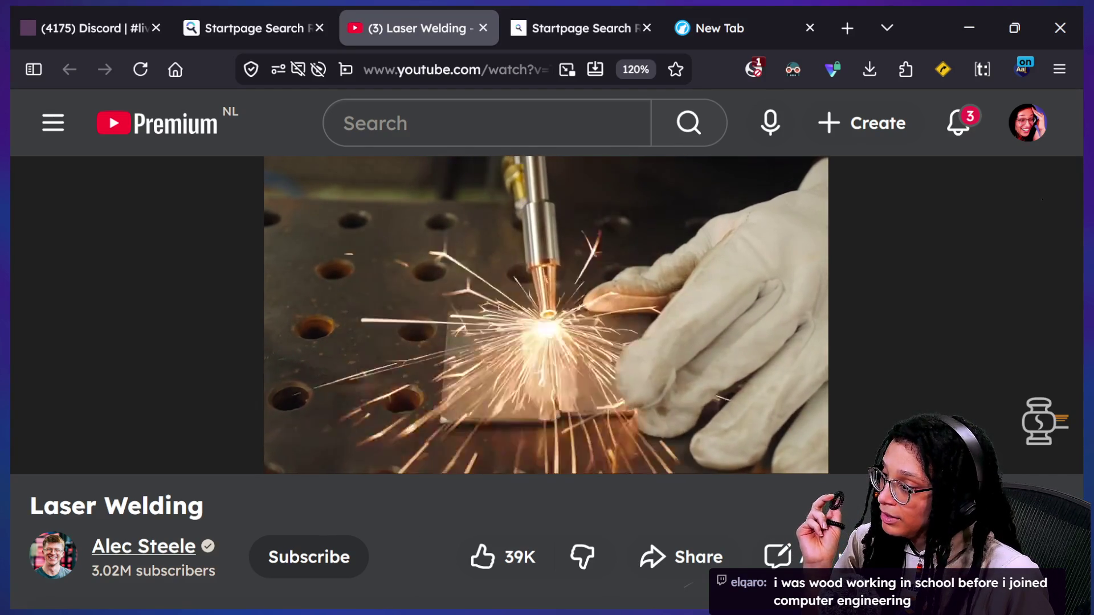
# - Seek on to 9:28, pause there, and switch to the YouTube Studio window
pyautogui.press('Left')
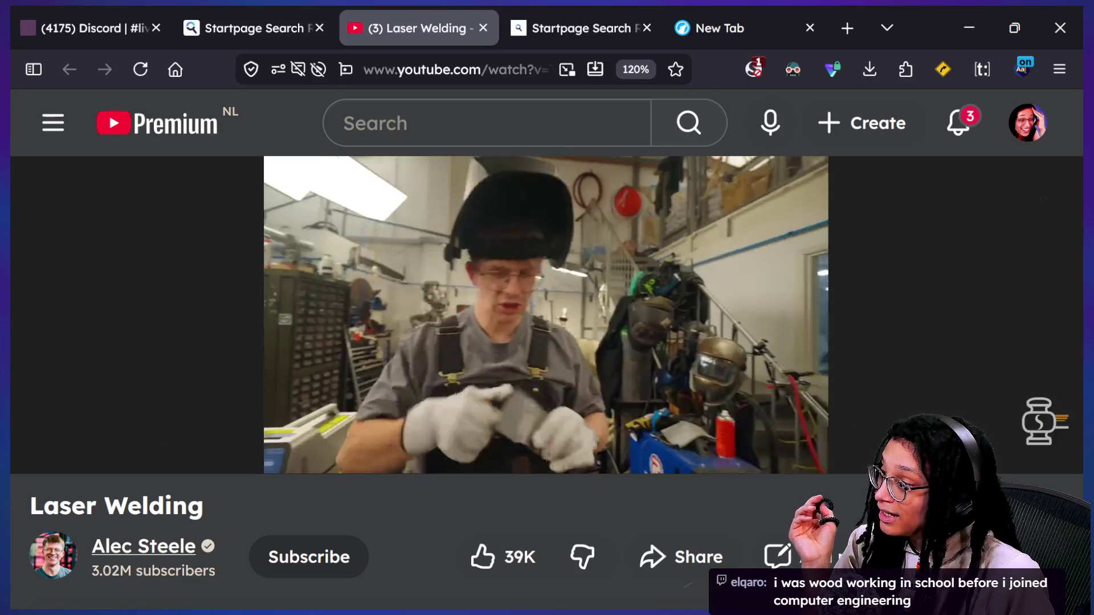
pyautogui.press('Right')
pyautogui.press('Right')
pyautogui.press('Right')
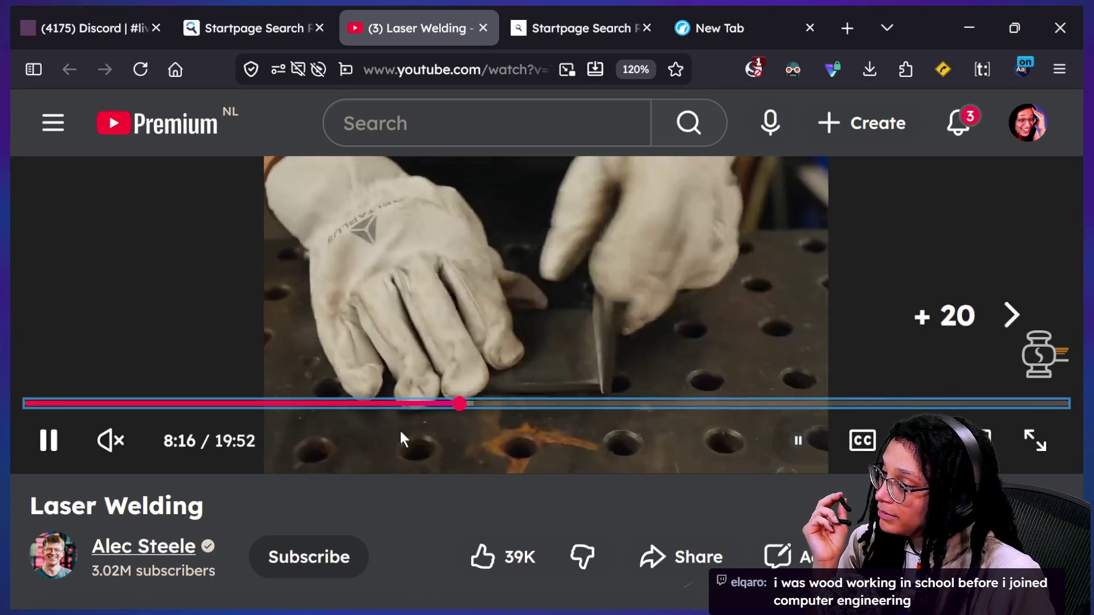
pyautogui.press('Right')
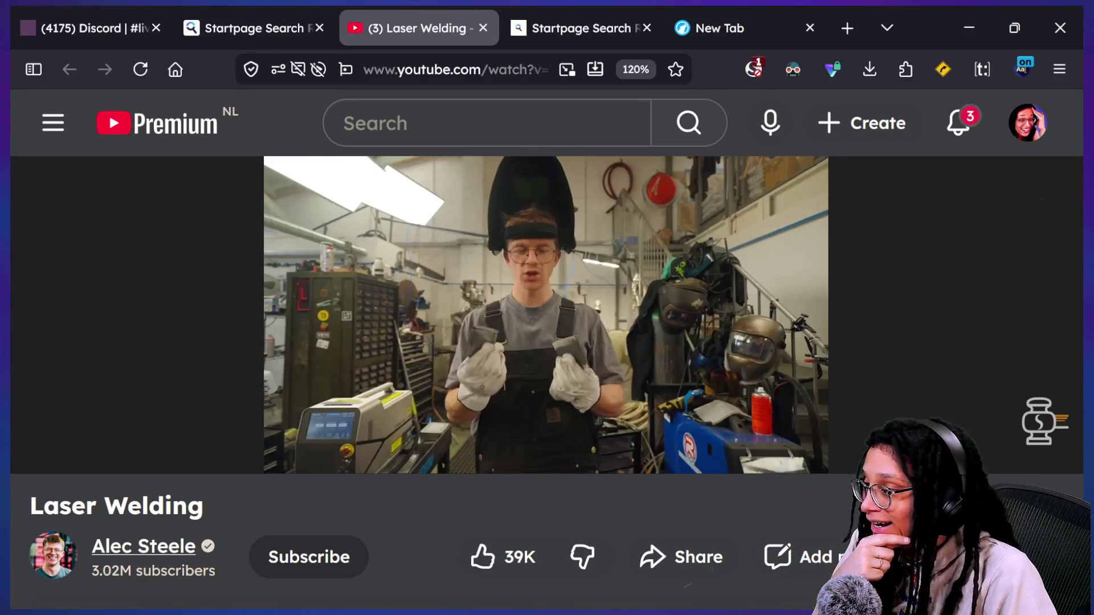
pyautogui.press('Right')
pyautogui.press('Right')
pyautogui.press('Right')
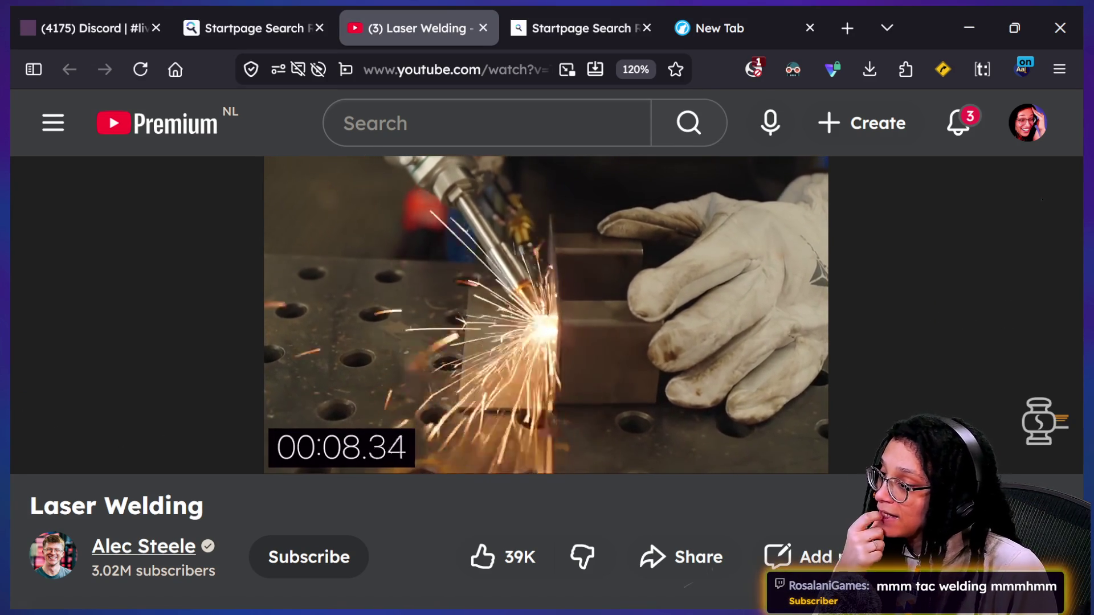
pyautogui.press('Right')
pyautogui.press('Right')
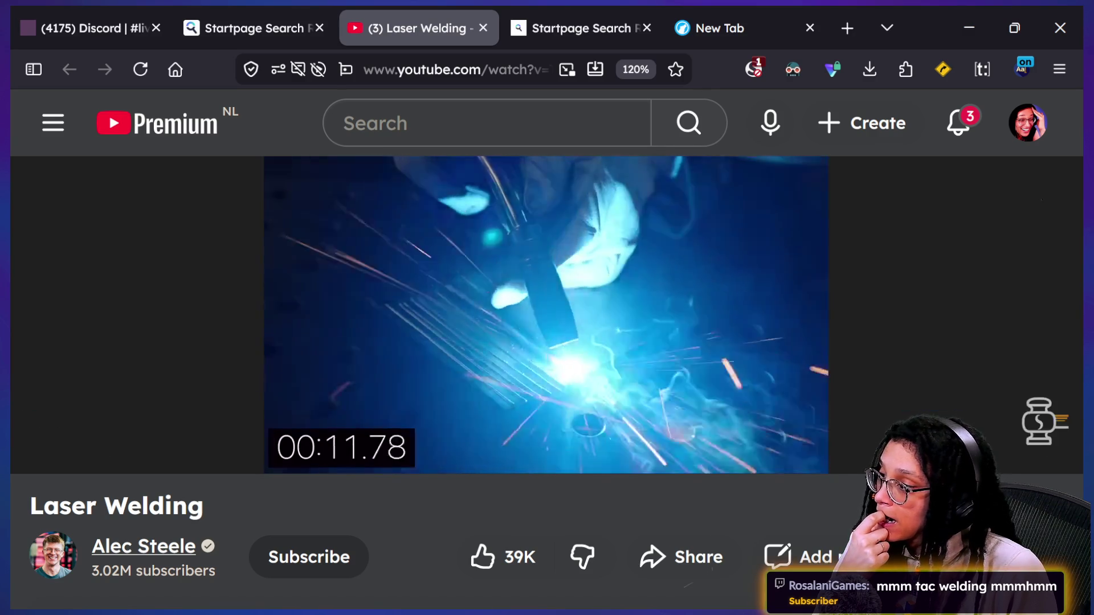
pyautogui.press('Right')
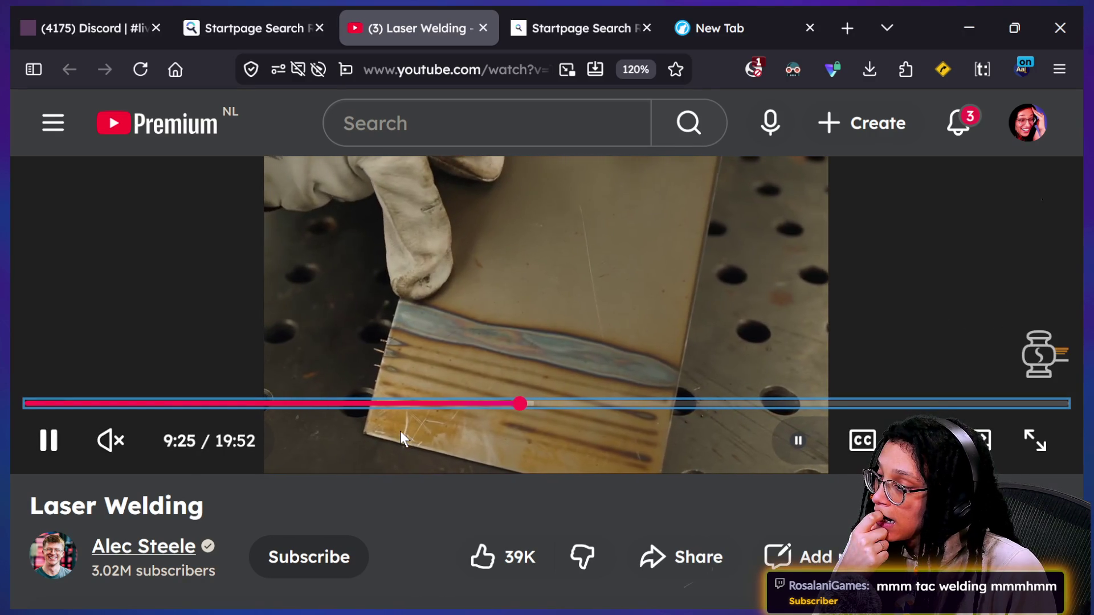
pyautogui.press('Left')
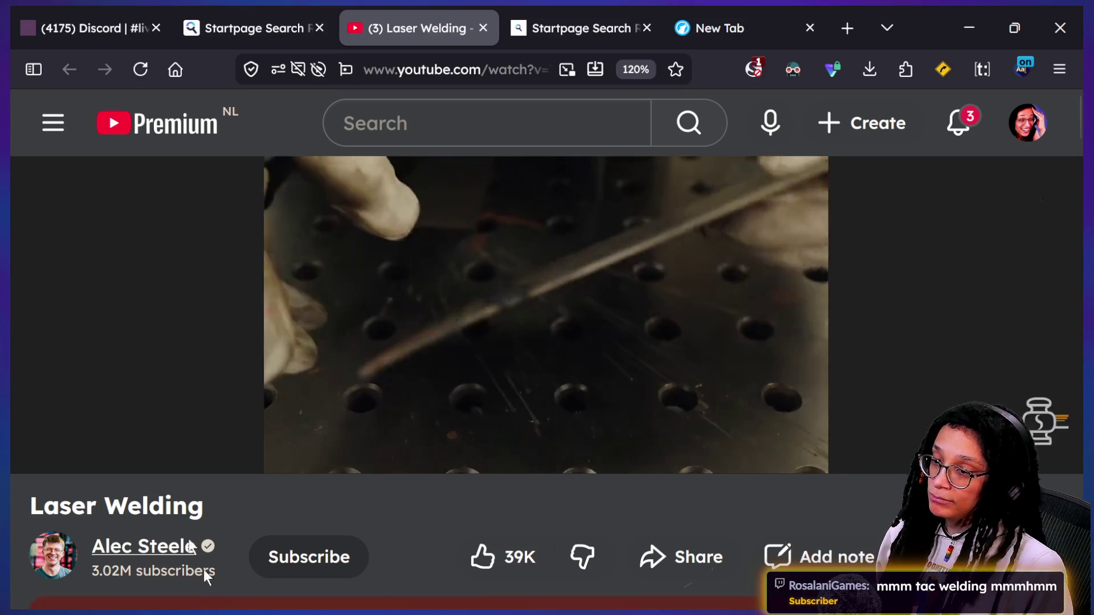
pyautogui.click(598, 282)
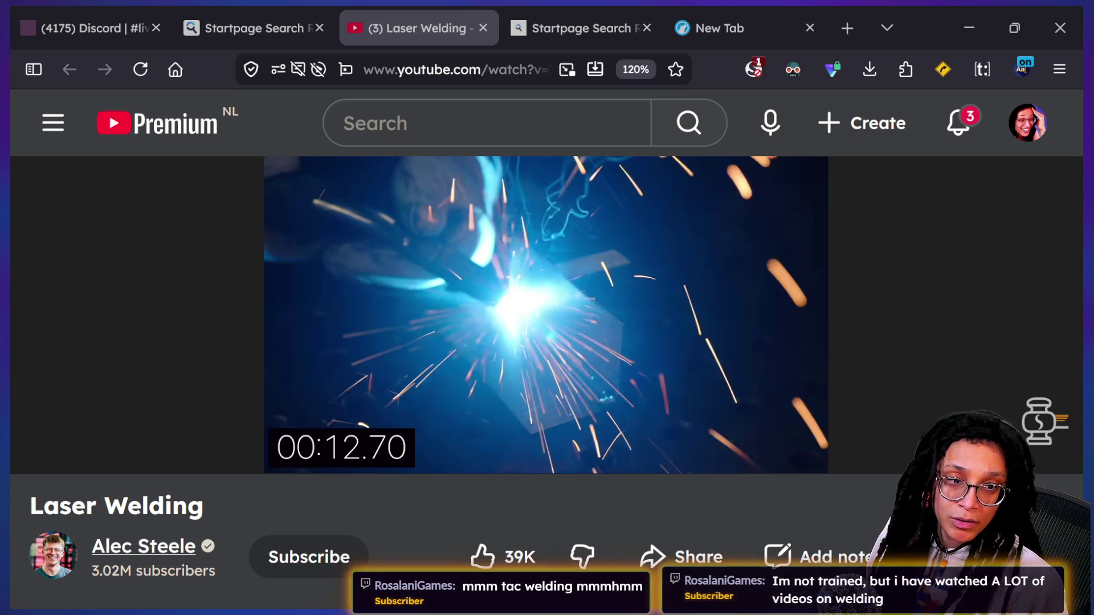
pyautogui.hotkey('alt', 'Tab')
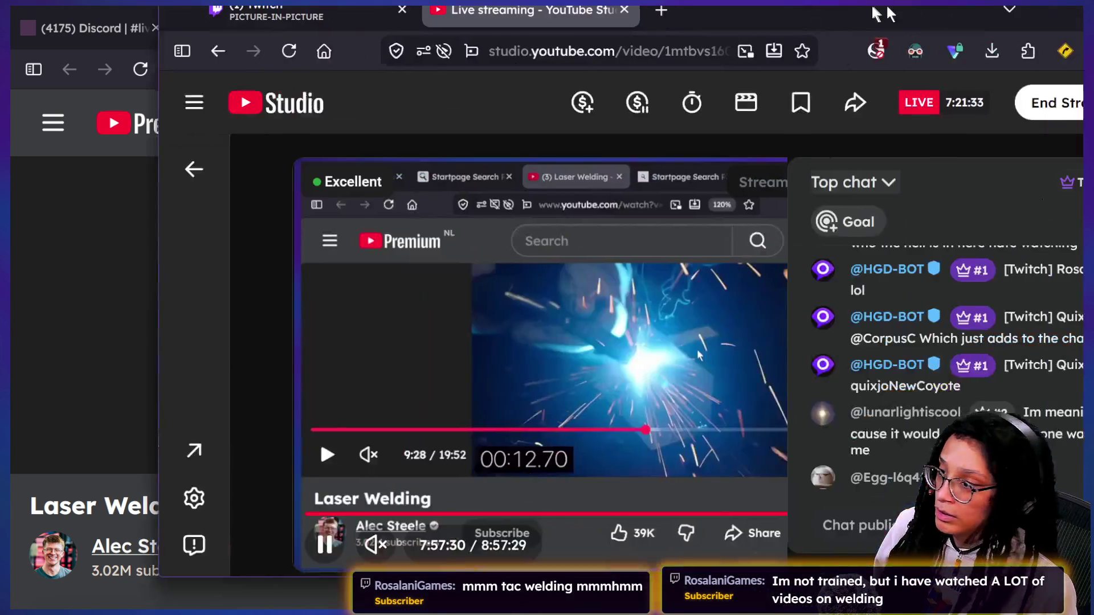
# - Move the Studio window, zoom it to 80%, unmute the stream preview, and minimize it
pyautogui.moveTo(937, 6); pyautogui.dragTo(740, 3)
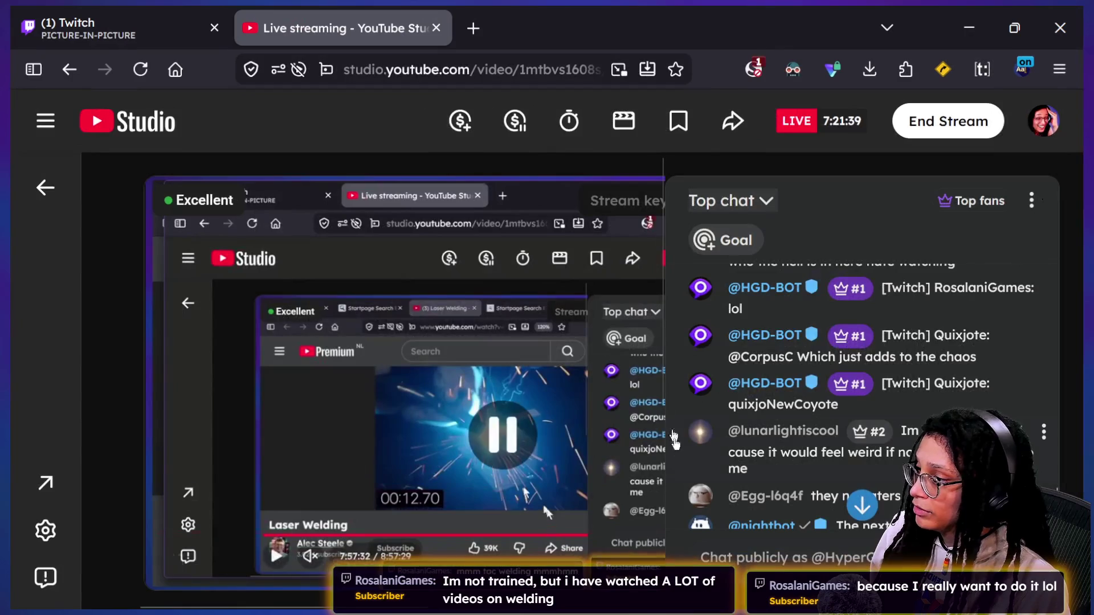
pyautogui.hotkey('ctrl', '-')
pyautogui.hotkey('ctrl', '-')
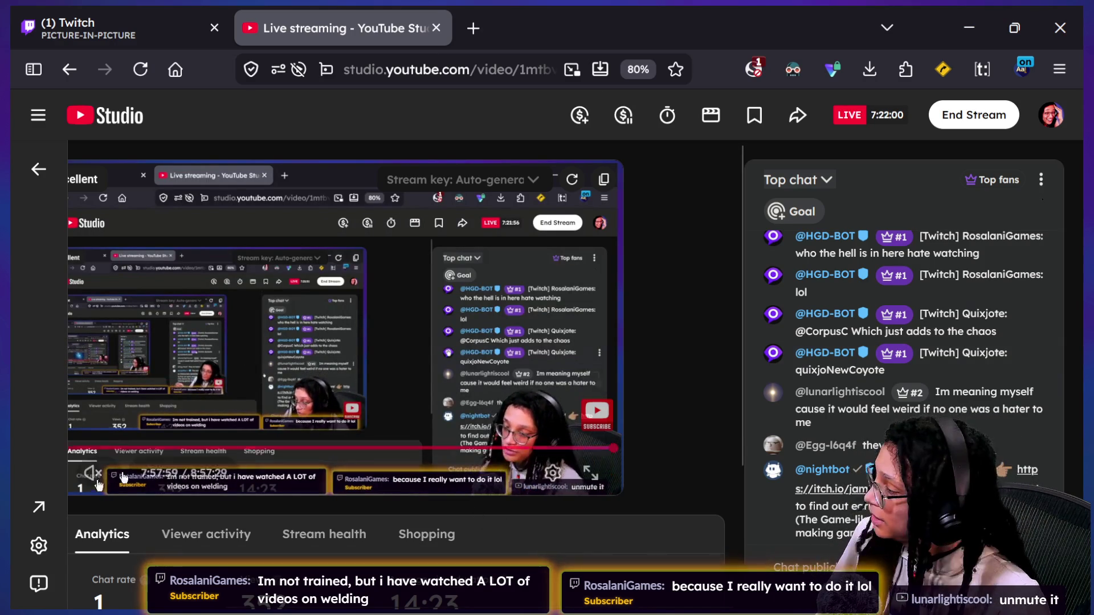
pyautogui.click(138, 472)
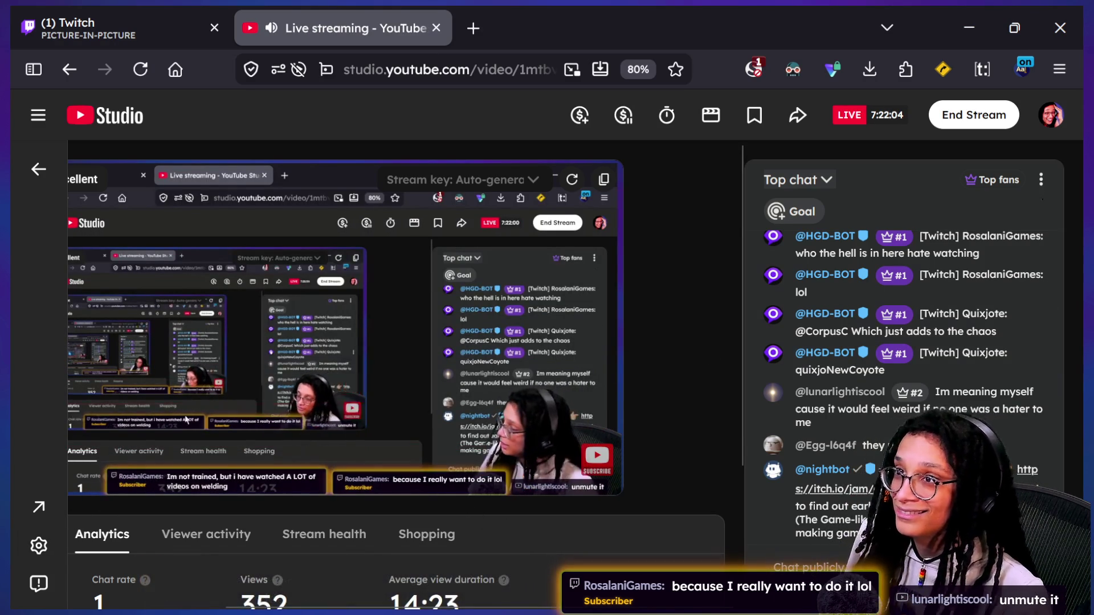
pyautogui.moveTo(509, 316)
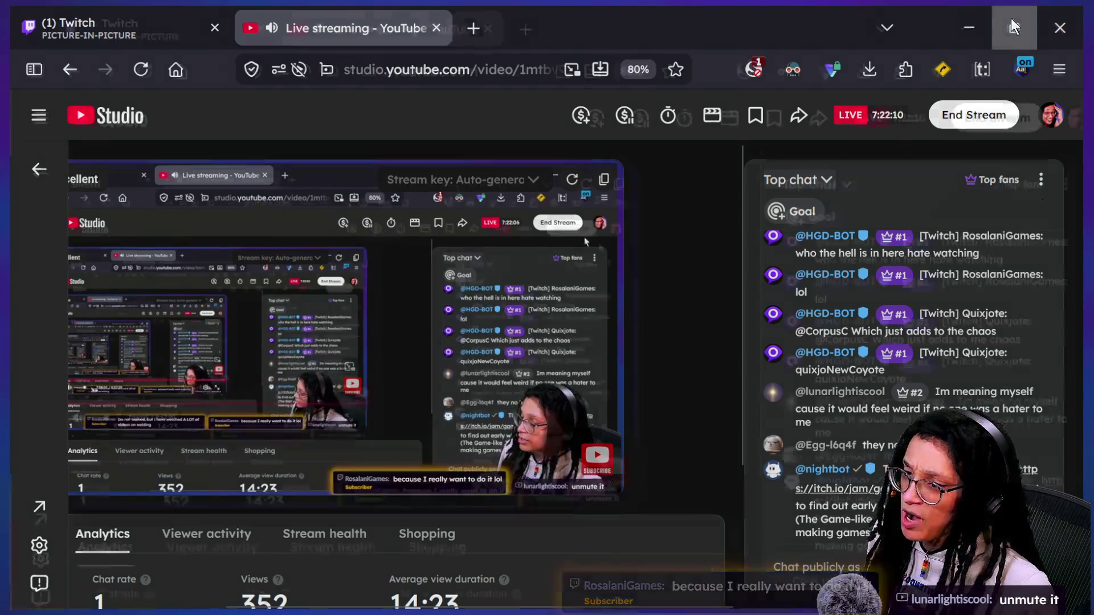
pyautogui.click(969, 23)
pyautogui.click(684, 29)
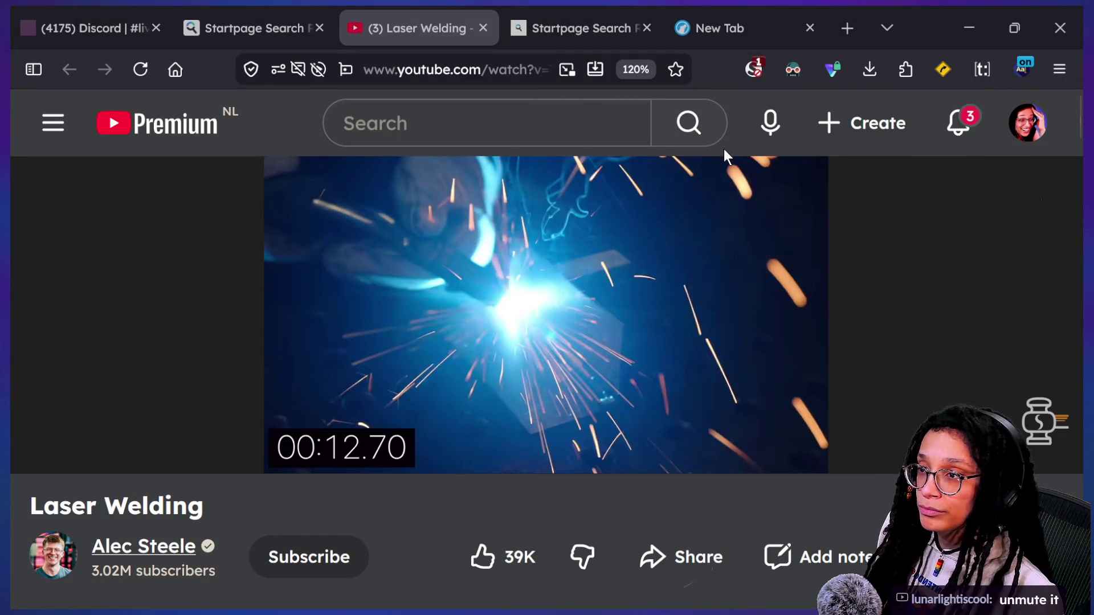
# - Review the cat-tree page designs in Canva, then return to Godot's Program_ImportPost script
pyautogui.hotkey('alt', 'Tab')
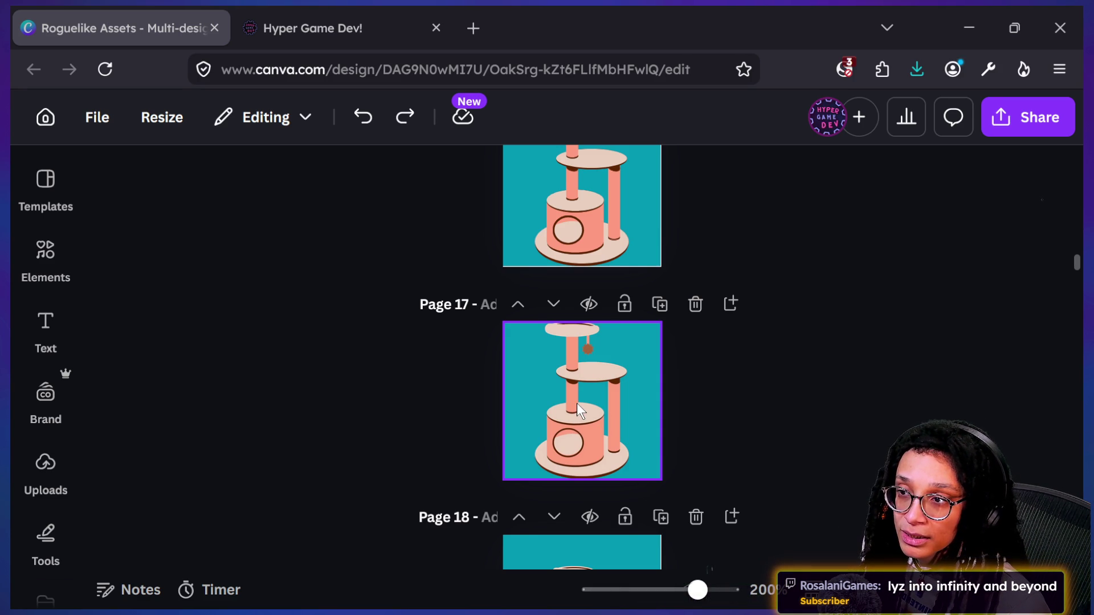
pyautogui.hotkey('alt', 'Tab')
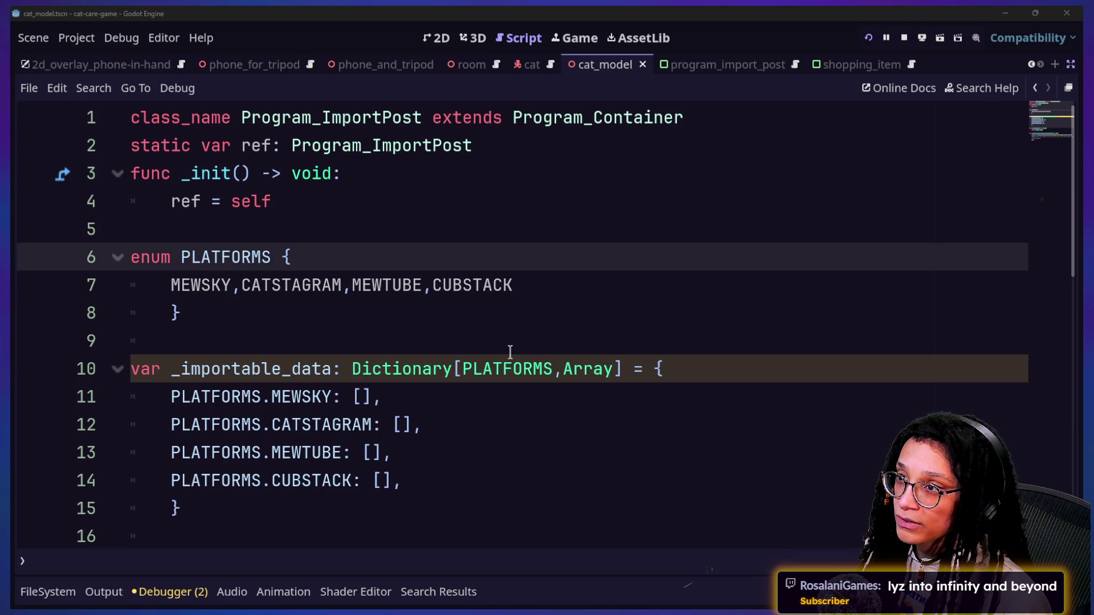
# - Back in the cat-tree scene, commit the frame duration and save the scene
pyautogui.hotkey('alt', 'Tab')
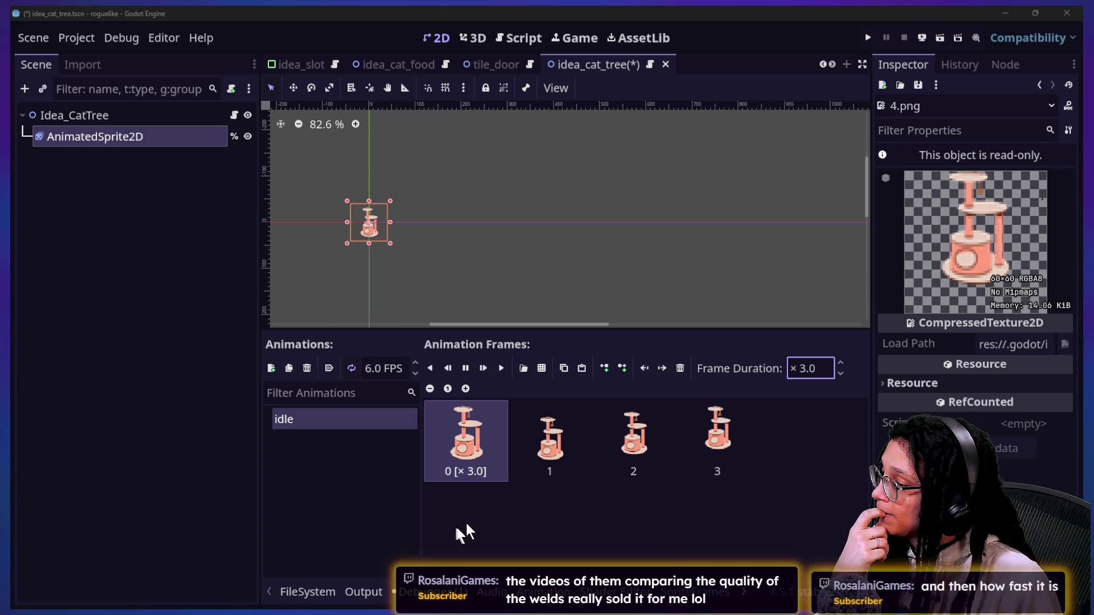
pyautogui.click(516, 516)
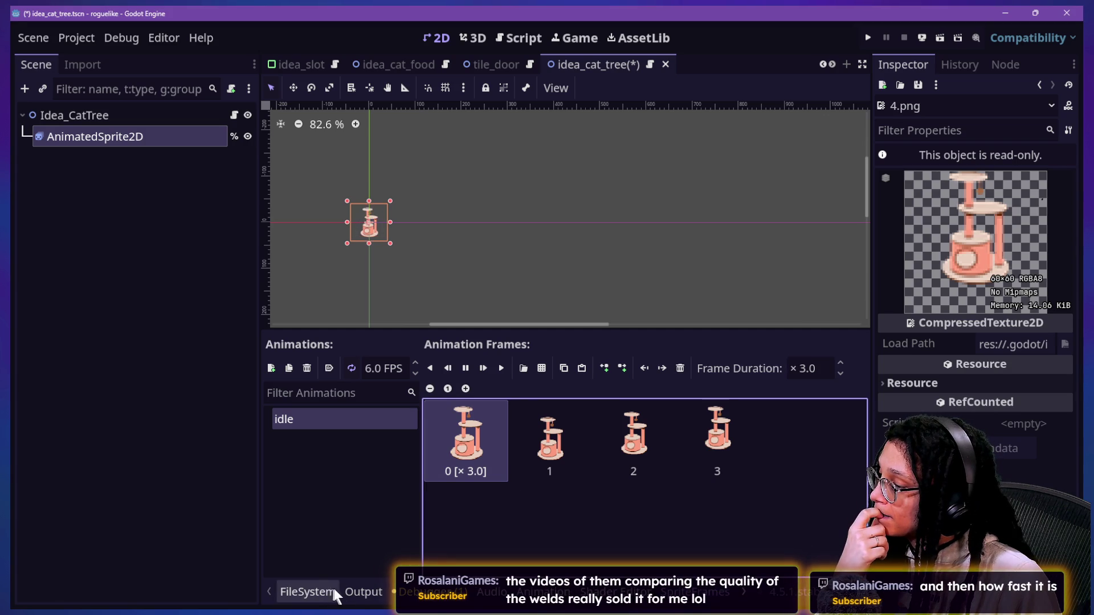
pyautogui.hotkey('ctrl', 'a')
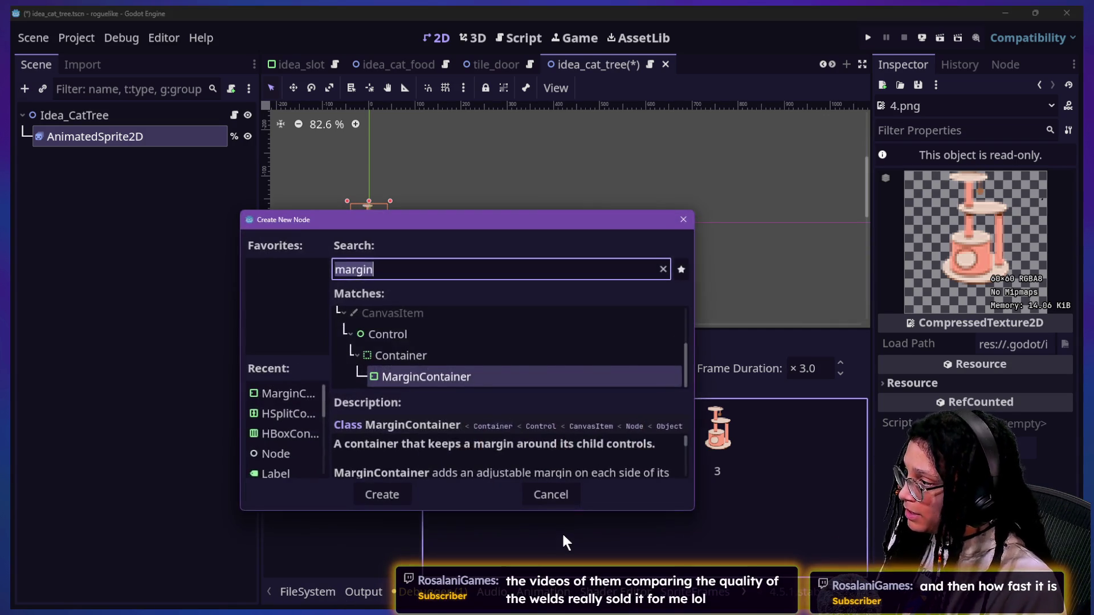
pyautogui.press('Escape')
pyautogui.hotkey('ctrl', 's')
# - Quick-open the idea_cat_tree.gd script by searching 'cat_'
pyautogui.hotkey('shift', 'alt', 'o')
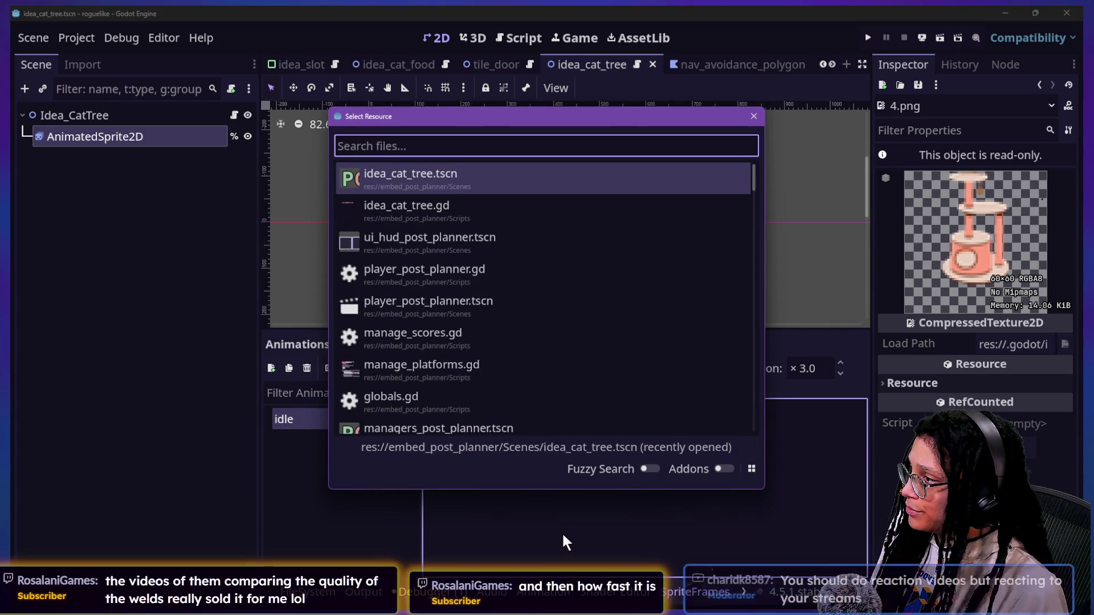
pyautogui.press('Down')
pyautogui.write('cat')
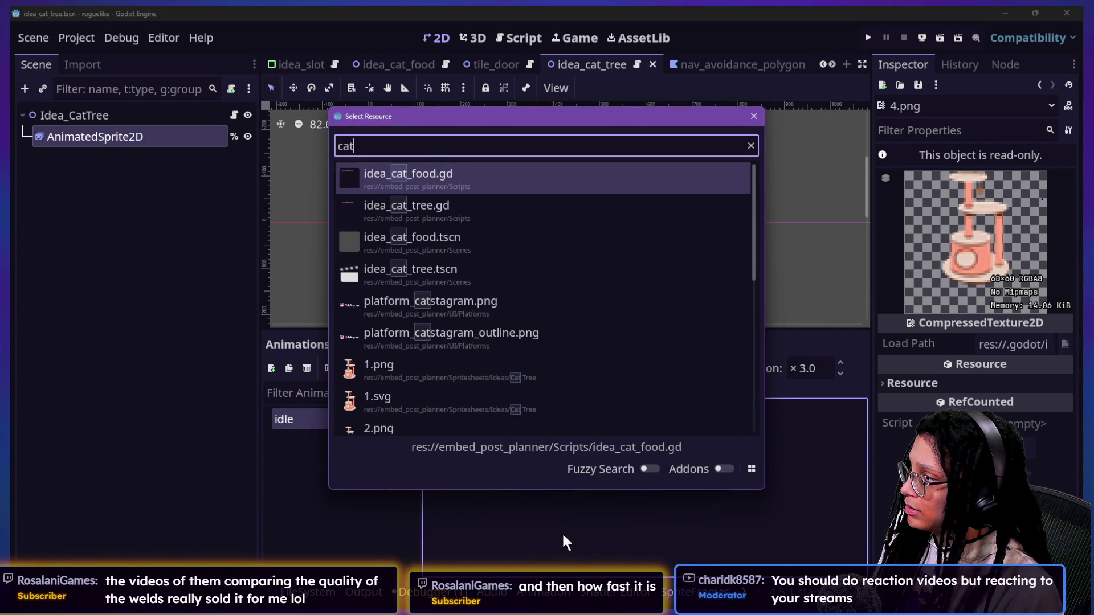
pyautogui.write('_')
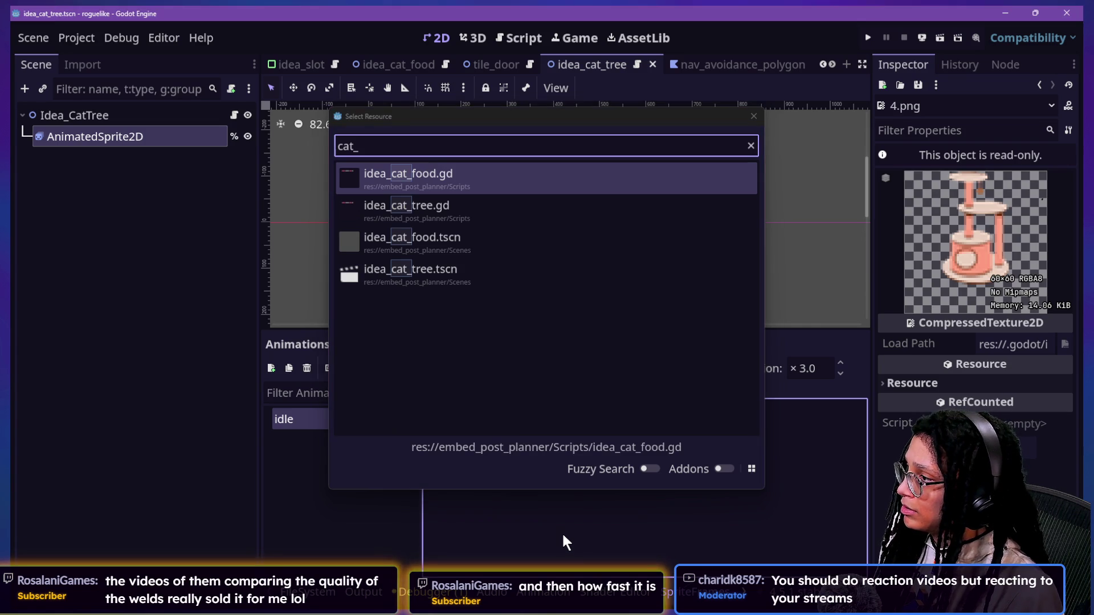
pyautogui.click(409, 212)
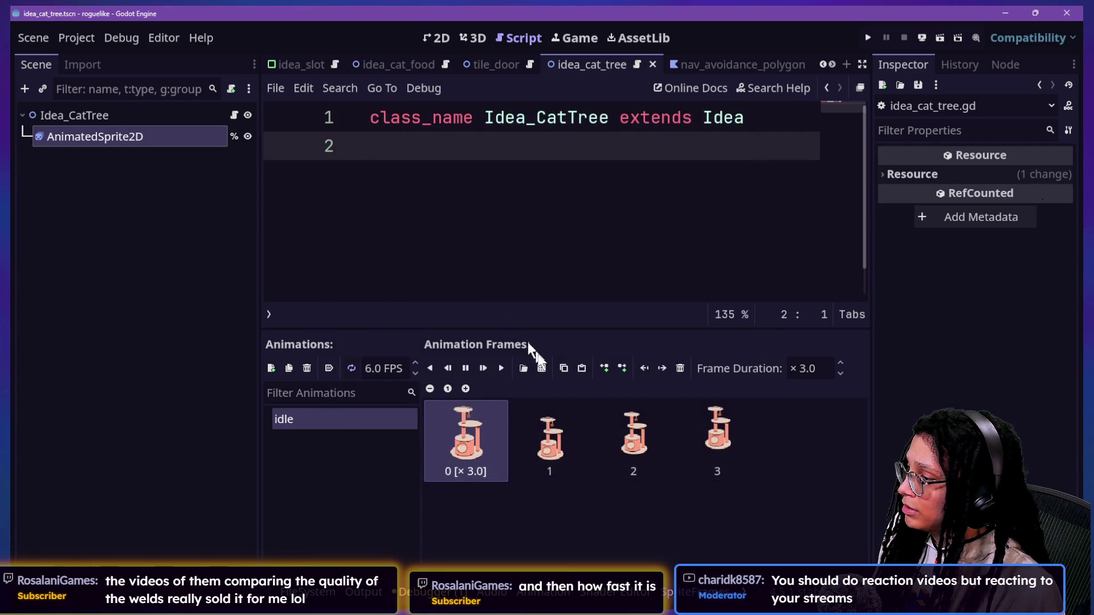
# - Quick-open the idea_cat_food.tscn scene, showing its Idea_CatFood script
pyautogui.hotkey('shift', 'alt', 'o')
pyautogui.write('ca')
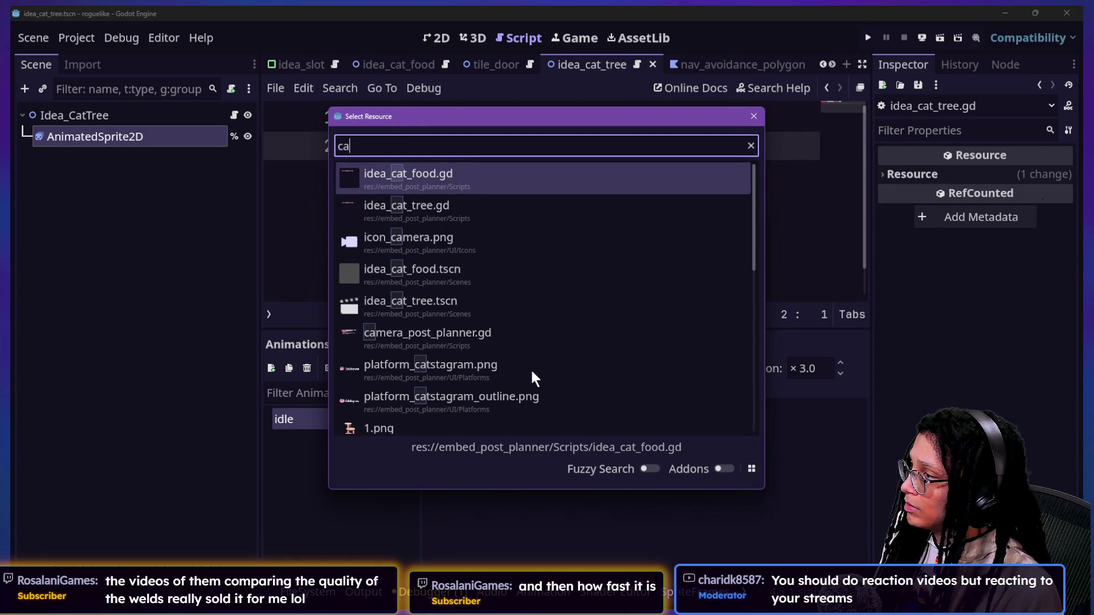
pyautogui.press('Down')
pyautogui.press('Down')
pyautogui.press('Down')
pyautogui.press('Return')
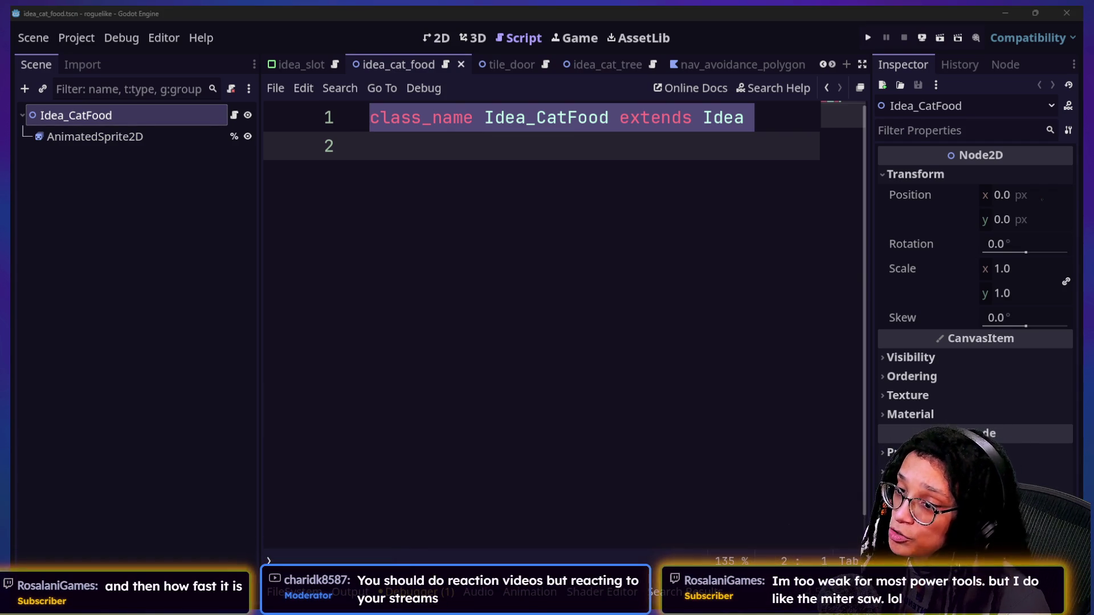
pyautogui.hotkey('alt', 'Tab')
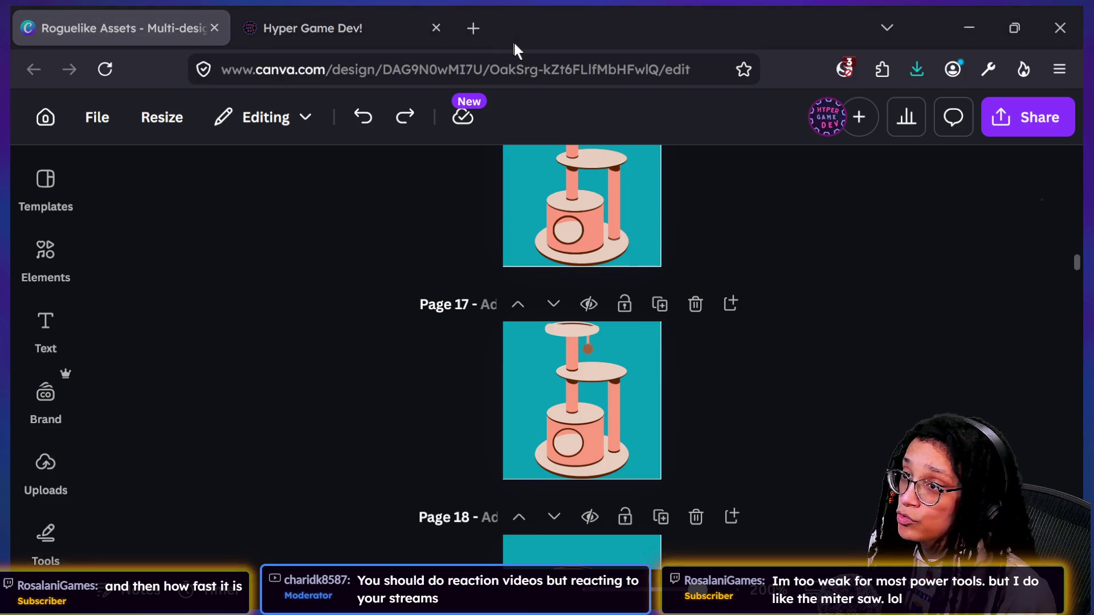
# - From the Laser Welding video page, search YouTube for 'toadpond' to reach TodePond's channel
pyautogui.hotkey('alt', 'Tab')
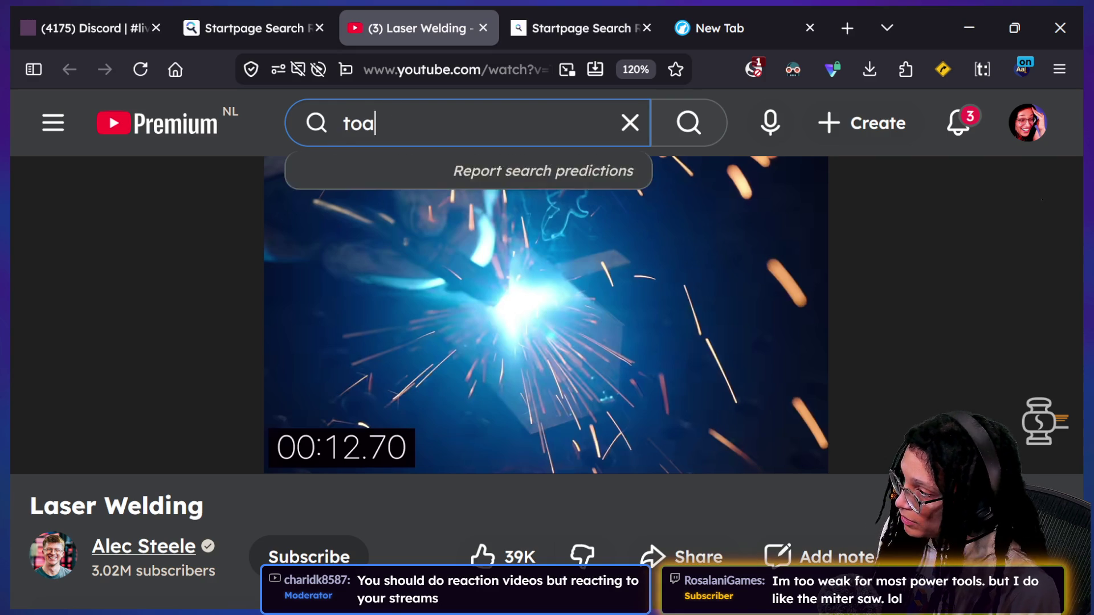
pyautogui.write('db')
pyautogui.press('BackSpace')
pyautogui.write('pond')
pyautogui.press('Return')
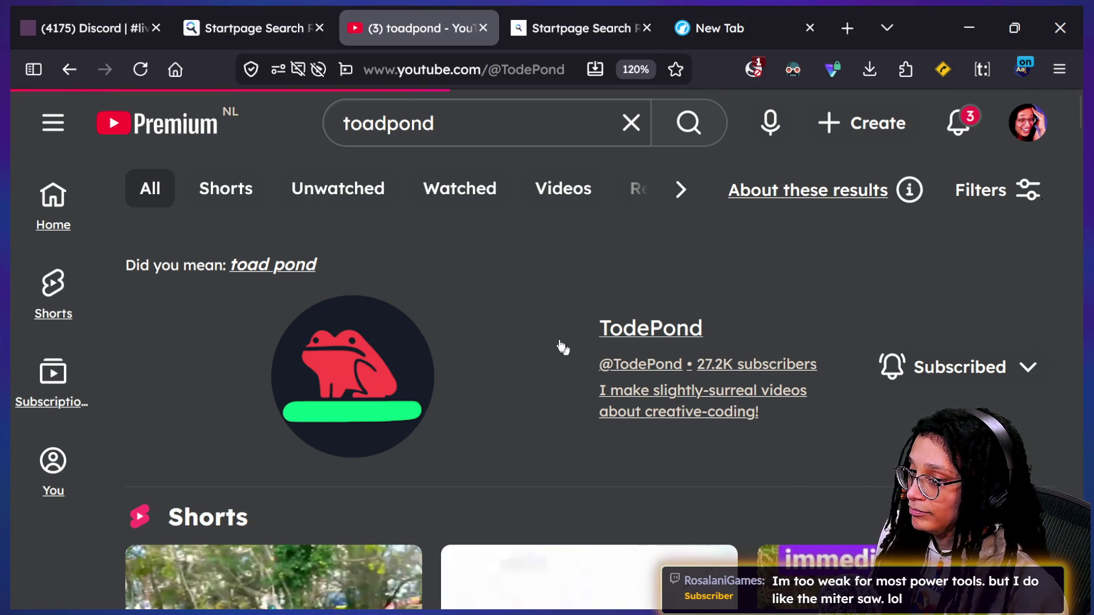
# - Scroll TodePond's channel and page back and forth through the video row
pyautogui.scroll(-4, 735, 307)
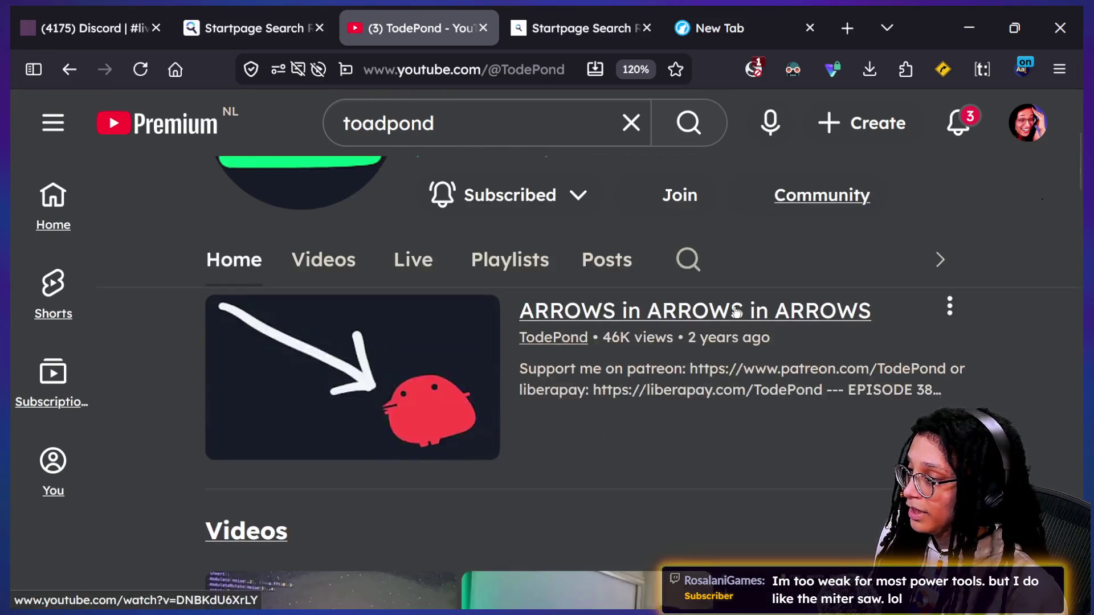
pyautogui.scroll(-1, 735, 310)
pyautogui.scroll(-5, 579, 425)
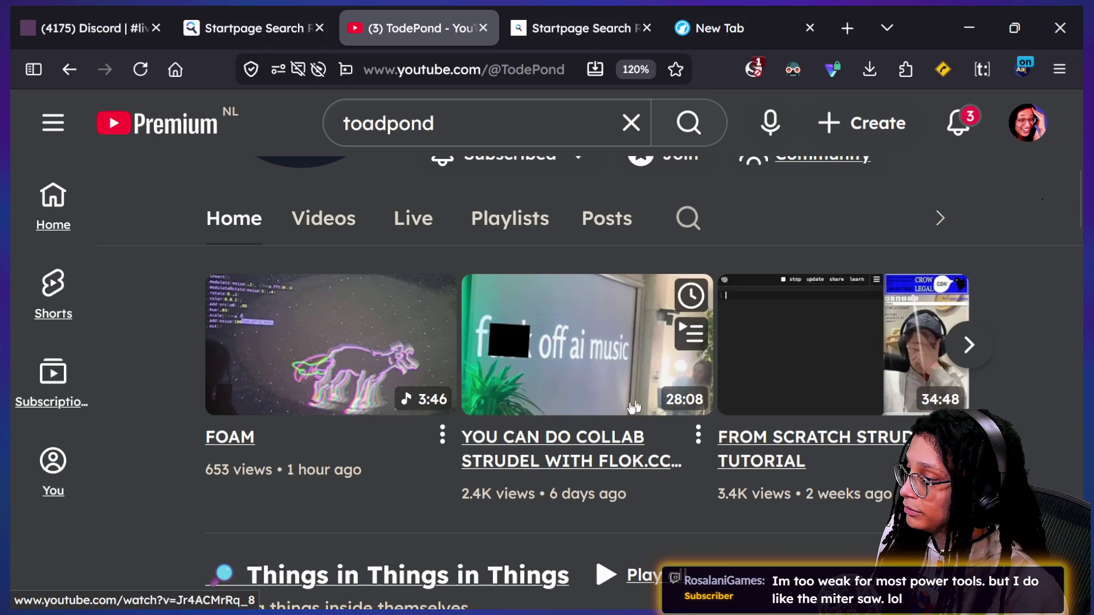
pyautogui.click(969, 345)
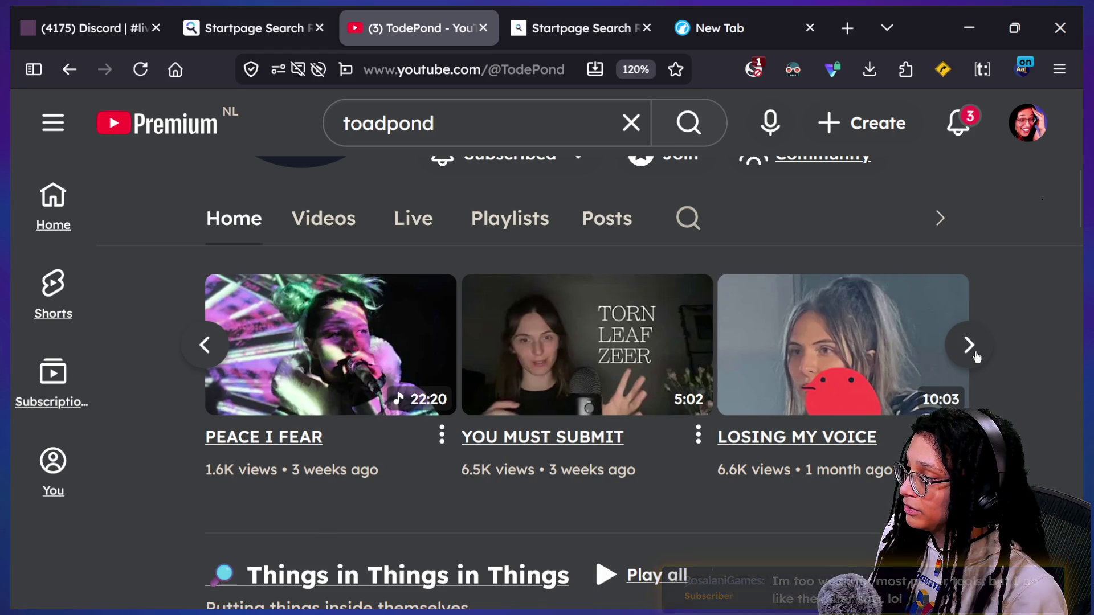
pyautogui.click(975, 358)
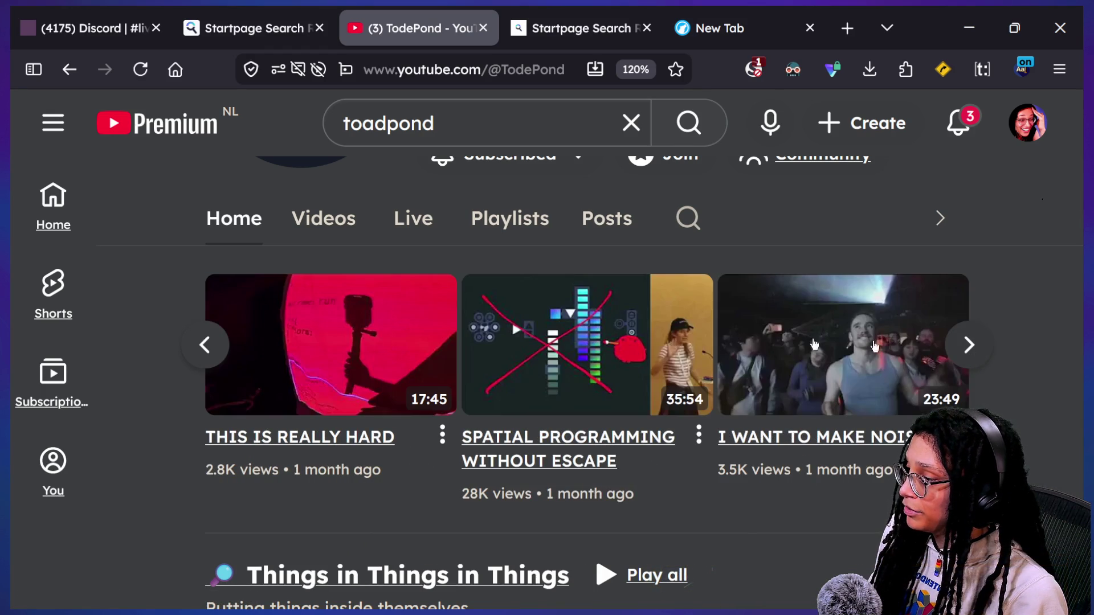
pyautogui.click(194, 358)
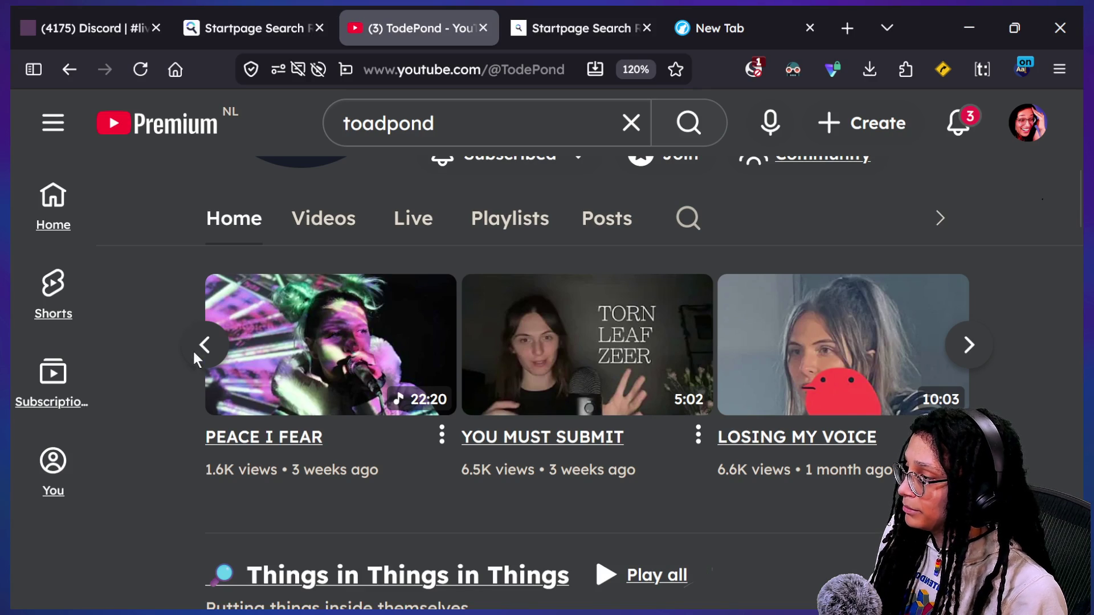
pyautogui.click(194, 358)
pyautogui.click(965, 347)
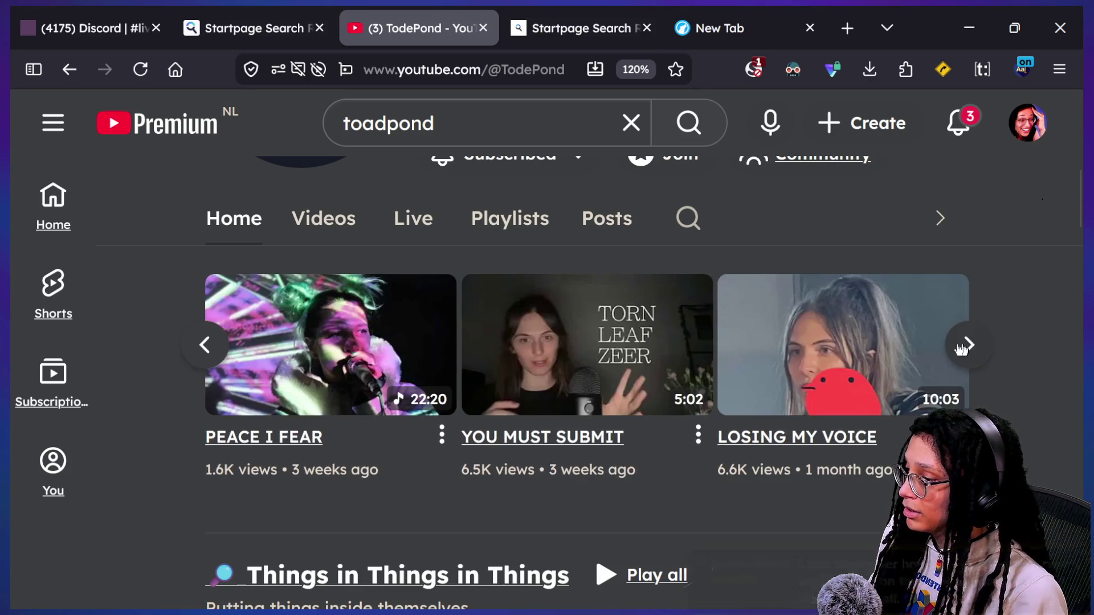
# - Open the LOSING MY VOICE video and select its web address
pyautogui.moveTo(791, 347)
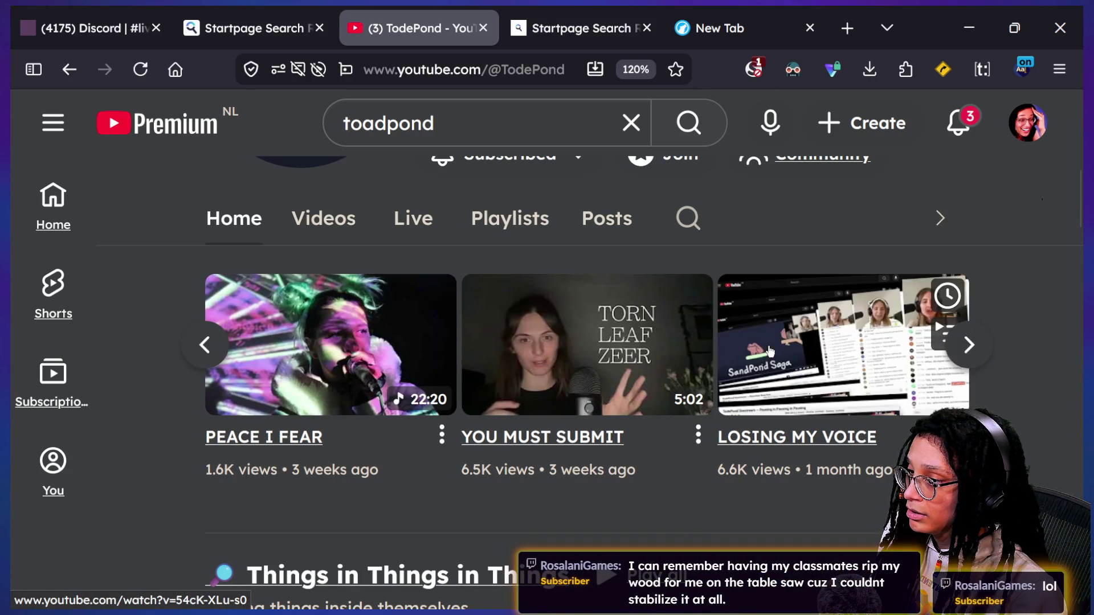
pyautogui.click(769, 350)
pyautogui.click(498, 78)
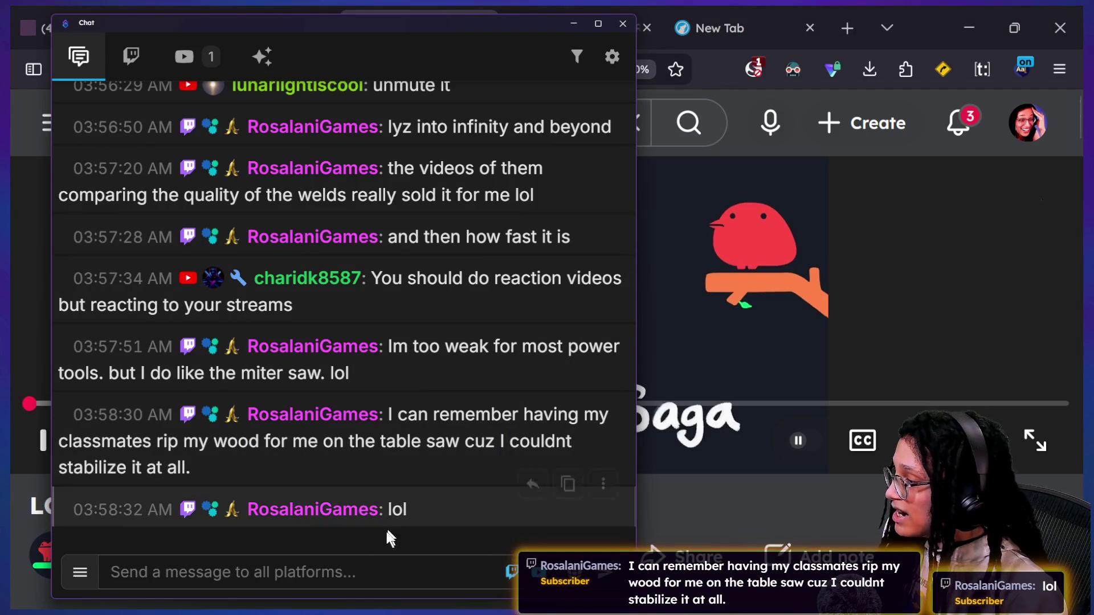
# - Skip the muted LOSING MY VOICE video ahead from 0:46 to 5:55 of 10:02
pyautogui.click(395, 562)
pyautogui.click(671, 512)
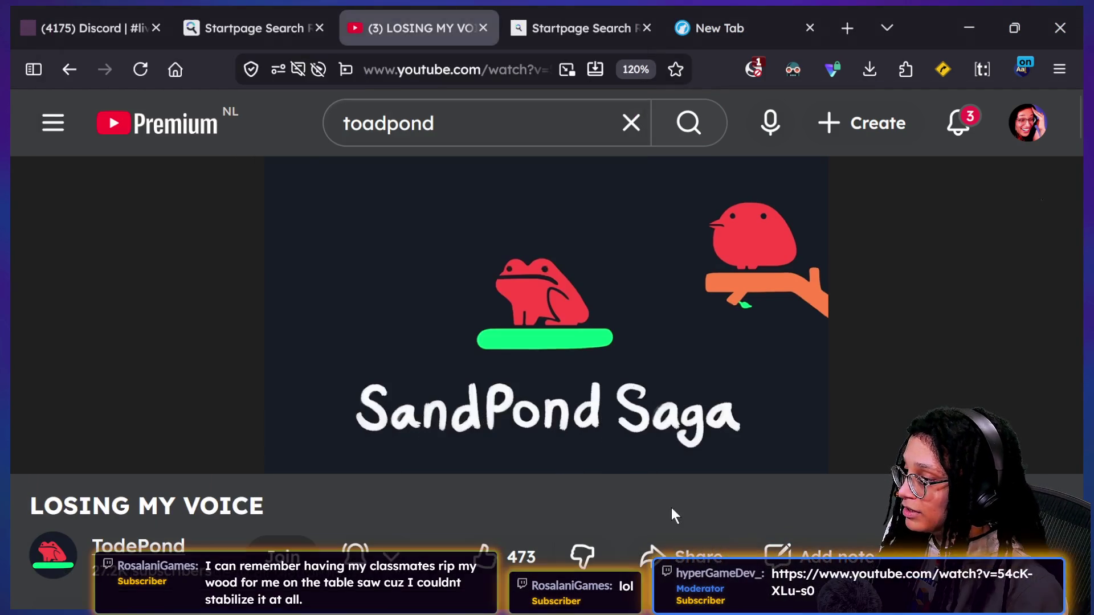
pyautogui.click(90, 403)
pyautogui.moveTo(91, 404); pyautogui.dragTo(106, 404)
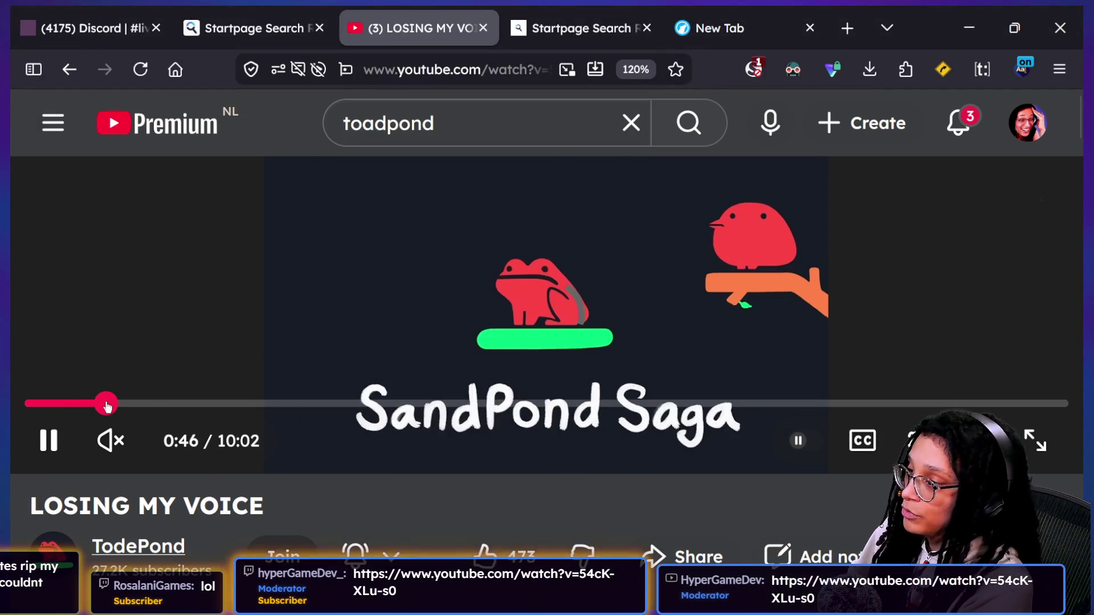
pyautogui.press('l')
pyautogui.press('l')
pyautogui.press('l')
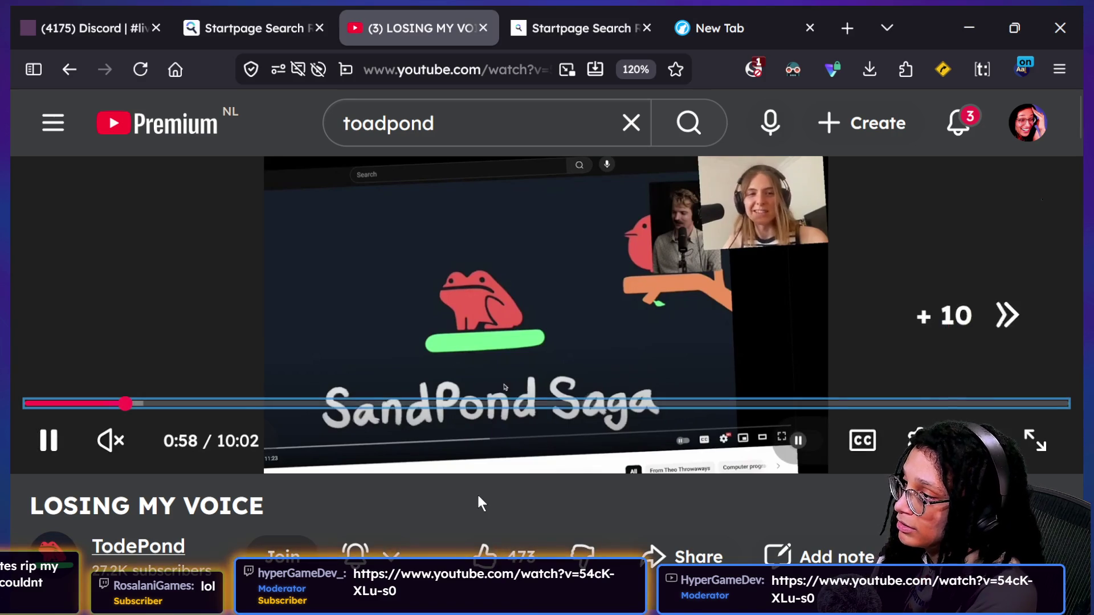
pyautogui.press('Right')
pyautogui.press('Right')
pyautogui.press('Right')
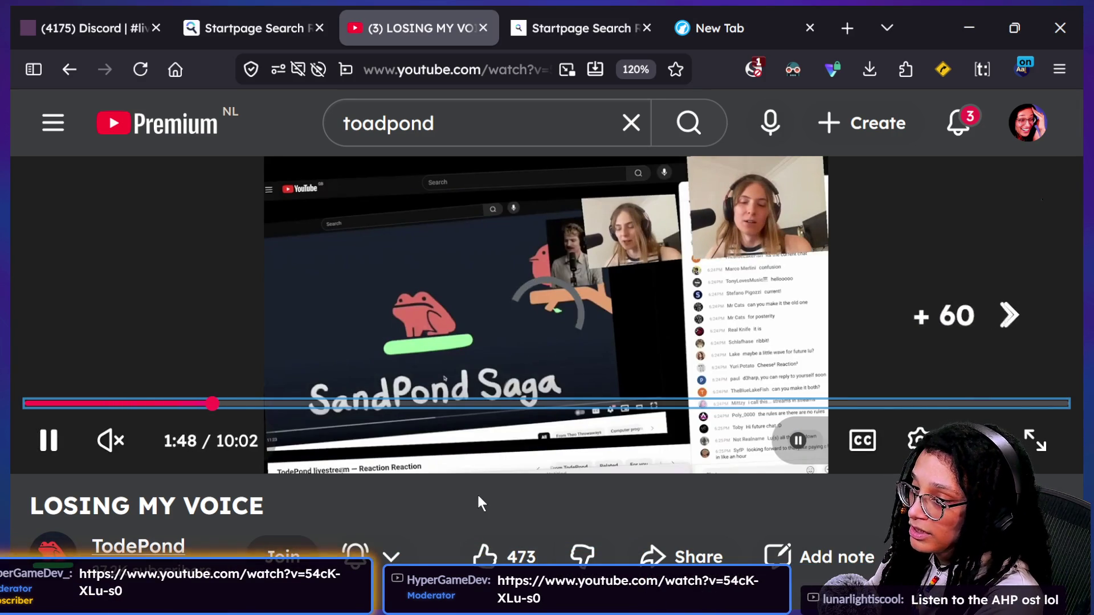
pyautogui.press('Right')
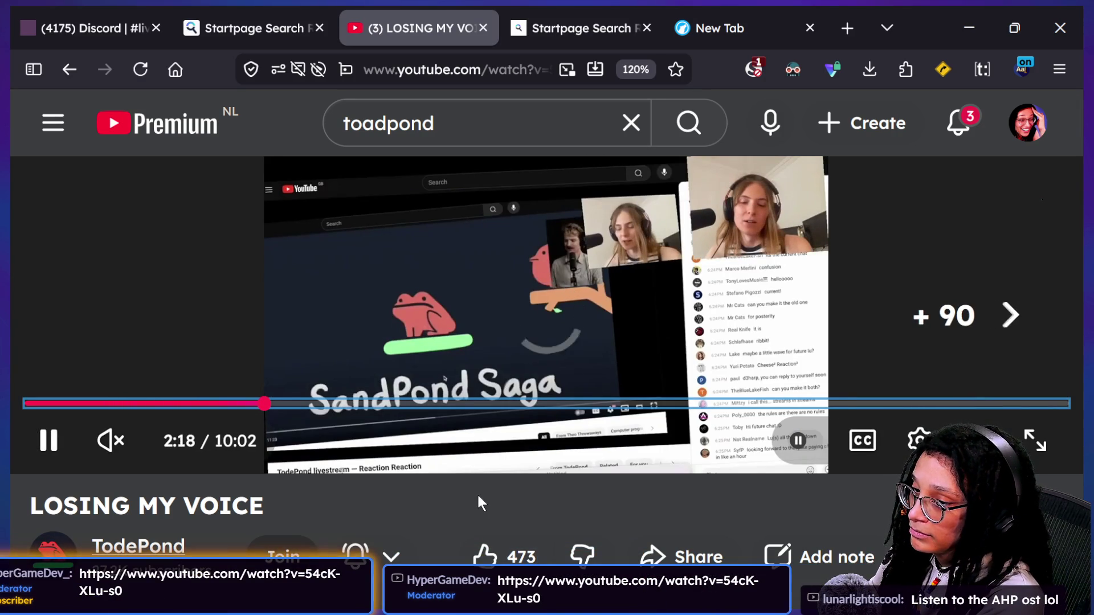
pyautogui.moveTo(299, 404); pyautogui.dragTo(502, 404)
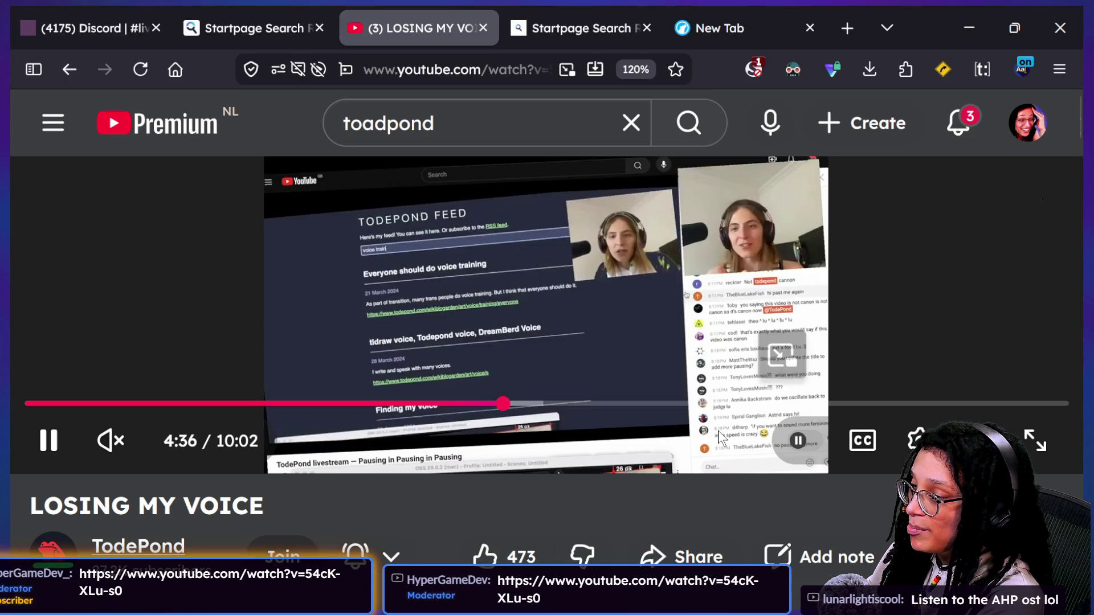
pyautogui.moveTo(643, 404); pyautogui.dragTo(640, 401)
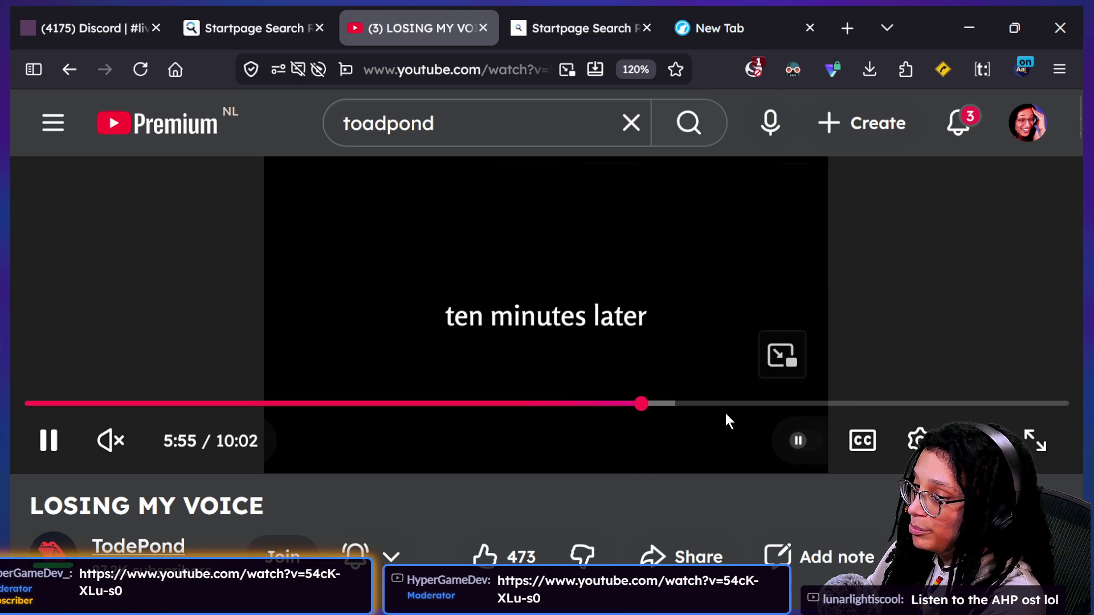
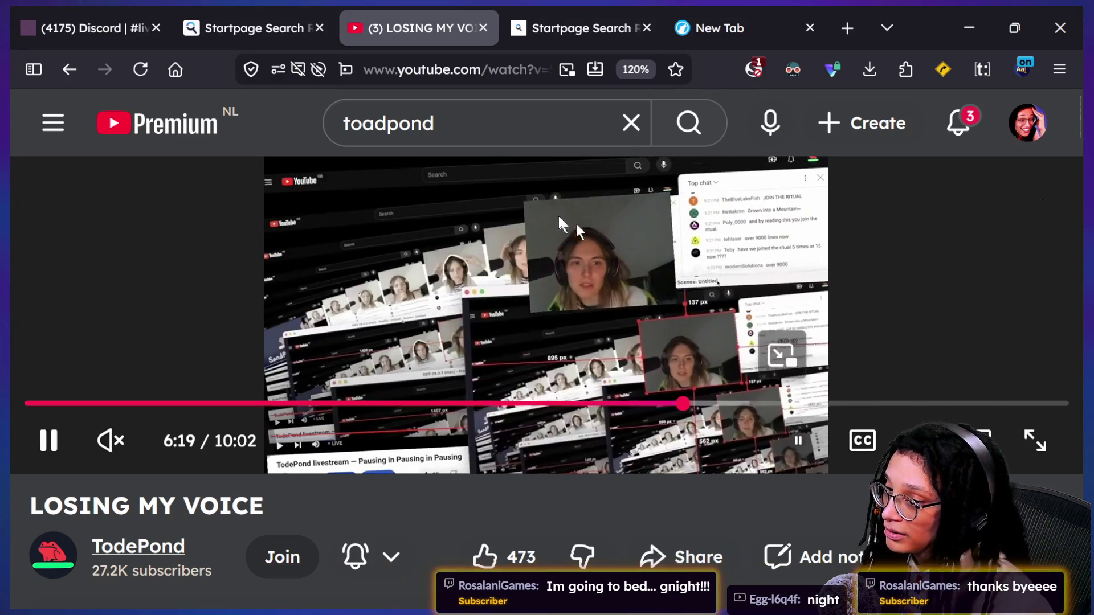
# - Pause the LOSING MY VOICE livestream and bring up the idea_cat_food script in Godot
pyautogui.press('space')
pyautogui.hotkey('alt', 'Tab')
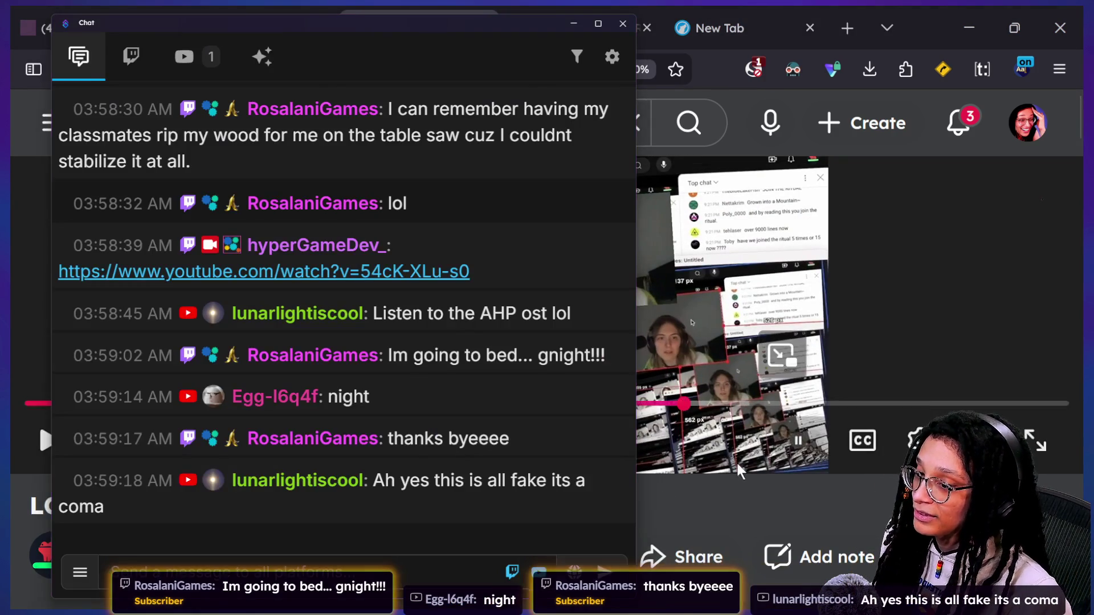
pyautogui.hotkey('alt', 'Tab')
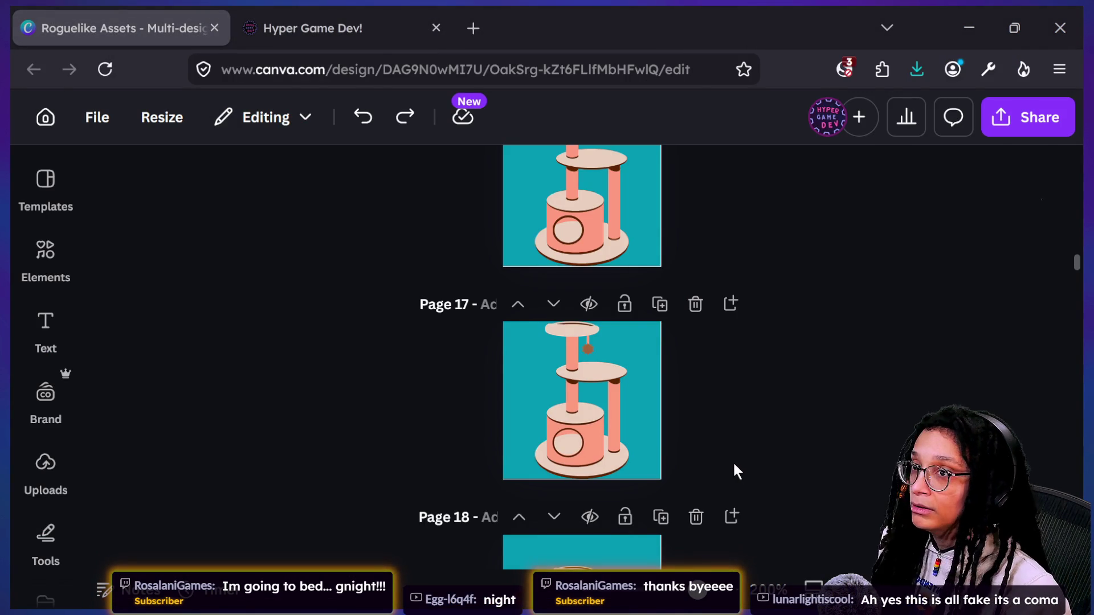
pyautogui.hotkey('alt', 'Tab')
pyautogui.click(366, 200)
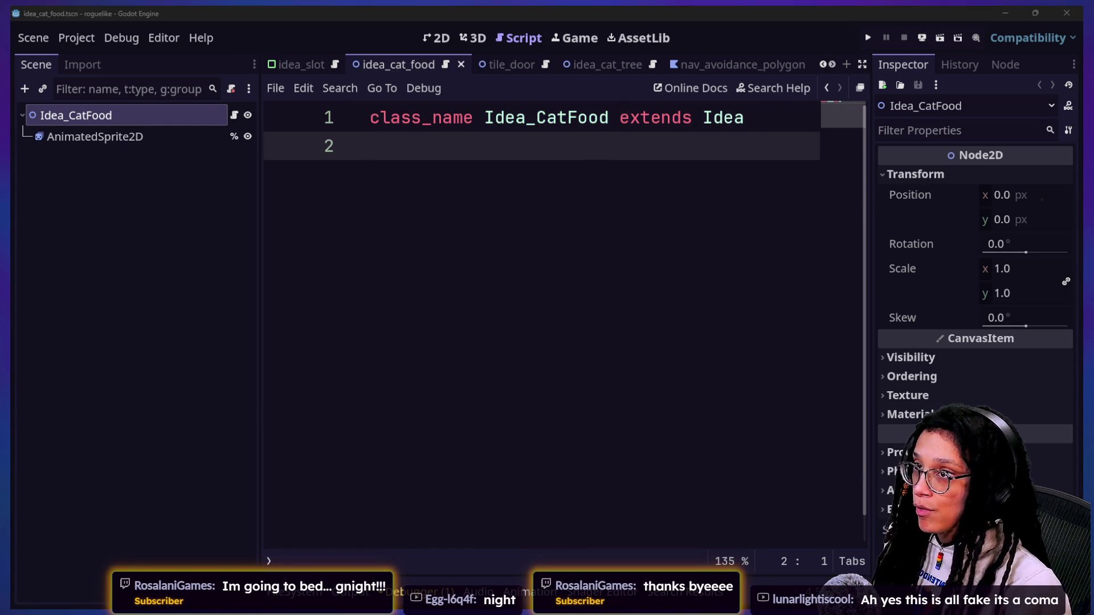
# - Show the cat food scene in 2D and open the AnimatedSprite2D's animation frames
pyautogui.click(462, 40)
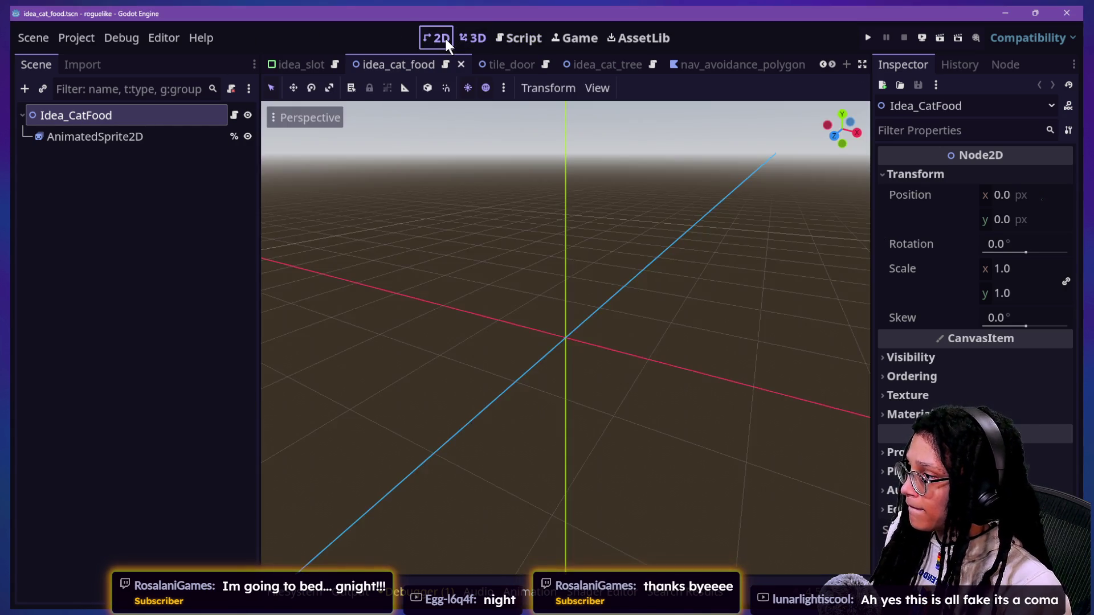
pyautogui.click(439, 38)
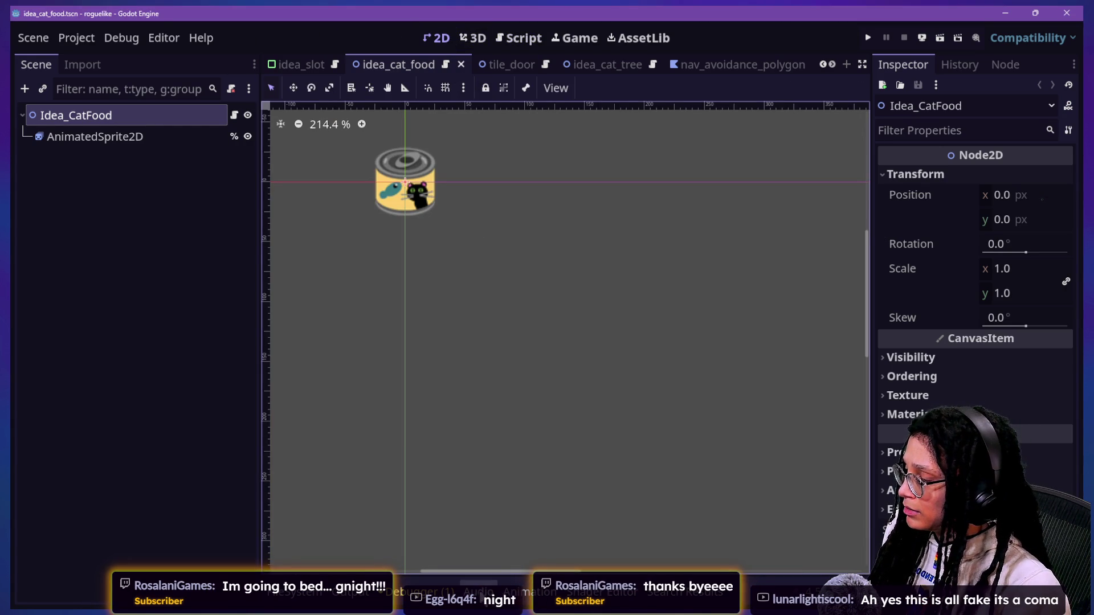
pyautogui.click(532, 591)
pyautogui.click(68, 139)
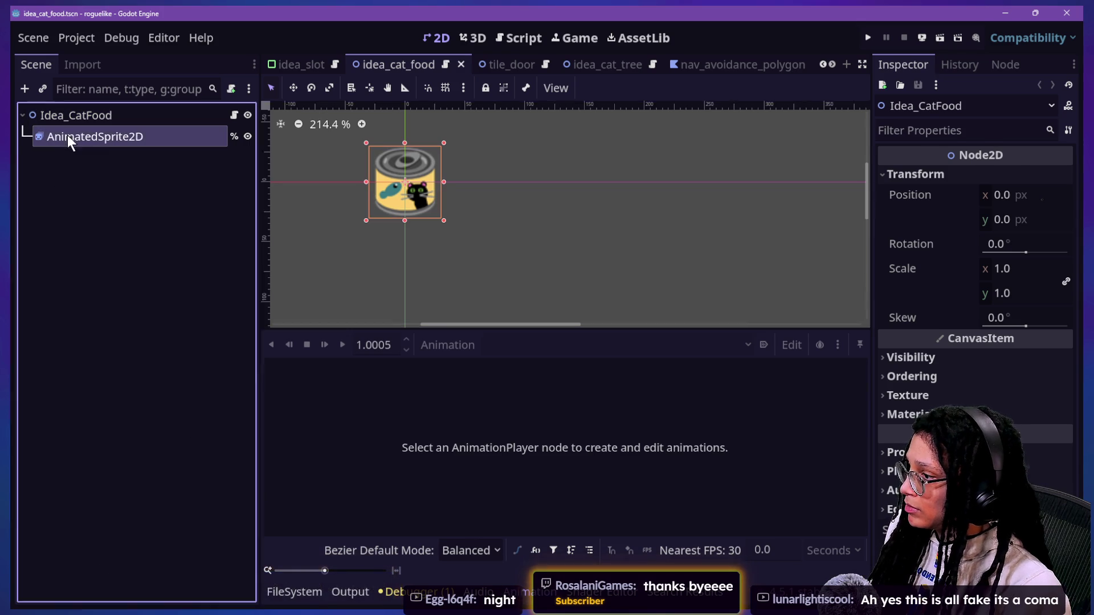
pyautogui.click(467, 460)
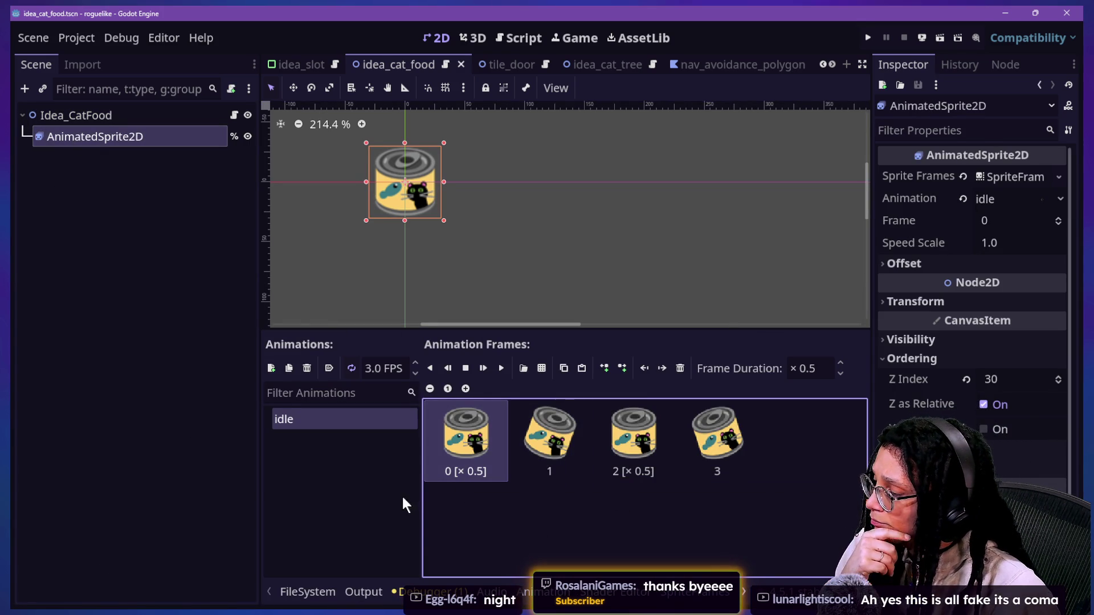
# - In FileSystem, go from Cat Tree into Cat Food and select idle_1, idle_2 and idle_3.svg
pyautogui.click(334, 587)
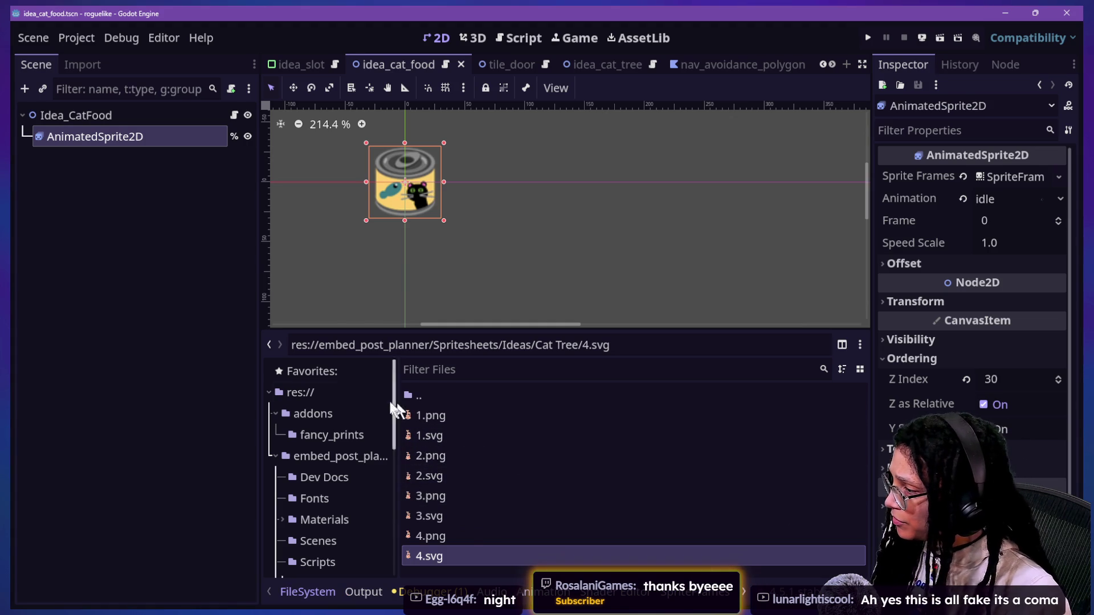
pyautogui.click(420, 397)
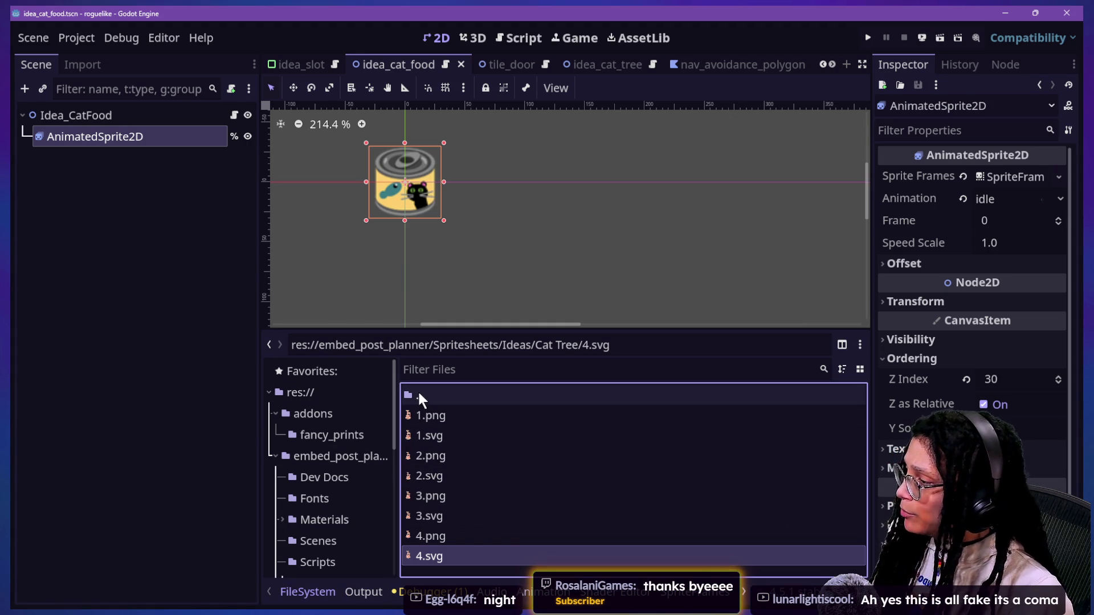
pyautogui.doubleClick(418, 393)
pyautogui.doubleClick(435, 415)
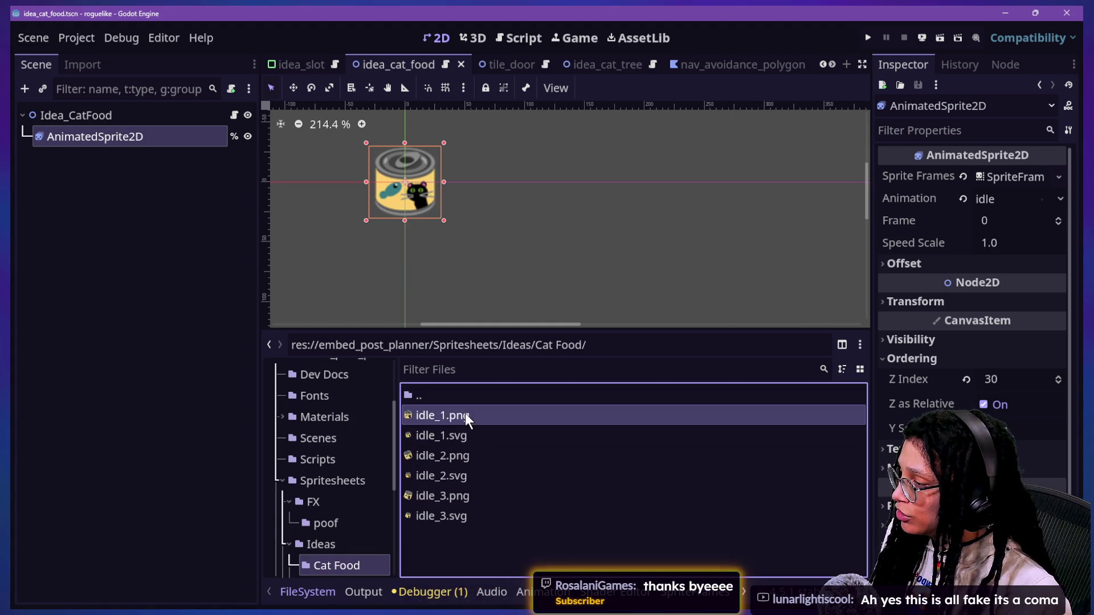
pyautogui.click(473, 435)
pyautogui.keyDown('ctrl'); pyautogui.click(484, 475); pyautogui.keyUp('ctrl')
pyautogui.keyDown('ctrl'); pyautogui.click(488, 516); pyautogui.keyUp('ctrl')
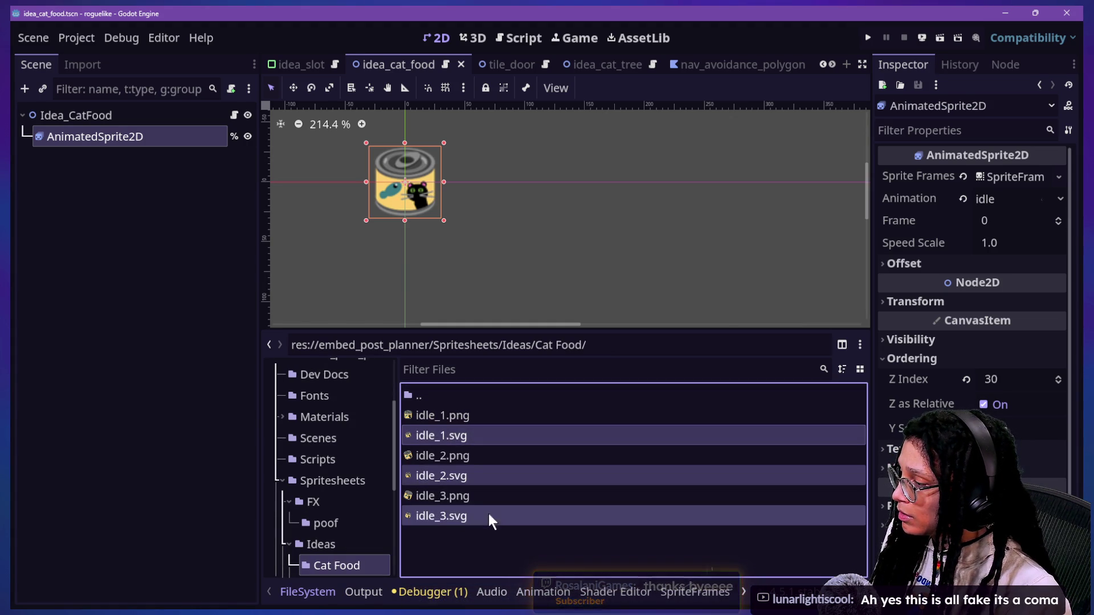
pyautogui.moveTo(457, 443)
pyautogui.mouseDown()
pyautogui.moveTo(576, 588)
pyautogui.moveTo(678, 586)
pyautogui.mouseUp()
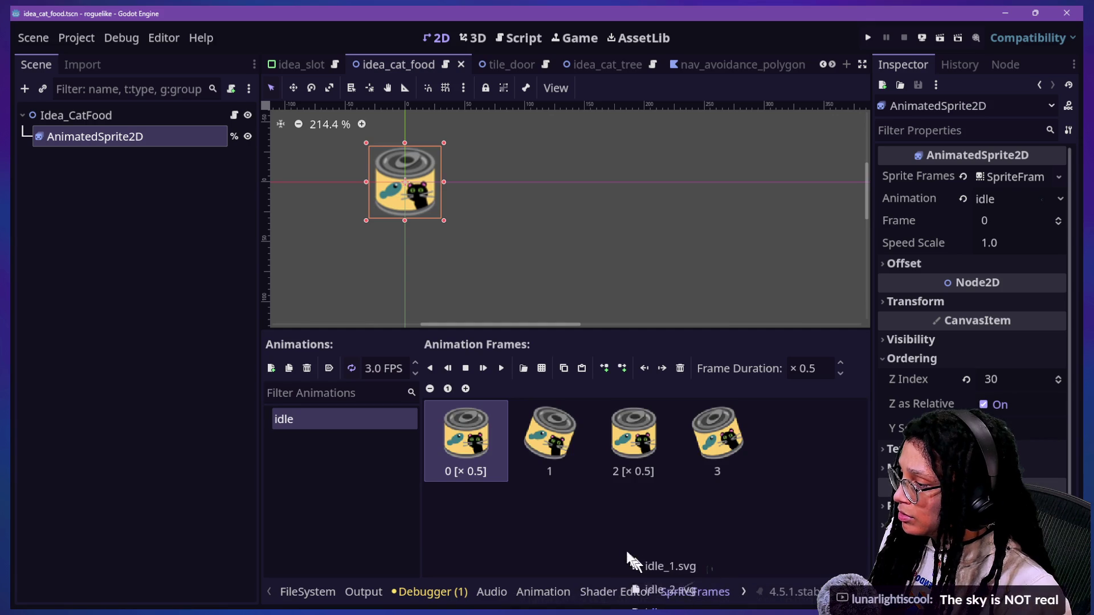
# - Add the idle SVGs as new frames and move the tilted can frame to the start
pyautogui.moveTo(631, 555); pyautogui.dragTo(616, 547)
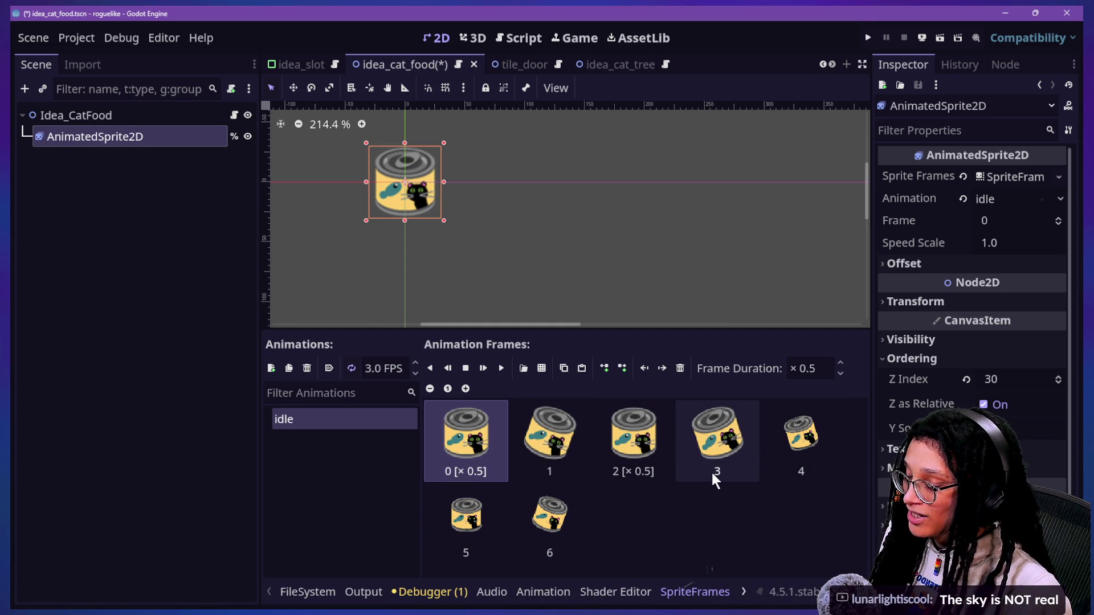
pyautogui.click(799, 459)
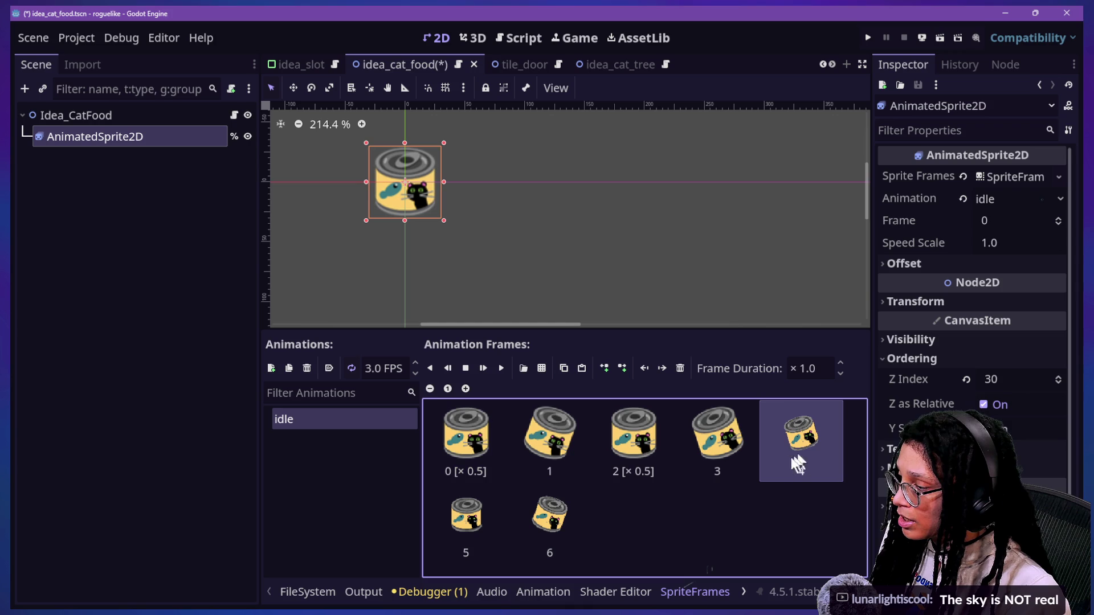
pyautogui.moveTo(822, 467)
pyautogui.mouseDown()
pyautogui.moveTo(464, 458)
pyautogui.moveTo(501, 453)
pyautogui.mouseUp()
pyautogui.click(484, 453)
pyautogui.click(821, 365)
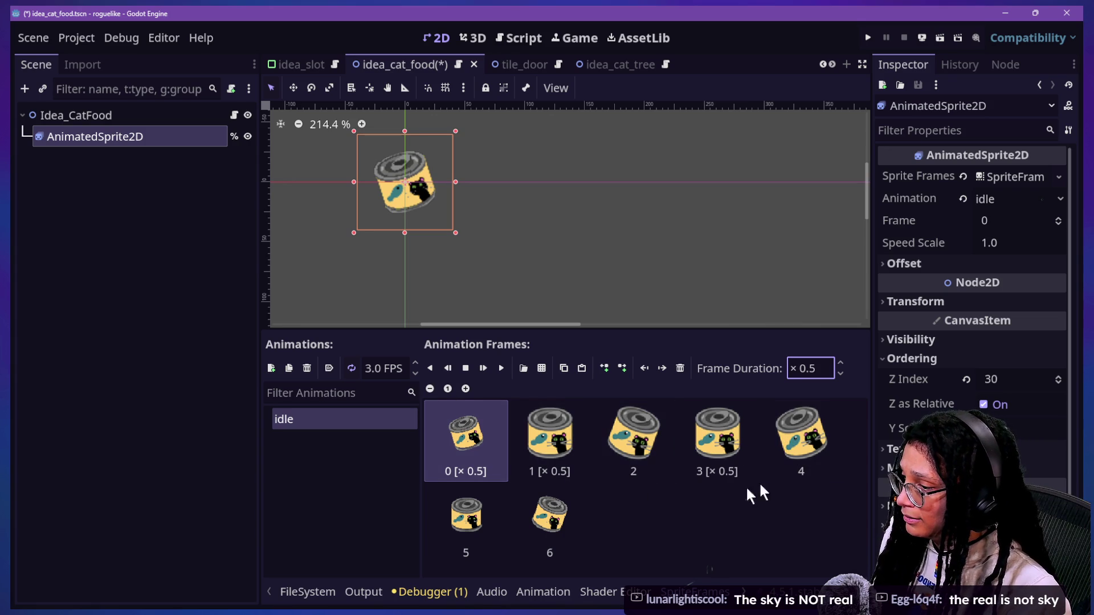
# - Move frame 5 into the second slot, set frame 1's duration to 1.0, and delete the extra tilted can
pyautogui.click(459, 527)
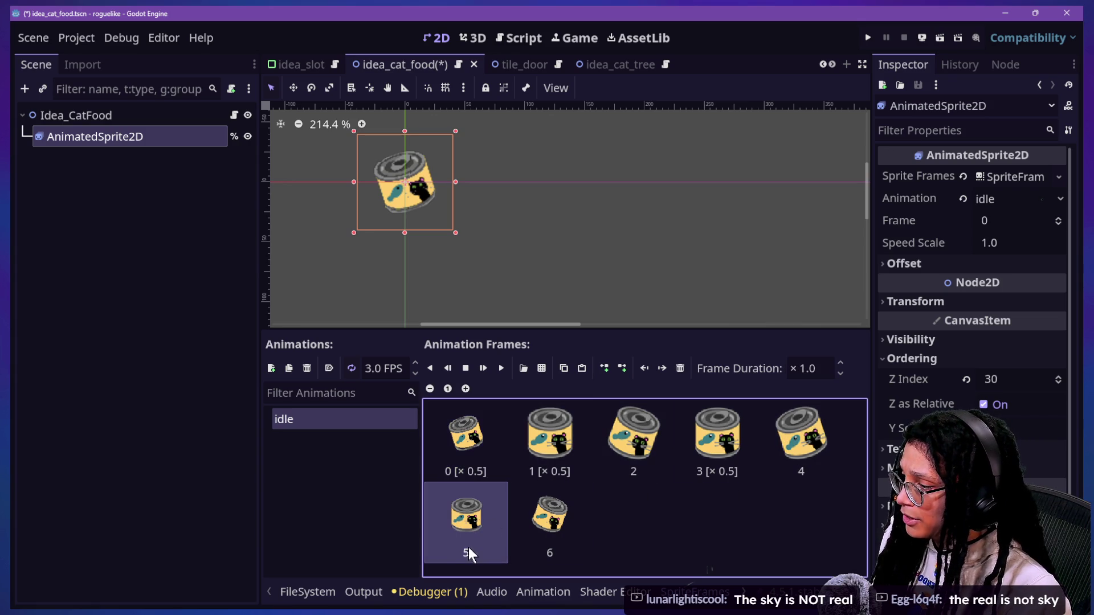
pyautogui.click(803, 368)
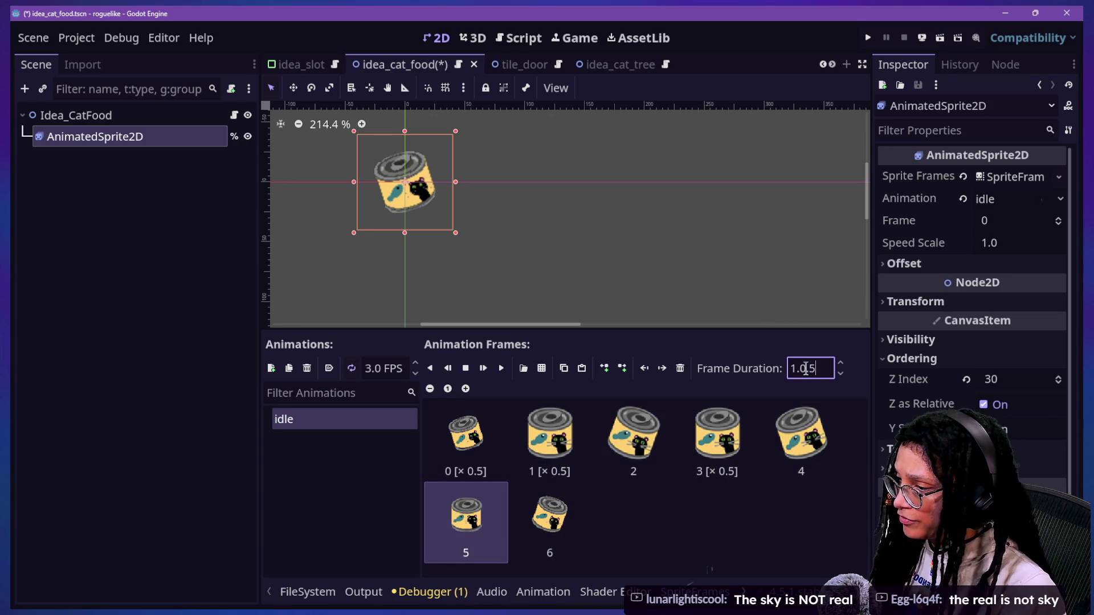
pyautogui.moveTo(466, 516)
pyautogui.mouseDown()
pyautogui.moveTo(443, 445)
pyautogui.moveTo(568, 450)
pyautogui.mouseUp()
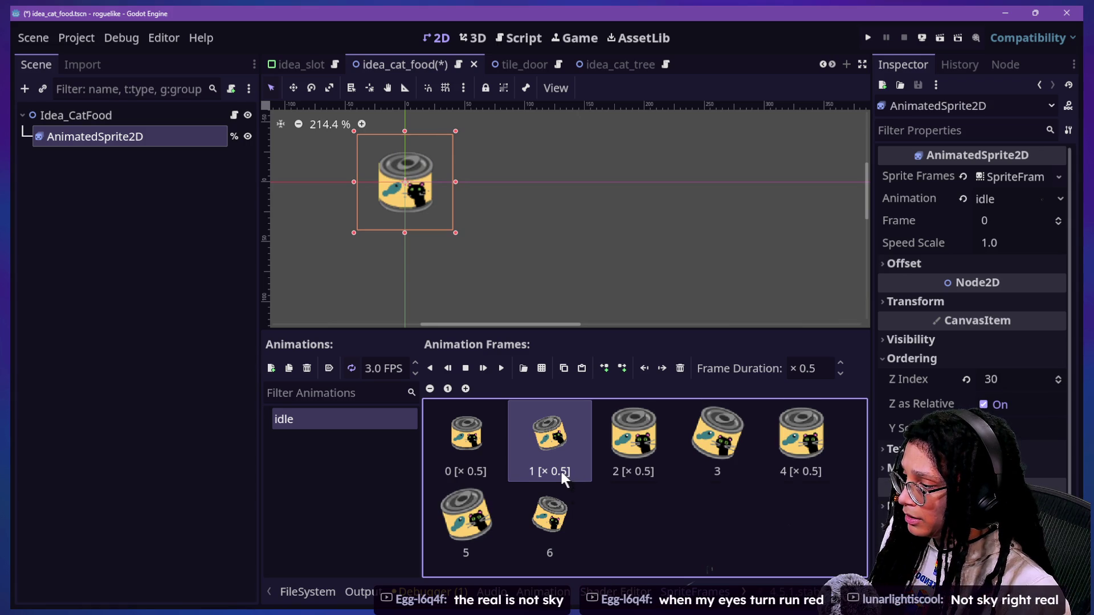
pyautogui.click(809, 368)
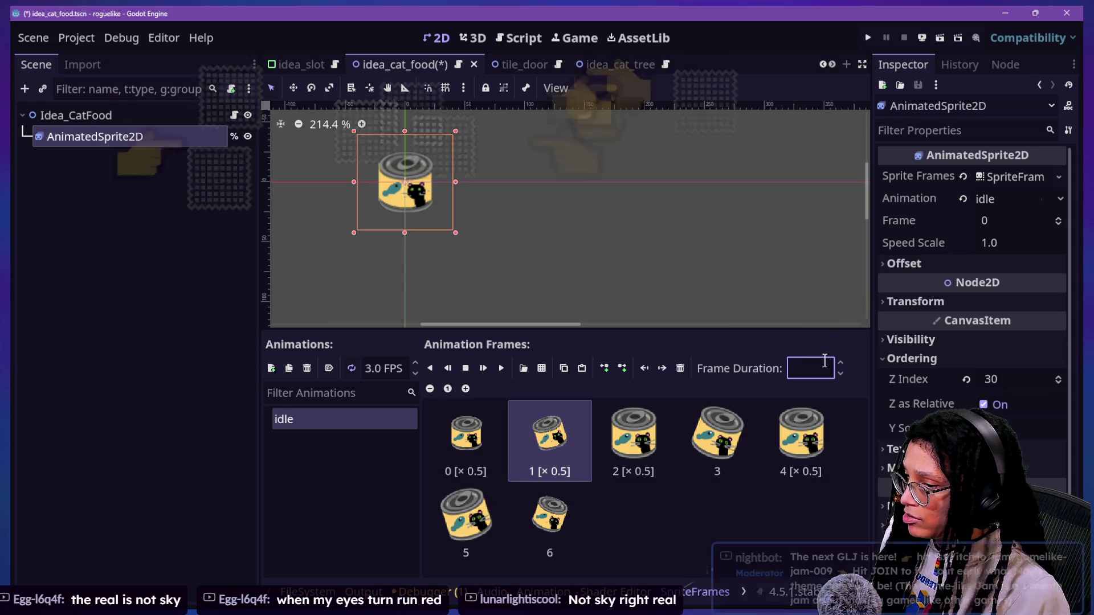
pyautogui.write('1')
pyautogui.press('Return')
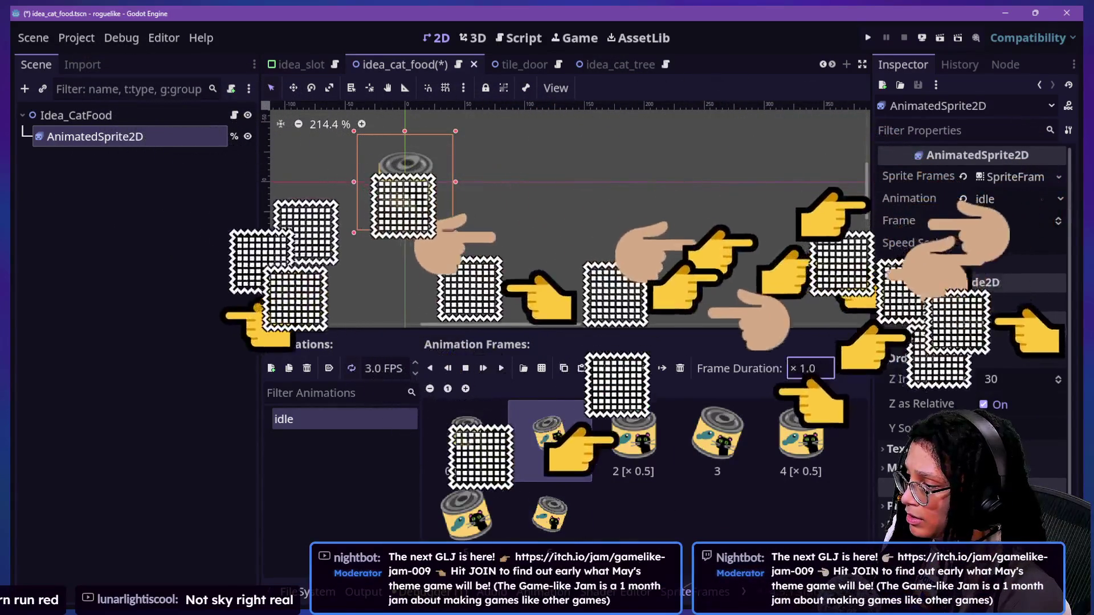
pyautogui.press('Delete')
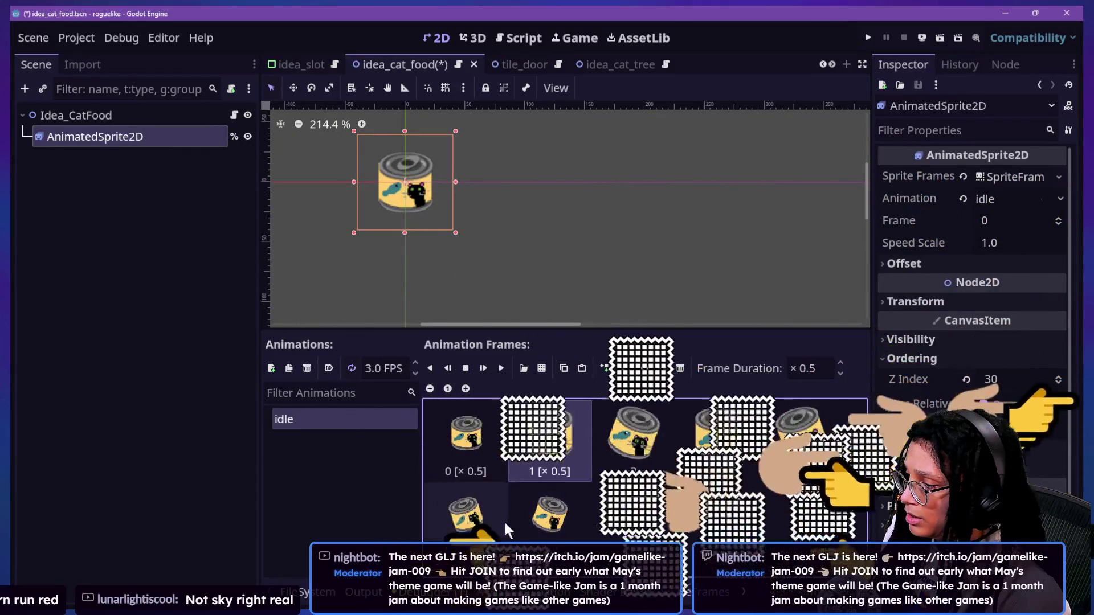
# - Move frame 4 into slot 1, delete the old large can frame, and remove the accidental AnimatedSprite2D2 duplicate
pyautogui.click(815, 449)
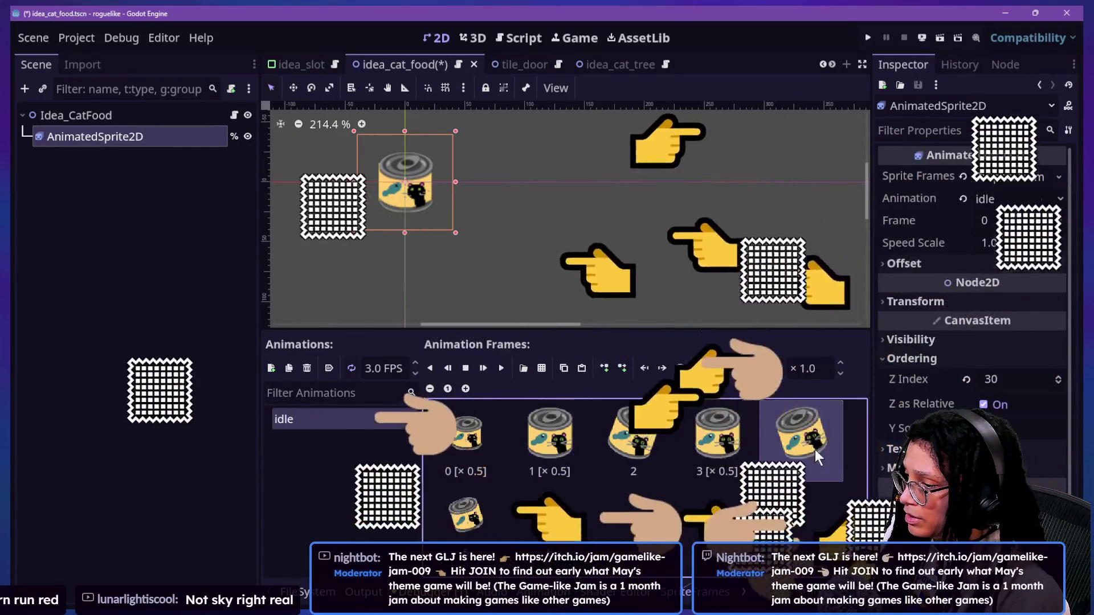
pyautogui.moveTo(548, 463); pyautogui.dragTo(549, 463)
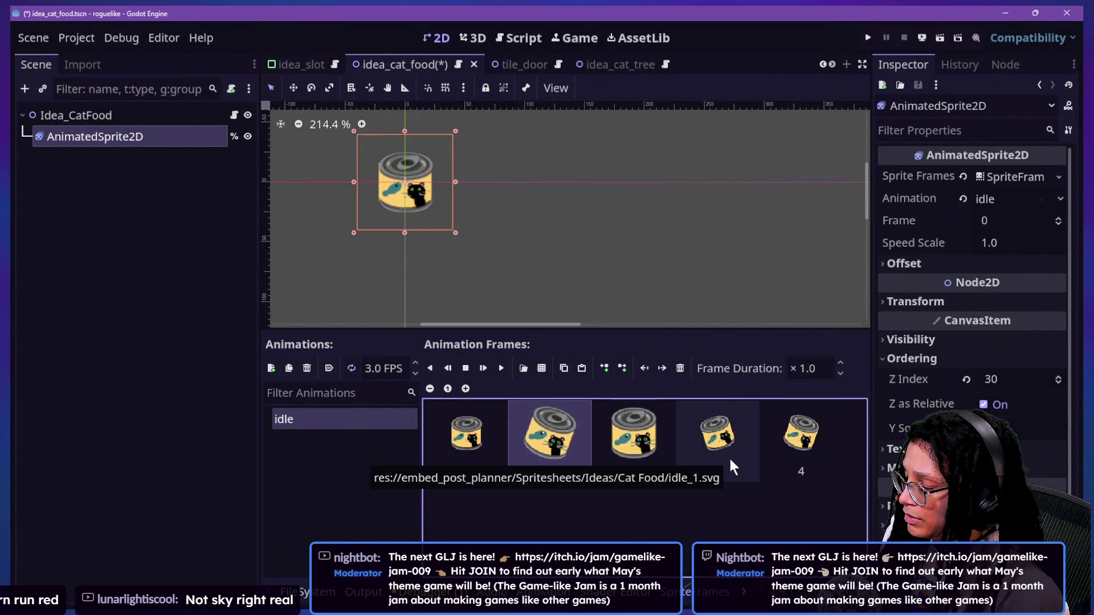
pyautogui.click(803, 463)
pyautogui.moveTo(798, 457); pyautogui.dragTo(576, 447)
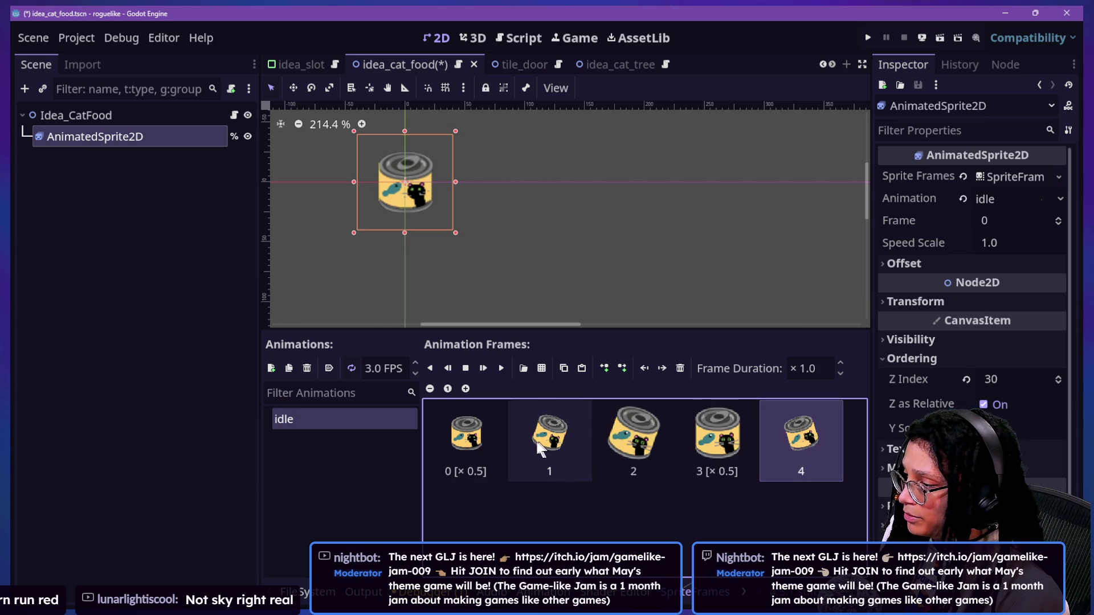
pyautogui.click(608, 443)
pyautogui.press('Delete')
pyautogui.click(466, 450)
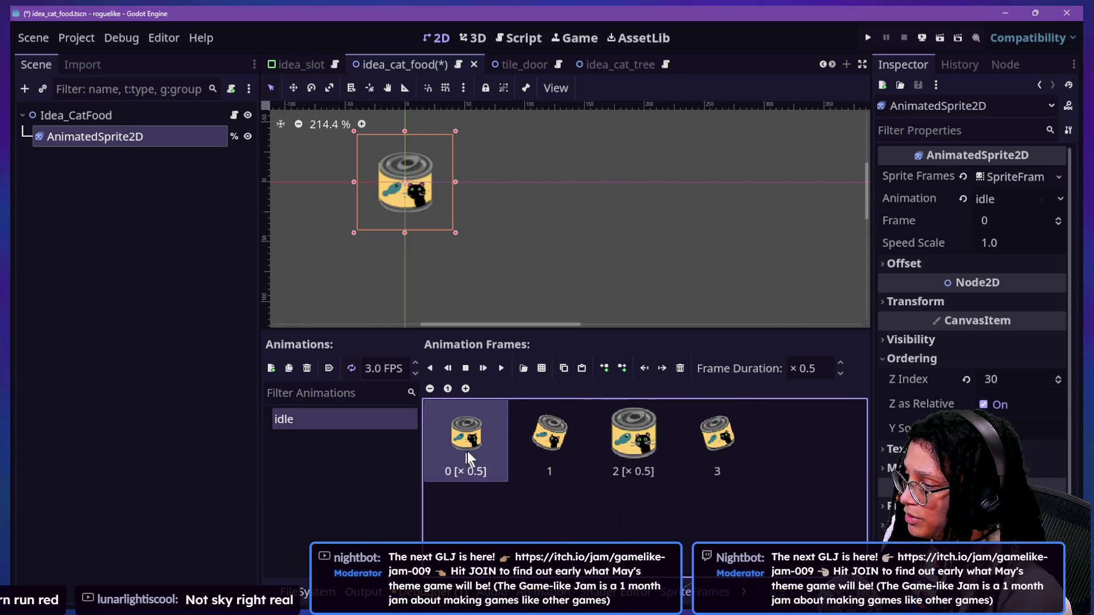
pyautogui.hotkey('ctrl', 'd')
pyautogui.press('Delete')
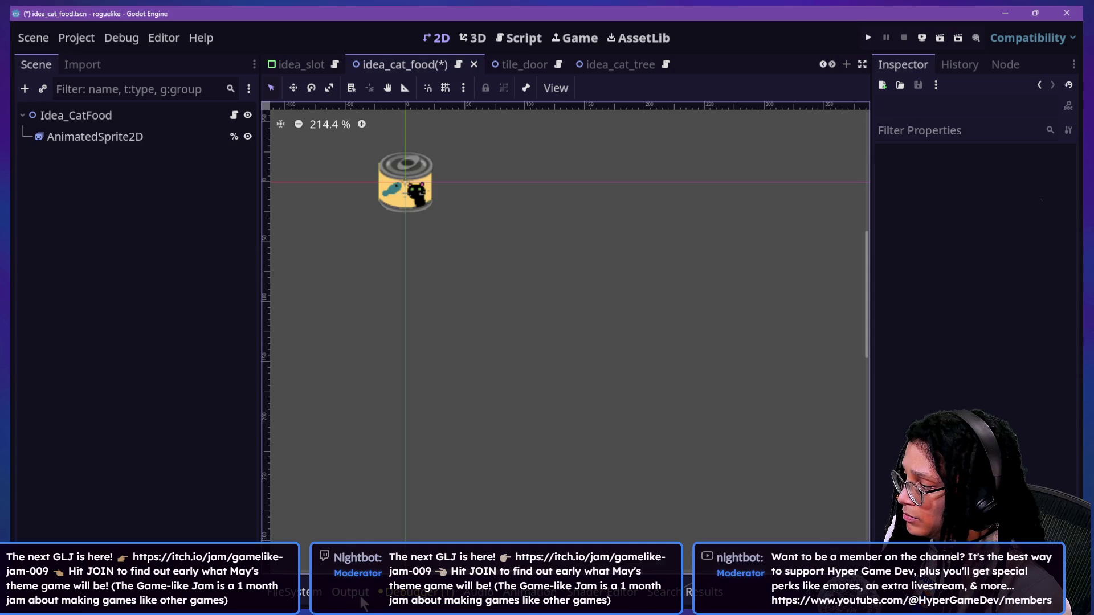
# - Add idle_2.svg from the Cat Food folder as a new idle animation frame
pyautogui.click(314, 604)
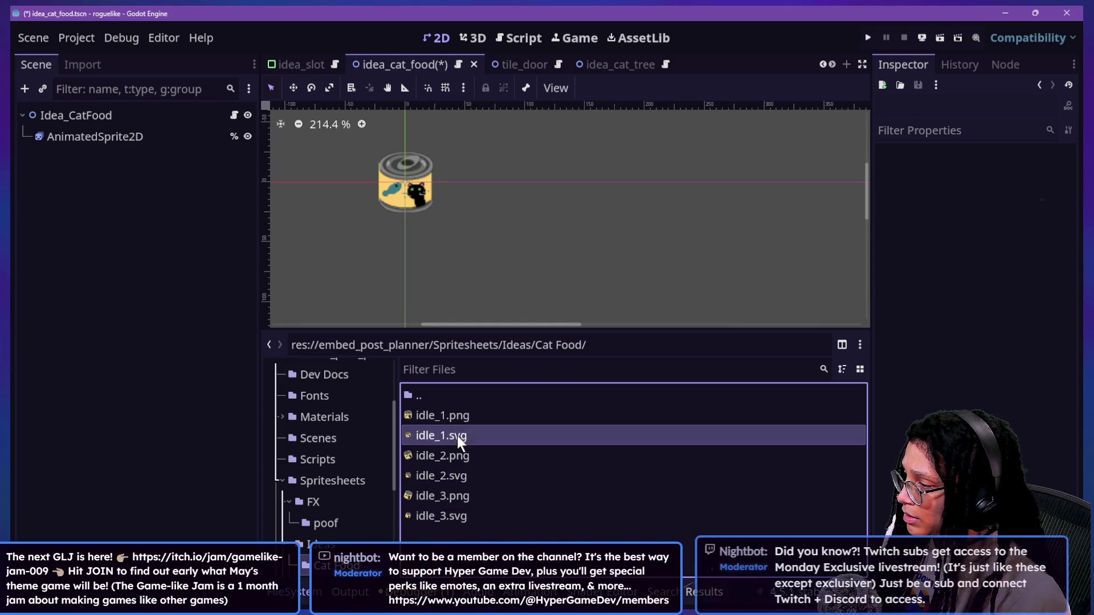
pyautogui.click(469, 477)
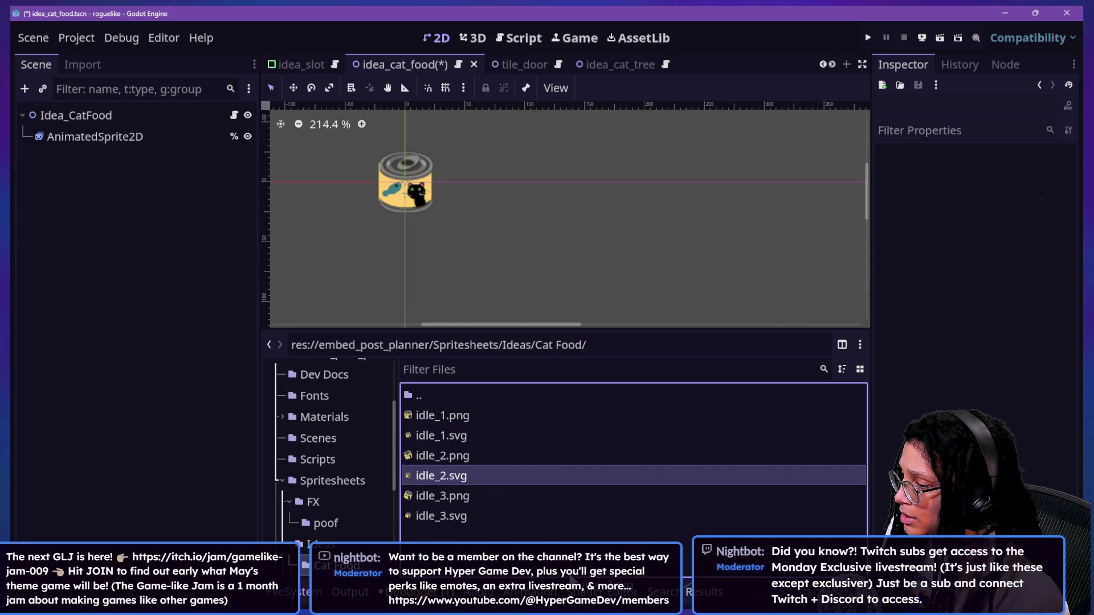
pyautogui.click(680, 597)
pyautogui.click(529, 592)
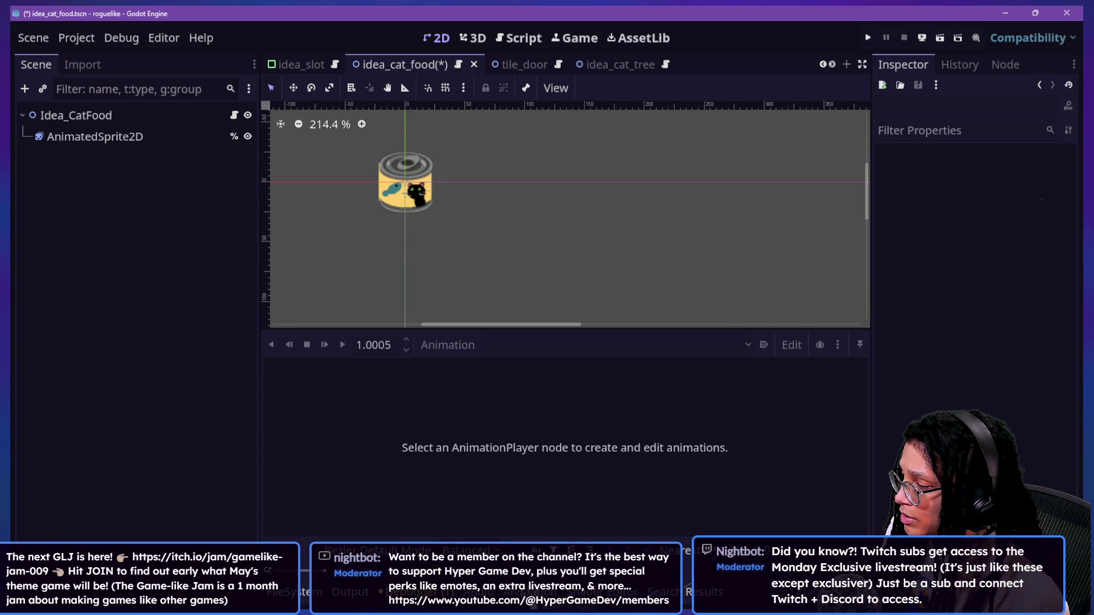
pyautogui.click(142, 137)
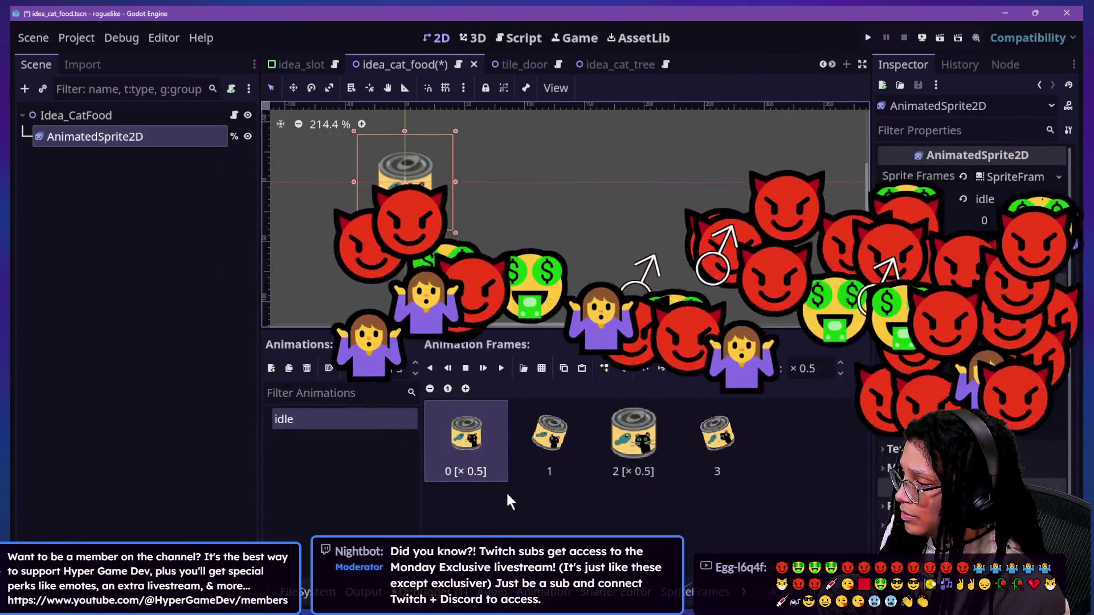
pyautogui.click(364, 592)
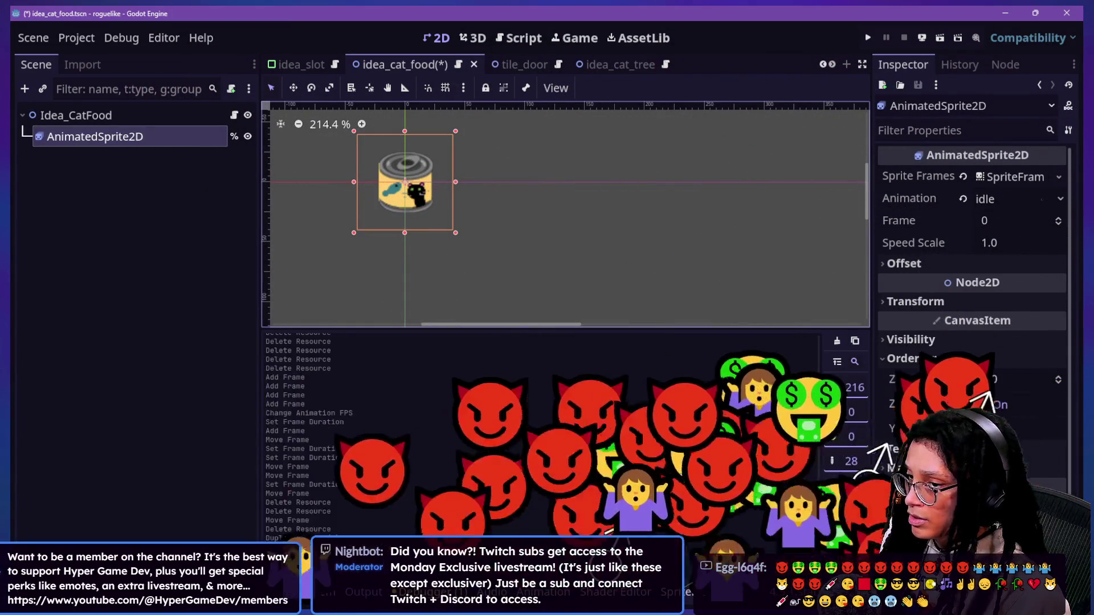
pyautogui.click(302, 592)
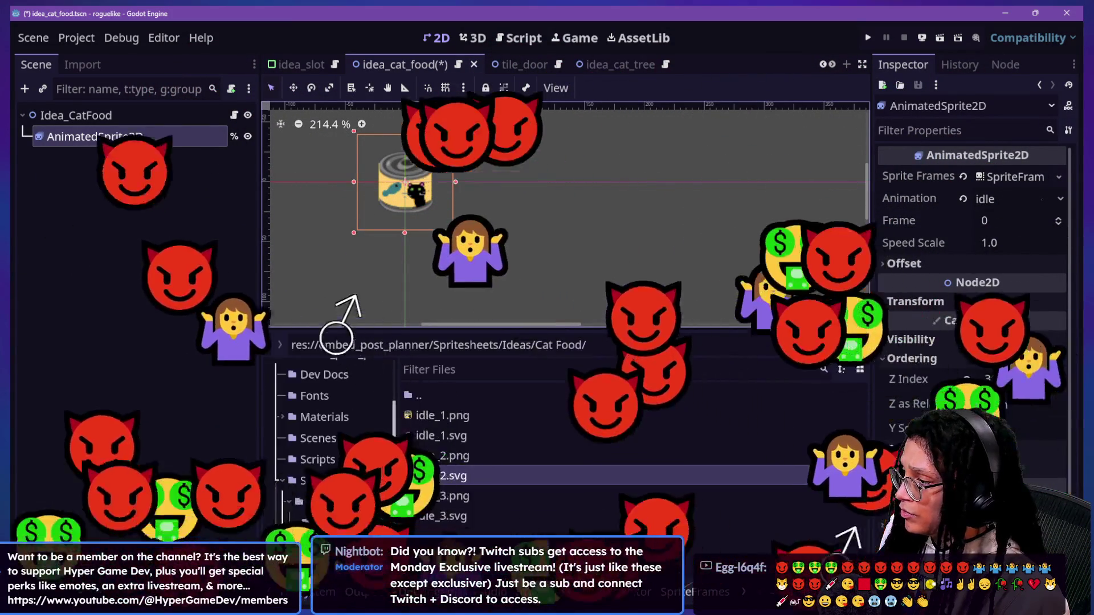
pyautogui.moveTo(415, 474)
pyautogui.mouseDown()
pyautogui.moveTo(163, 234)
pyautogui.moveTo(137, 137)
pyautogui.moveTo(544, 592)
pyautogui.moveTo(710, 597)
pyautogui.mouseUp()
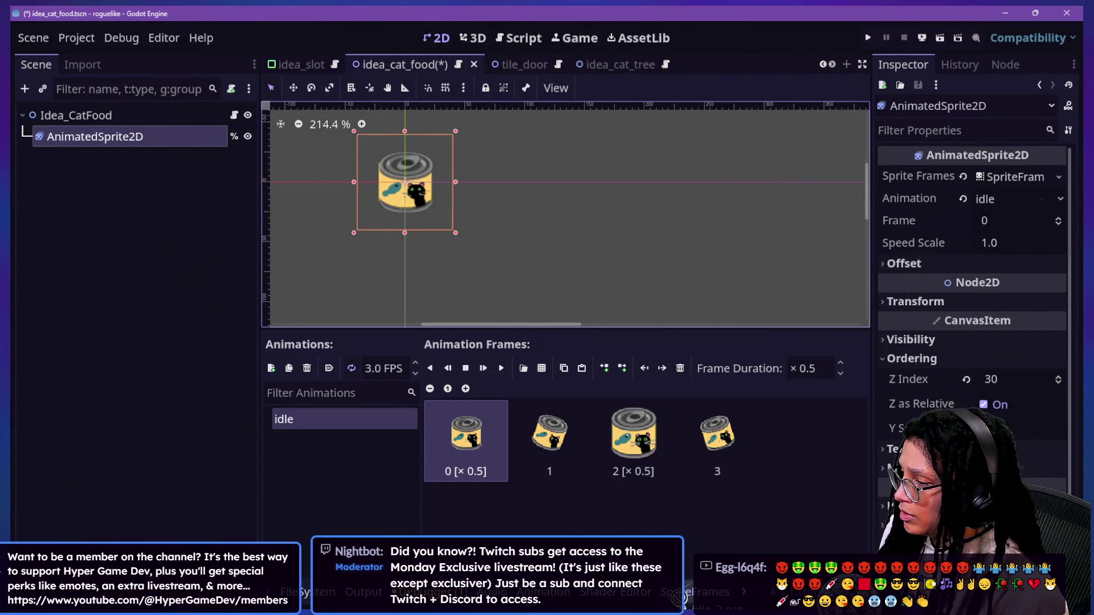
pyautogui.moveTo(581, 527); pyautogui.dragTo(581, 524)
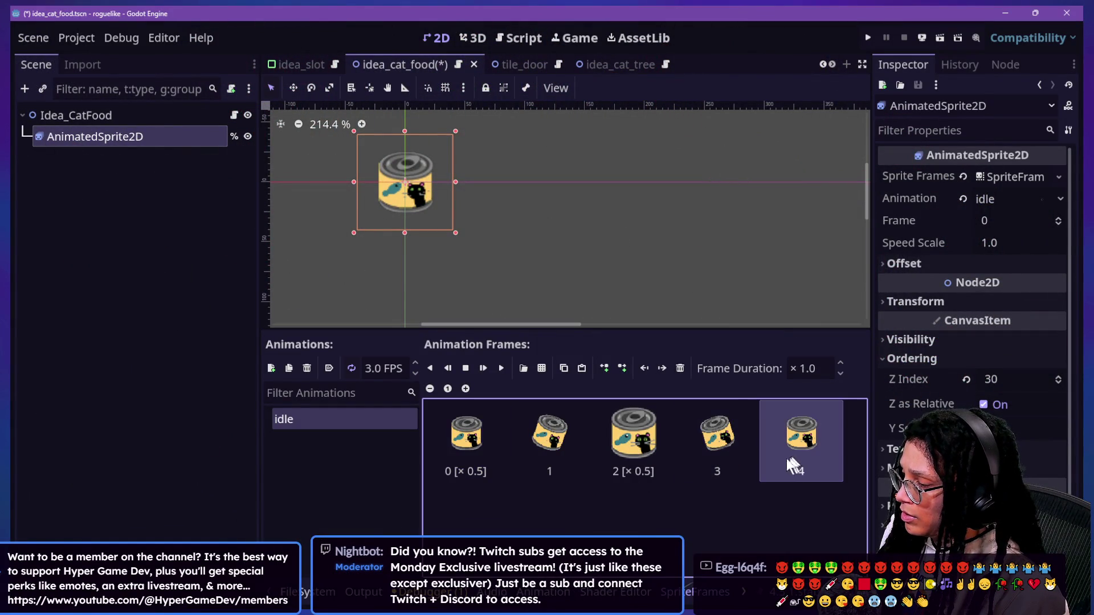
# - Move the new frame into slot 2 with duration 0.5 and delete the oversized can frame
pyautogui.moveTo(675, 475)
pyautogui.mouseDown()
pyautogui.moveTo(712, 467)
pyautogui.moveTo(621, 470)
pyautogui.moveTo(656, 461)
pyautogui.mouseUp()
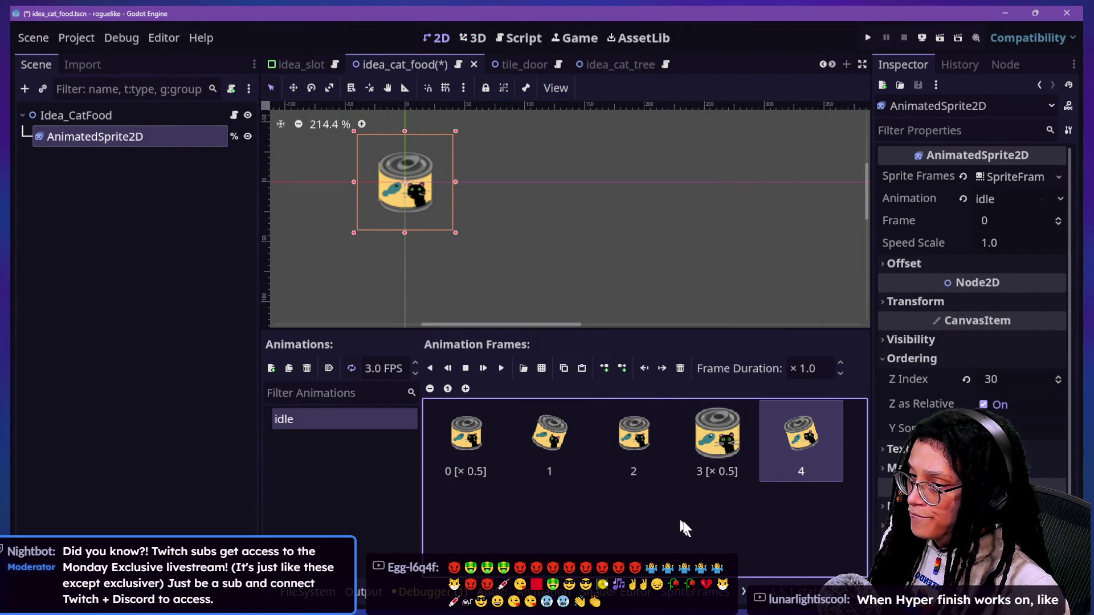
pyautogui.click(727, 445)
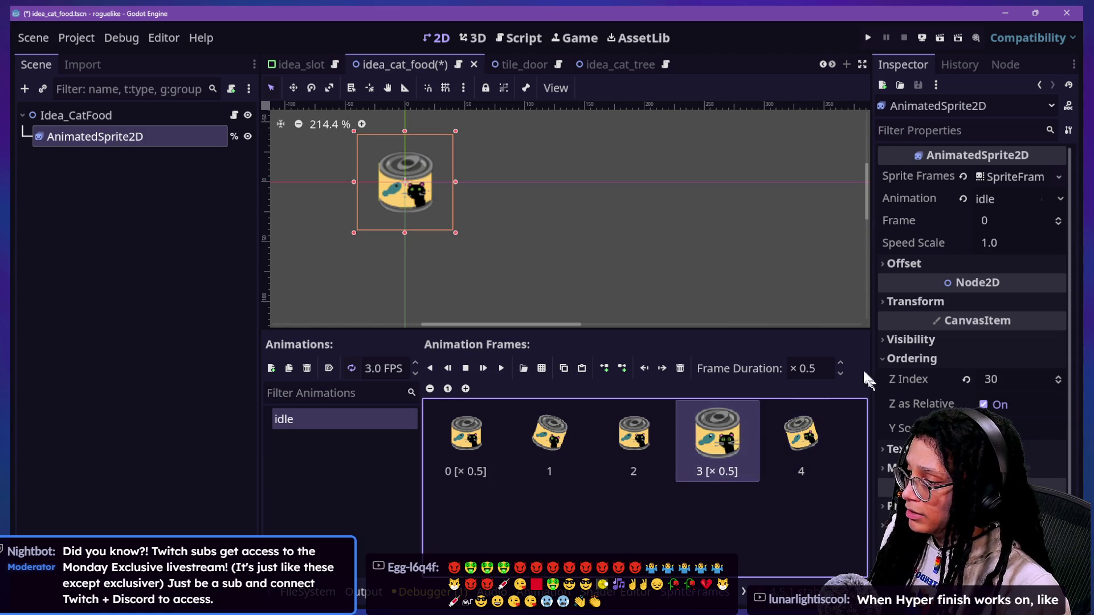
pyautogui.click(671, 436)
pyautogui.click(832, 368)
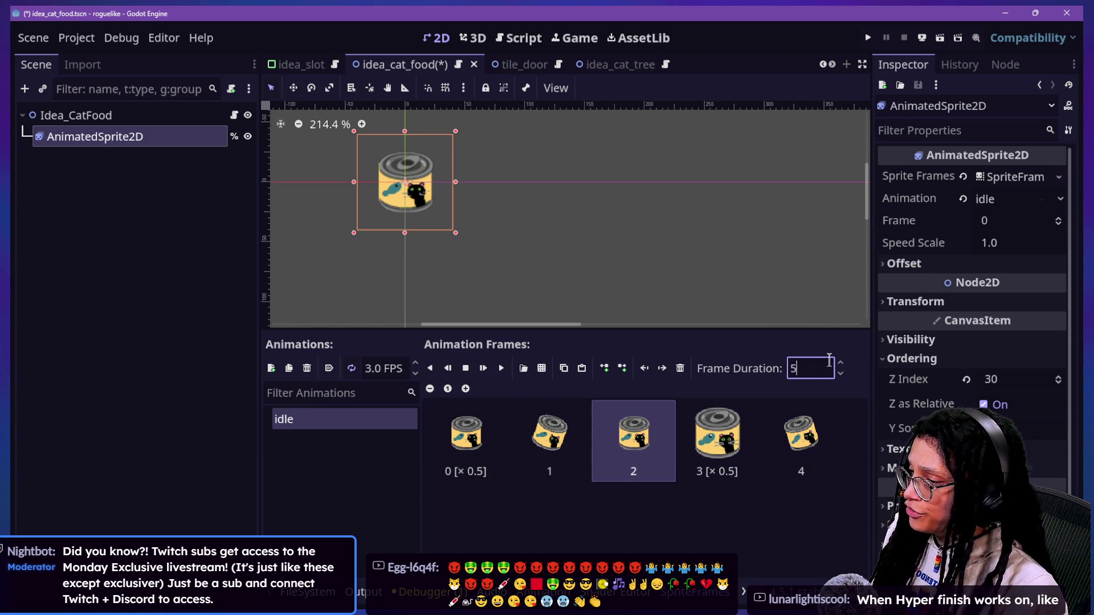
pyautogui.click(723, 457)
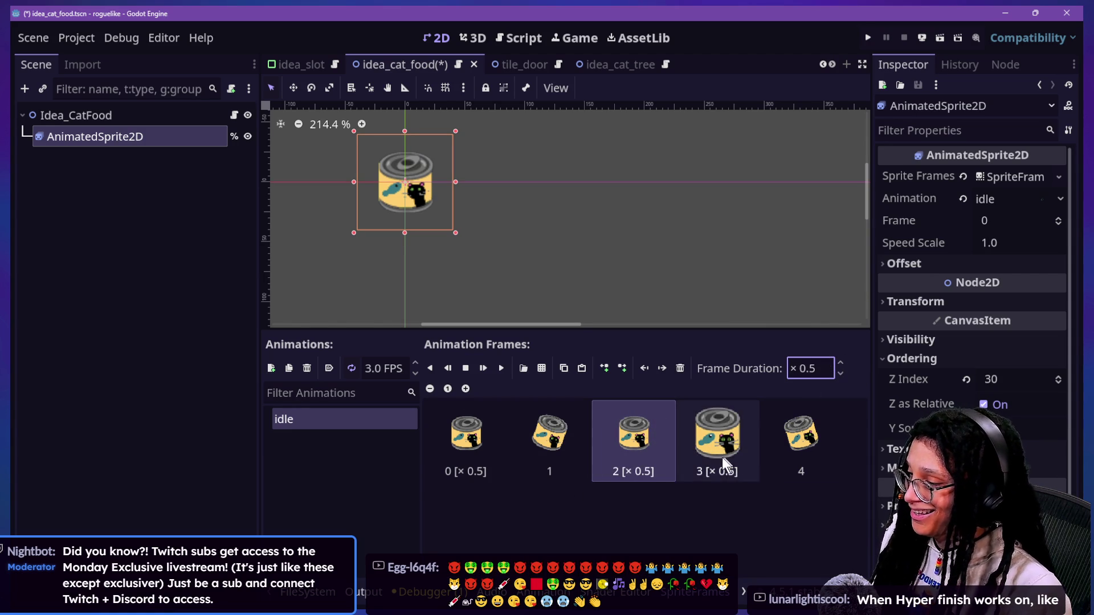
pyautogui.press('Delete')
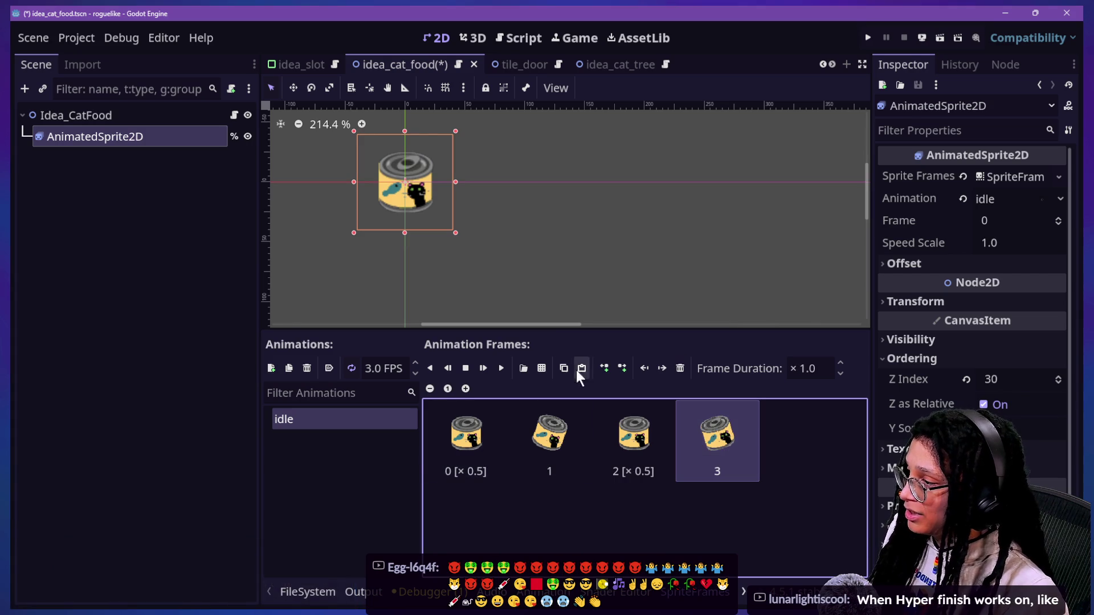
# - Preview the idle animation, then save the cat food scene
pyautogui.click(500, 368)
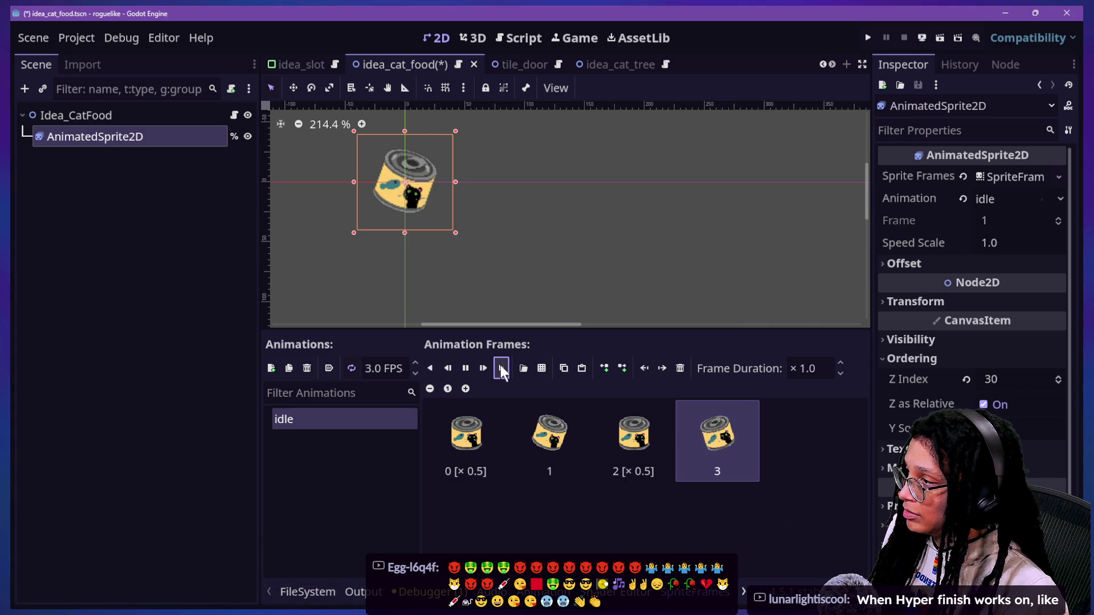
pyautogui.click(464, 368)
pyautogui.hotkey('ctrl', 's')
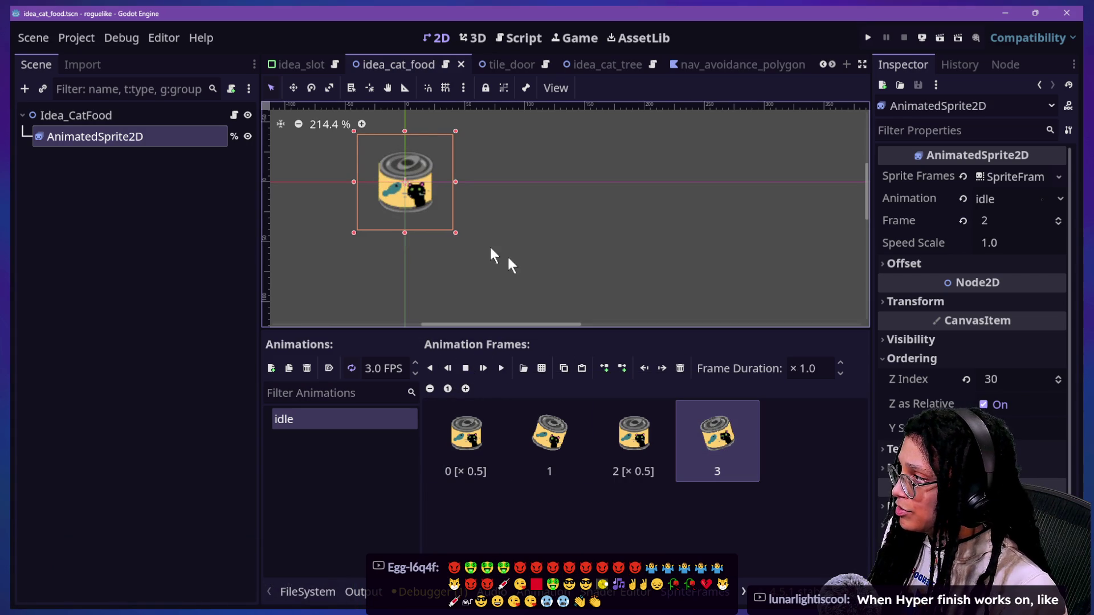
# - Run the game in distraction-free mode and start planning with Catstagram as the platform
pyautogui.click(866, 37)
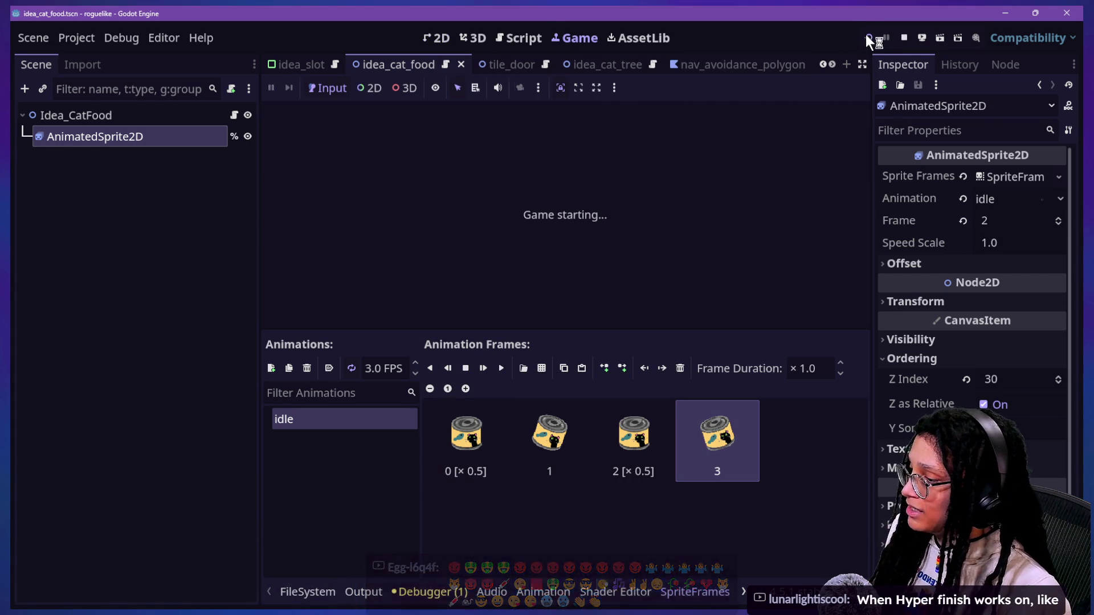
pyautogui.click(860, 64)
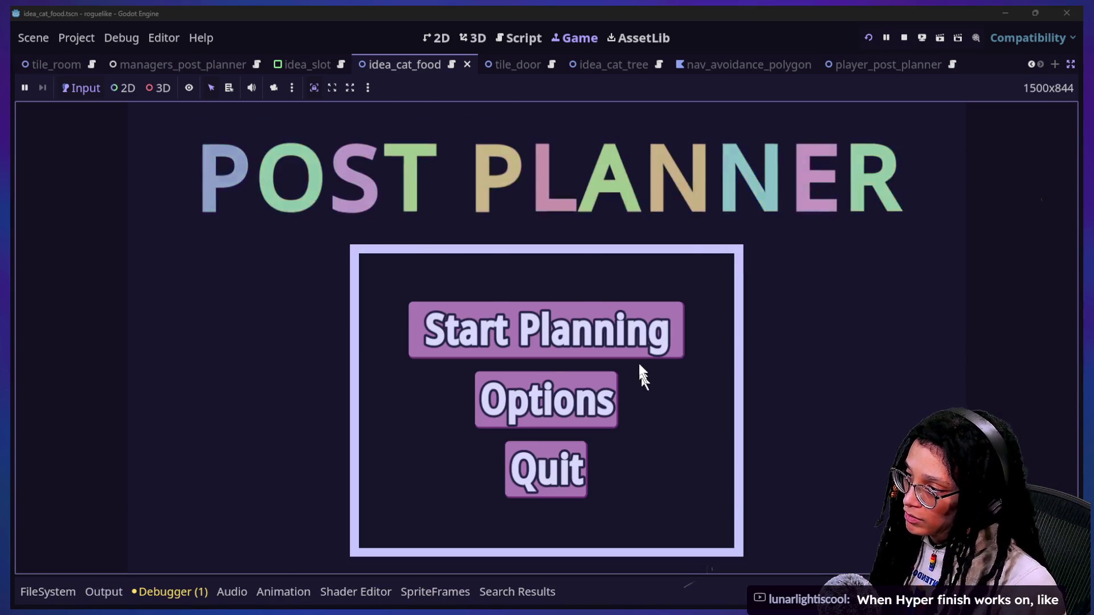
pyautogui.click(626, 336)
pyautogui.click(567, 351)
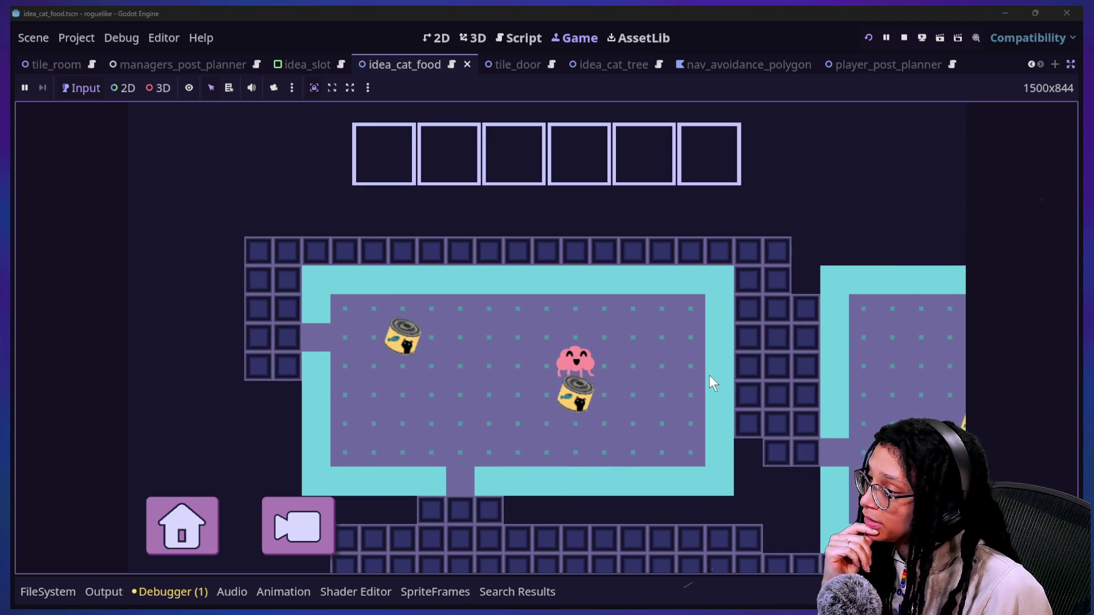
# - Walk the player through the room past the cat food cans and out the bottom door, then stop the game
pyautogui.press('Down')
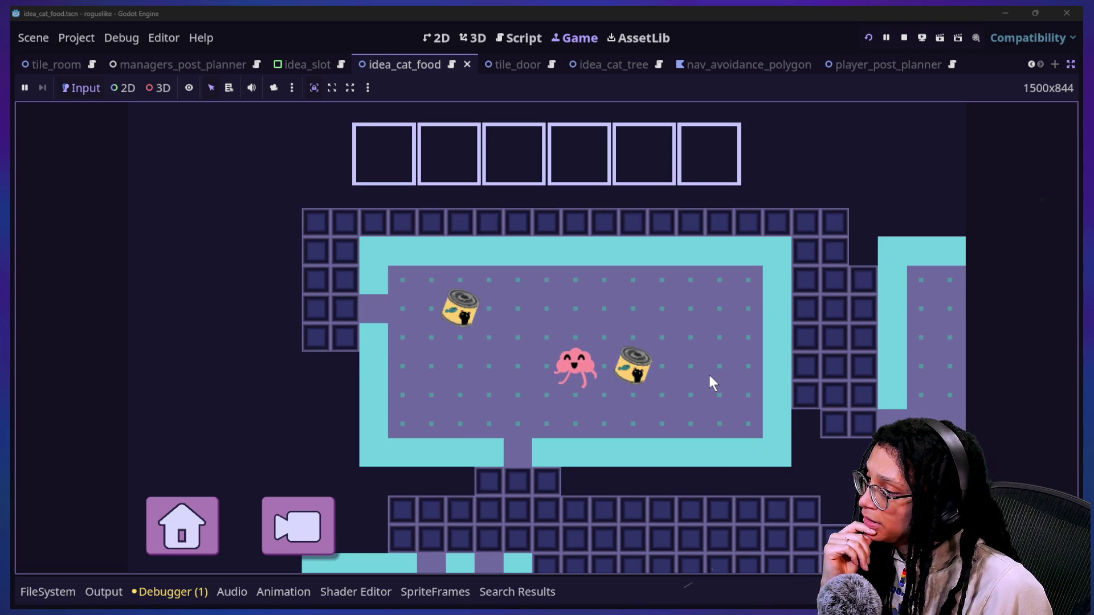
pyautogui.press('Right')
pyautogui.press('Down')
pyautogui.press('Down')
pyautogui.press('Left')
pyautogui.press('Left')
pyautogui.press('Left')
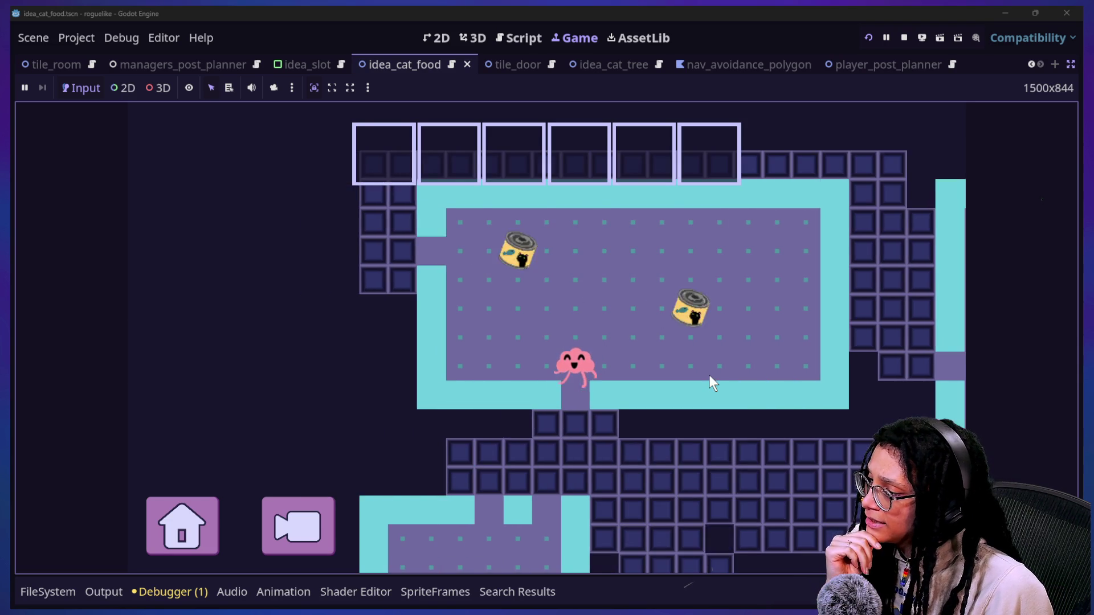
pyautogui.press('Down')
pyautogui.press('Down')
pyautogui.press('Down')
pyautogui.press('Right')
pyautogui.press('Down')
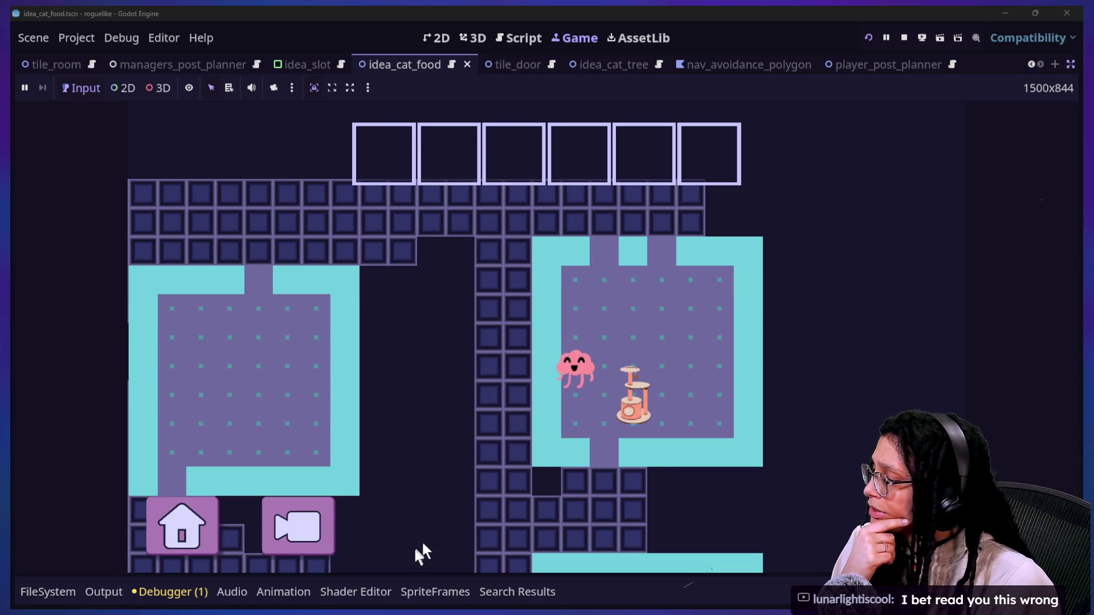
pyautogui.click(904, 37)
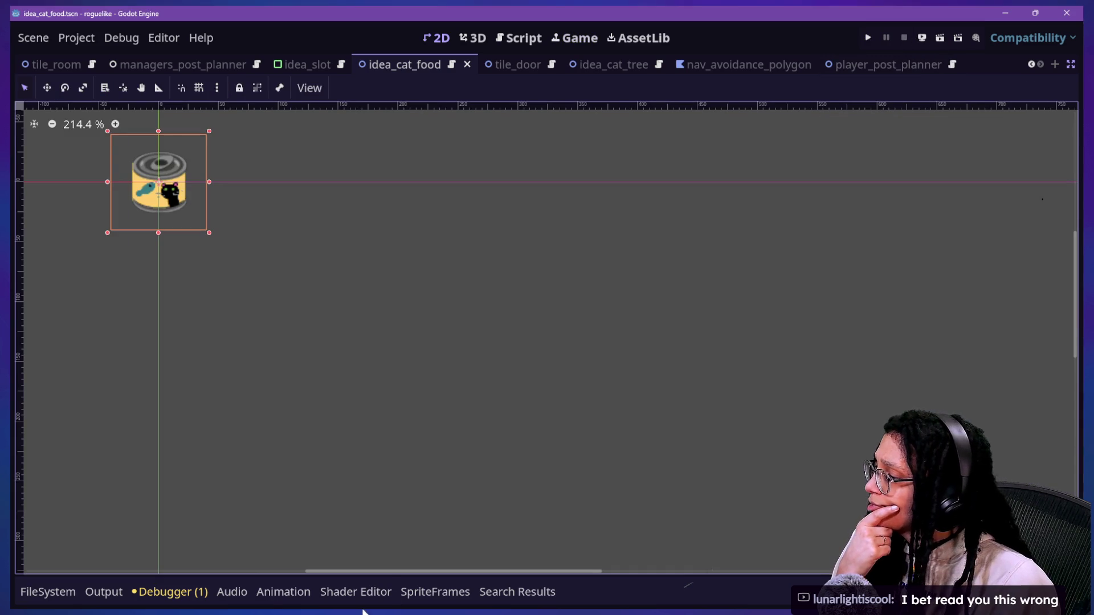
# - Reimport the three Cat Food idle SVGs with Compress turned off
pyautogui.click(1069, 66)
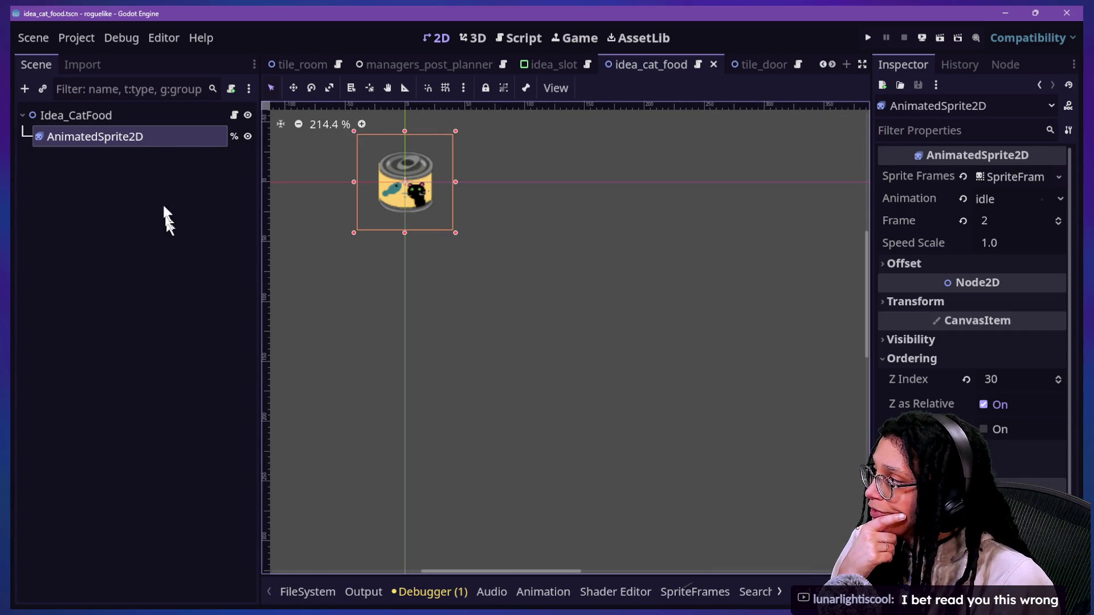
pyautogui.click(665, 598)
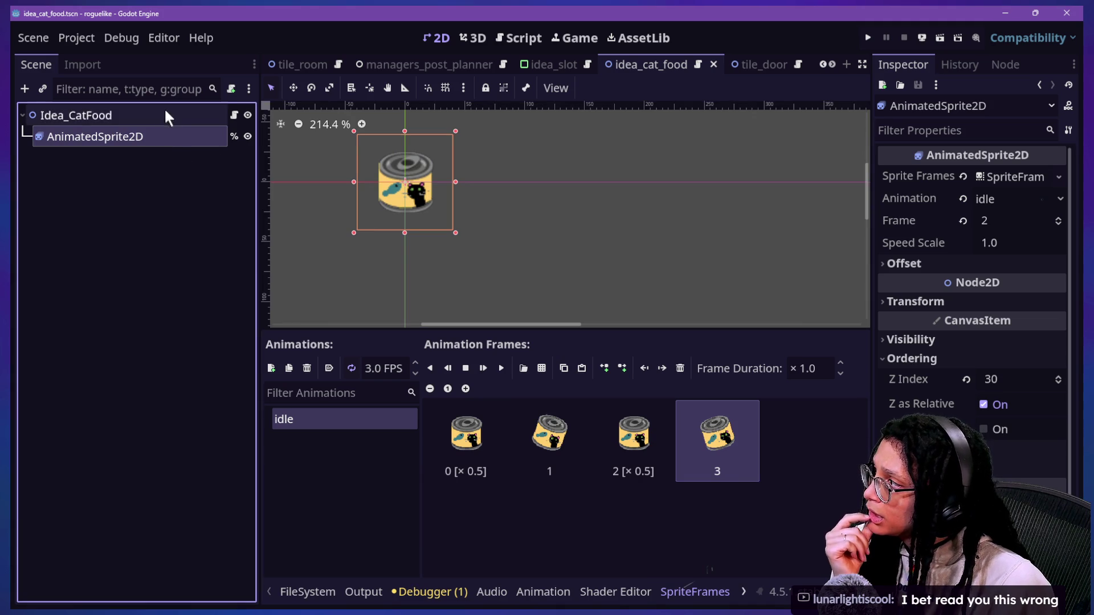
pyautogui.click(316, 587)
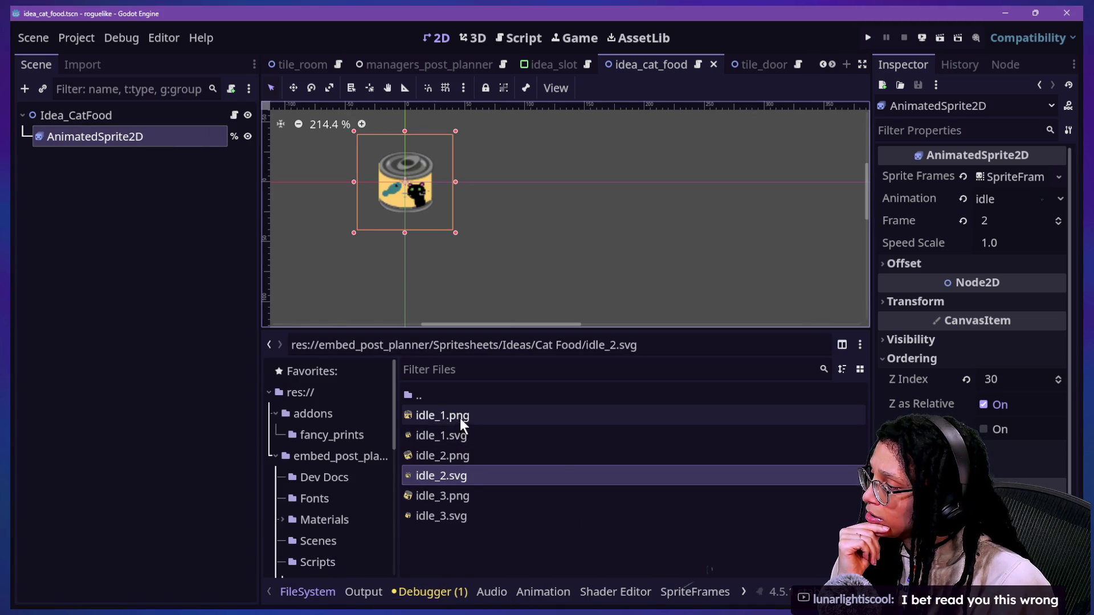
pyautogui.keyDown('ctrl'); pyautogui.click(463, 435); pyautogui.keyUp('ctrl')
pyautogui.keyDown('ctrl'); pyautogui.click(479, 515); pyautogui.keyUp('ctrl')
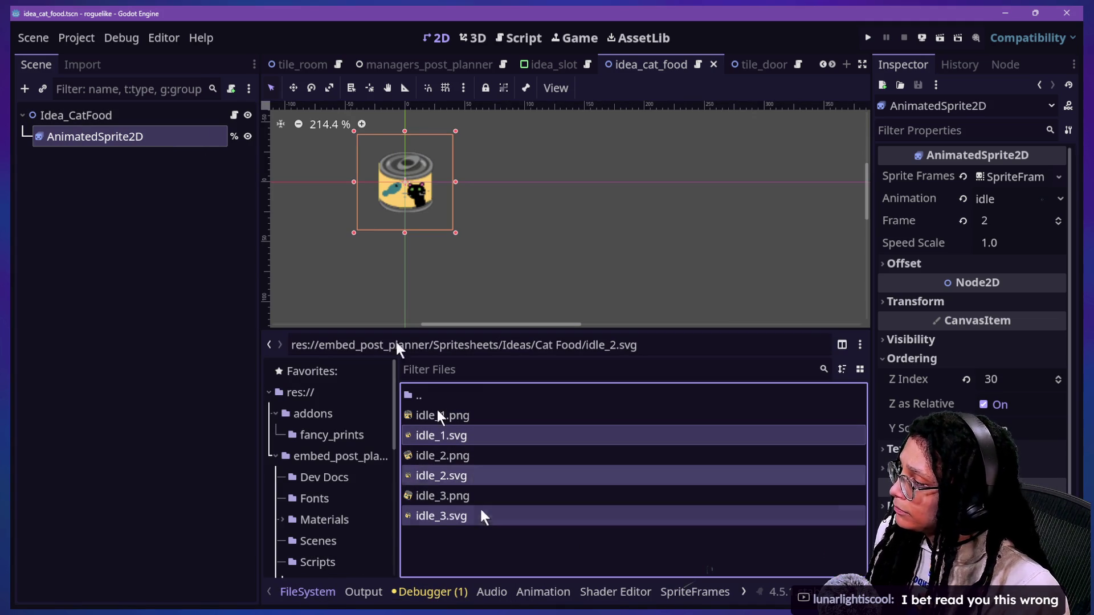
pyautogui.click(100, 64)
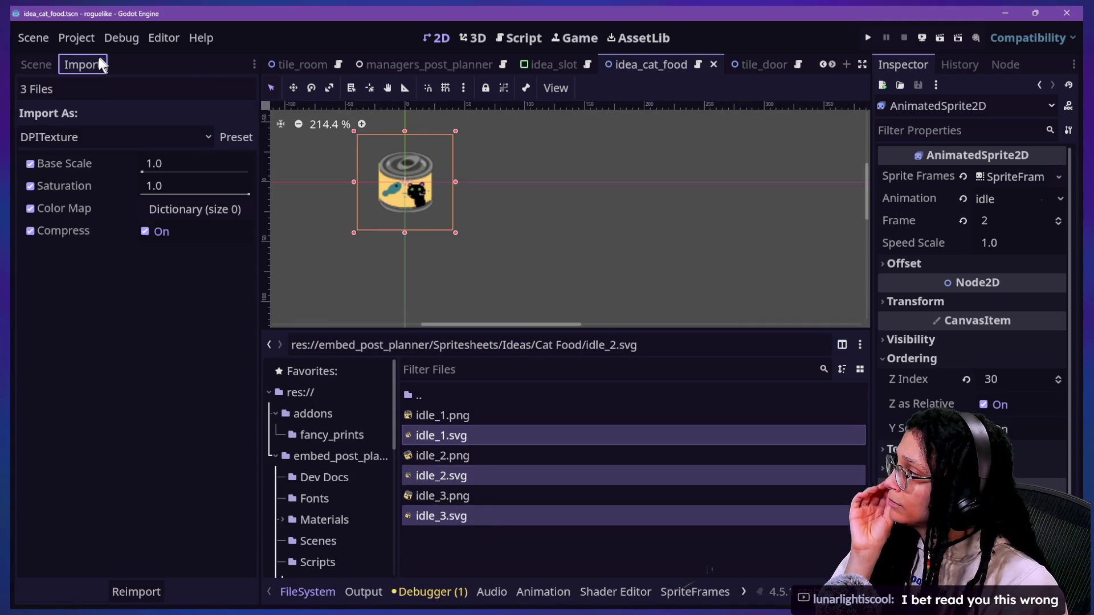
pyautogui.click(145, 234)
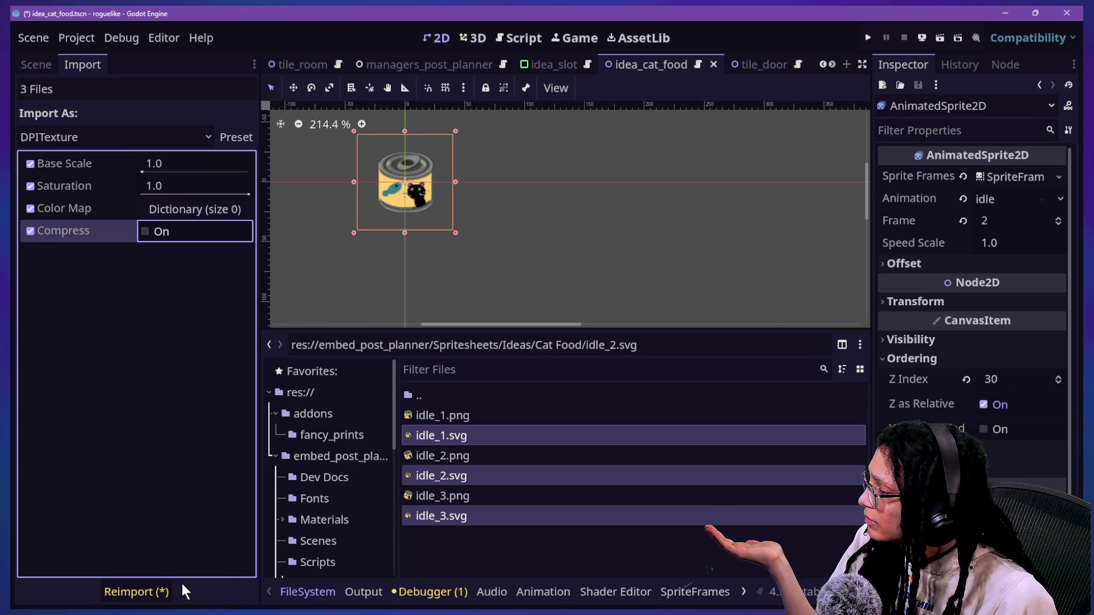
pyautogui.click(160, 589)
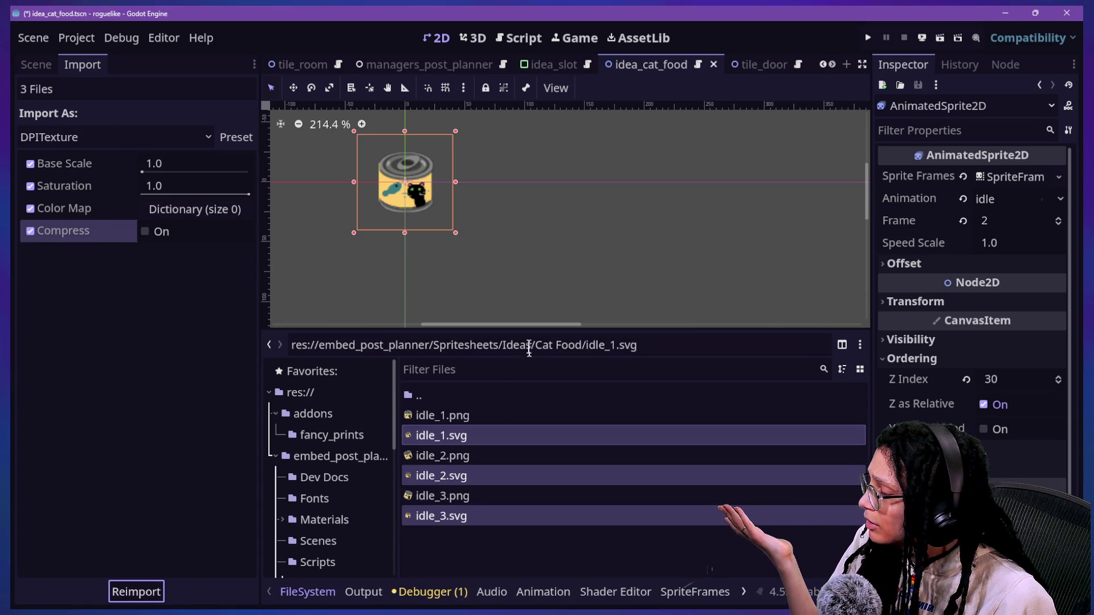
# - Reimport Cat Tree's 1.svg through 4.svg with Compress turned off
pyautogui.scroll(5, 367, 146)
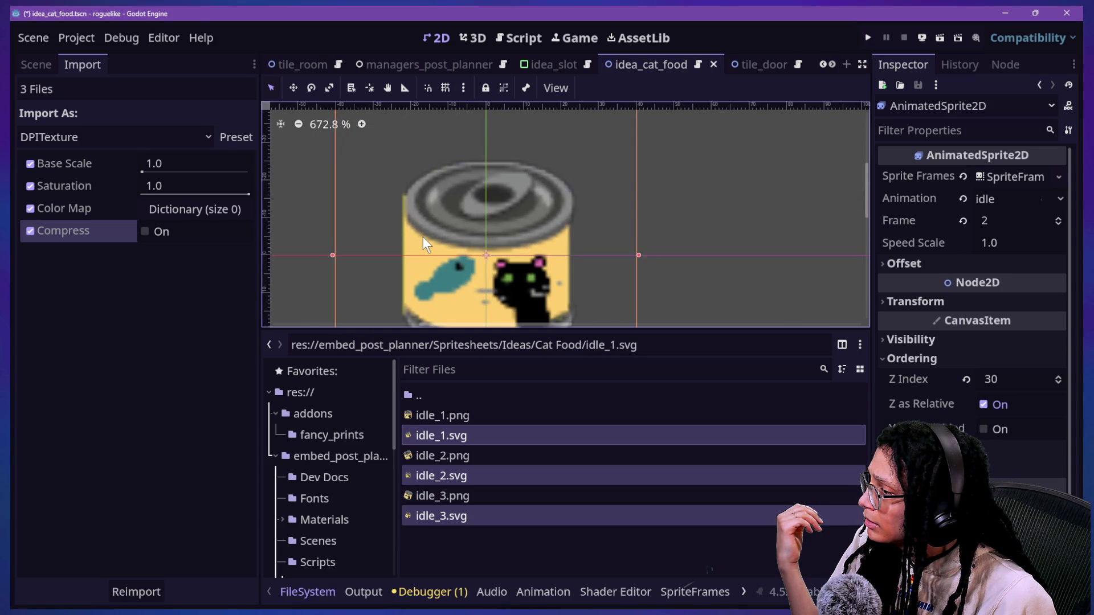
pyautogui.scroll(-4, 422, 237)
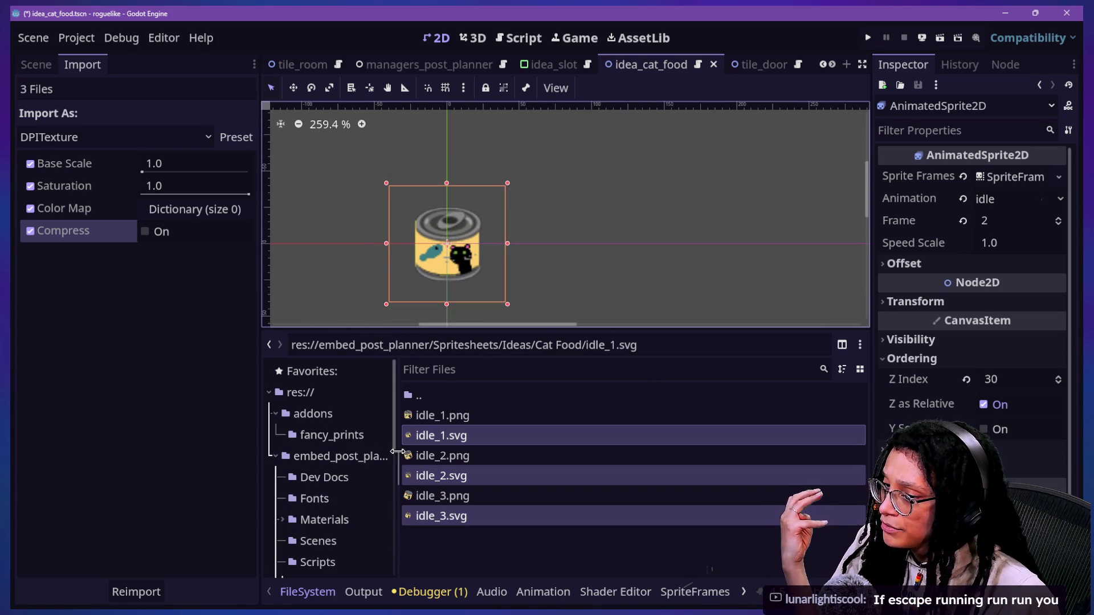
pyautogui.scroll(-5, 347, 537)
pyautogui.click(344, 502)
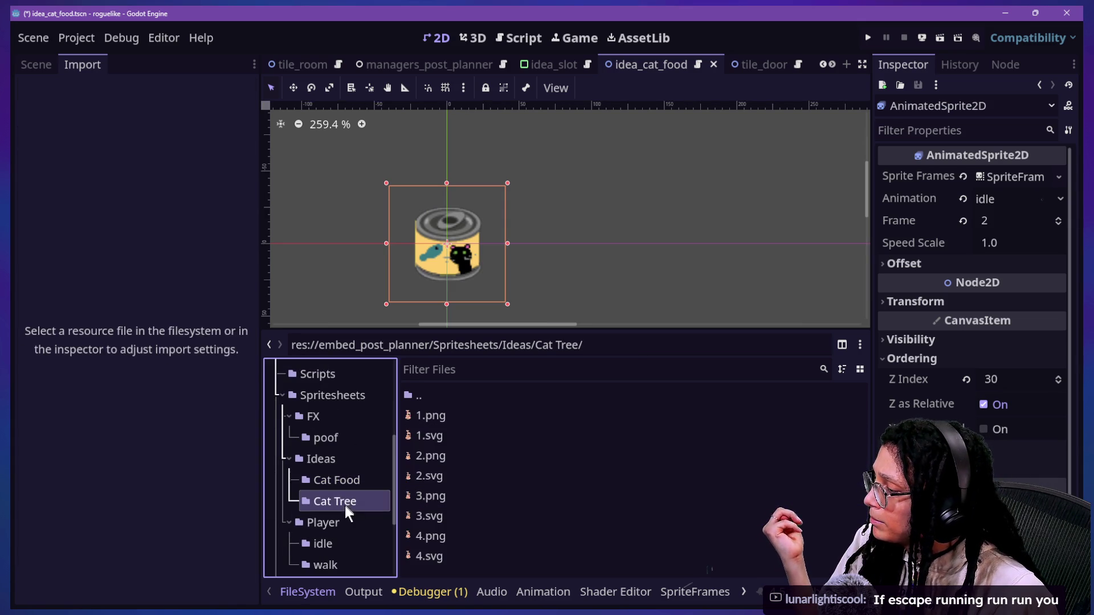
pyautogui.click(482, 434)
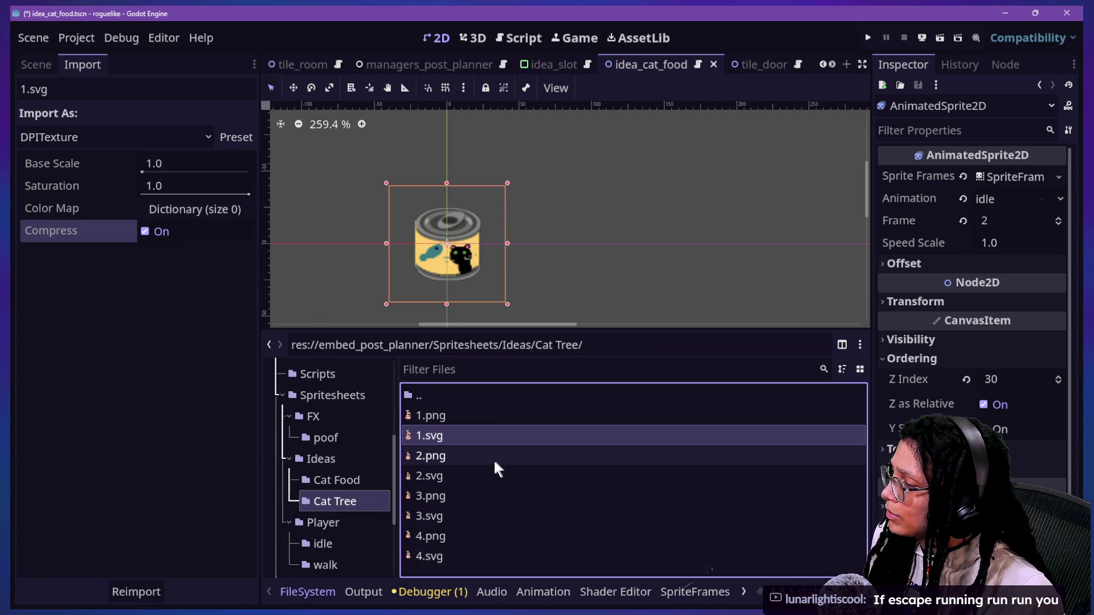
pyautogui.keyDown('ctrl'); pyautogui.click(481, 475); pyautogui.keyUp('ctrl')
pyautogui.keyDown('ctrl'); pyautogui.click(466, 516); pyautogui.keyUp('ctrl')
pyautogui.keyDown('ctrl'); pyautogui.click(469, 556); pyautogui.keyUp('ctrl')
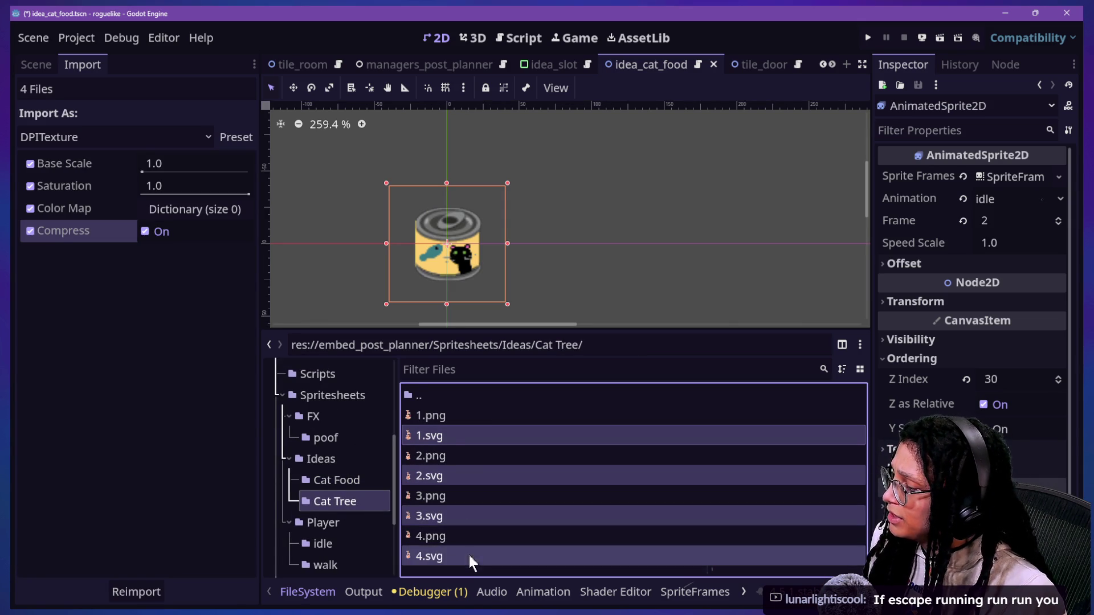
pyautogui.click(154, 230)
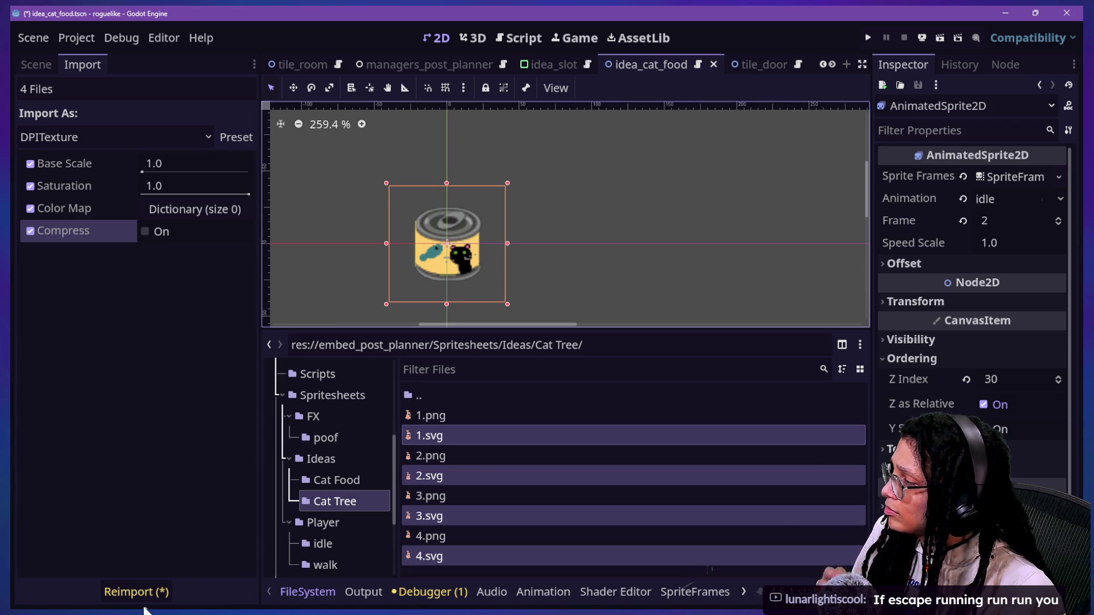
pyautogui.click(130, 593)
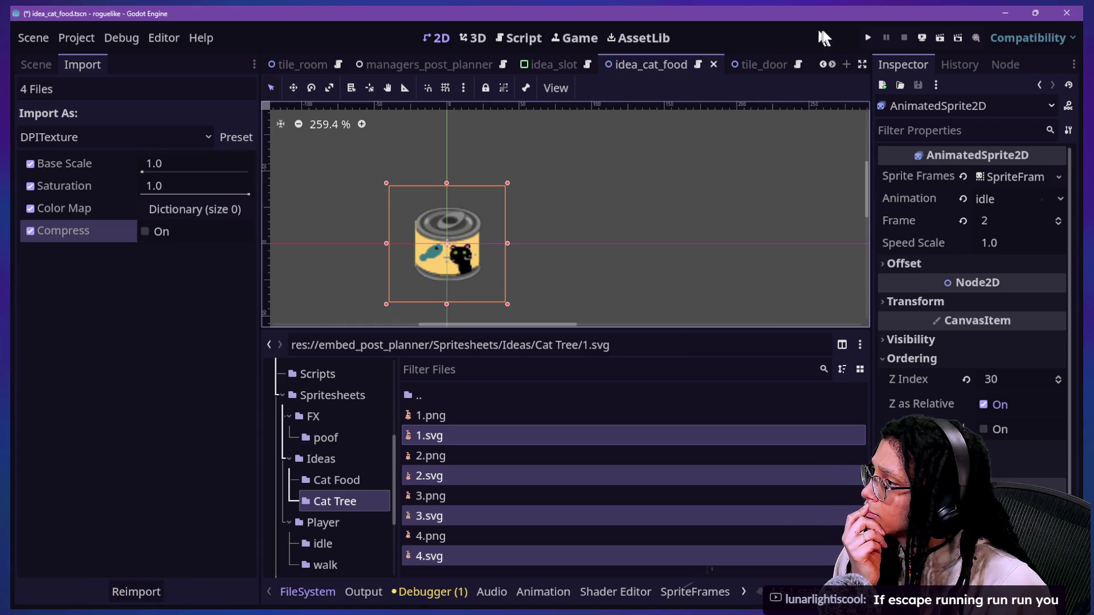
pyautogui.click(867, 37)
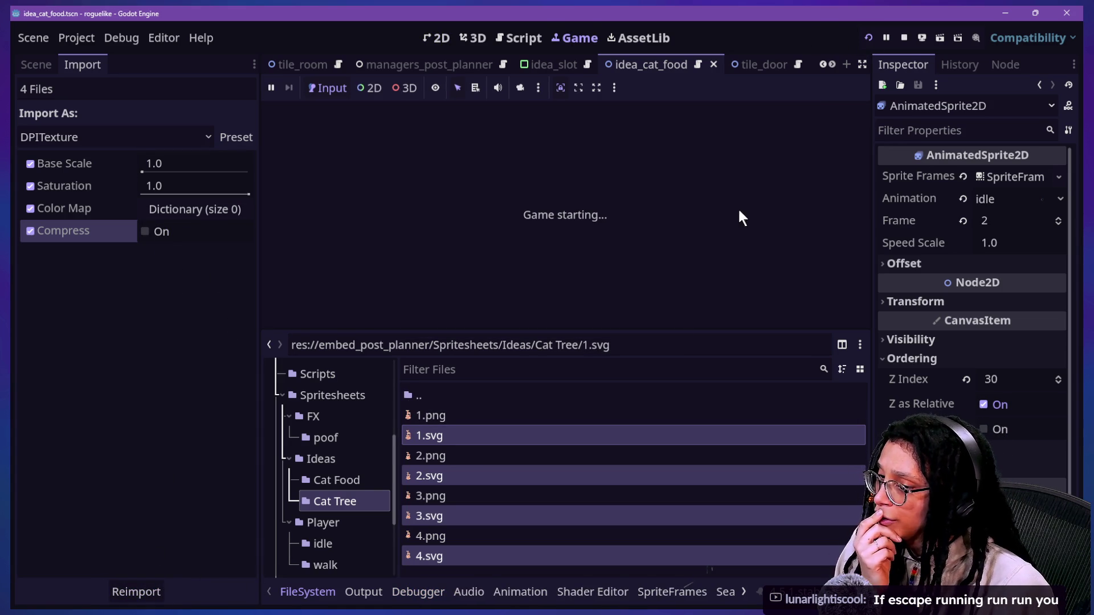
# - Playtest the level by starting planning and choosing Mewsky, then stop the game
pyautogui.press('Return')
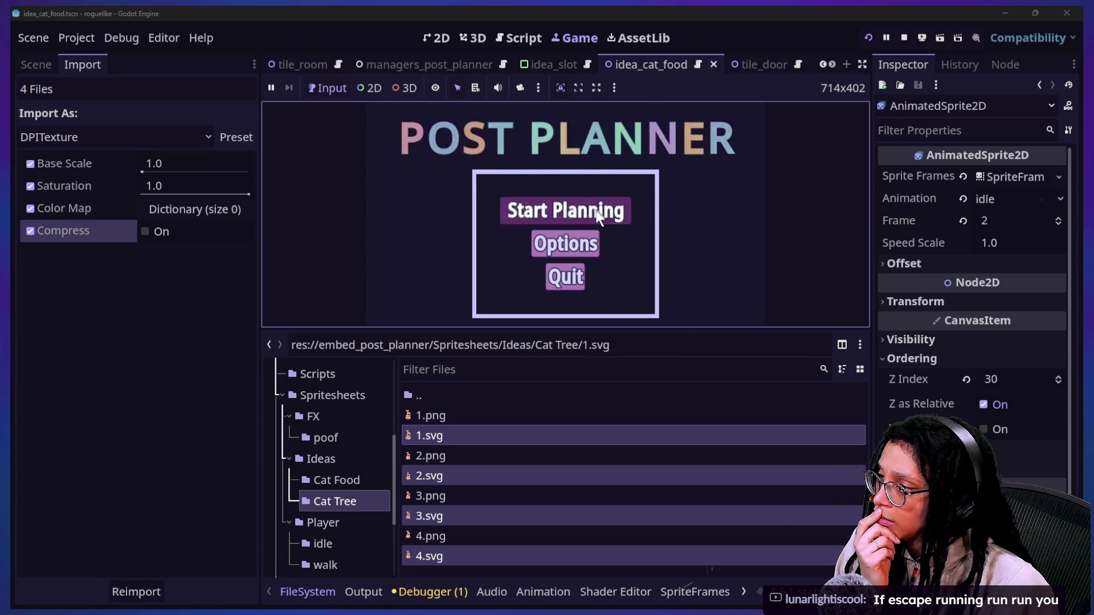
pyautogui.click(862, 65)
pyautogui.click(520, 218)
pyautogui.click(598, 350)
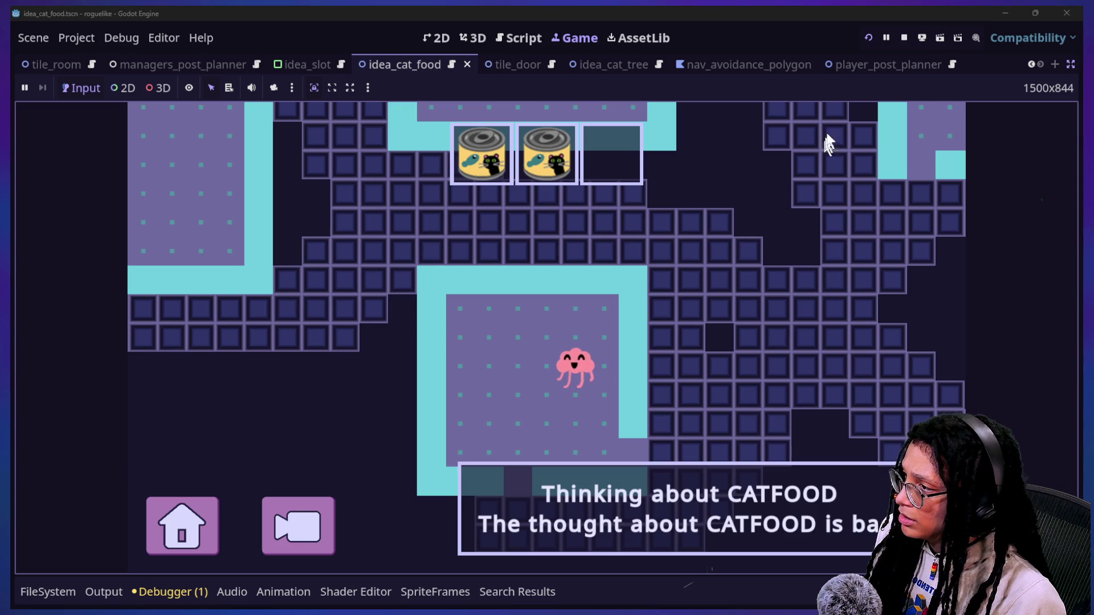
pyautogui.click(903, 38)
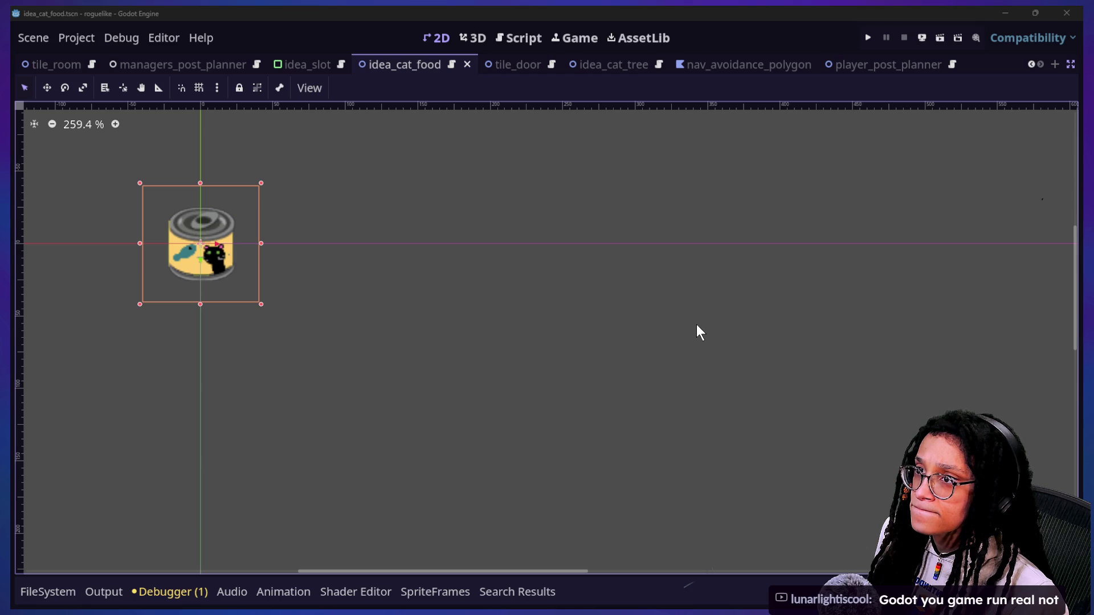
pyautogui.hotkey('alt', 'Tab')
# - Shrink the cat-food can on page 23 to 34 px and on page 24 to 30 px
pyautogui.scroll(1, 620, 328)
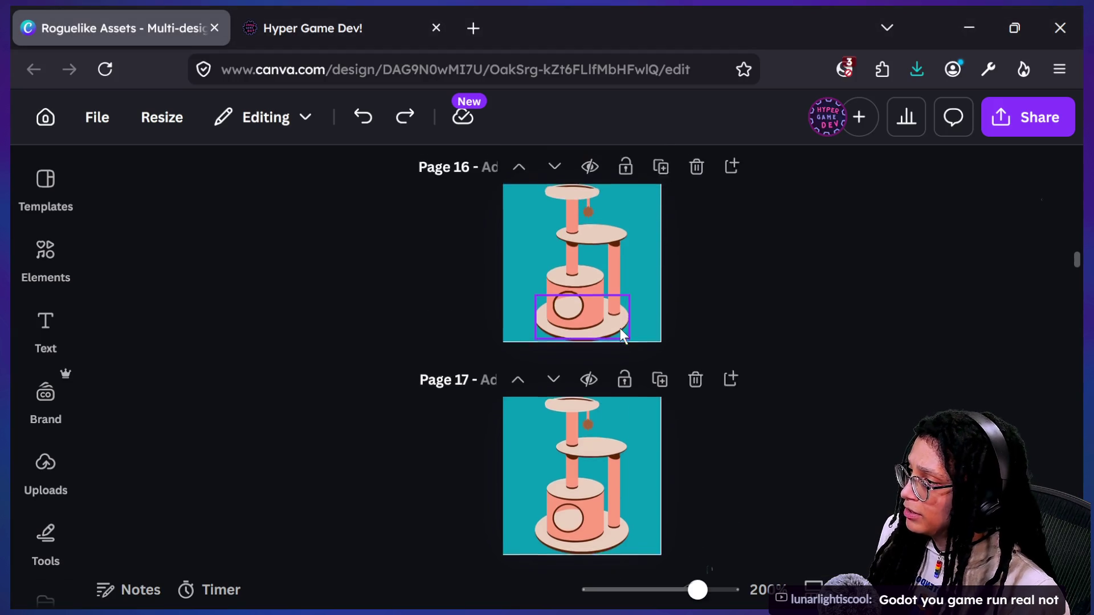
pyautogui.scroll(-10, 620, 328)
pyautogui.scroll(-7, 619, 328)
pyautogui.click(615, 319)
pyautogui.moveTo(618, 277); pyautogui.dragTo(611, 303)
pyautogui.scroll(-3, 621, 326)
pyautogui.click(606, 401)
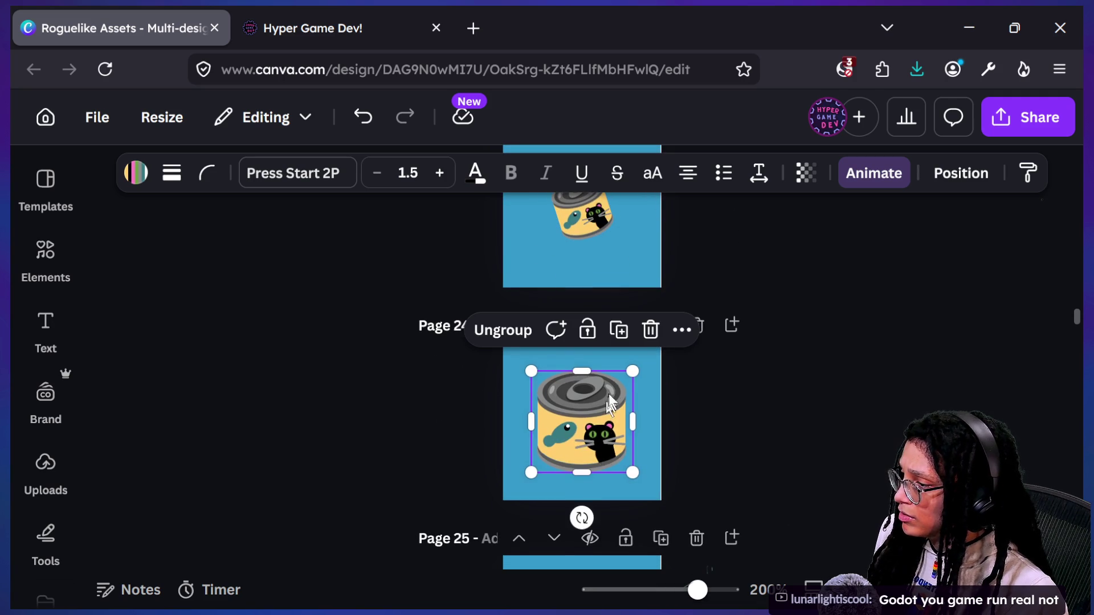
pyautogui.moveTo(628, 373)
pyautogui.mouseDown()
pyautogui.moveTo(638, 375)
pyautogui.moveTo(609, 394)
pyautogui.mouseUp()
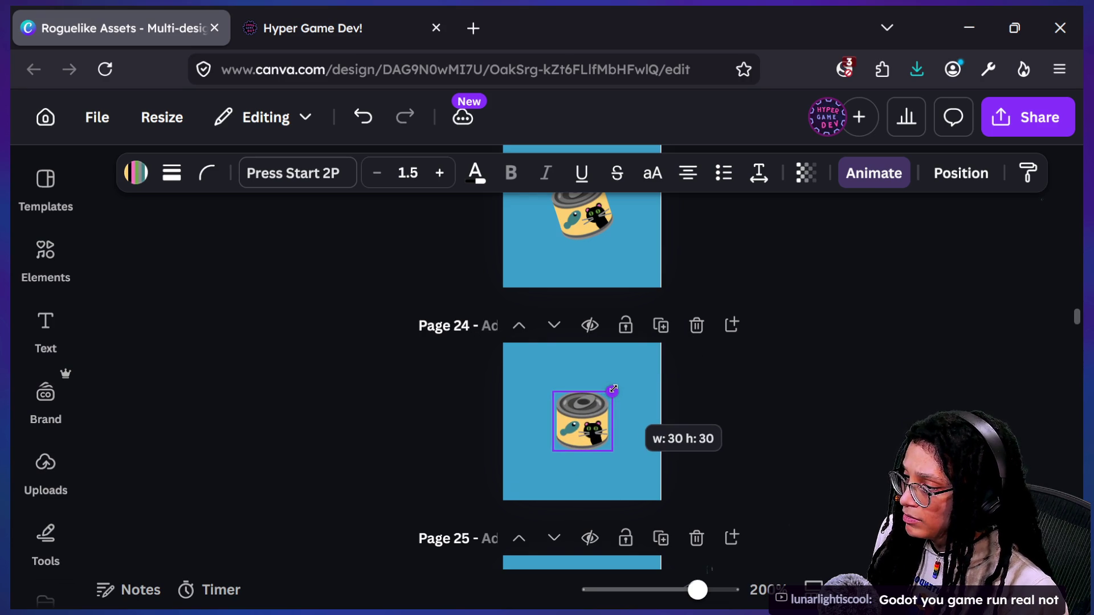
pyautogui.moveTo(614, 389); pyautogui.dragTo(613, 390)
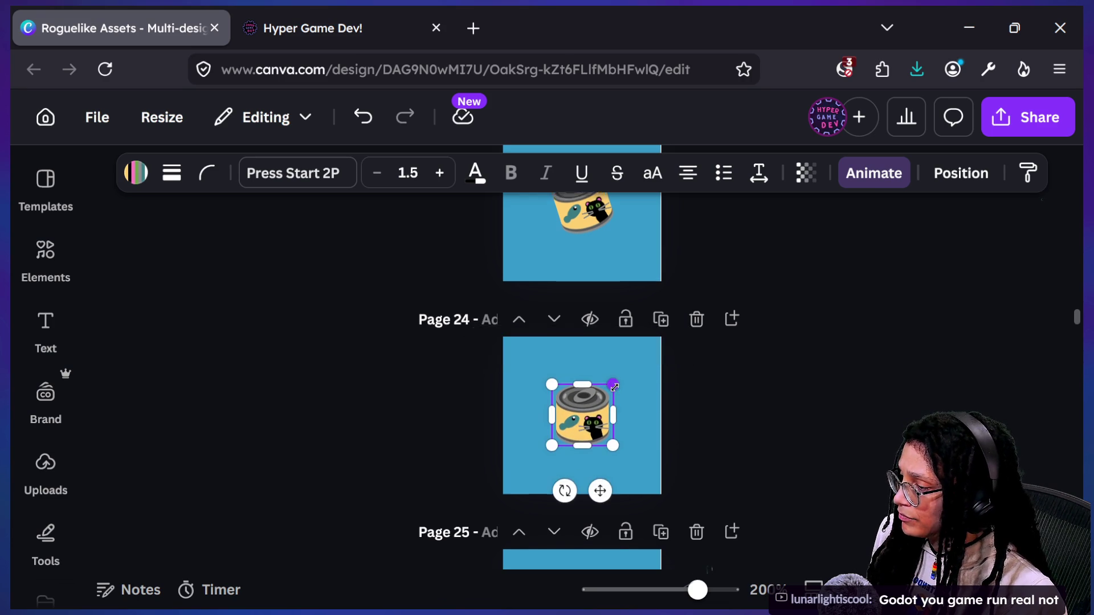
# - Shrink the tilted cat-food can on page 25 to about 32×32 px
pyautogui.scroll(-3, 598, 433)
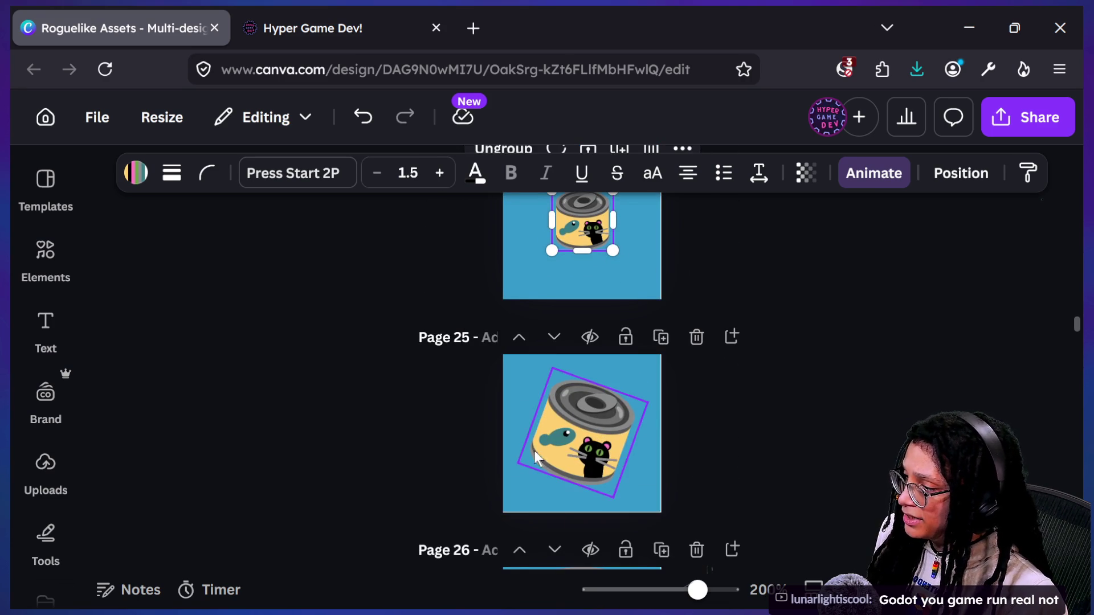
pyautogui.click(536, 456)
pyautogui.moveTo(645, 404); pyautogui.dragTo(622, 408)
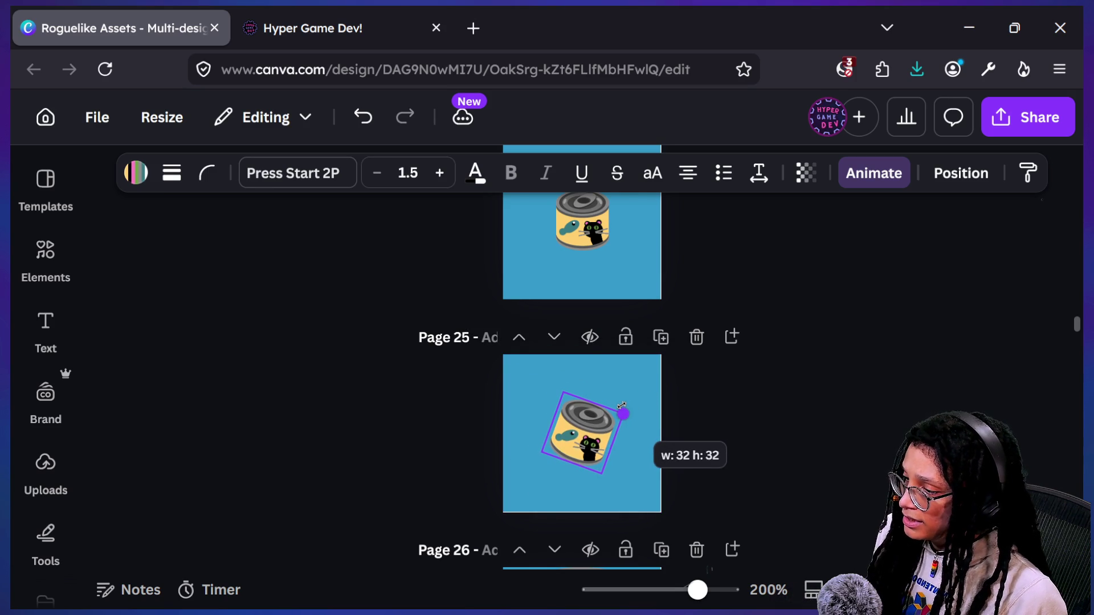
pyautogui.moveTo(621, 405); pyautogui.dragTo(624, 402)
pyautogui.scroll(-4, 623, 402)
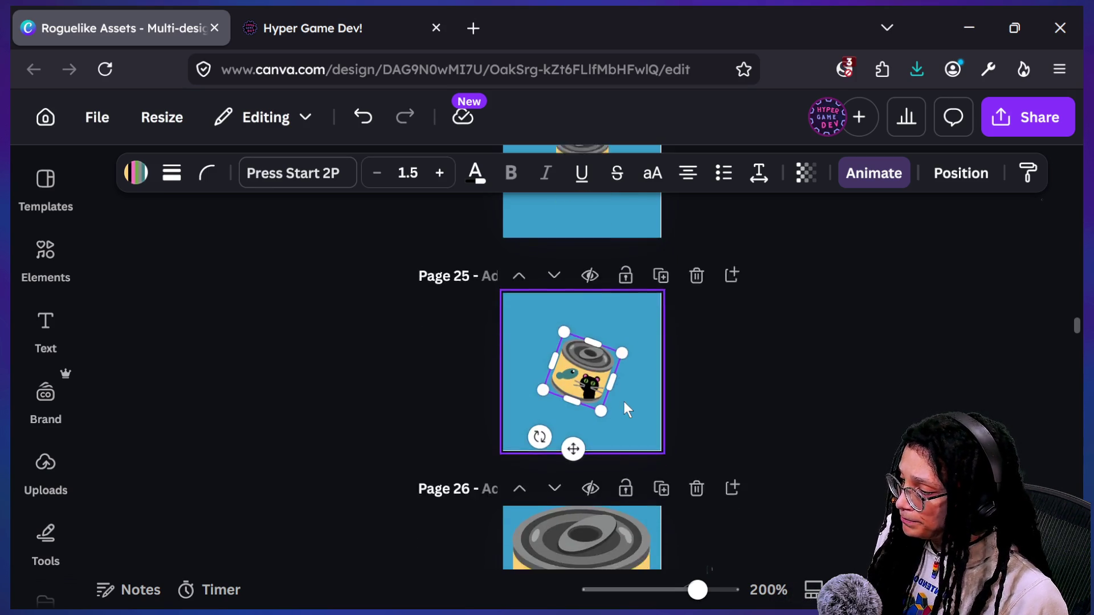
pyautogui.scroll(-1, 612, 356)
pyautogui.scroll(5, 611, 355)
pyautogui.scroll(8, 612, 356)
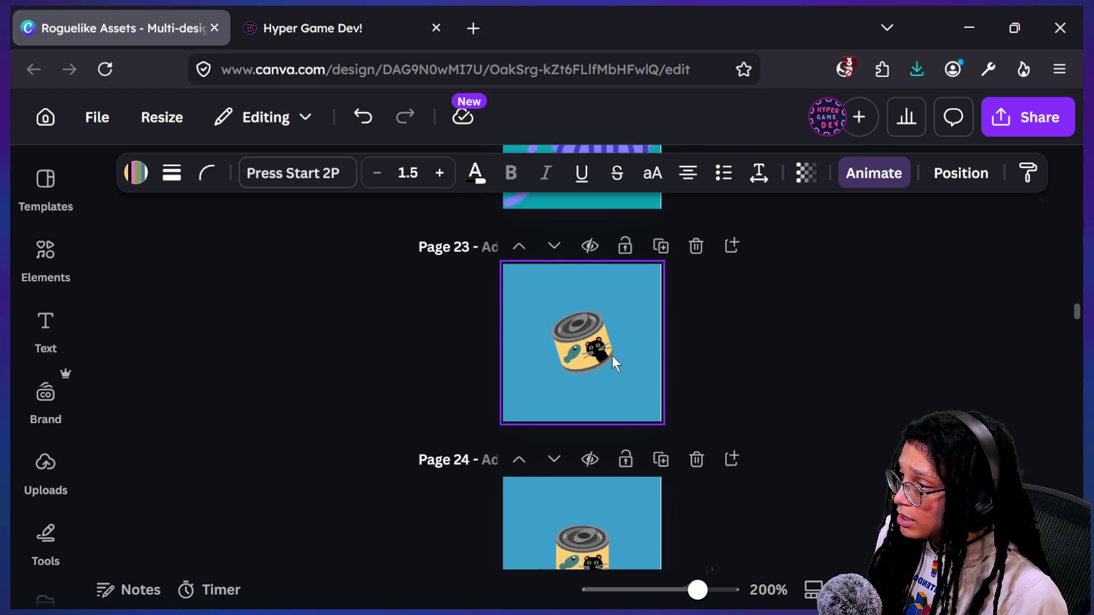
pyautogui.scroll(5, 612, 355)
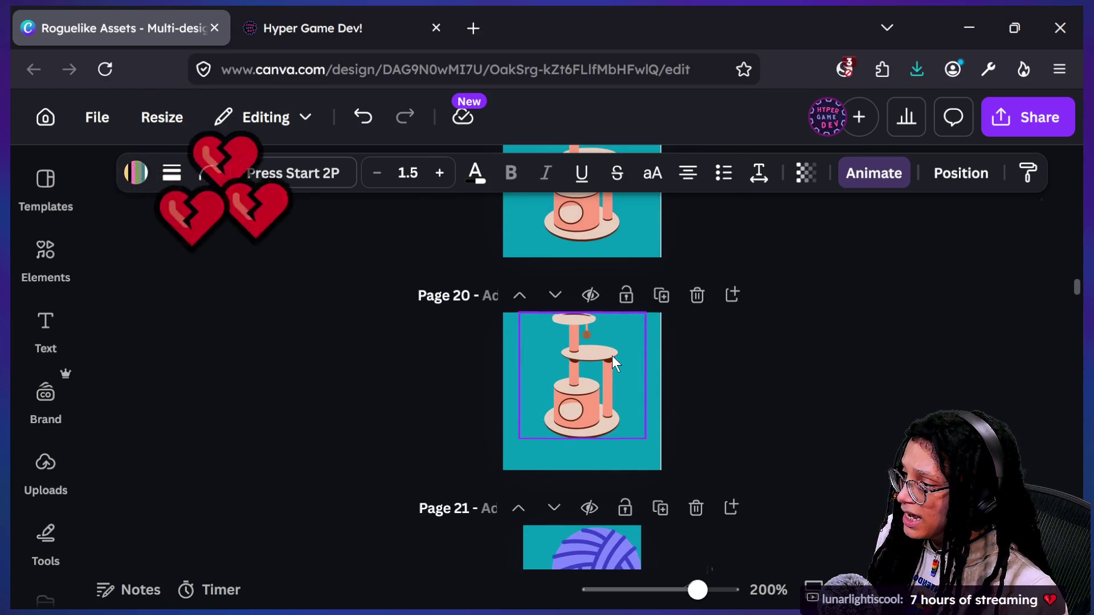
pyautogui.scroll(5, 800, 366)
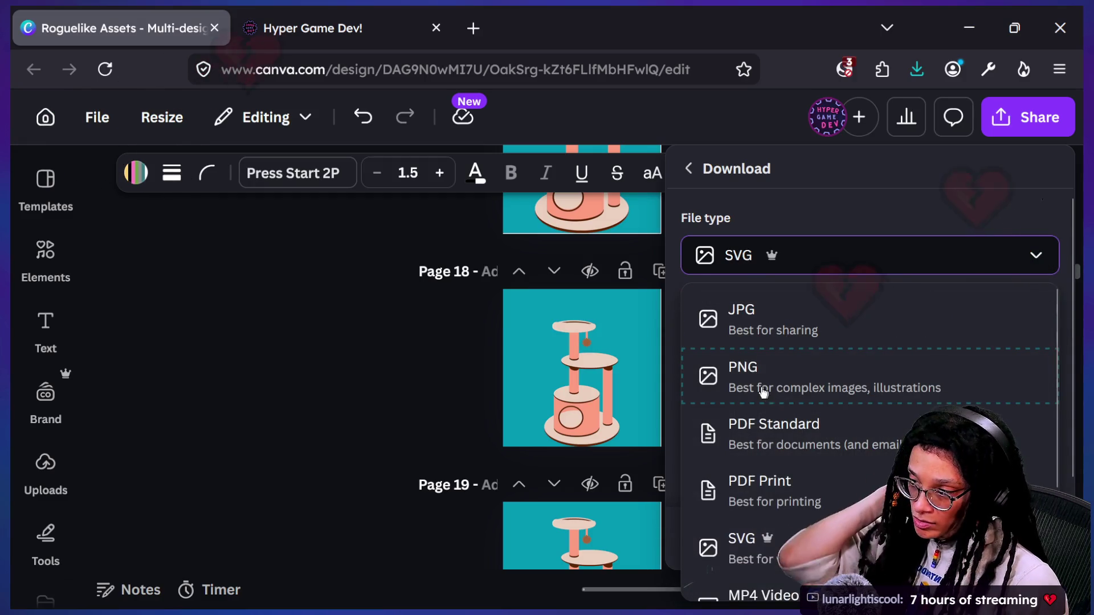
# - Choose PNG as the file type and select pages 16 through 20 for export
pyautogui.click(784, 389)
pyautogui.scroll(-1, 828, 461)
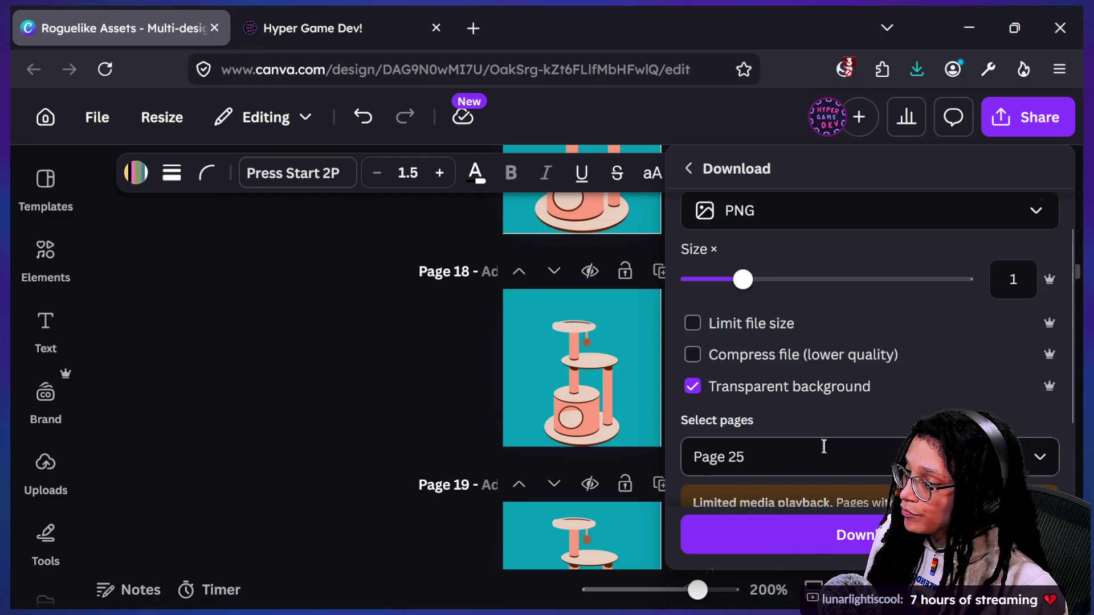
pyautogui.click(823, 447)
pyautogui.scroll(5, 786, 164)
pyautogui.scroll(2, 797, 188)
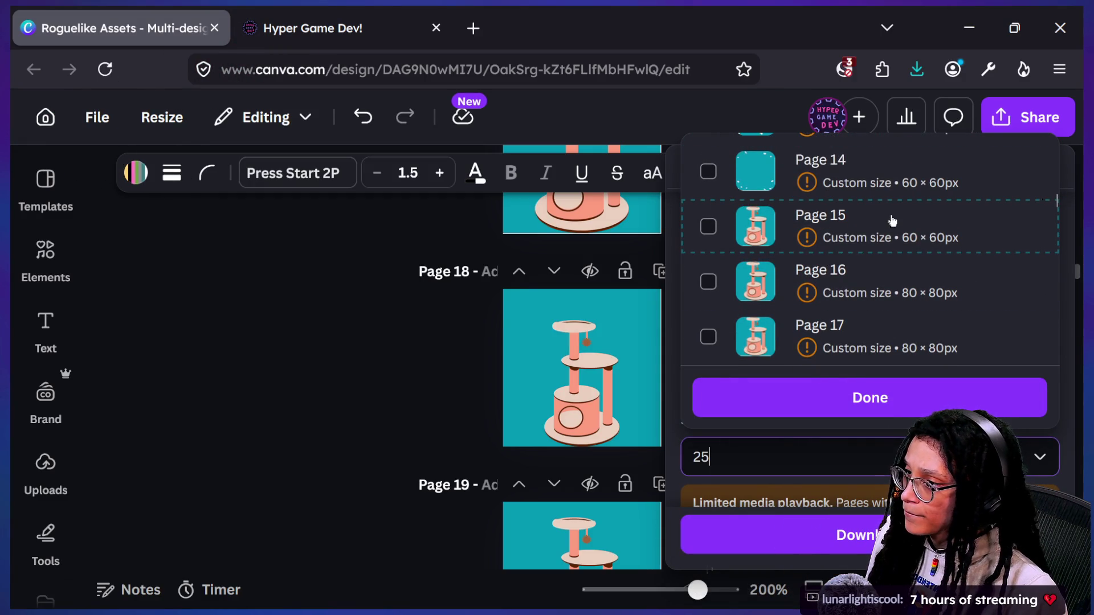
pyautogui.click(879, 285)
pyautogui.click(882, 328)
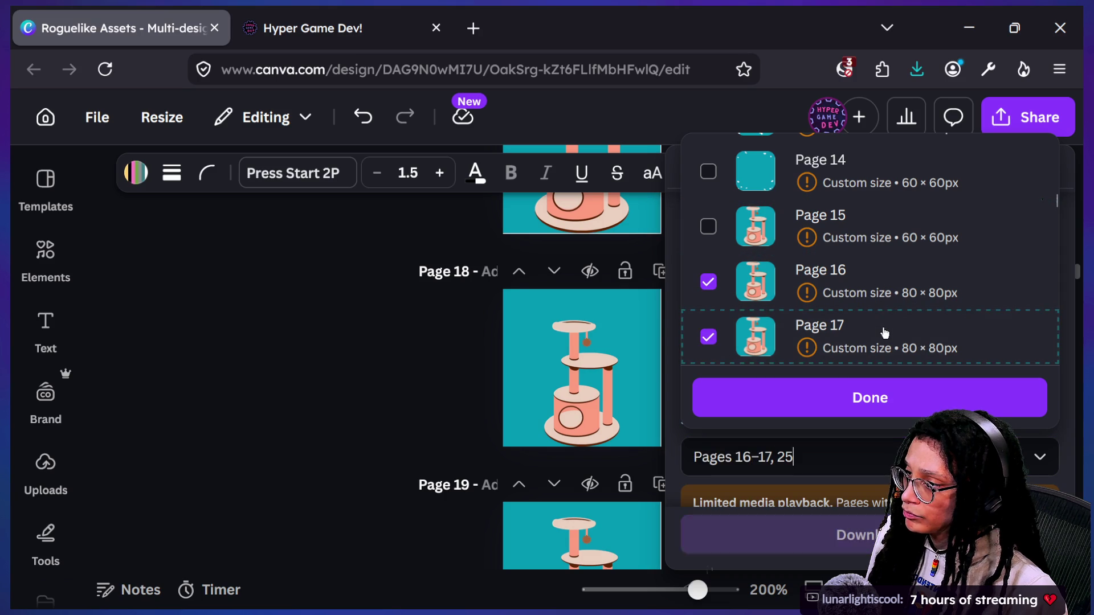
pyautogui.scroll(-1, 883, 328)
pyautogui.click(884, 329)
pyautogui.scroll(-1, 884, 328)
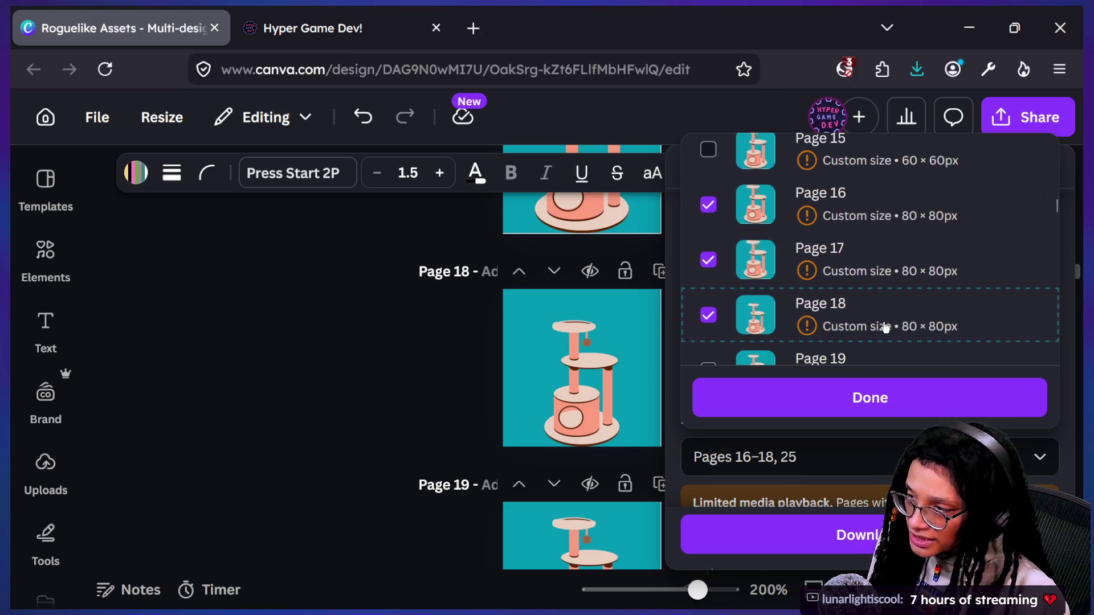
pyautogui.scroll(-1, 884, 328)
pyautogui.click(895, 328)
pyautogui.scroll(-1, 900, 336)
pyautogui.click(904, 345)
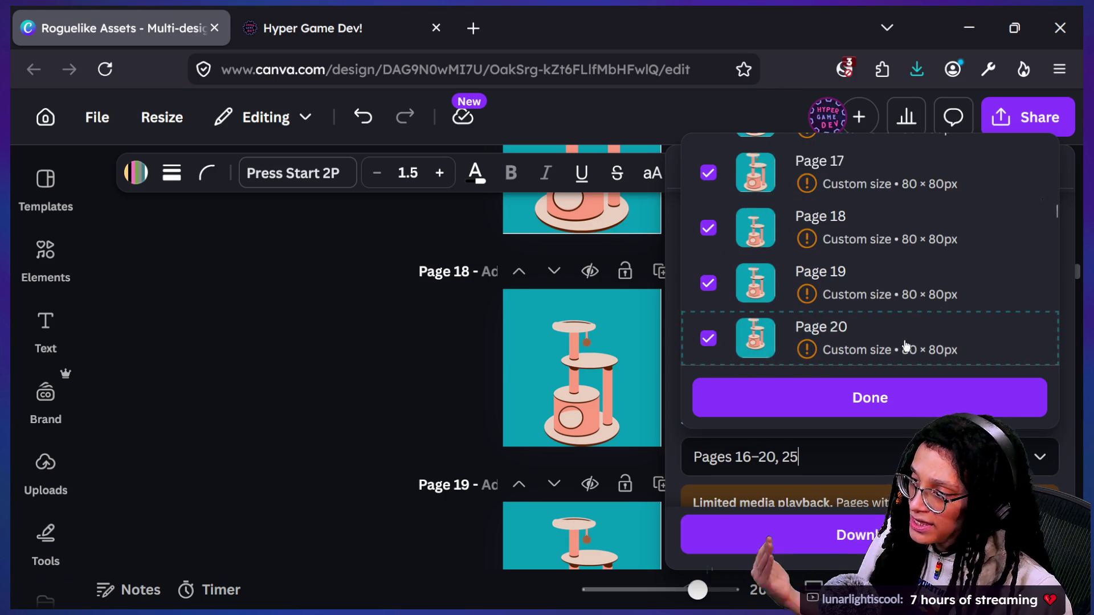
# - Add pages 23 and 24 to the selection, confirm, and start the PNG download
pyautogui.scroll(-2, 906, 345)
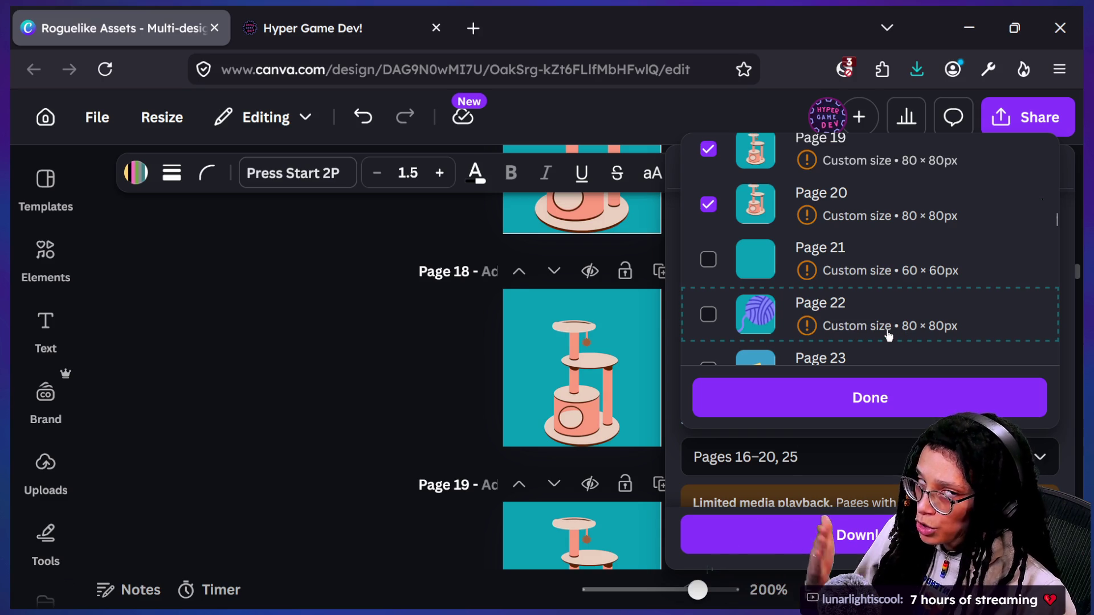
pyautogui.scroll(-2, 895, 336)
pyautogui.scroll(-1, 887, 336)
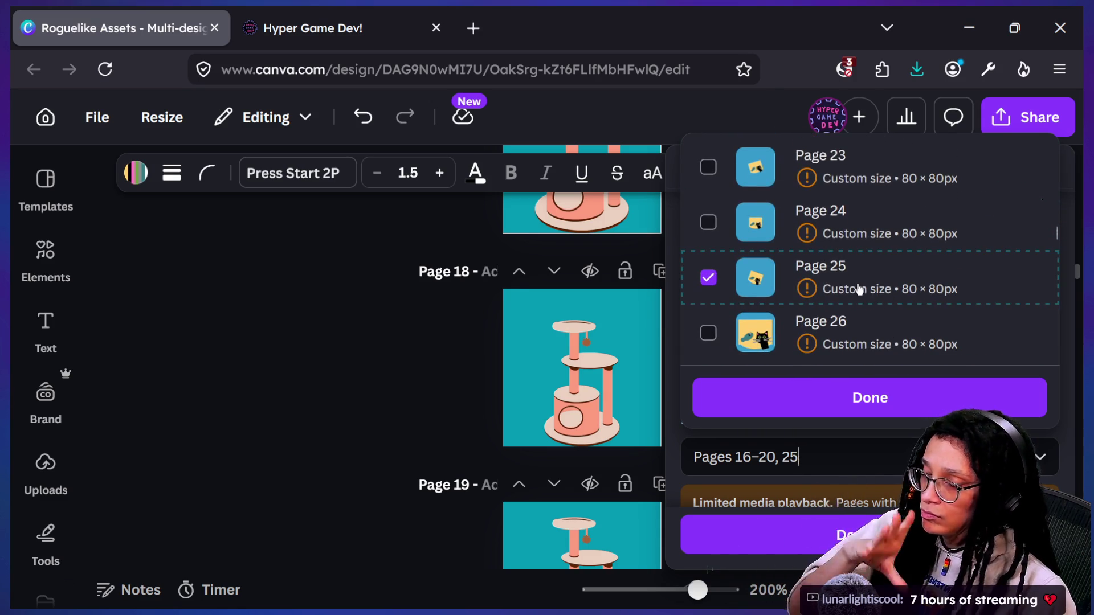
pyautogui.click(856, 237)
pyautogui.click(856, 187)
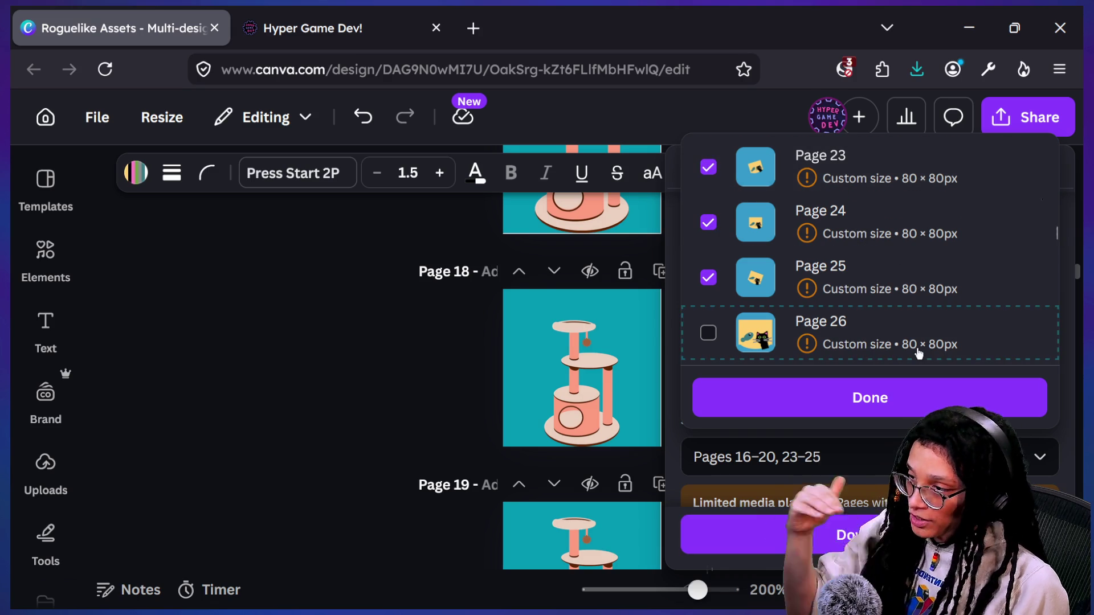
pyautogui.scroll(1, 915, 354)
pyautogui.scroll(-1, 920, 360)
pyautogui.click(927, 393)
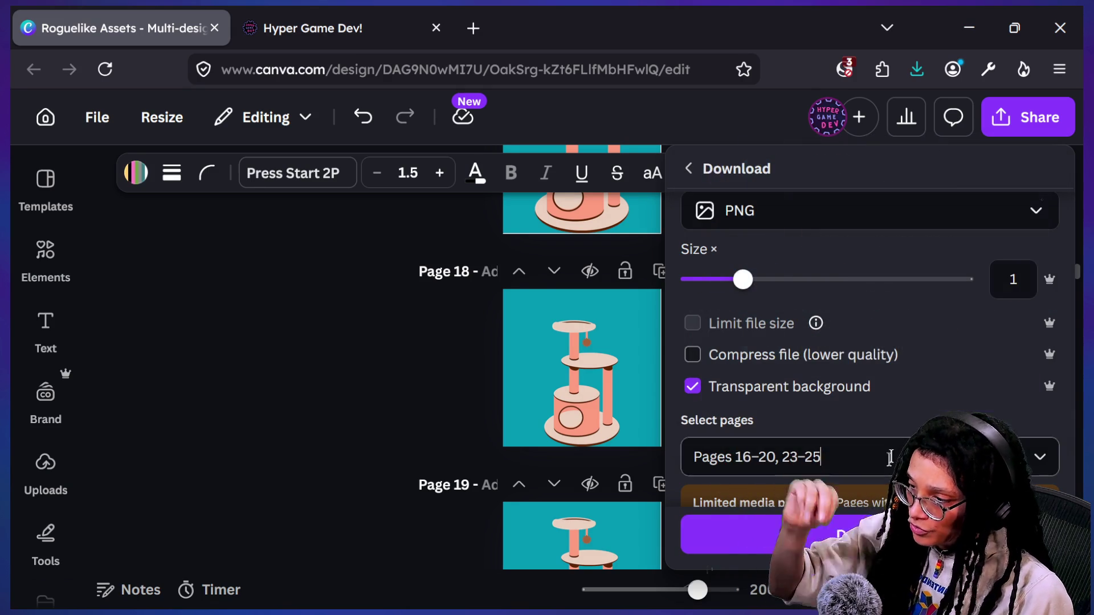
pyautogui.click(847, 538)
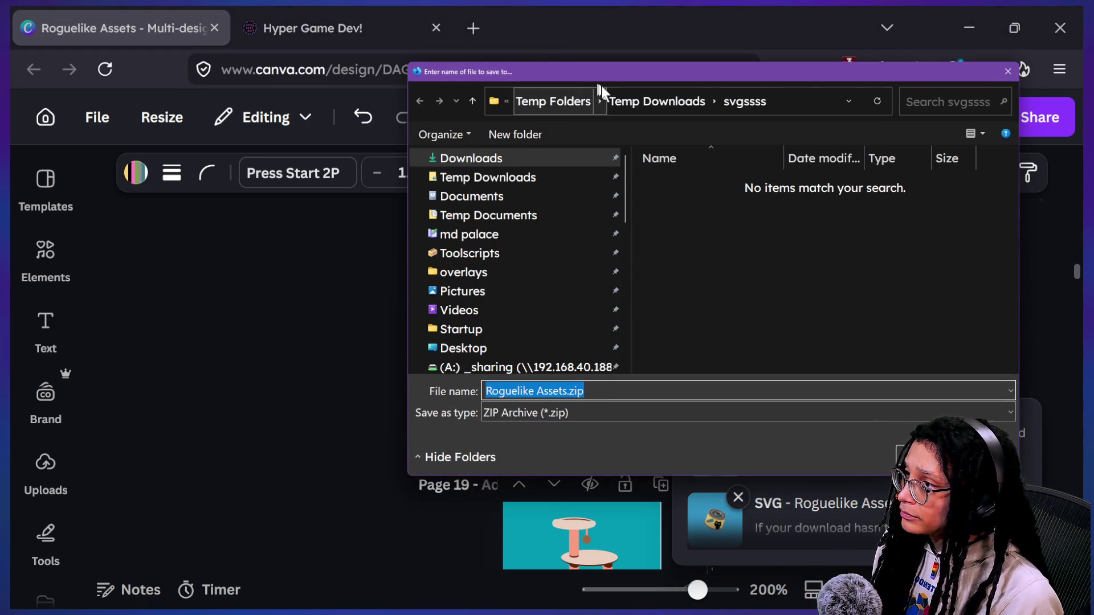
# - Save the PNG zip into a new 'pngggsss' folder under Temp Downloads
pyautogui.click(627, 102)
pyautogui.click(638, 107)
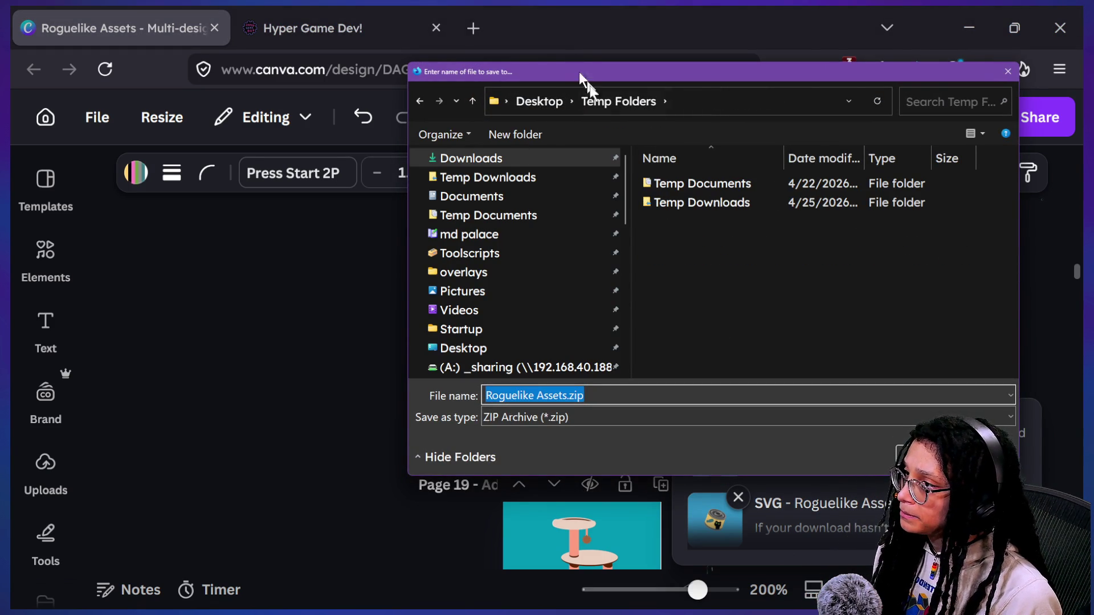
pyautogui.doubleClick(695, 199)
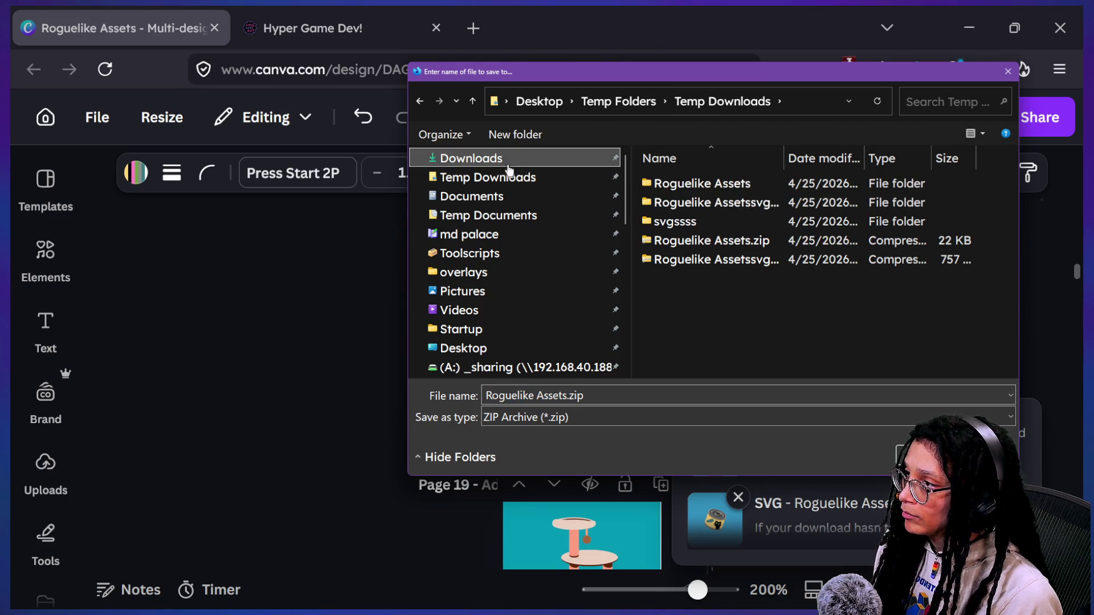
pyautogui.click(531, 142)
pyautogui.write('pngggsss')
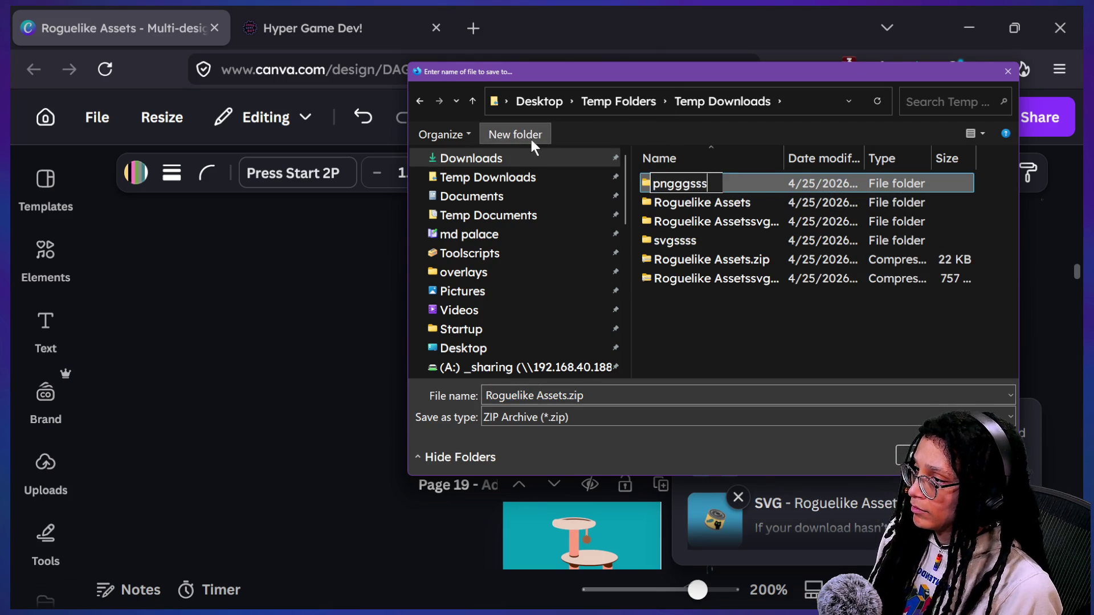
pyautogui.press('Return')
pyautogui.press('Return')
pyautogui.press('Return')
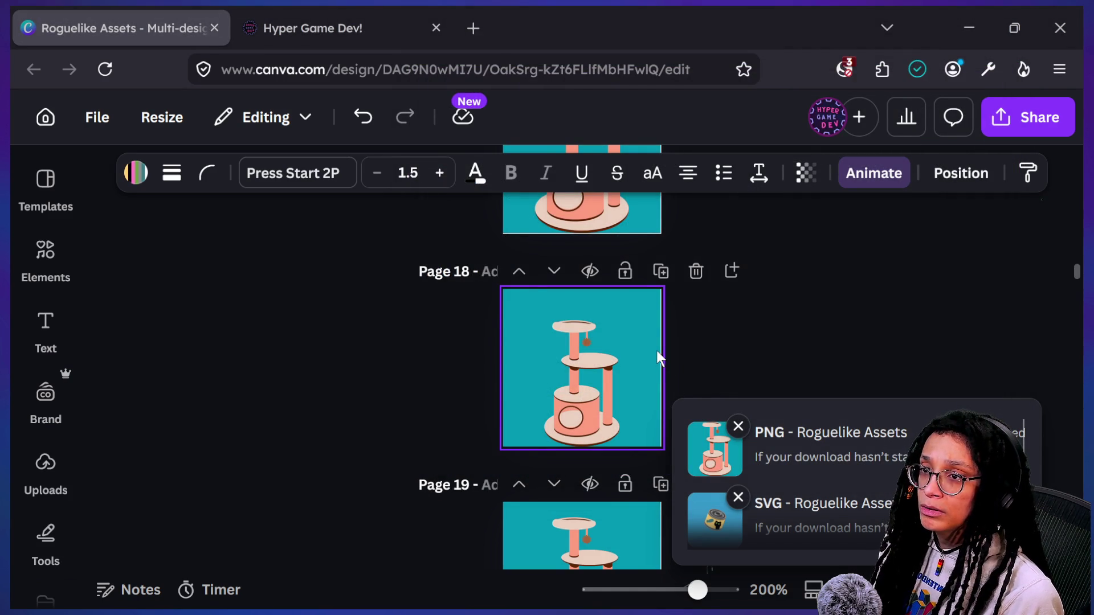
# - Extract Roguelike Assets.zip with Extract All and open the extracted folder
pyautogui.hotkey('alt', 'Tab')
pyautogui.hotkey('alt', 'Tab')
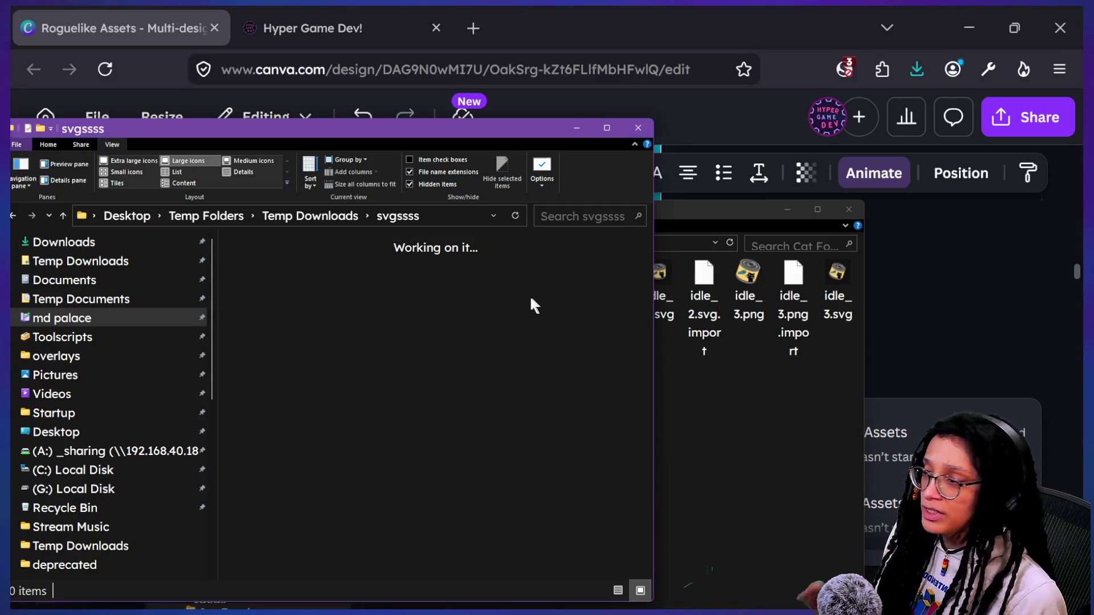
pyautogui.click(269, 220)
pyautogui.doubleClick(266, 264)
pyautogui.click(277, 266)
pyautogui.doubleClick(277, 265)
pyautogui.press('Escape')
pyautogui.rightClick(332, 268)
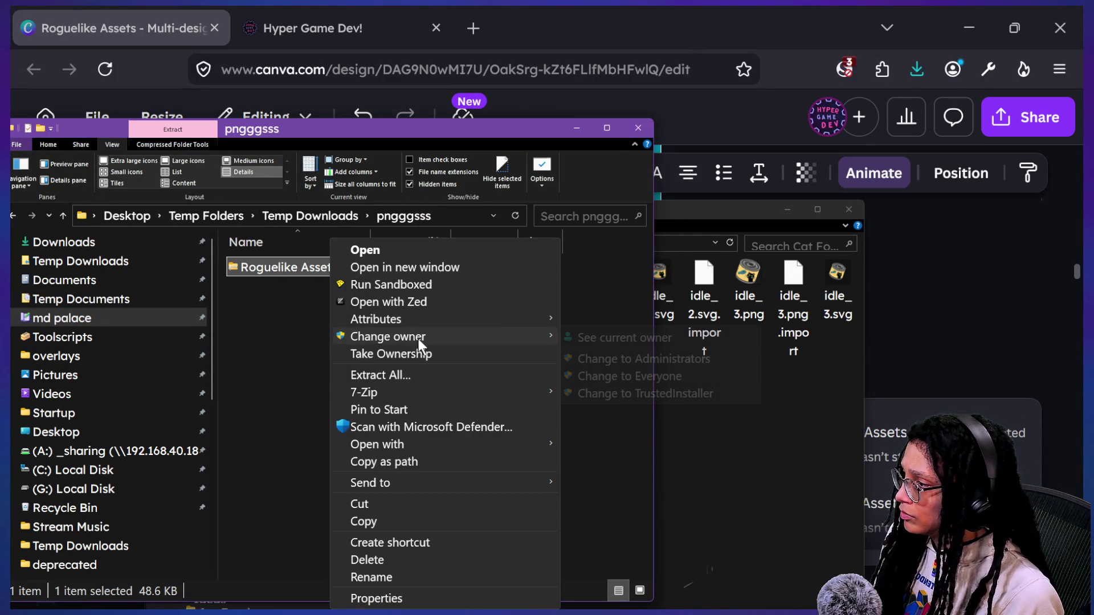
pyautogui.click(409, 375)
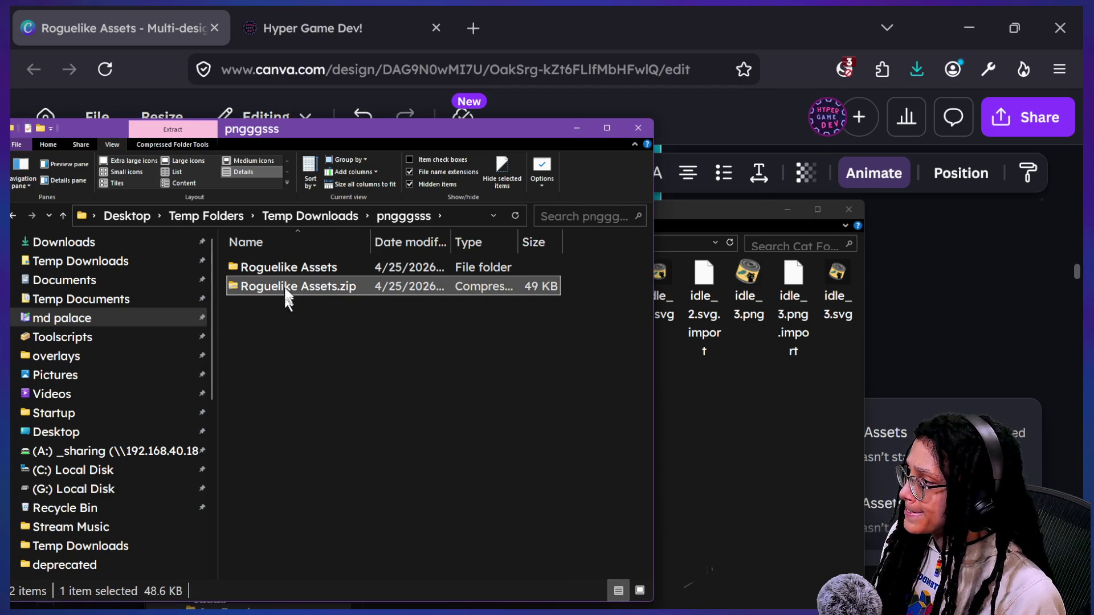
pyautogui.doubleClick(292, 268)
# - Place the Cat Food window beside the extracted PNGs and return to Godot
pyautogui.moveTo(670, 204)
pyautogui.mouseDown()
pyautogui.moveTo(843, 221)
pyautogui.moveTo(853, 276)
pyautogui.moveTo(800, 338)
pyautogui.mouseUp()
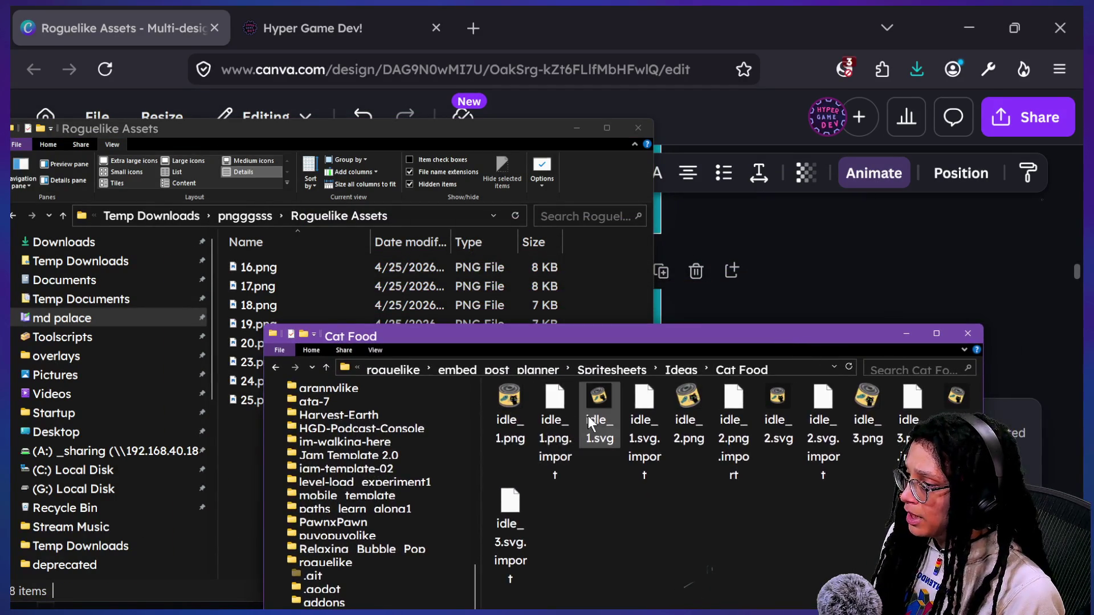
pyautogui.click(719, 252)
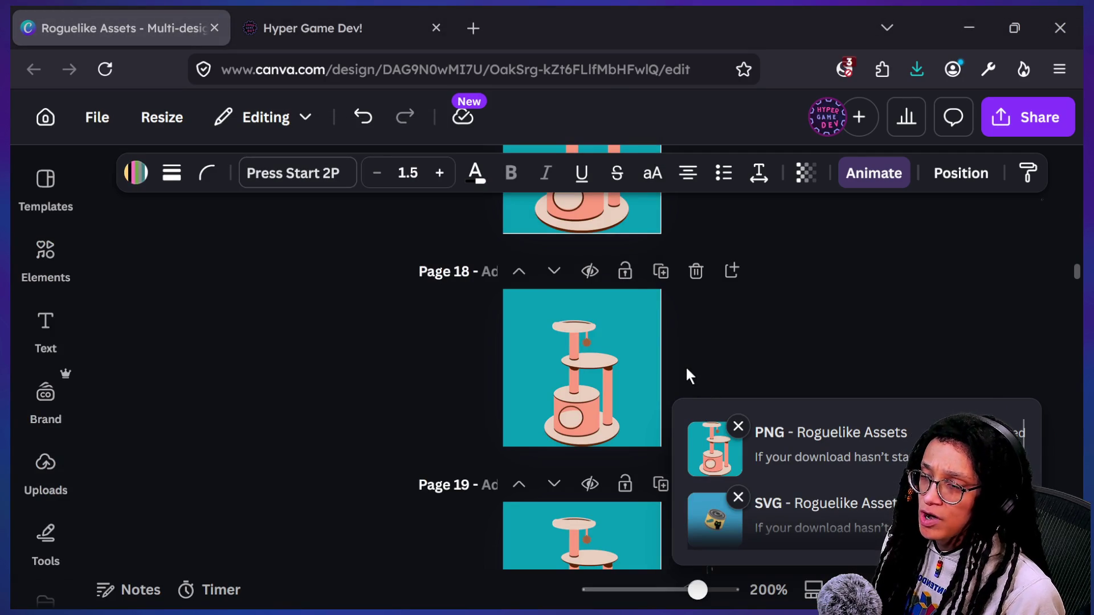
pyautogui.click(509, 613)
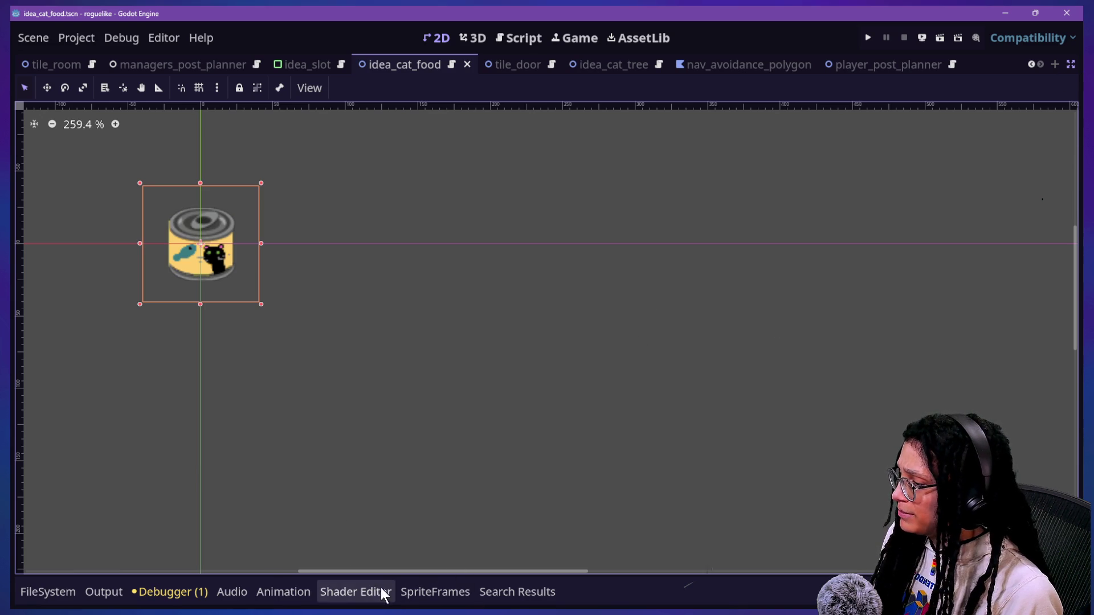
# - Trim the cat food idle animation back to four frames and save the scene
pyautogui.click(424, 594)
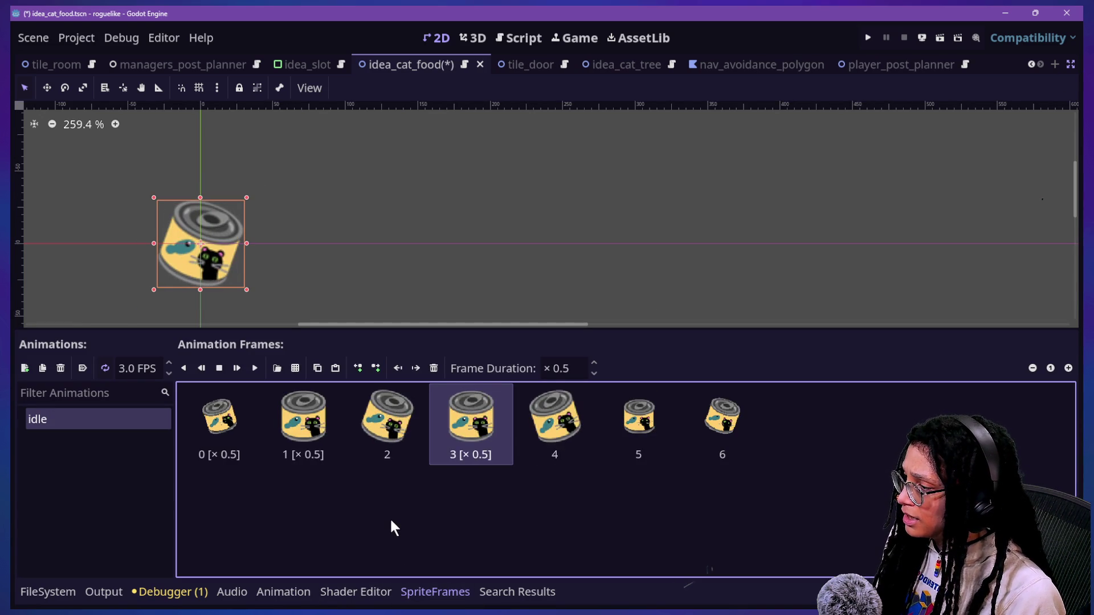
pyautogui.hotkey('ctrl', 'z')
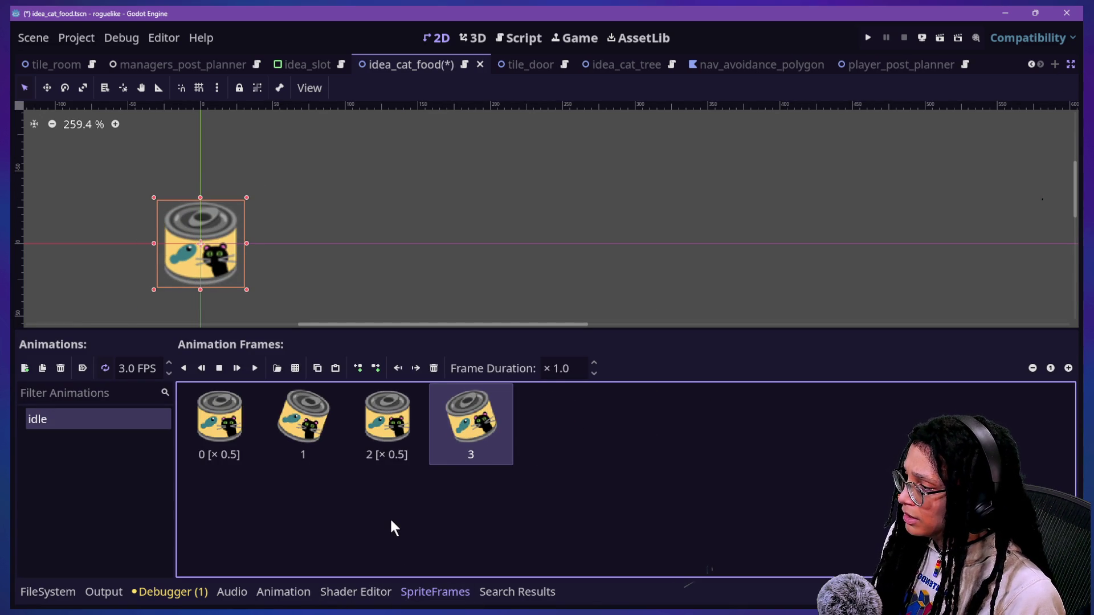
pyautogui.hotkey('ctrl', 'shift', 'z')
pyautogui.hotkey('ctrl', 'z')
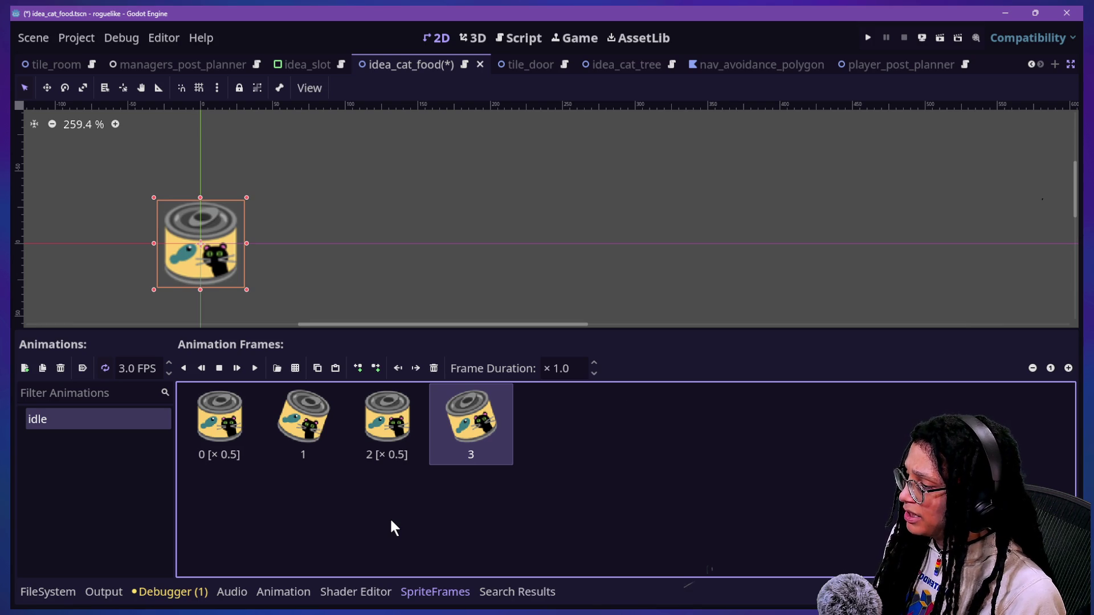
pyautogui.hotkey('ctrl', 's')
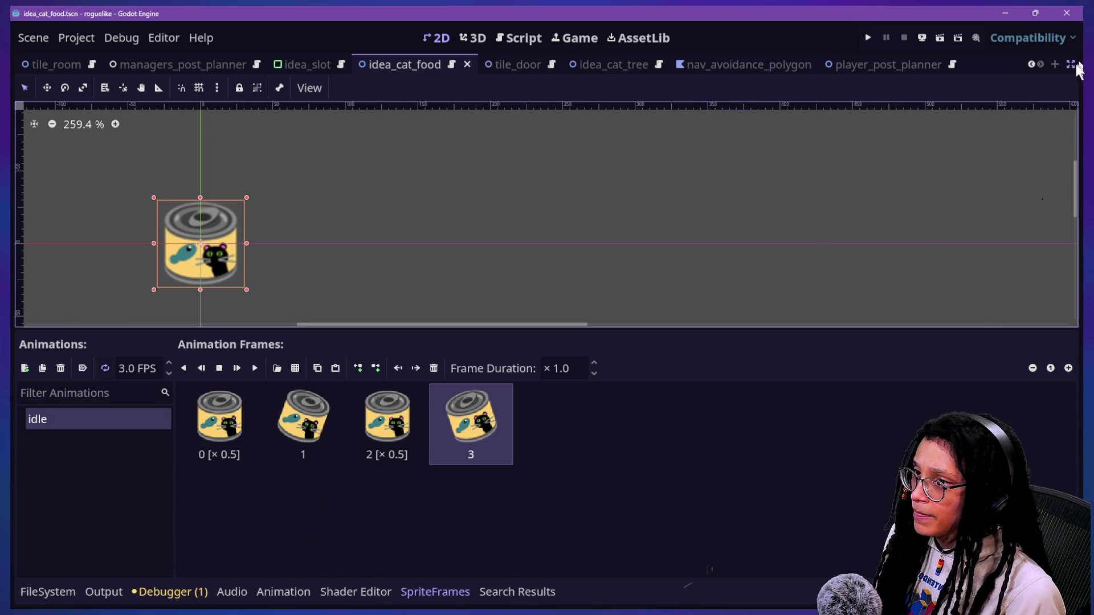
# - Restore the side docks and quick-open the idea_cat_tree scene
pyautogui.click(1071, 65)
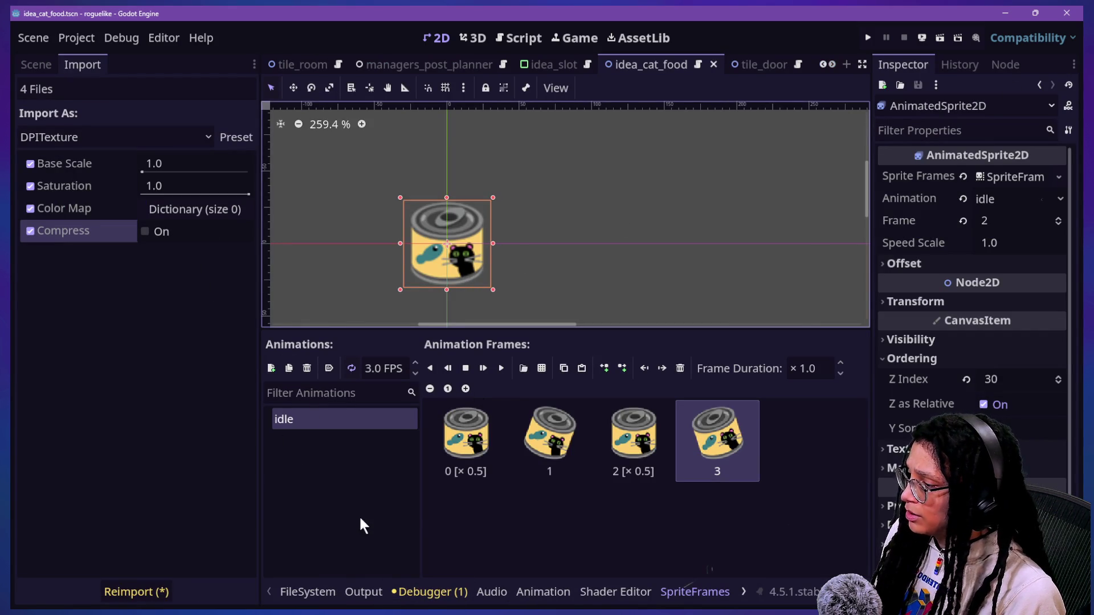
pyautogui.click(333, 590)
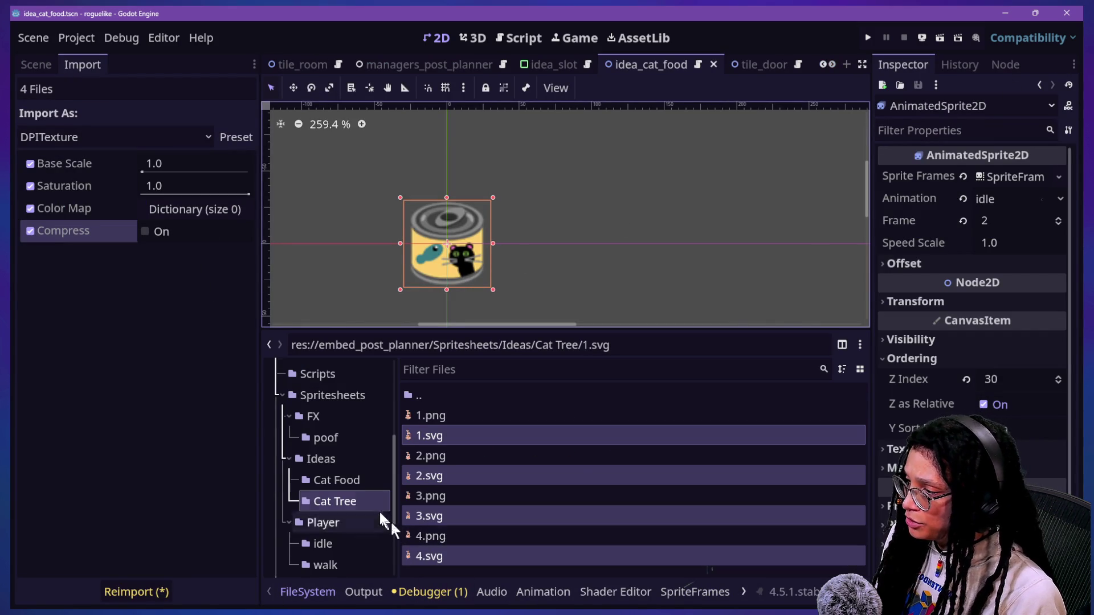
pyautogui.hotkey('shift', 'alt', 'o')
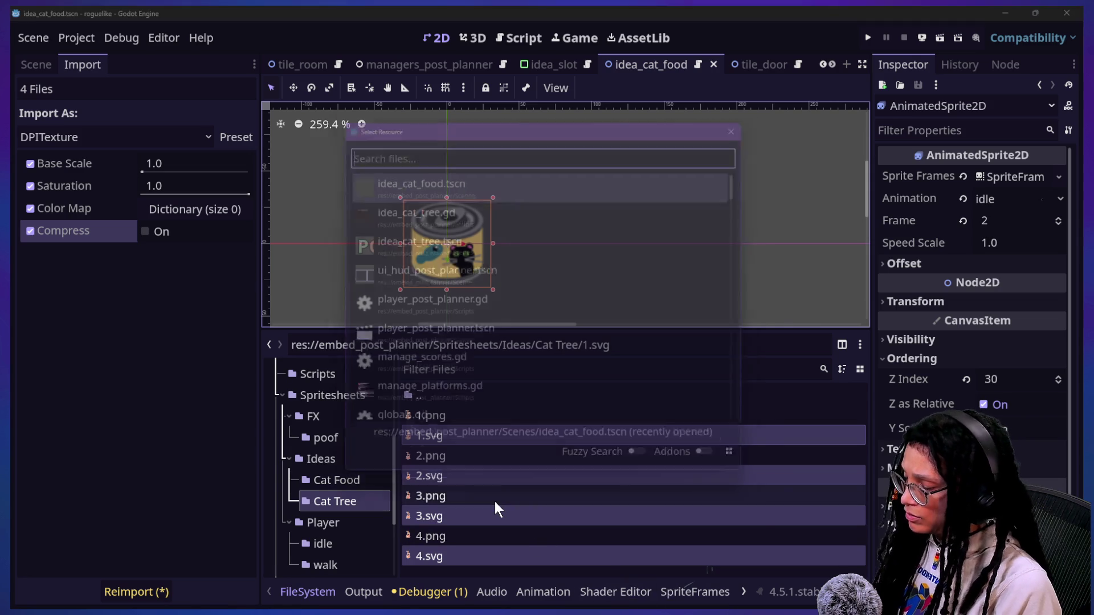
pyautogui.press('Down')
pyautogui.press('Down')
pyautogui.press('Down')
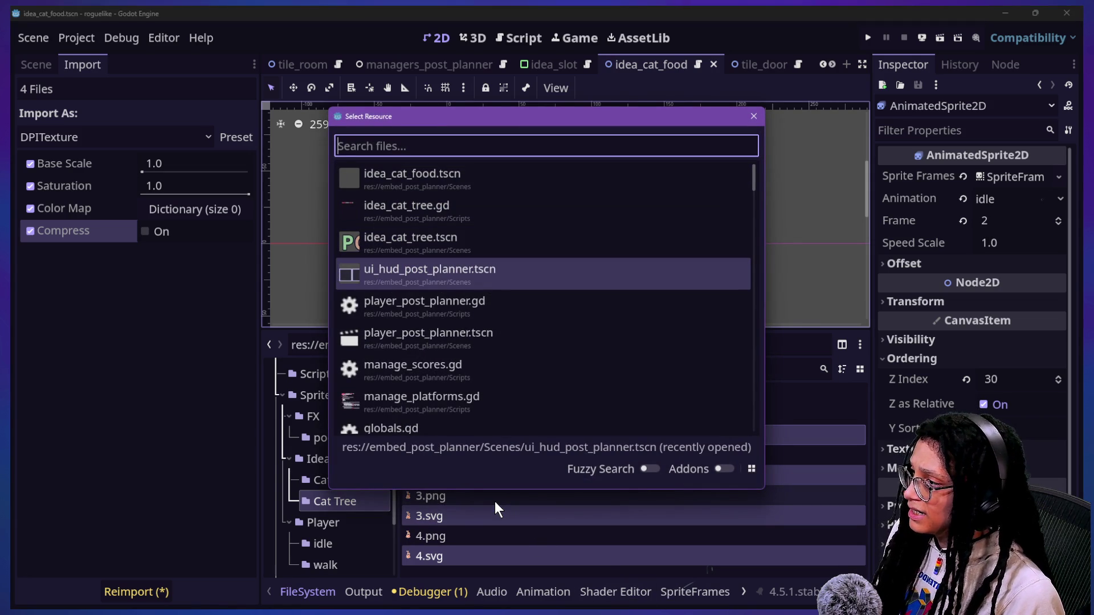
pyautogui.click(495, 501)
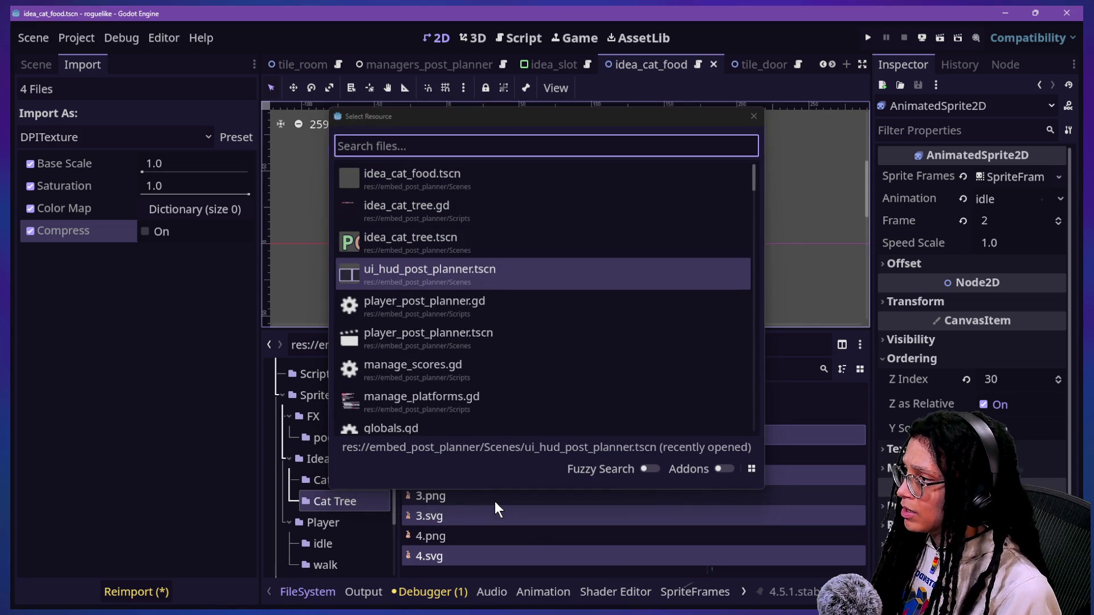
pyautogui.click(416, 146)
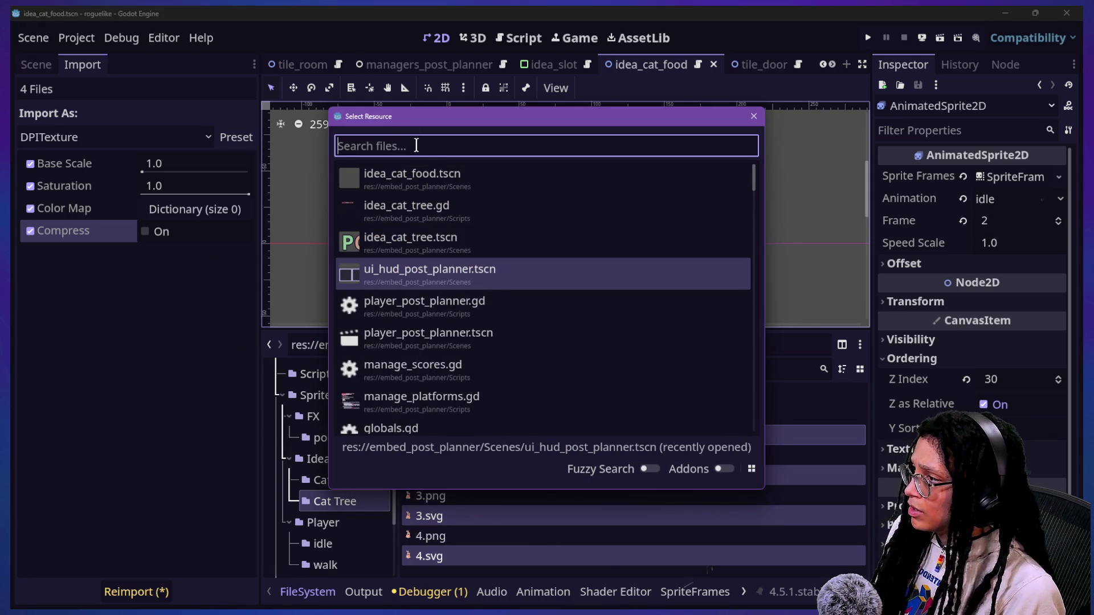
pyautogui.doubleClick(475, 242)
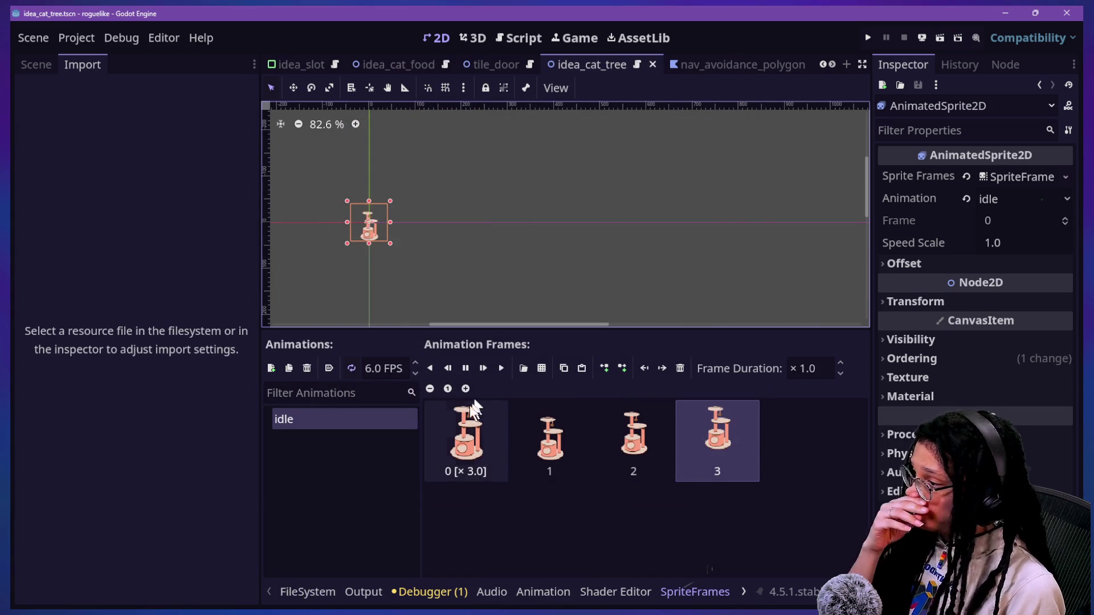
# - Undo and redo in the cat tree's SpriteFrames until frames 0–4 remain, then save
pyautogui.click(497, 466)
pyautogui.hotkey('ctrl', 'z')
pyautogui.hotkey('ctrl', 'z')
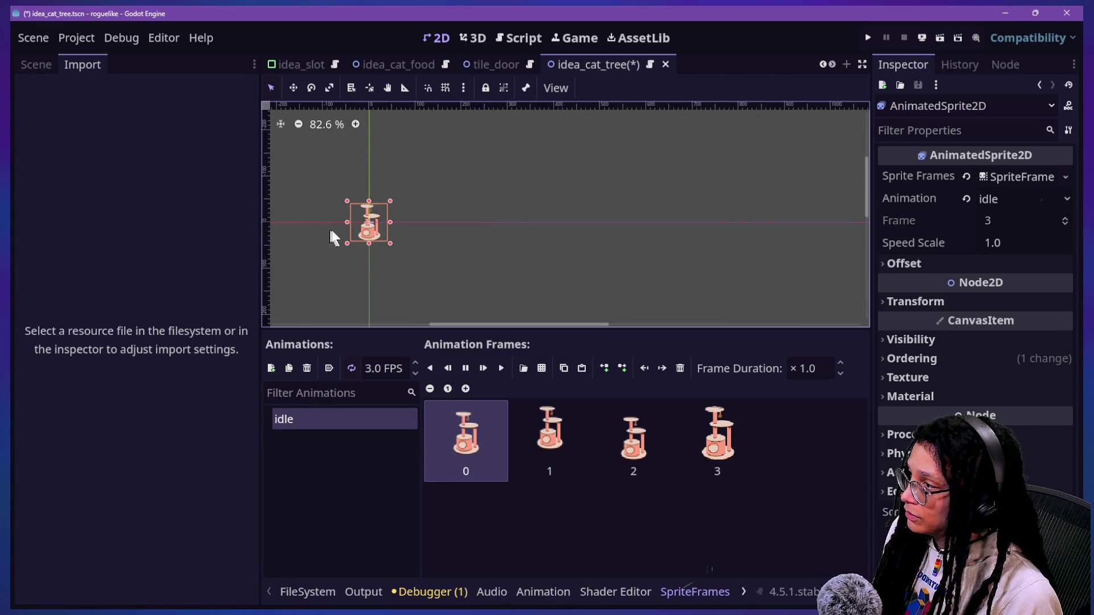
pyautogui.scroll(5, 336, 227)
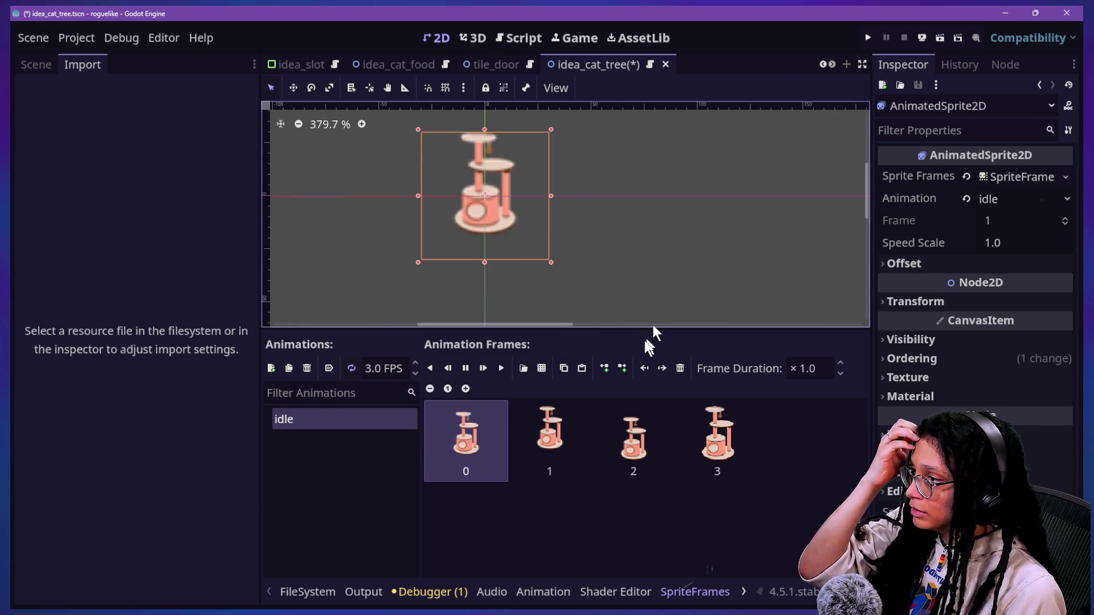
pyautogui.hotkey('ctrl', 'z')
pyautogui.hotkey('ctrl', 'z')
pyautogui.hotkey('ctrl', 'shift', 'z')
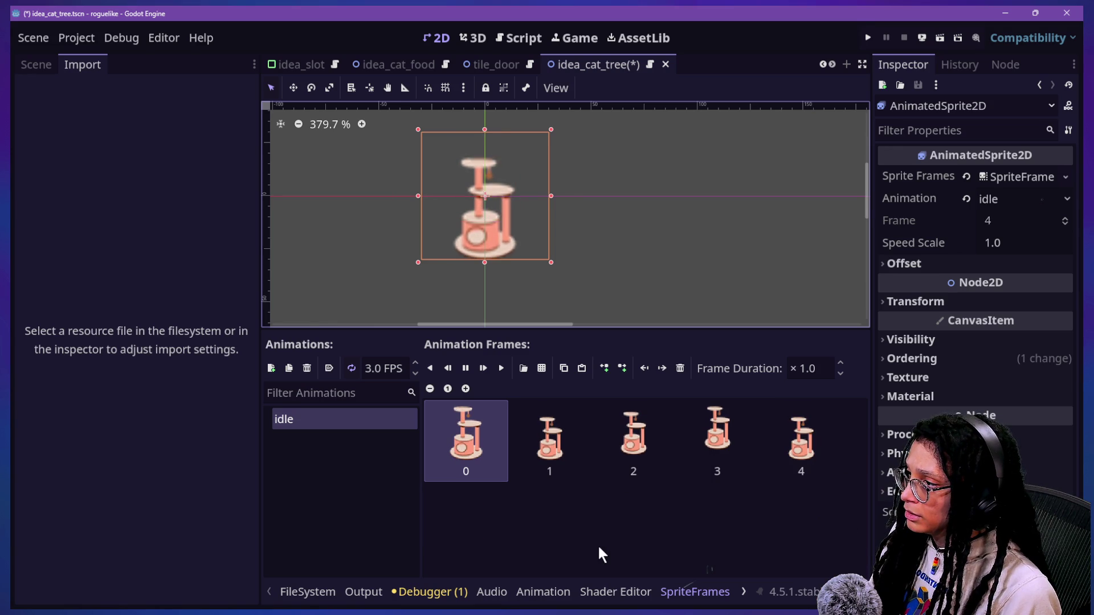
pyautogui.click(587, 532)
pyautogui.hotkey('ctrl', 's')
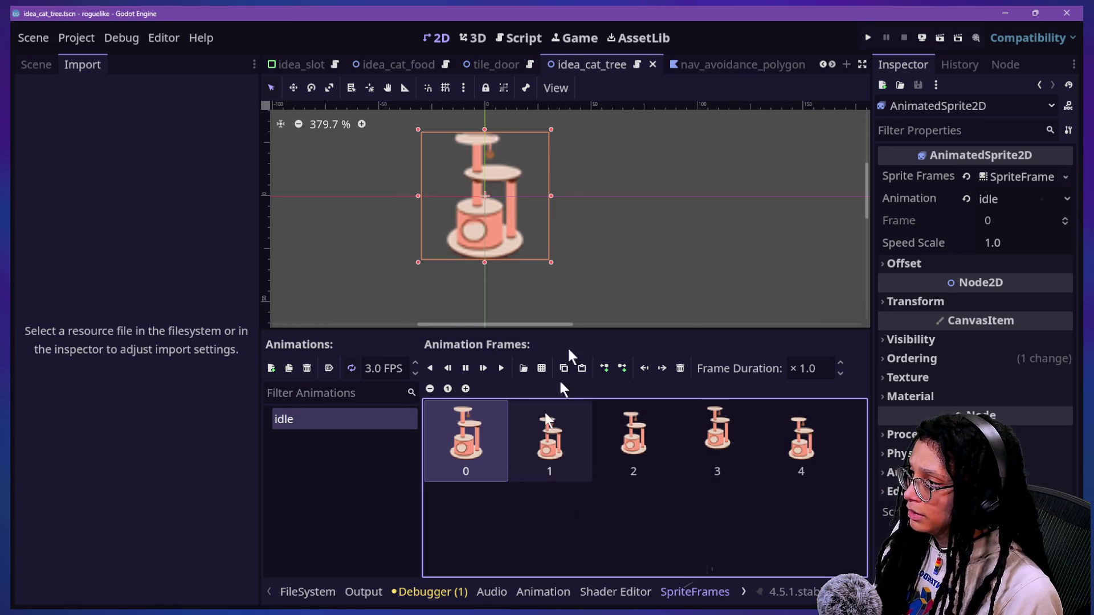
# - Check the Cat Food asset folder in File Explorer, then return to Godot
pyautogui.hotkey('alt', 'Tab')
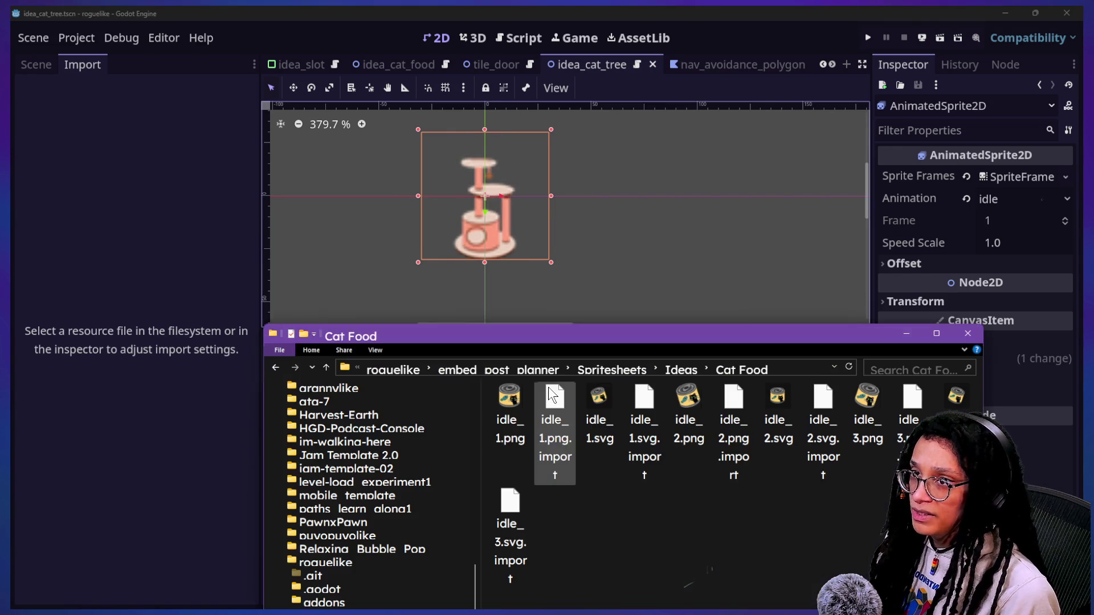
pyautogui.hotkey('alt', 'Tab')
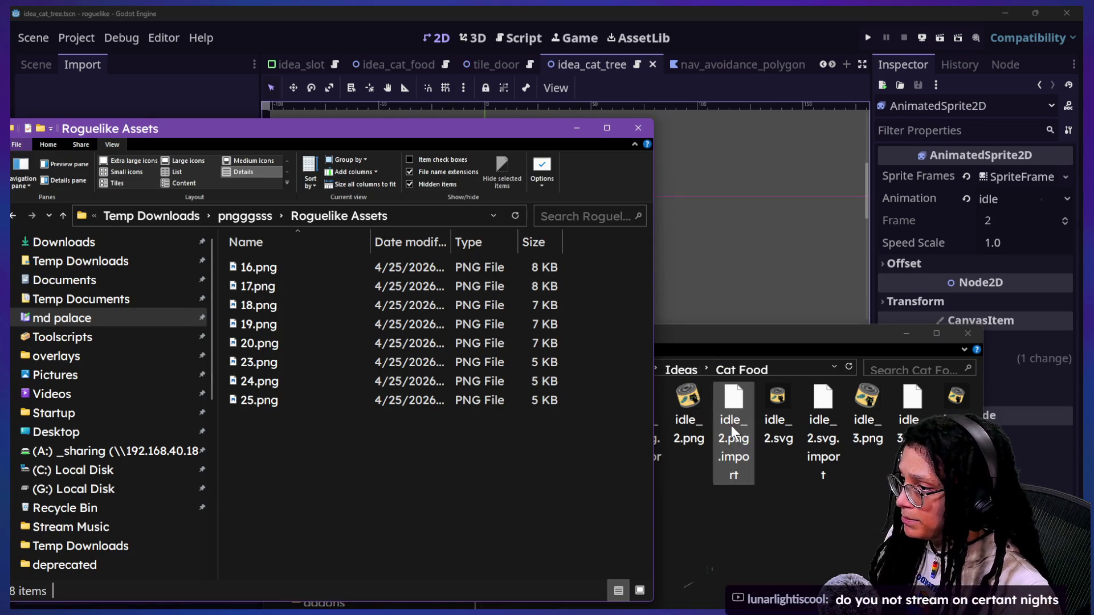
pyautogui.click(712, 534)
pyautogui.click(702, 306)
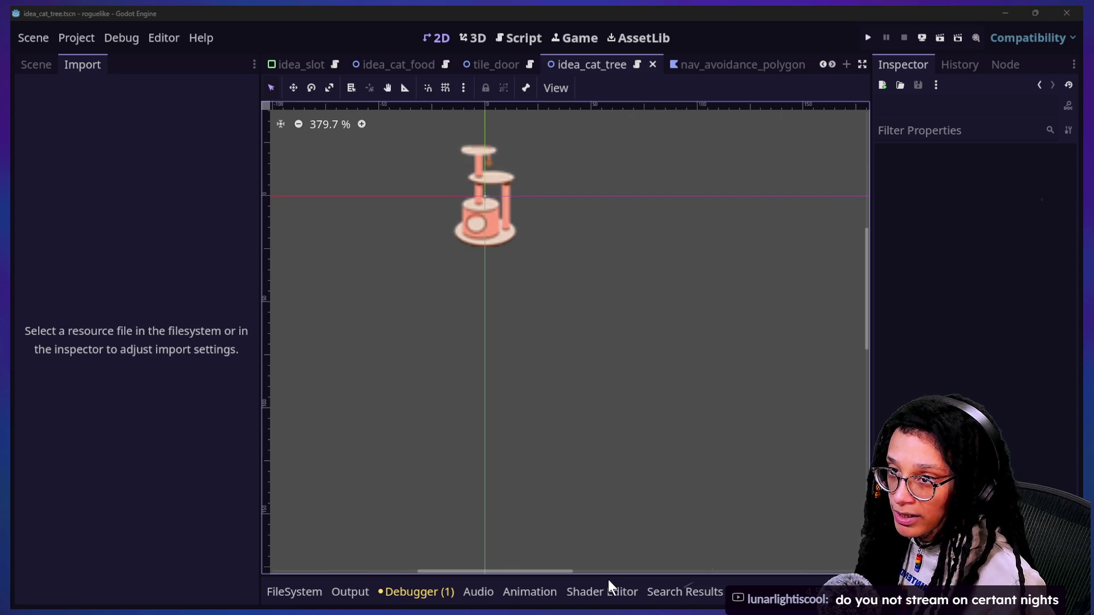
# - Delete the selected Cat Tree SVG files from the FileSystem dock
pyautogui.hotkey('alt', 'Tab')
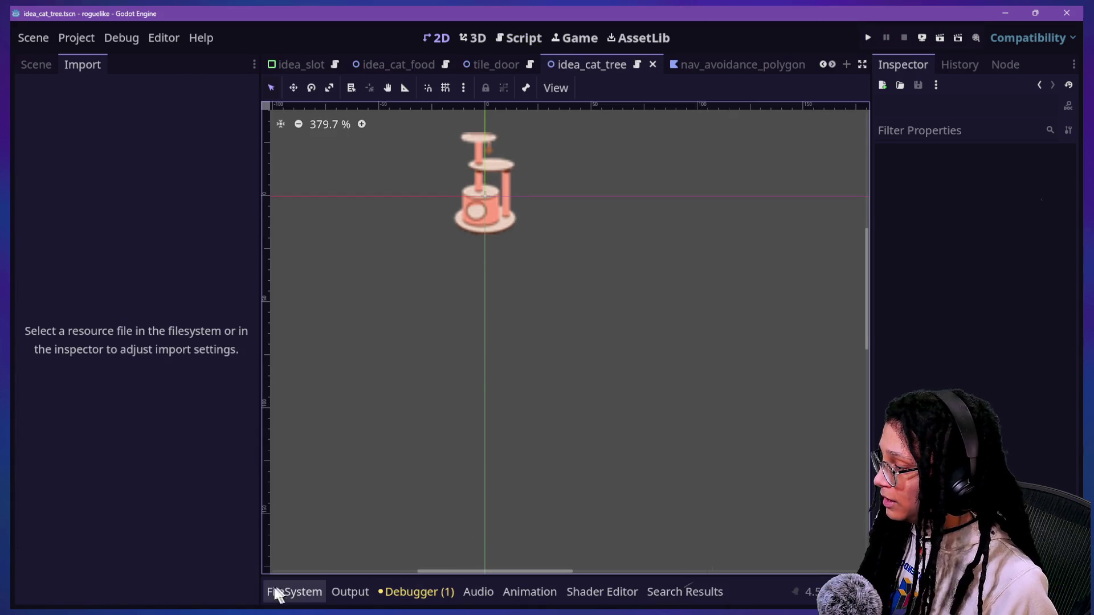
pyautogui.click(288, 591)
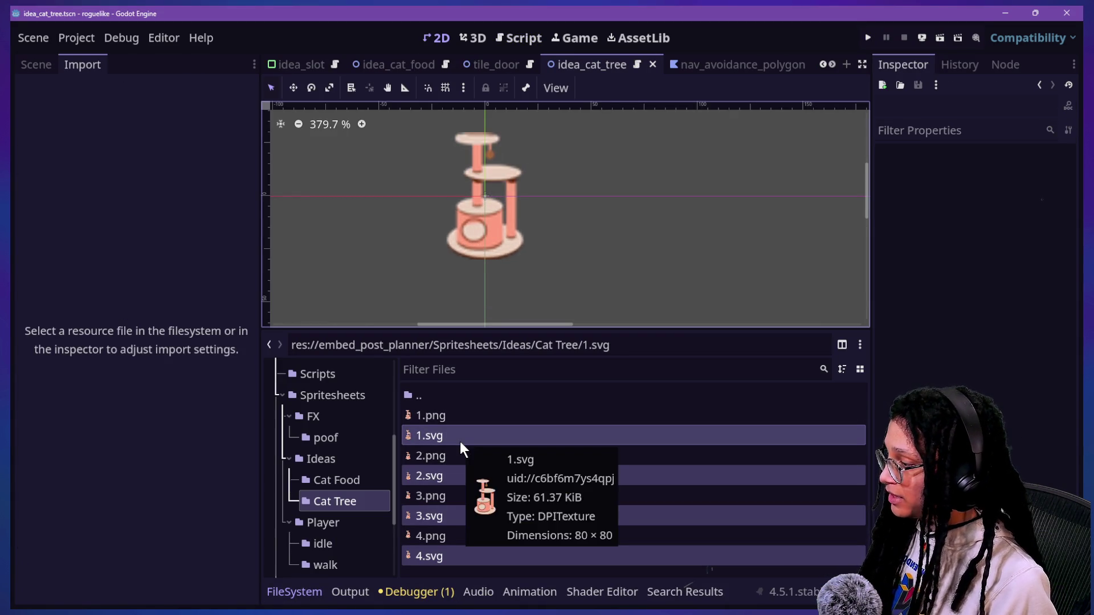
pyautogui.rightClick(445, 428)
pyautogui.click(461, 455)
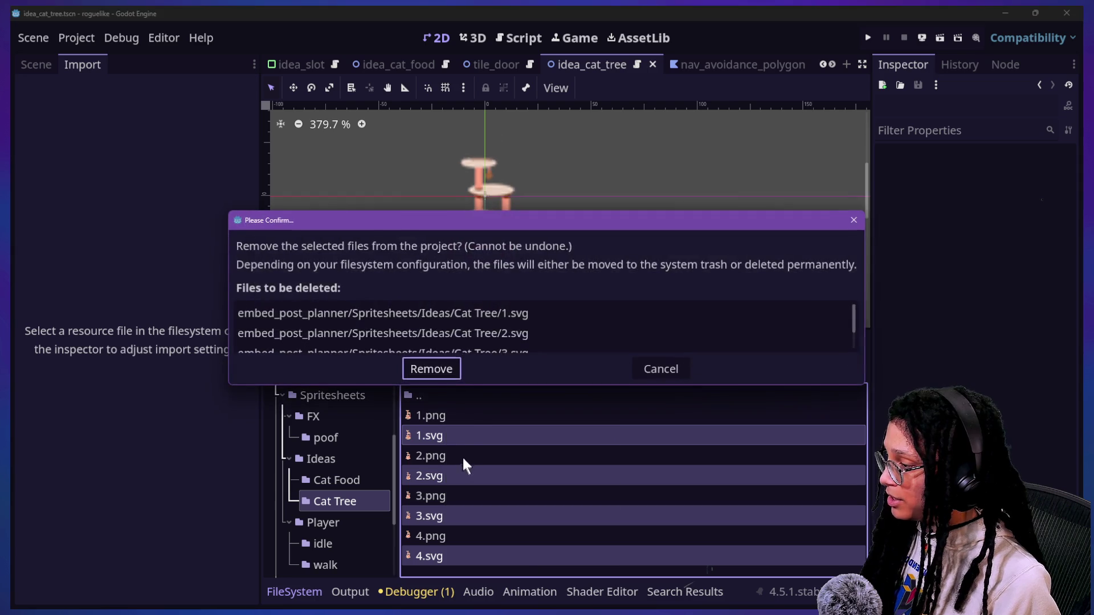
pyautogui.scroll(-2, 429, 351)
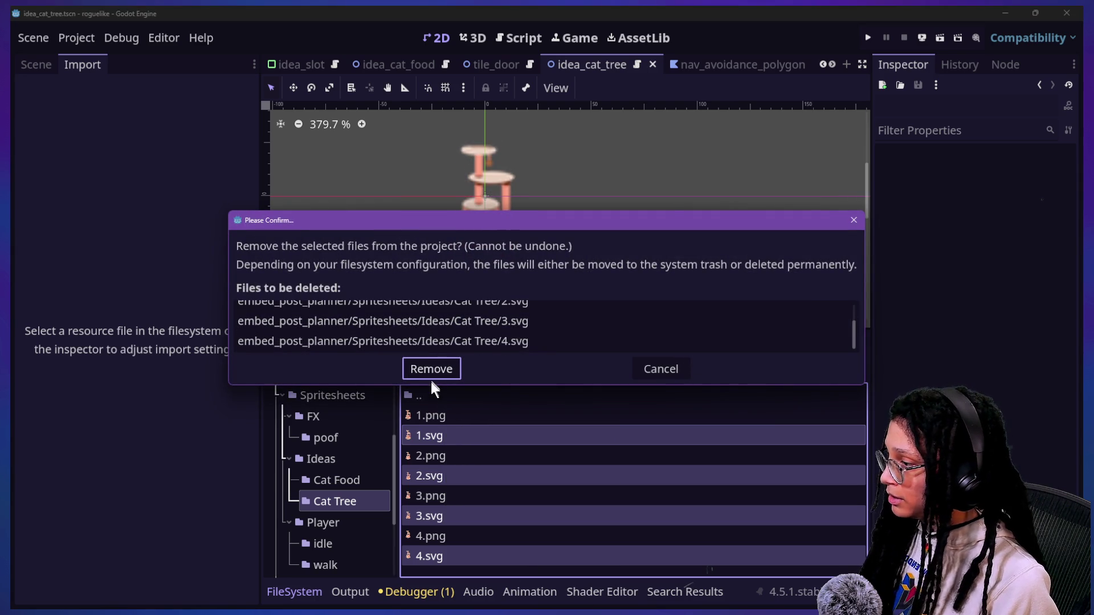
pyautogui.click(431, 370)
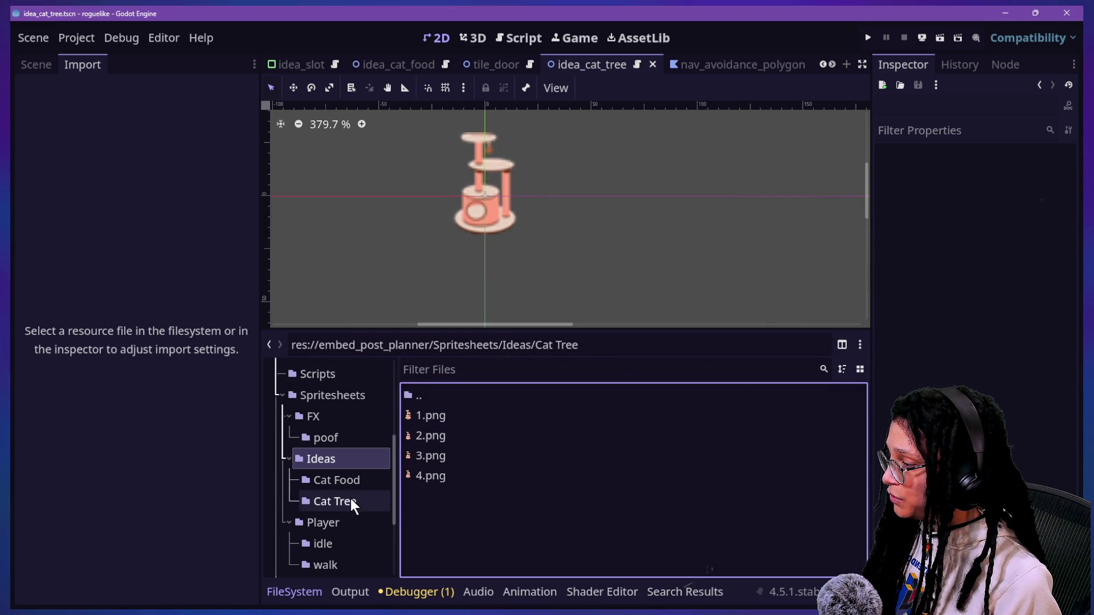
# - Delete Cat Food's idle_1, idle_2 and idle_3 SVGs, then bring up Roguelike Assets
pyautogui.click(345, 481)
pyautogui.click(491, 436)
pyautogui.keyDown('ctrl'); pyautogui.click(480, 473); pyautogui.keyUp('ctrl')
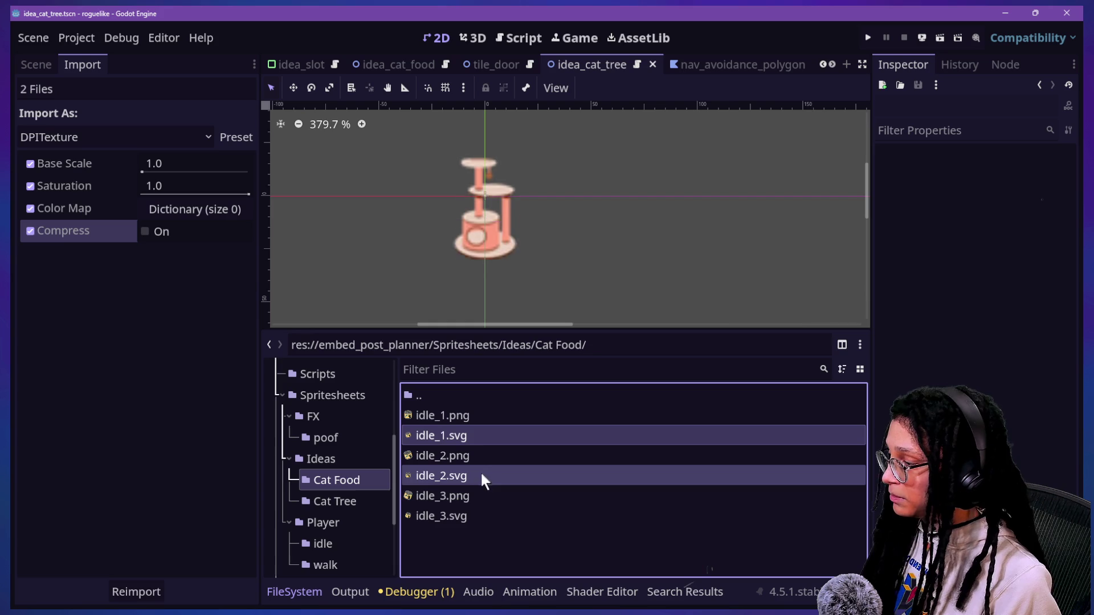
pyautogui.keyDown('ctrl'); pyautogui.click(483, 517); pyautogui.keyUp('ctrl')
pyautogui.press('Delete')
pyautogui.press('Return')
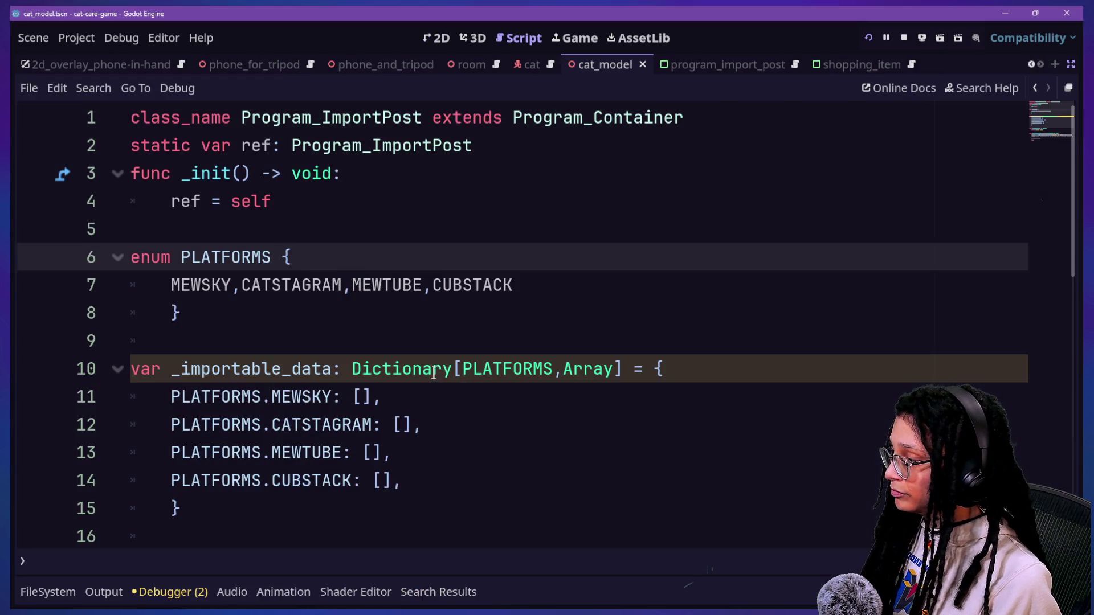
pyautogui.hotkey('alt', 'Tab')
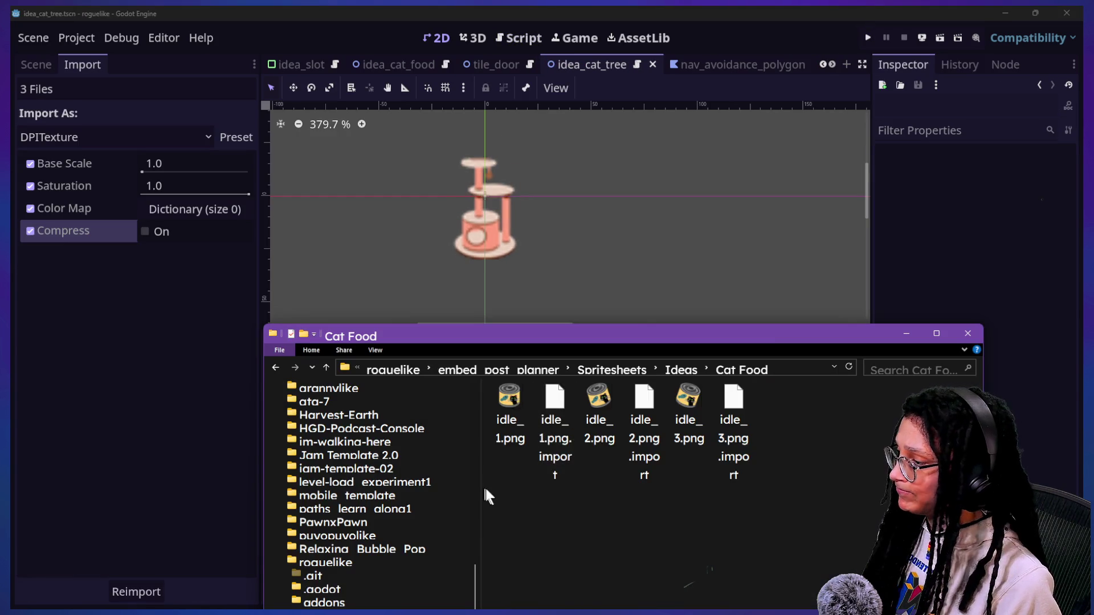
pyautogui.hotkey('alt', 'Tab')
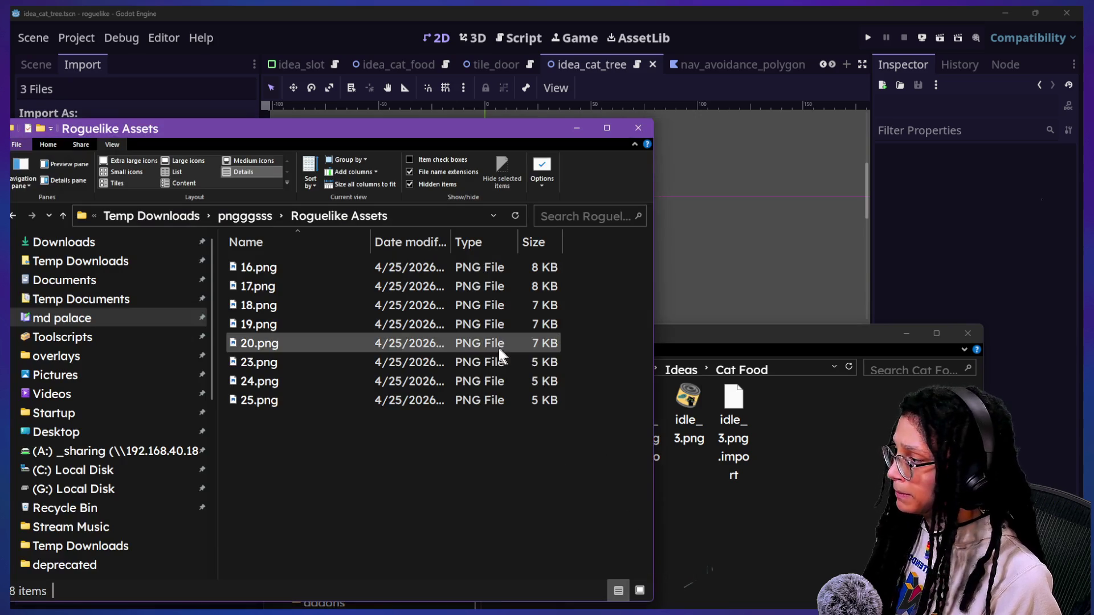
# - Show Roguelike Assets as thumbnails and rename 24.png to idle_1.png
pyautogui.moveTo(720, 343); pyautogui.dragTo(923, 359)
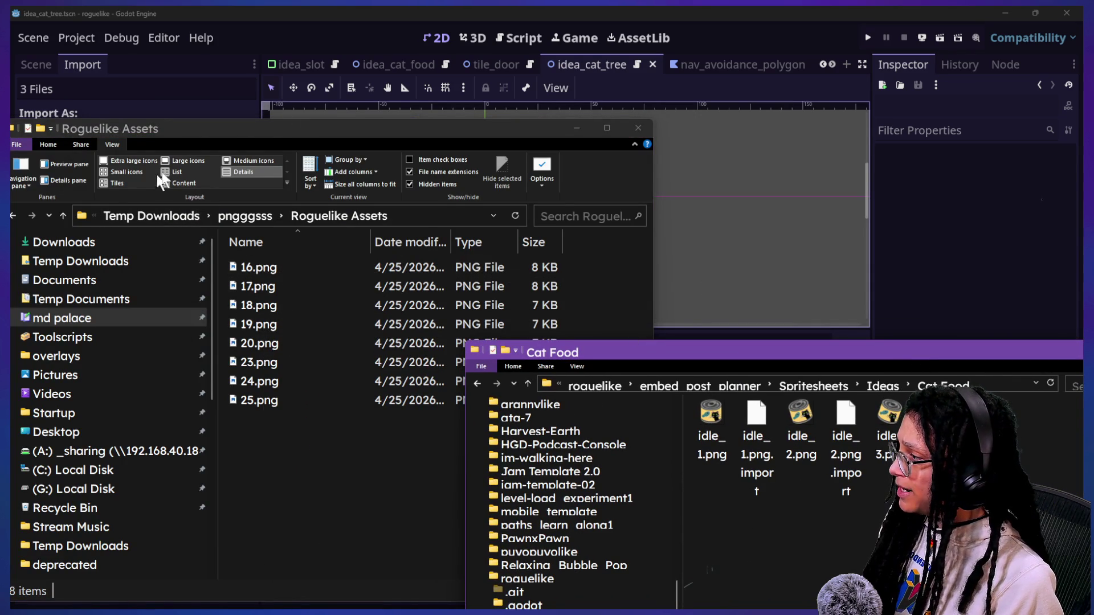
pyautogui.click(227, 161)
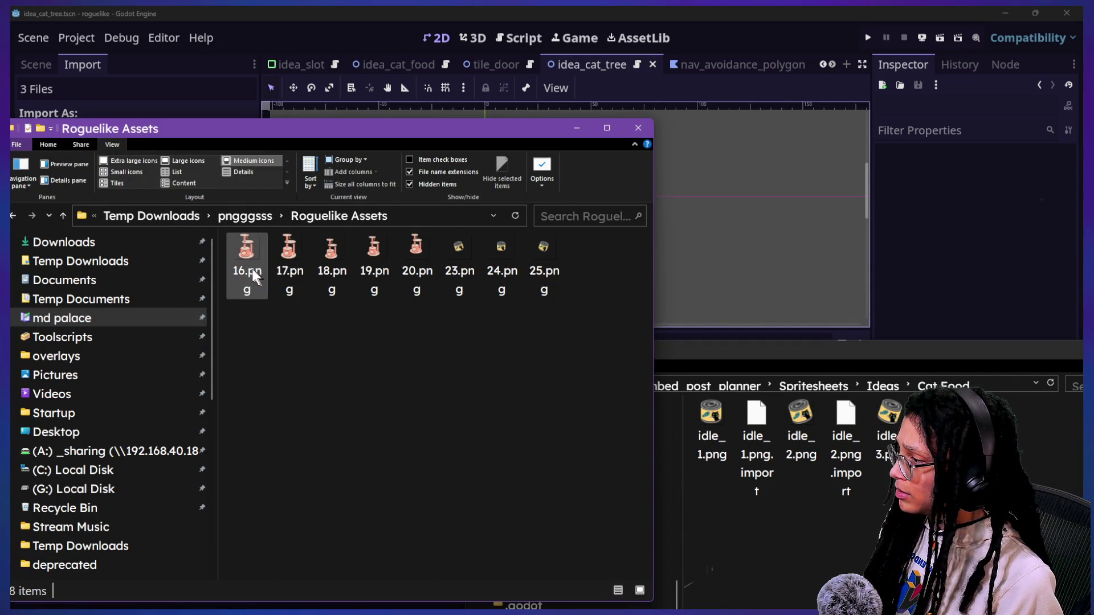
pyautogui.click(505, 287)
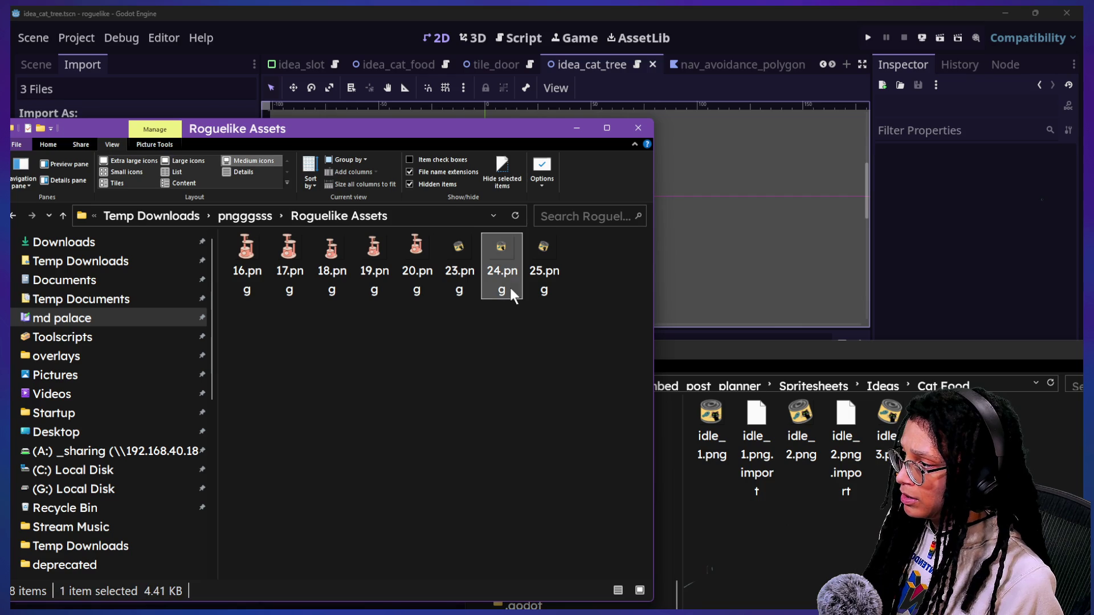
pyautogui.press('F2')
pyautogui.write('idle_1')
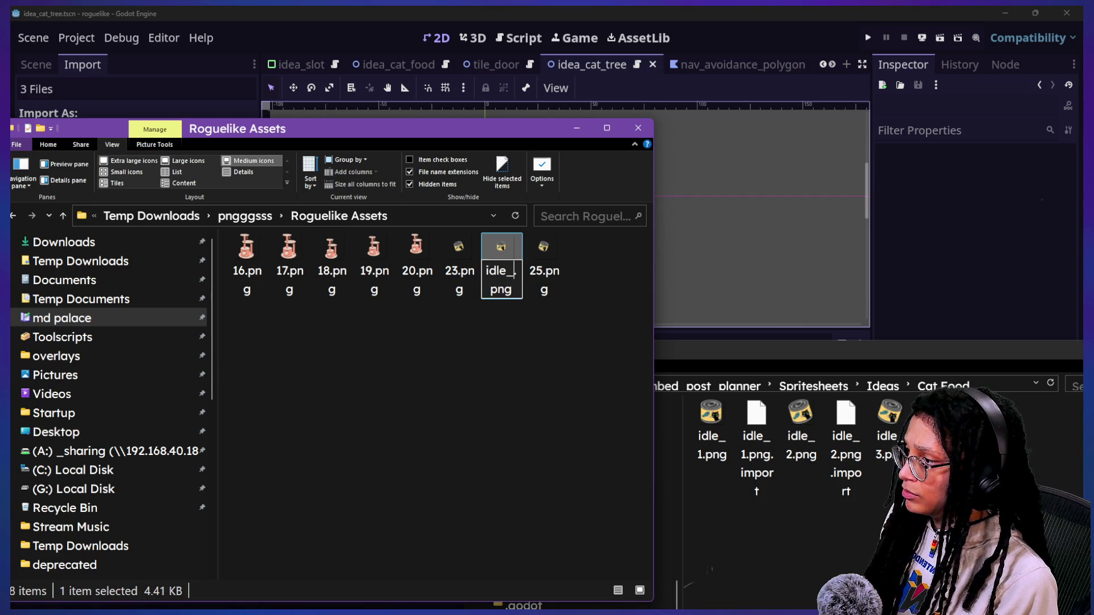
pyautogui.press('Return')
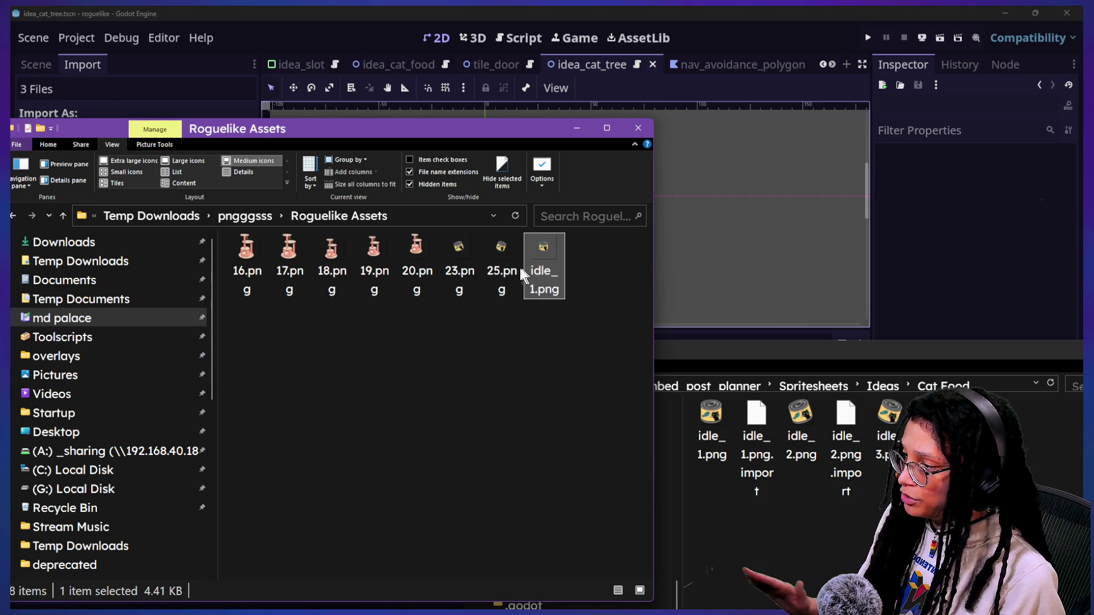
# - Rename 25.png to idle_3.png and 23.png to idle_2.png
pyautogui.click(501, 271)
pyautogui.press('F2')
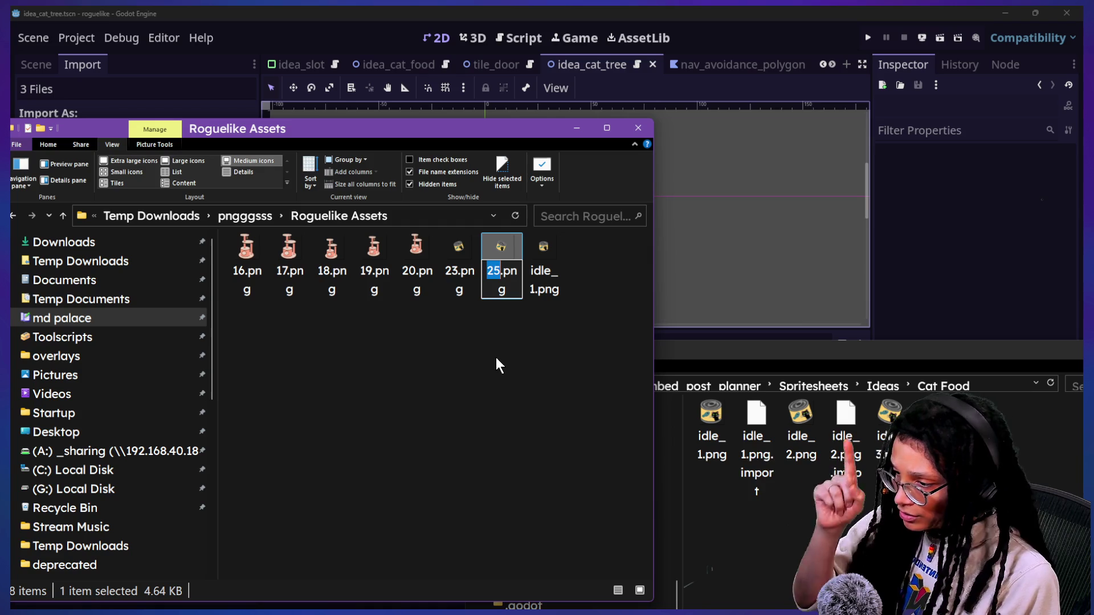
pyautogui.write('idle_3')
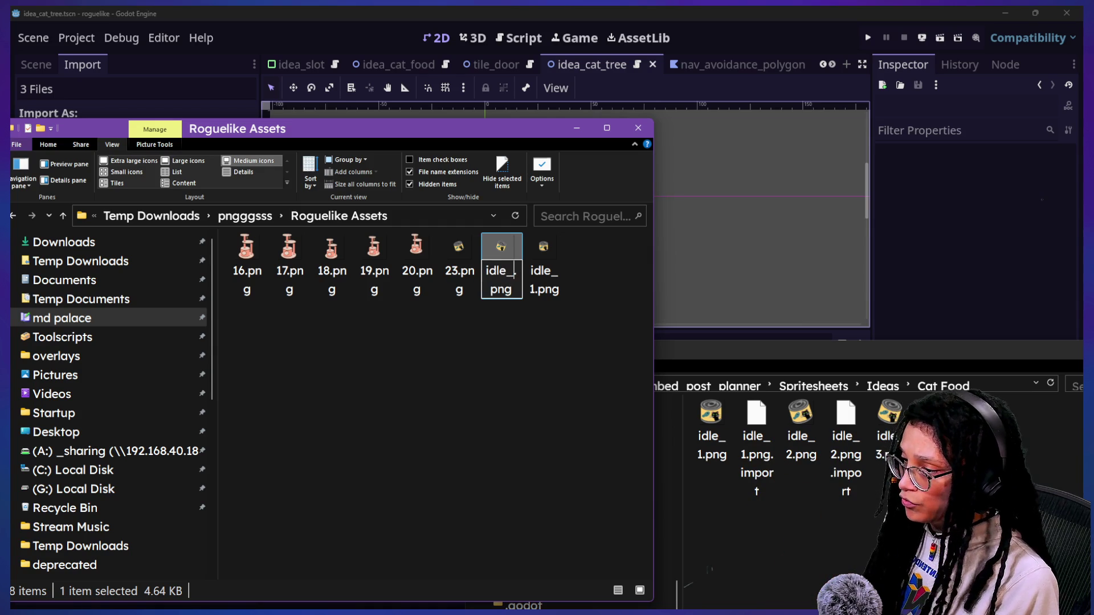
pyautogui.press('Return')
pyautogui.click(463, 272)
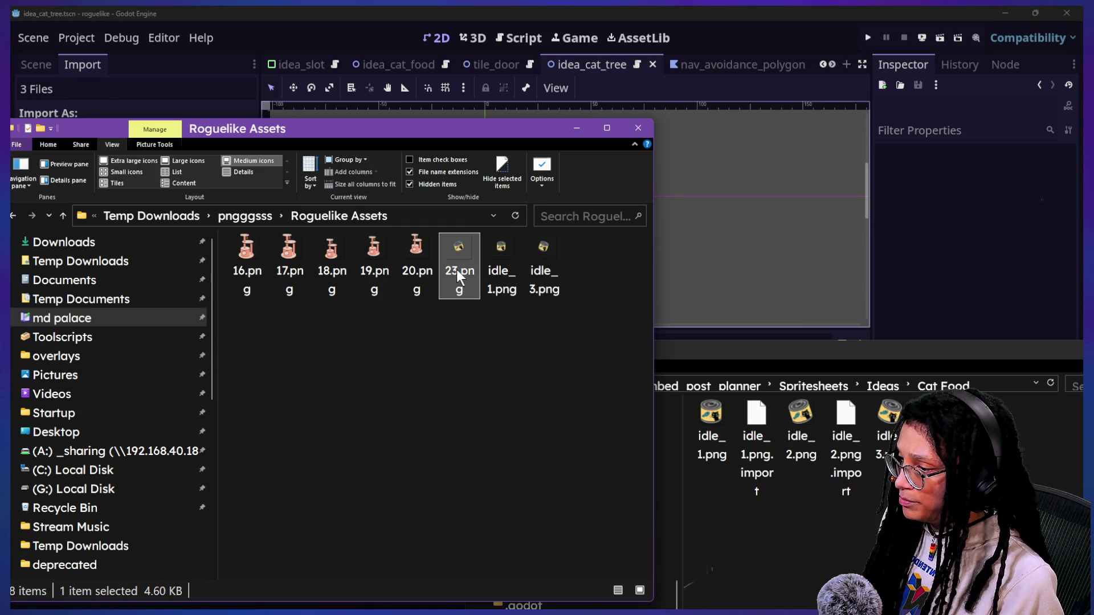
pyautogui.press('F2')
pyautogui.write('idle_2')
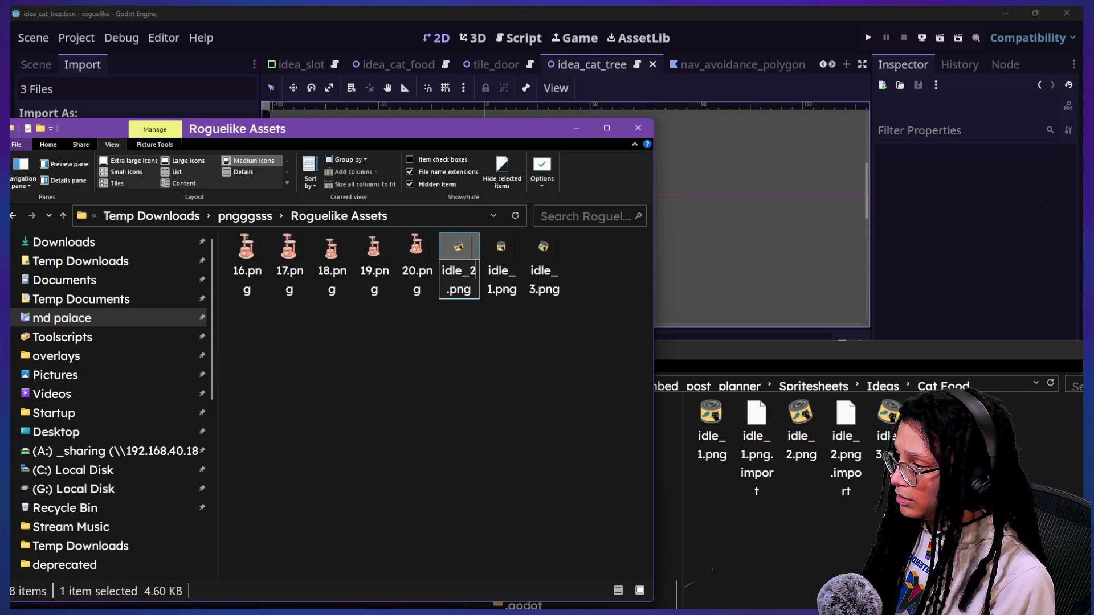
pyautogui.press('Return')
# - Copy the three idle PNGs into Cat Food, replacing the existing files
pyautogui.moveTo(567, 339)
pyautogui.mouseDown()
pyautogui.moveTo(560, 309)
pyautogui.moveTo(487, 282)
pyautogui.mouseUp()
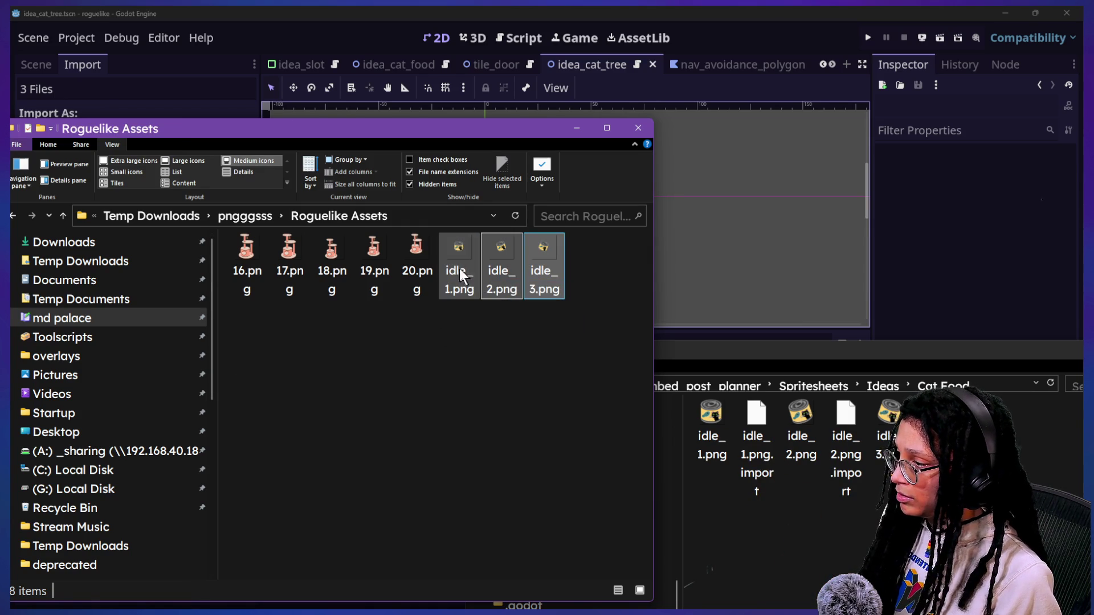
pyautogui.moveTo(600, 256)
pyautogui.mouseDown()
pyautogui.moveTo(432, 269)
pyautogui.moveTo(456, 258)
pyautogui.moveTo(811, 535)
pyautogui.mouseUp()
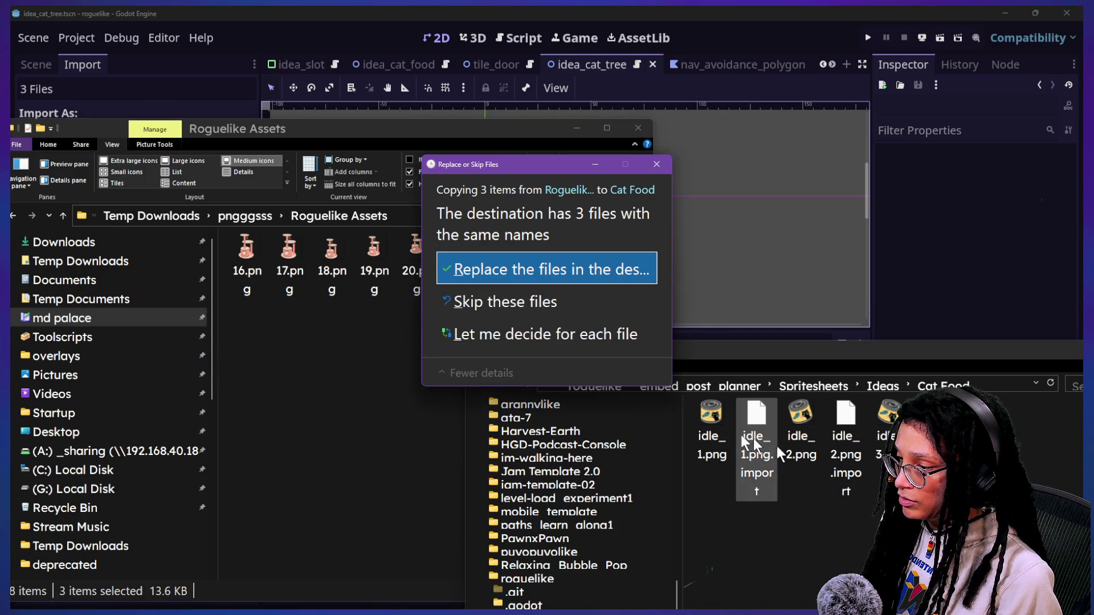
pyautogui.click(582, 276)
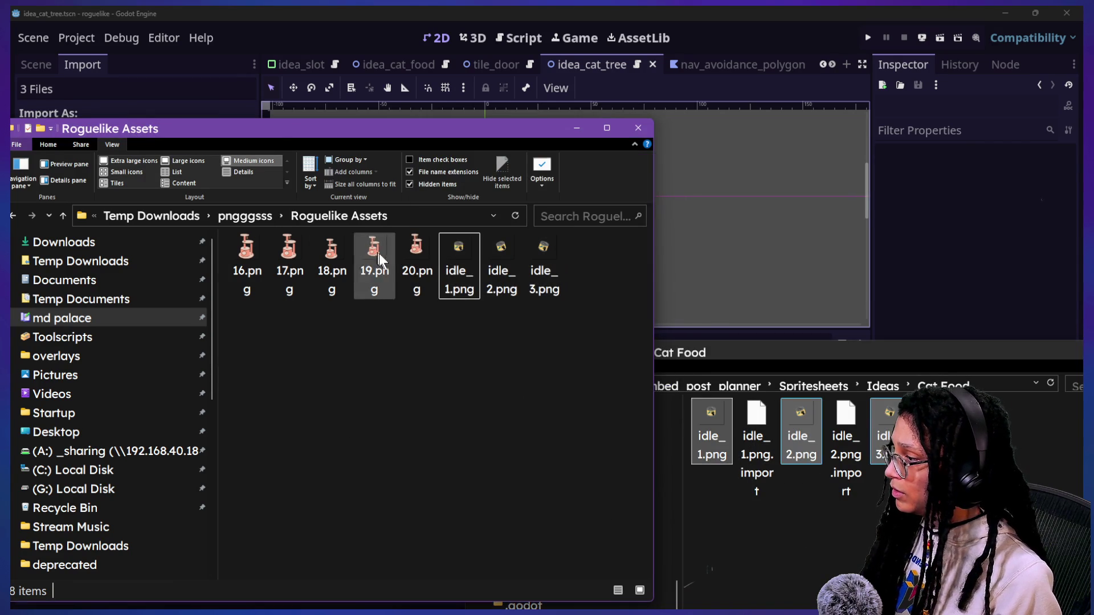
pyautogui.click(726, 361)
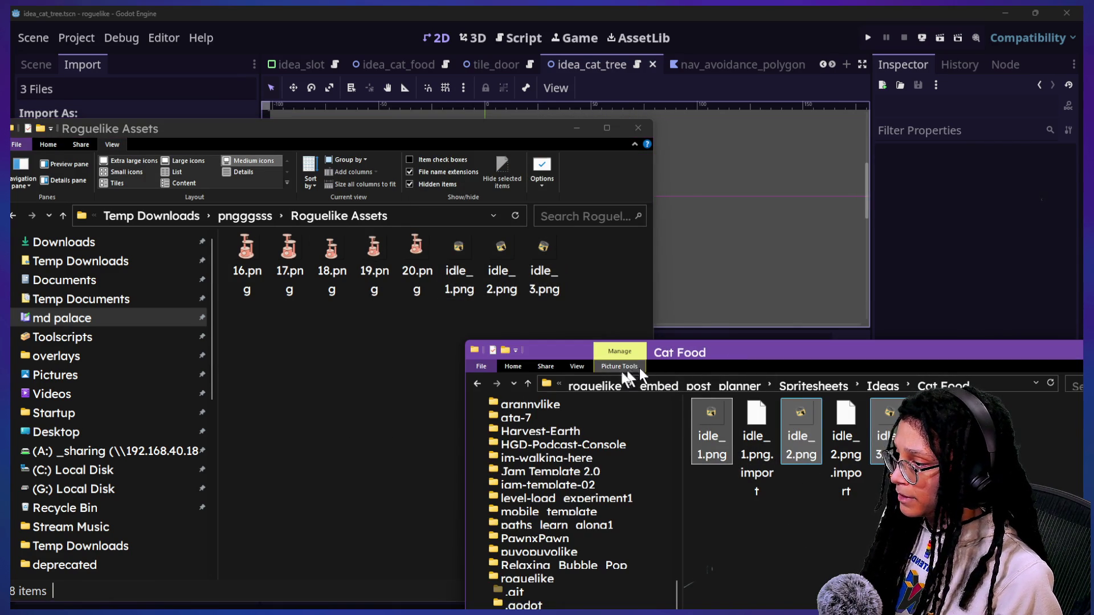
# - Open the Cat Tree folder from Ideas and arrange it beside Roguelike Assets
pyautogui.click(527, 383)
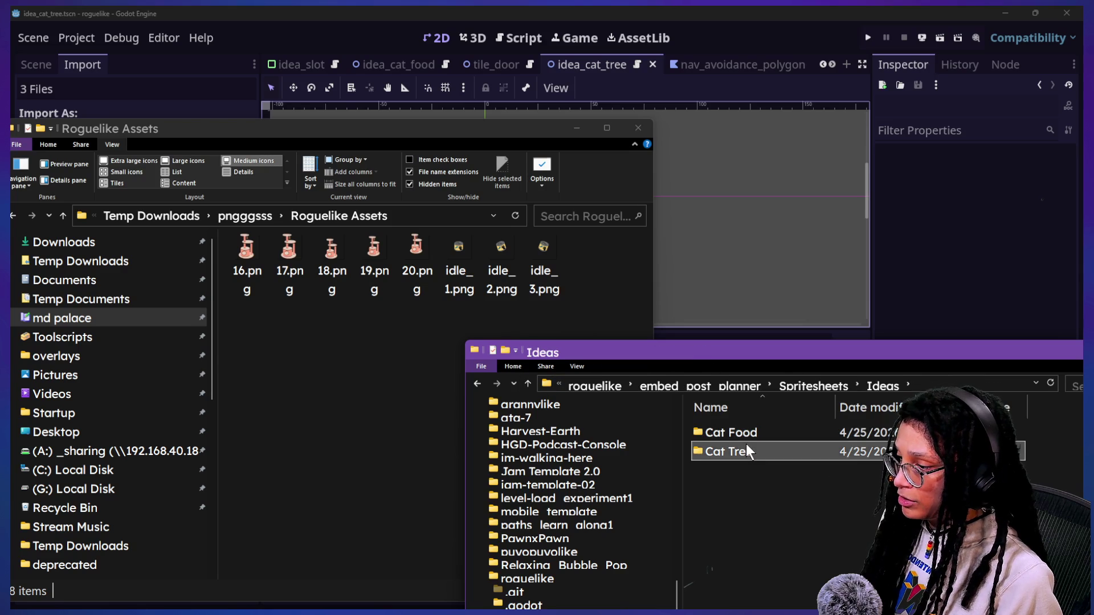
pyautogui.doubleClick(746, 443)
pyautogui.moveTo(710, 368)
pyautogui.mouseDown()
pyautogui.moveTo(607, 394)
pyautogui.moveTo(257, 381)
pyautogui.moveTo(314, 394)
pyautogui.mouseUp()
pyautogui.click(253, 242)
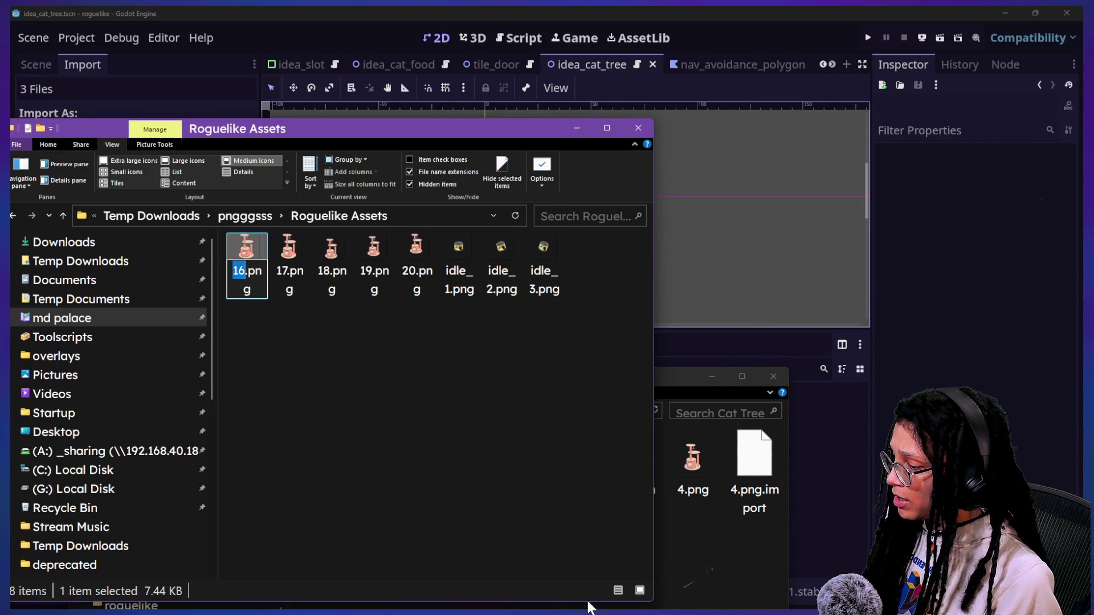
pyautogui.moveTo(587, 598); pyautogui.dragTo(587, 376)
# - Rename 16.png, 17.png and 18.png to 1.png, 2.png and 3.png
pyautogui.click(251, 267)
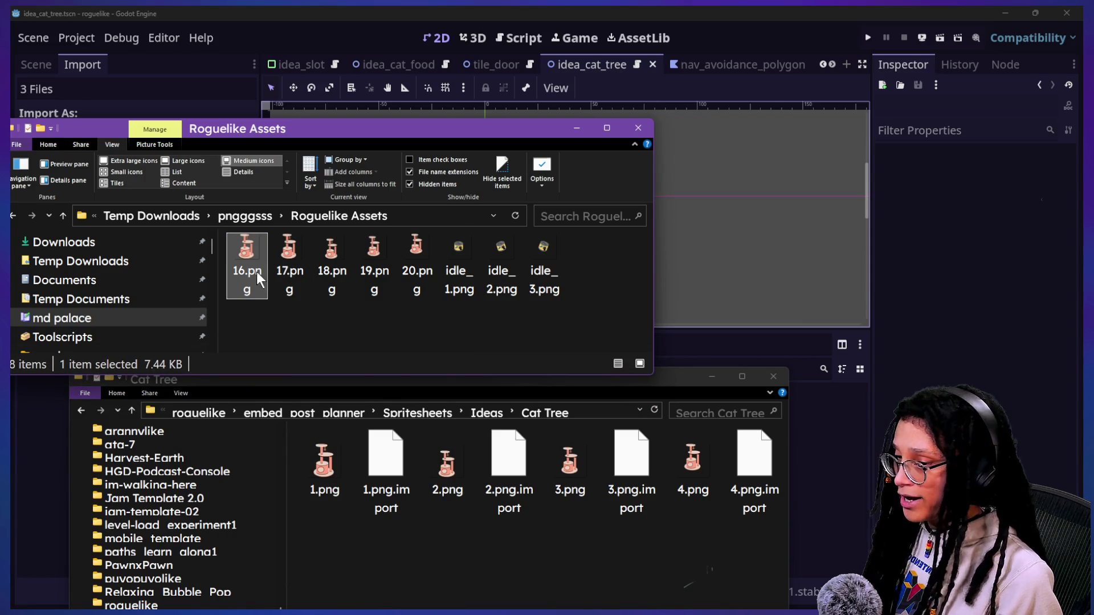
pyautogui.write('1')
pyautogui.press('Return')
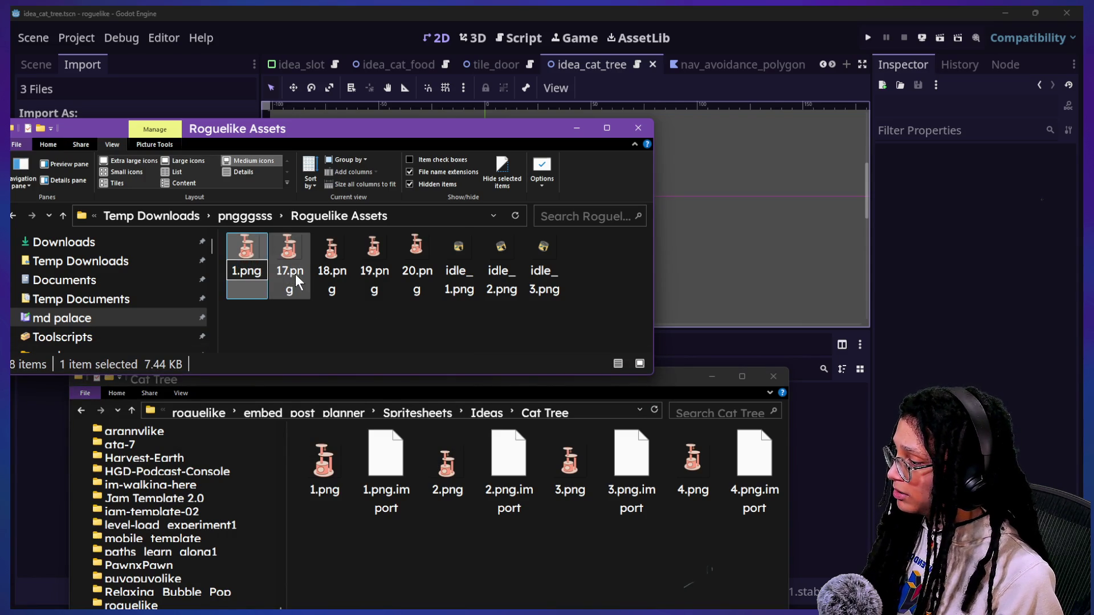
pyautogui.click(292, 276)
pyautogui.click(274, 273)
pyautogui.write('2')
pyautogui.click(329, 279)
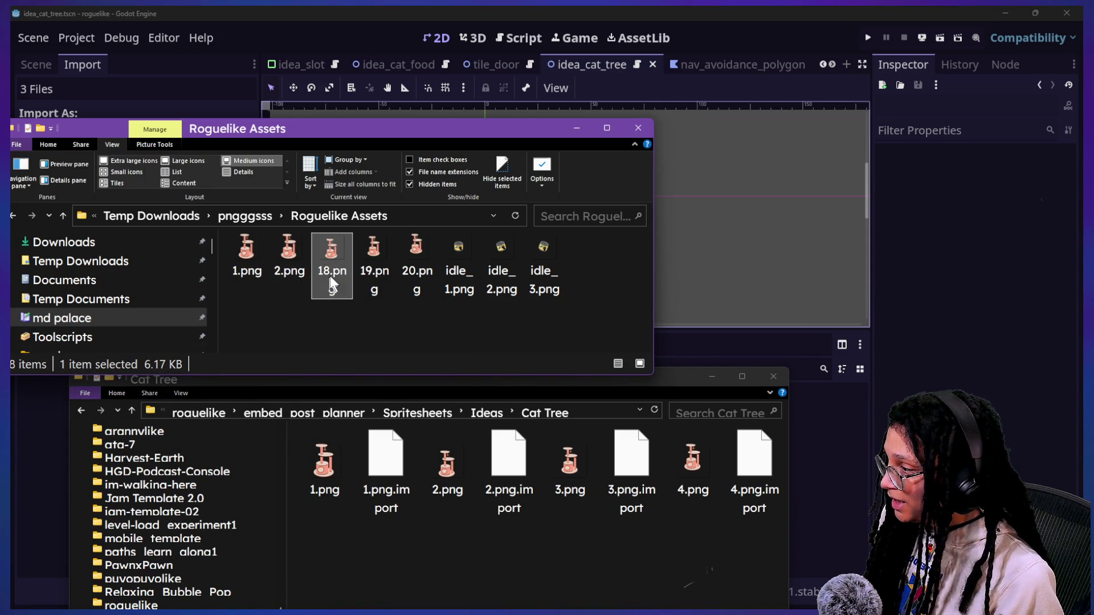
pyautogui.click(333, 281)
pyautogui.write('3')
pyautogui.press('Return')
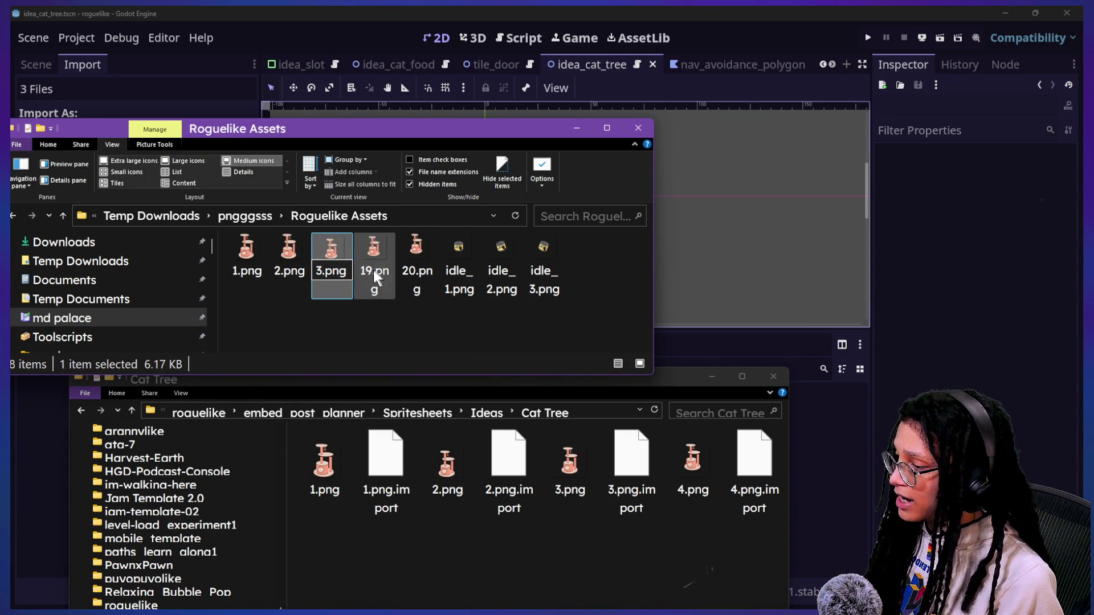
pyautogui.click(375, 273)
pyautogui.click(376, 296)
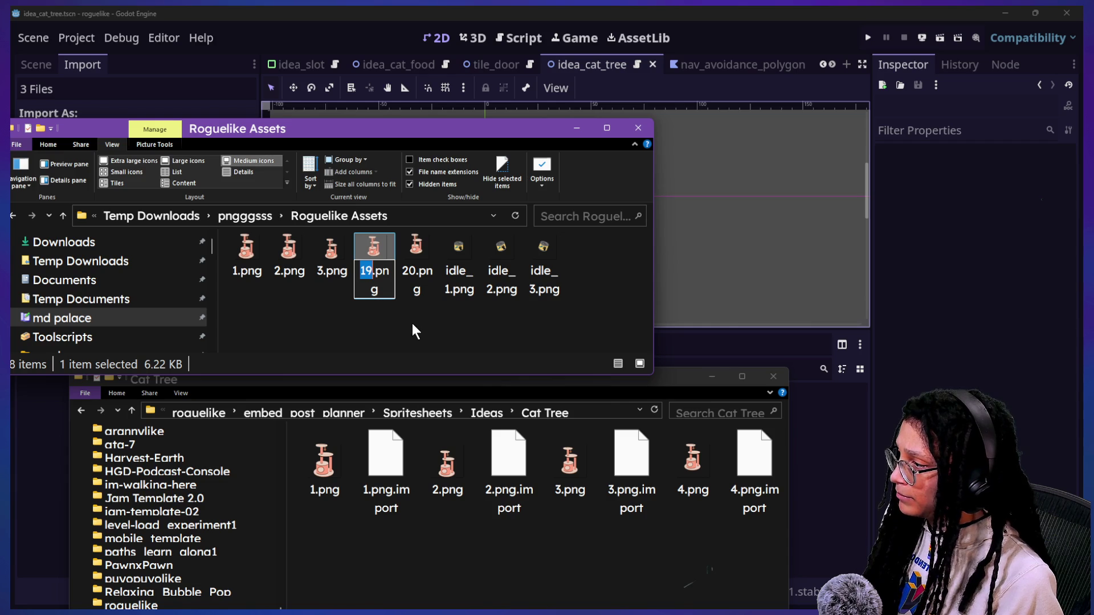
# - Cancel the conflicting rename of 2.png and delete the duplicate 1.png
pyautogui.click(287, 272)
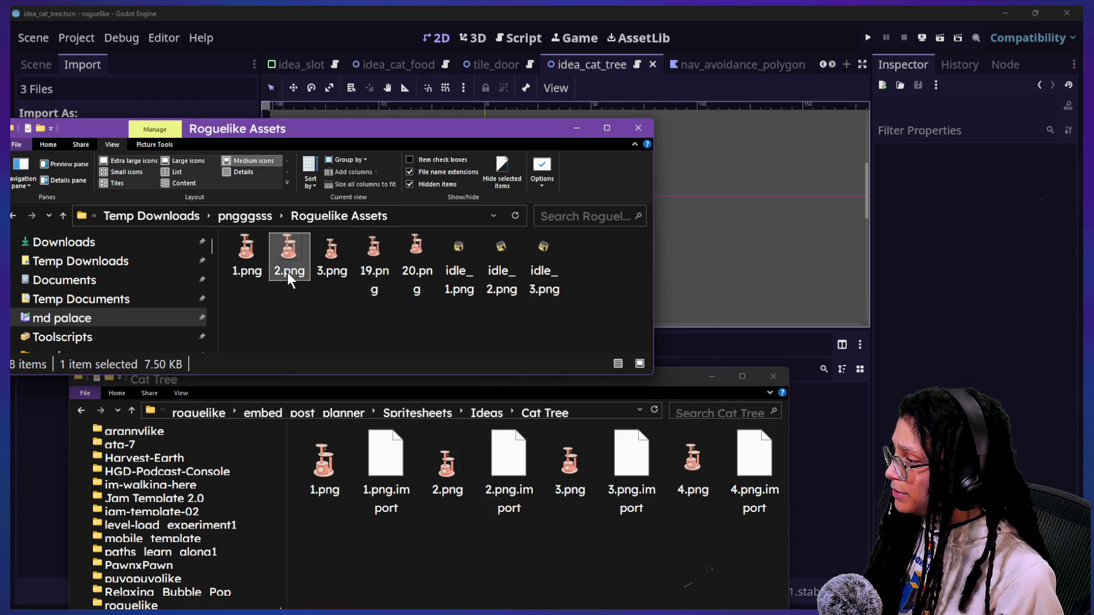
pyautogui.click(279, 276)
pyautogui.press('Return')
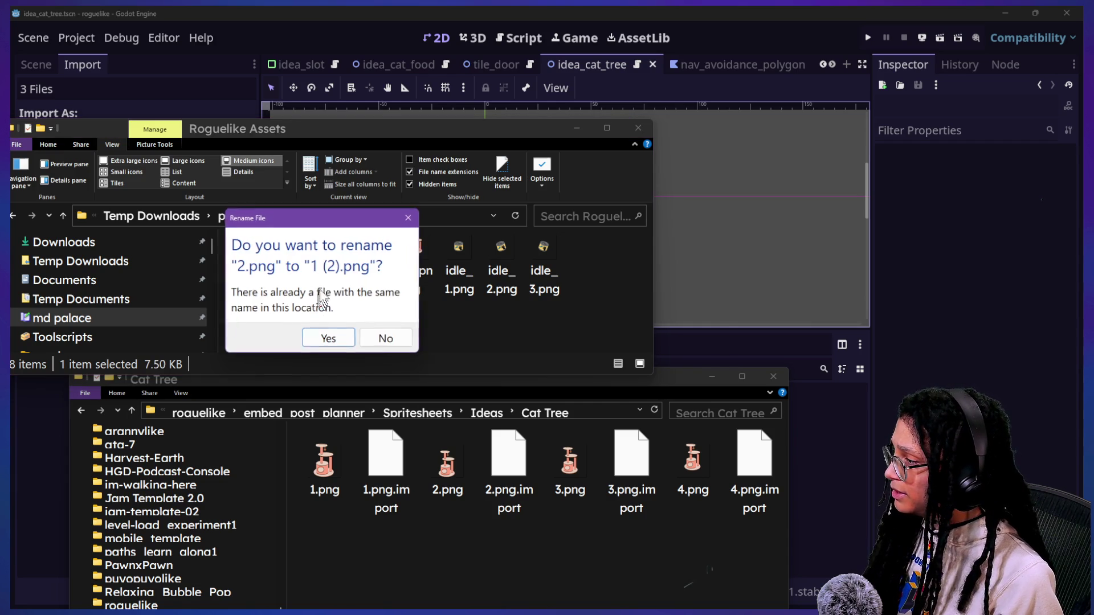
pyautogui.click(365, 337)
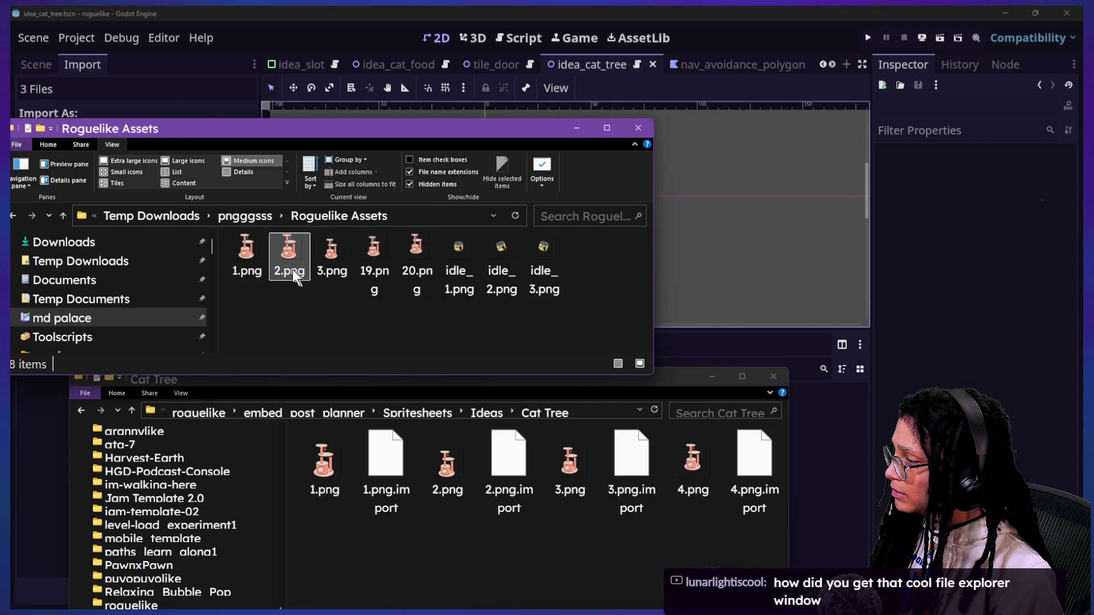
pyautogui.click(248, 259)
pyautogui.press('Delete')
# - Rename 2.png to 1.png and 3.png to 2.png
pyautogui.click(279, 265)
pyautogui.click(247, 274)
pyautogui.press('F2')
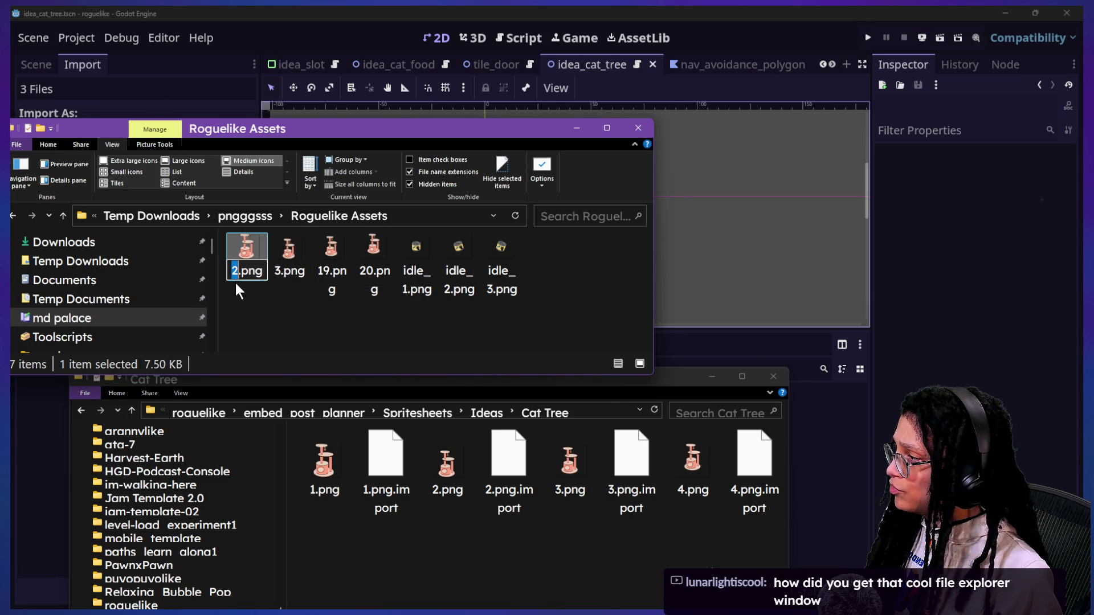
pyautogui.write('1')
pyautogui.click(268, 311)
pyautogui.click(286, 275)
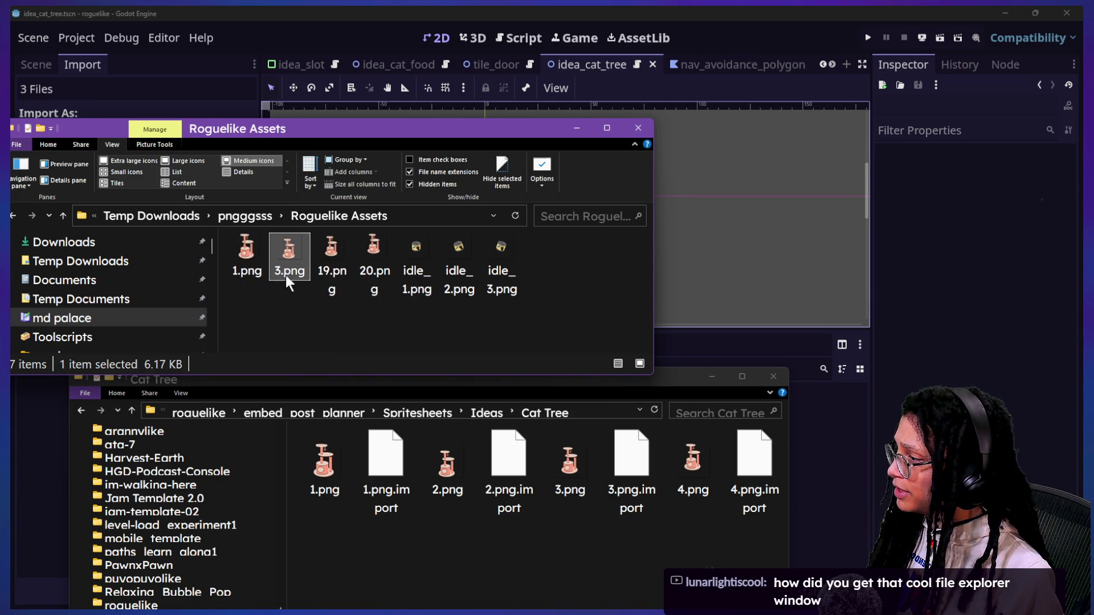
pyautogui.press('F2')
pyautogui.write('2')
pyautogui.click(295, 308)
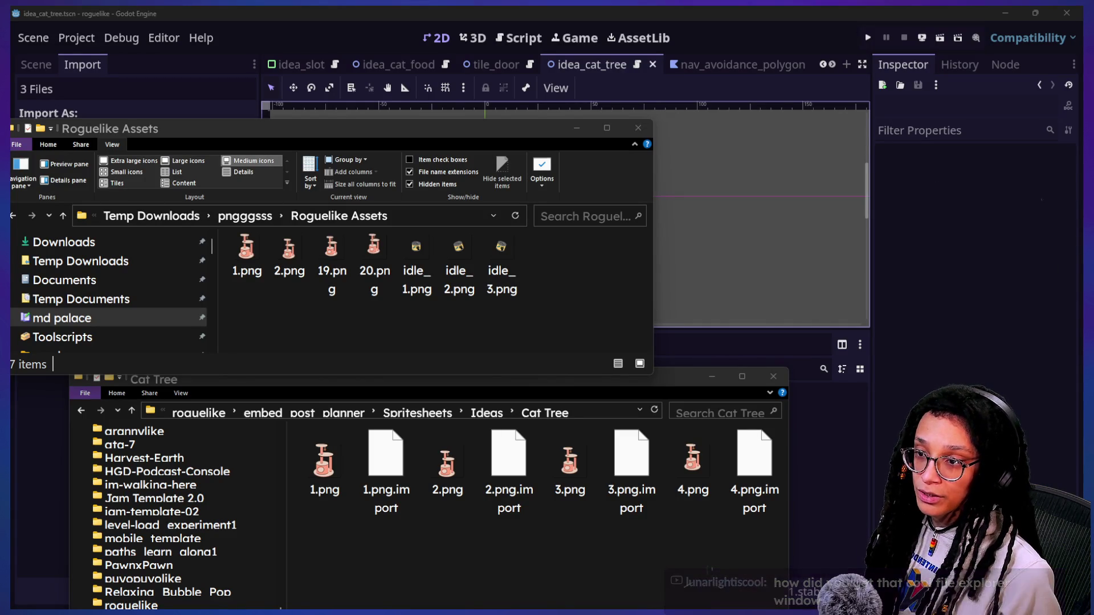
# - Move the Winaero Tweaker window over the Explorer windows
pyautogui.moveTo(1064, 167)
pyautogui.mouseDown()
pyautogui.moveTo(578, 166)
pyautogui.moveTo(598, 191)
pyautogui.mouseUp()
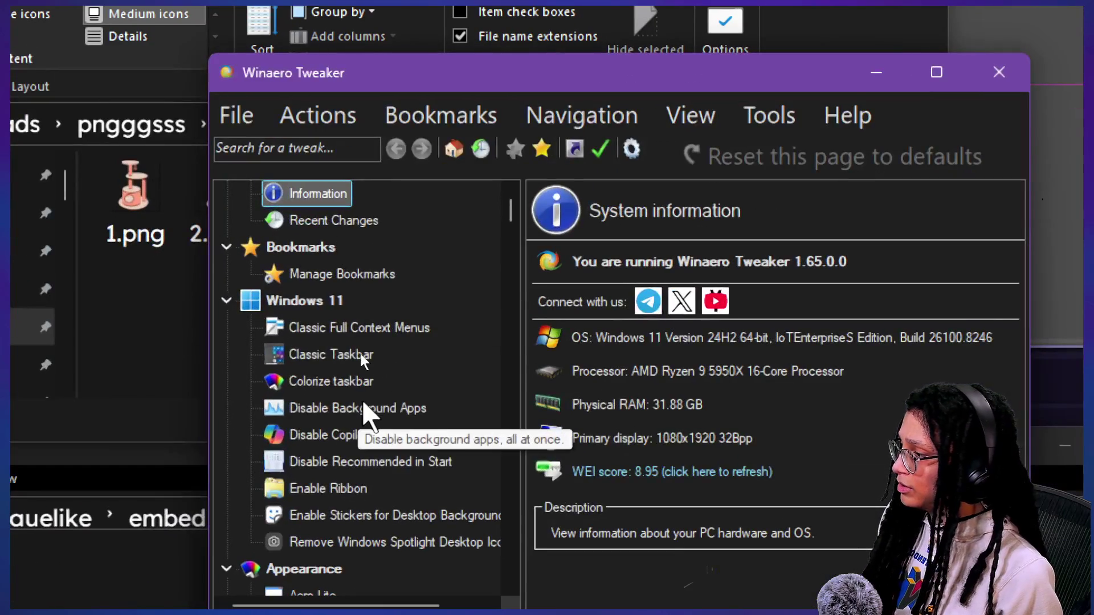
# - Scroll through Winaero Tweaker's Windows 11 tweak list, then close it
pyautogui.scroll(-1, 363, 355)
pyautogui.scroll(1, 363, 363)
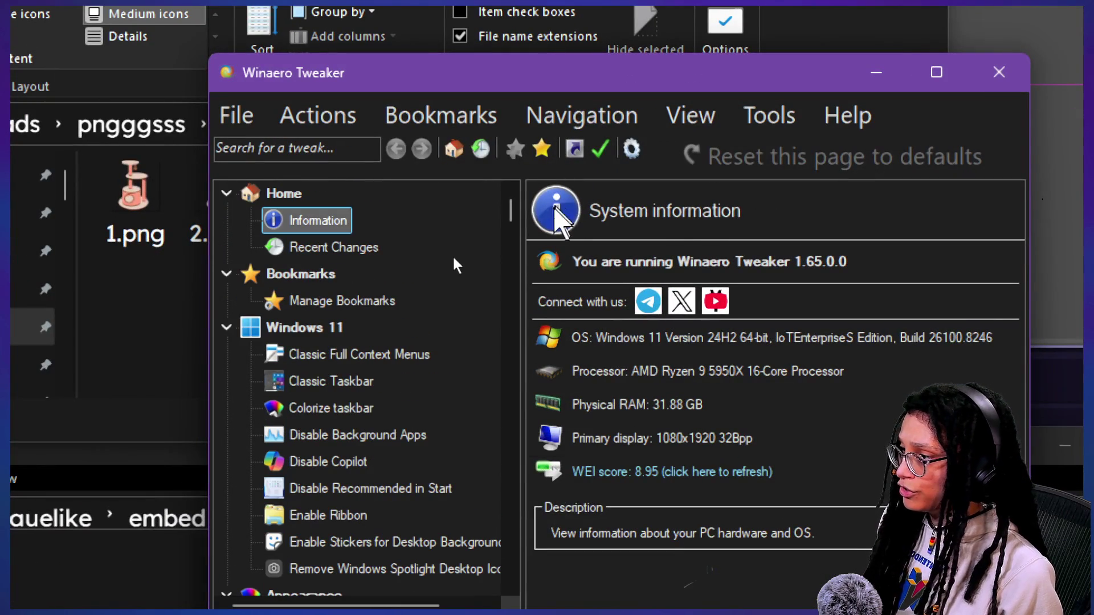
pyautogui.moveTo(511, 212)
pyautogui.mouseDown()
pyautogui.moveTo(527, 319)
pyautogui.moveTo(523, 395)
pyautogui.moveTo(496, 255)
pyautogui.moveTo(500, 219)
pyautogui.moveTo(529, 470)
pyautogui.mouseUp()
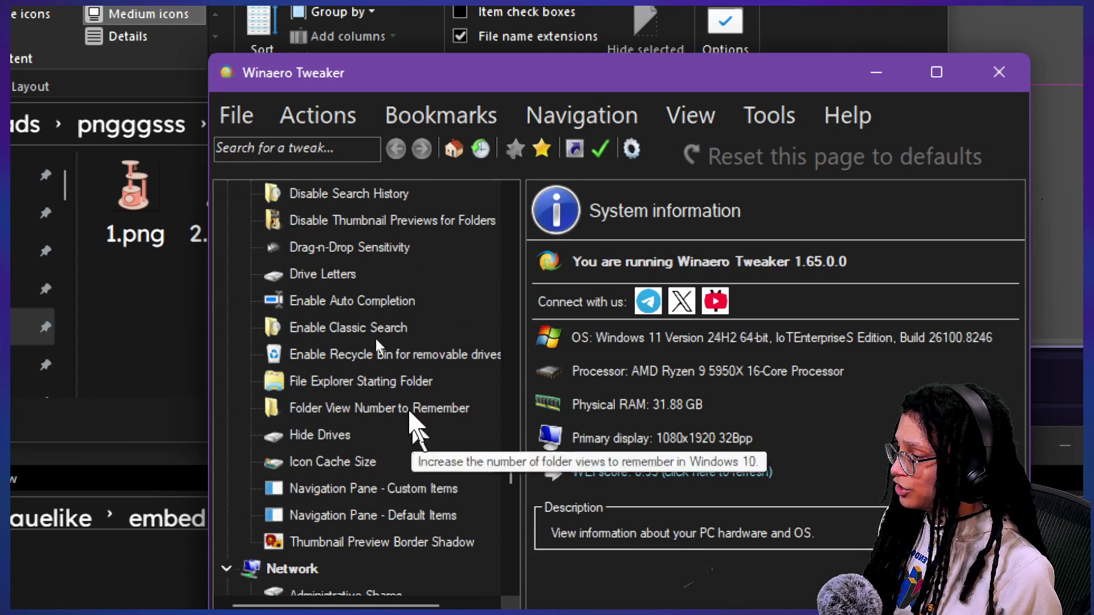
pyautogui.scroll(10, 409, 419)
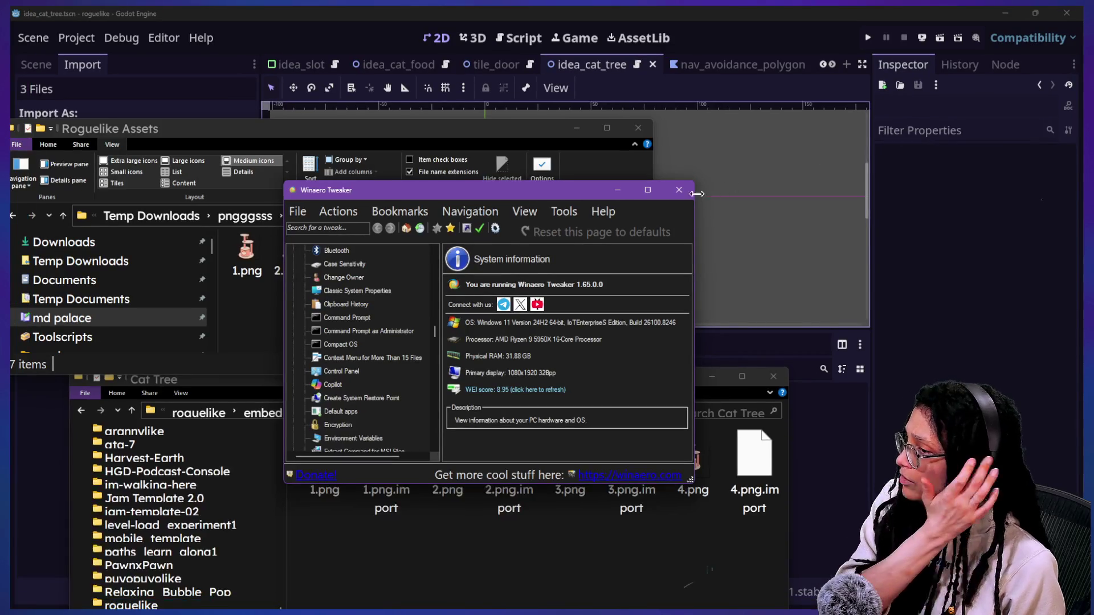
pyautogui.click(679, 191)
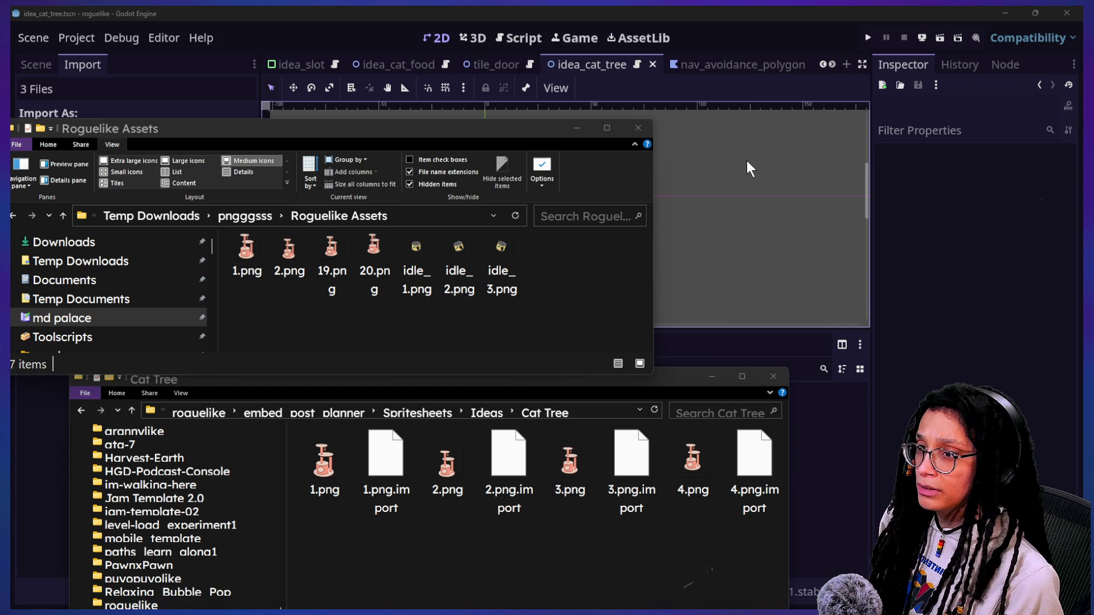
# - Switch to the Firefox window showing the Canva design
pyautogui.hotkey('alt', 'Tab')
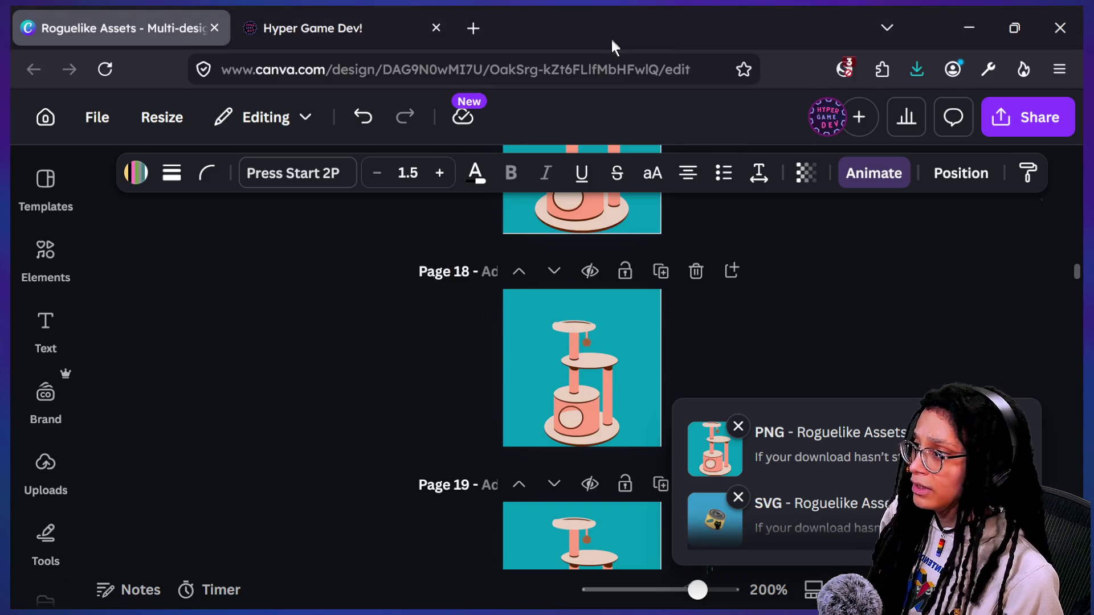
# - Search Startpage for explorerpatcher, open its GitHub page and post that link in chat
pyautogui.click(473, 28)
pyautogui.write('explorer')
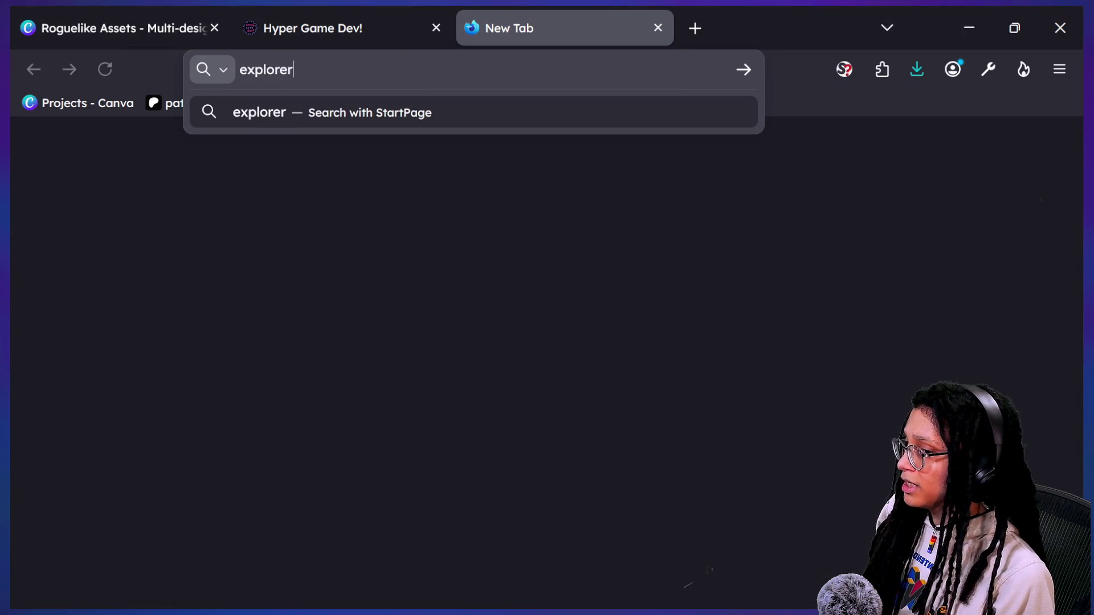
pyautogui.write('her')
pyautogui.press('Return')
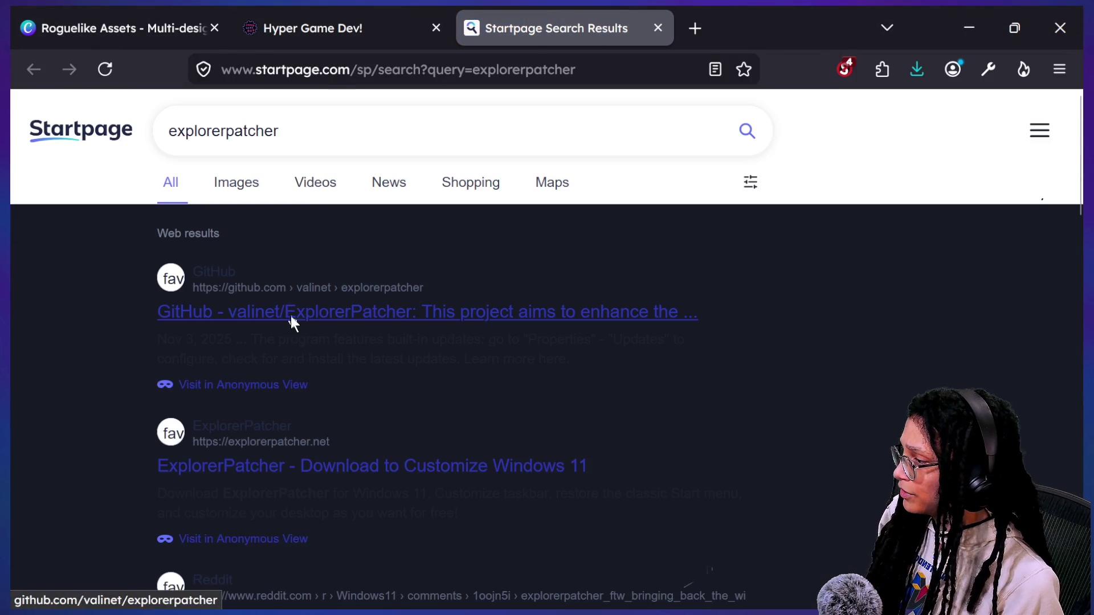
pyautogui.click(291, 317)
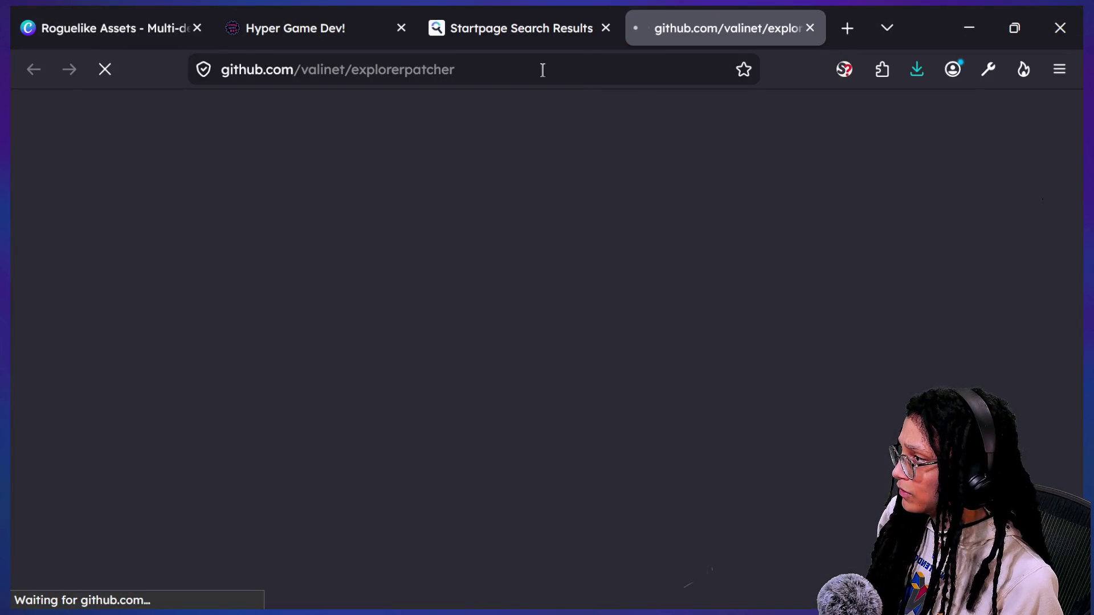
pyautogui.click(516, 67)
pyautogui.click(855, 308)
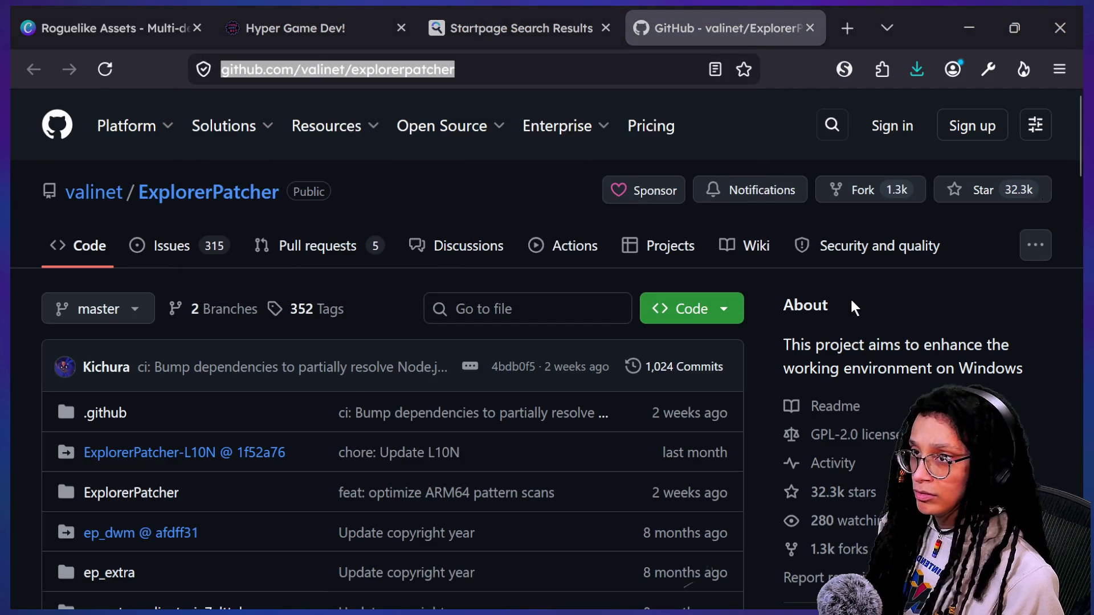
pyautogui.hotkey('alt', 'Tab')
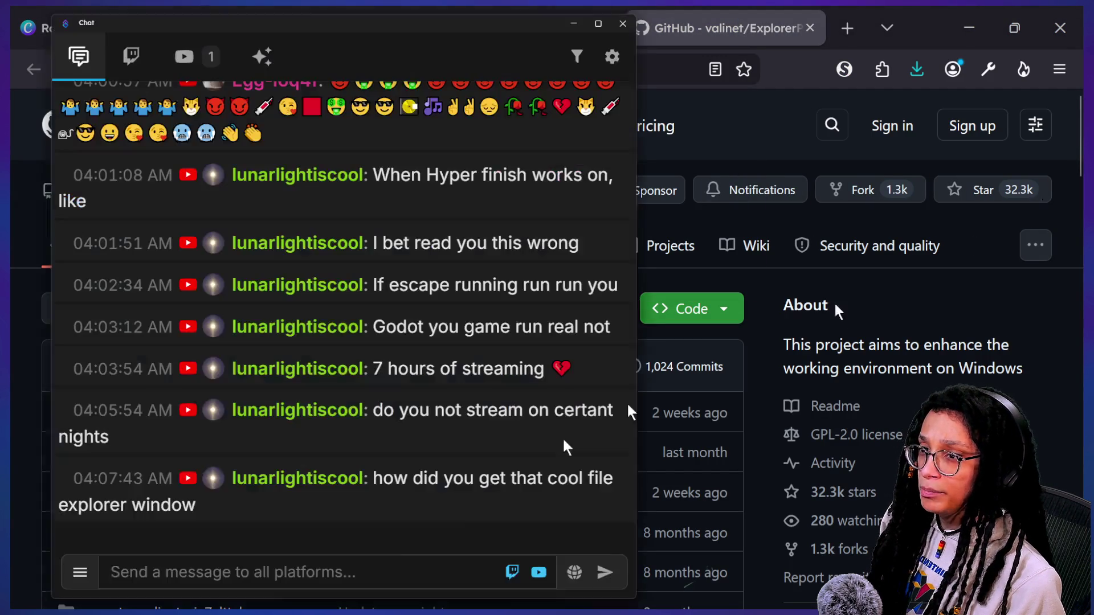
pyautogui.click(387, 564)
pyautogui.write('https://github.com/valinet/explorerpatcher')
pyautogui.press('Return')
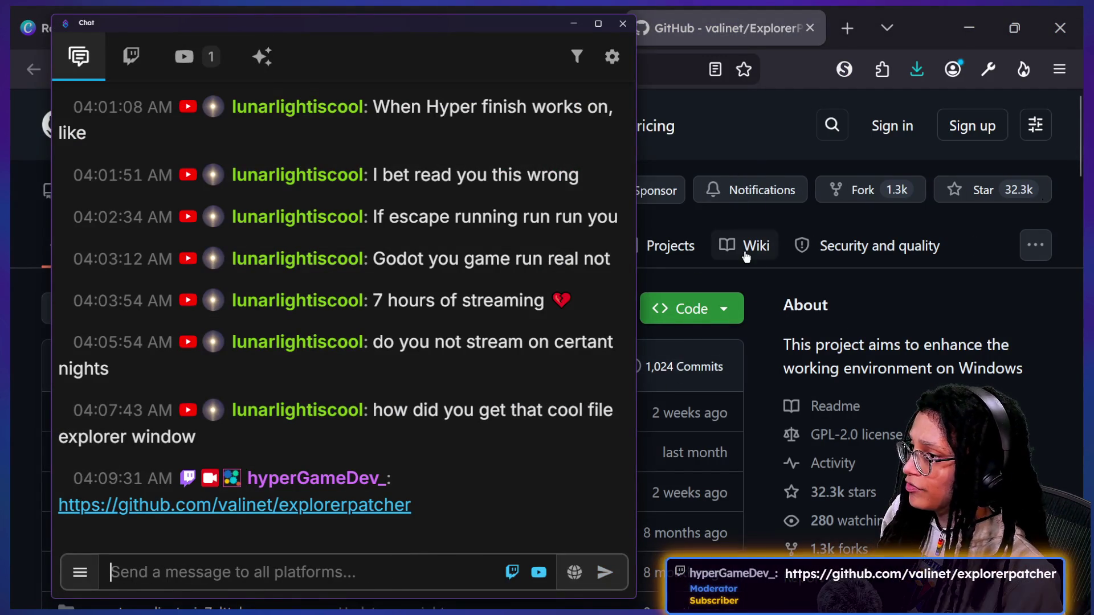
# - Scroll through the ExplorerPatcher repository page in the browser
pyautogui.click(735, 117)
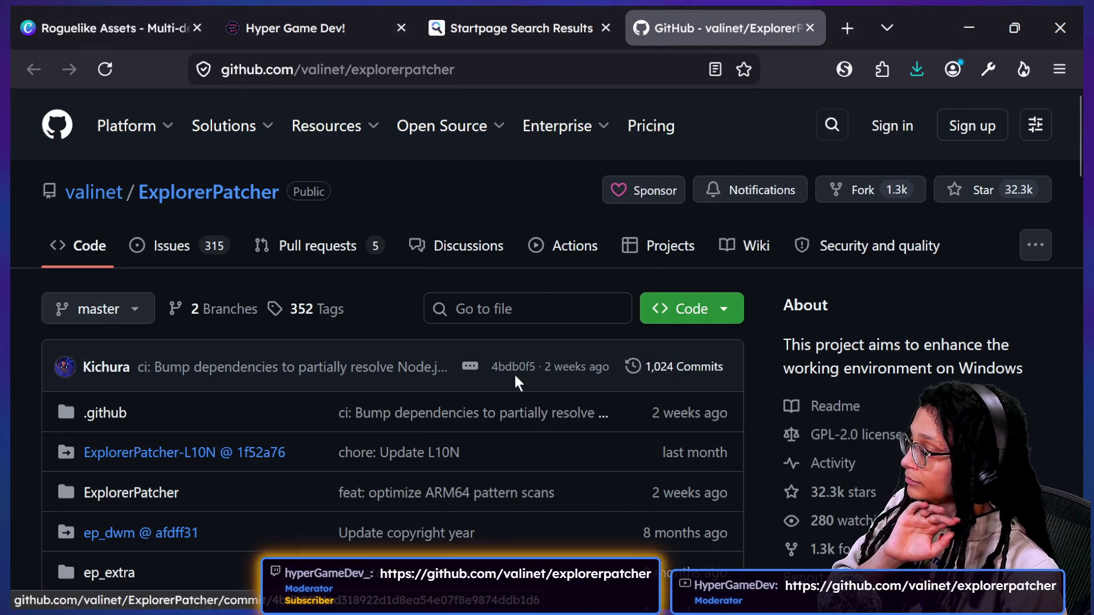
pyautogui.scroll(-15, 516, 380)
pyautogui.scroll(-8, 515, 377)
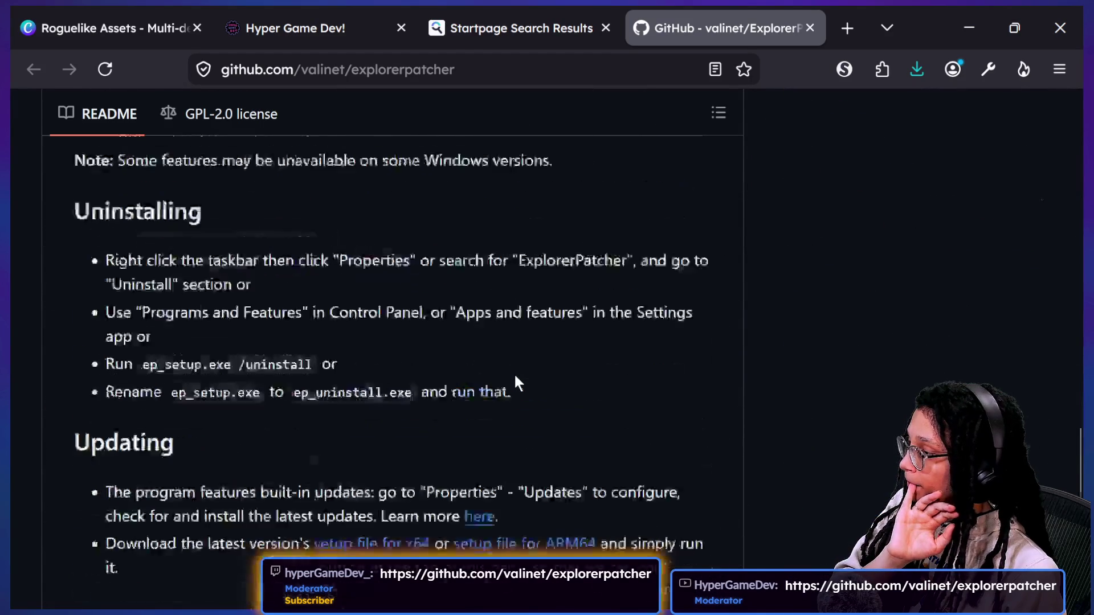
pyautogui.scroll(15, 514, 377)
pyautogui.scroll(10, 514, 373)
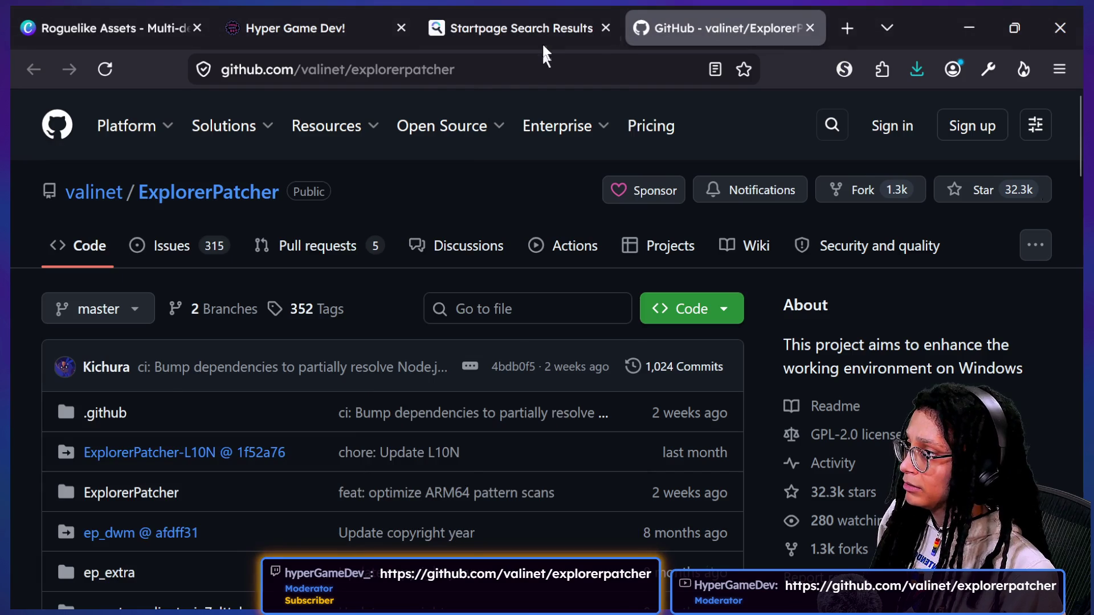
# - Search for winaerotweaker, open the Winaero Tweaker website and select its address
pyautogui.click(542, 43)
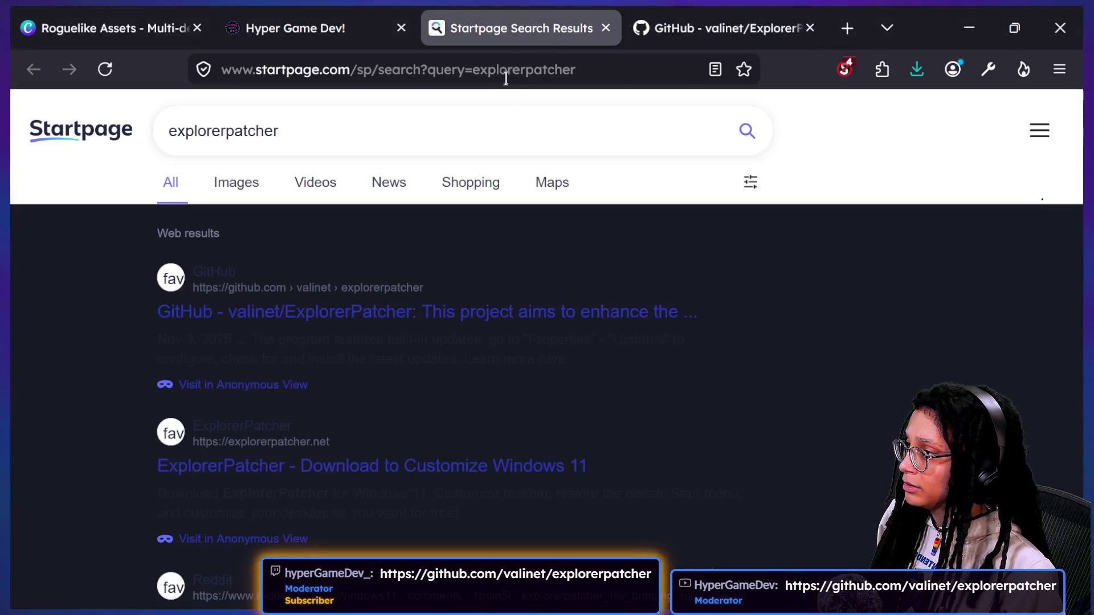
pyautogui.hotkey('ctrl', 'a')
pyautogui.click(493, 118)
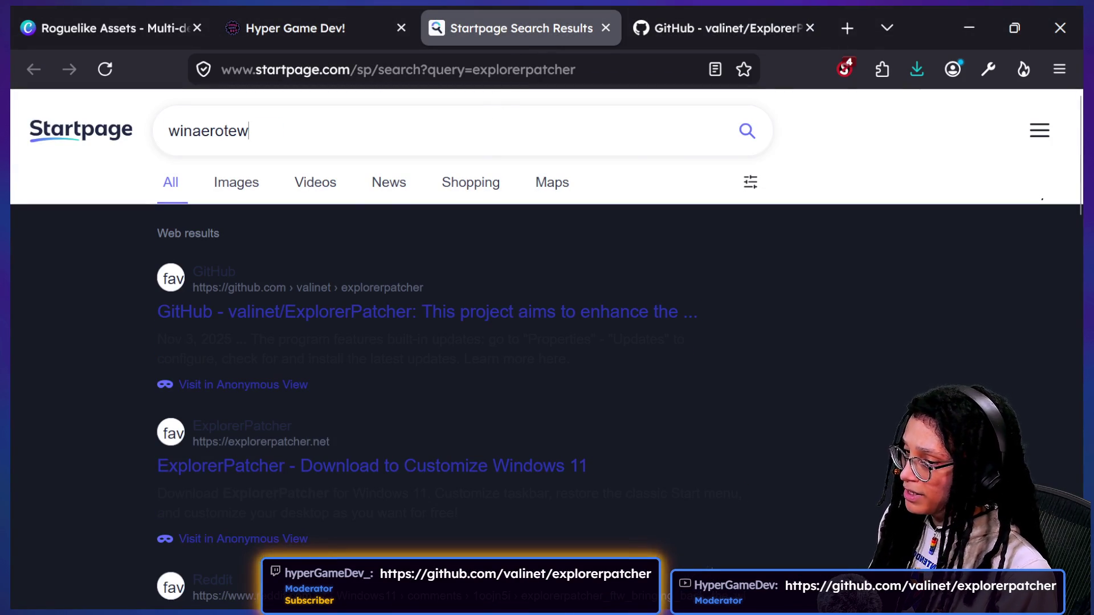
pyautogui.write('r')
pyautogui.press('Return')
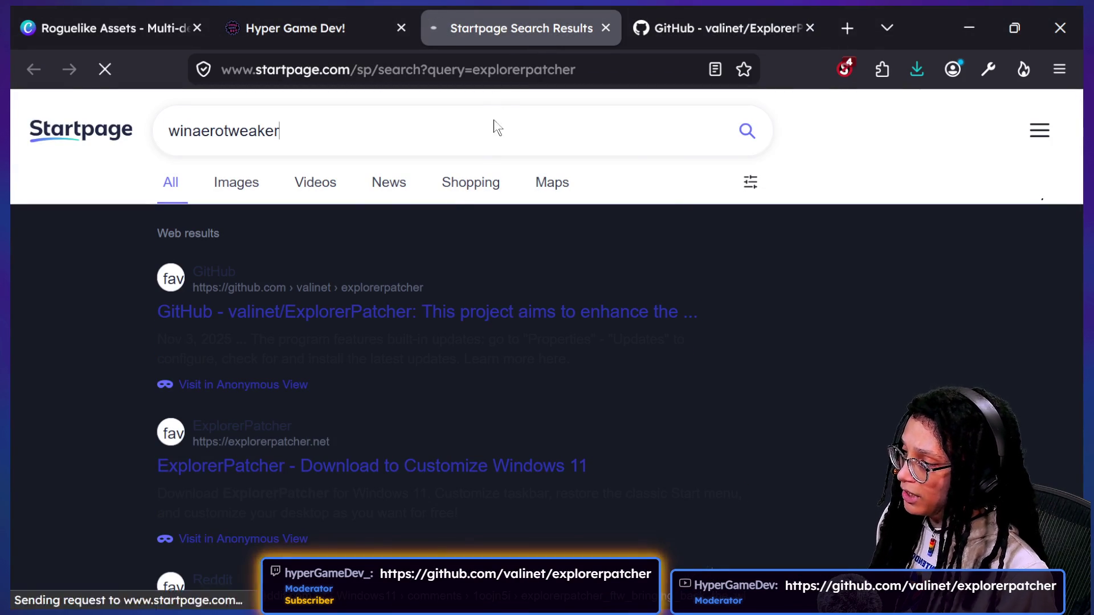
pyautogui.click(255, 362)
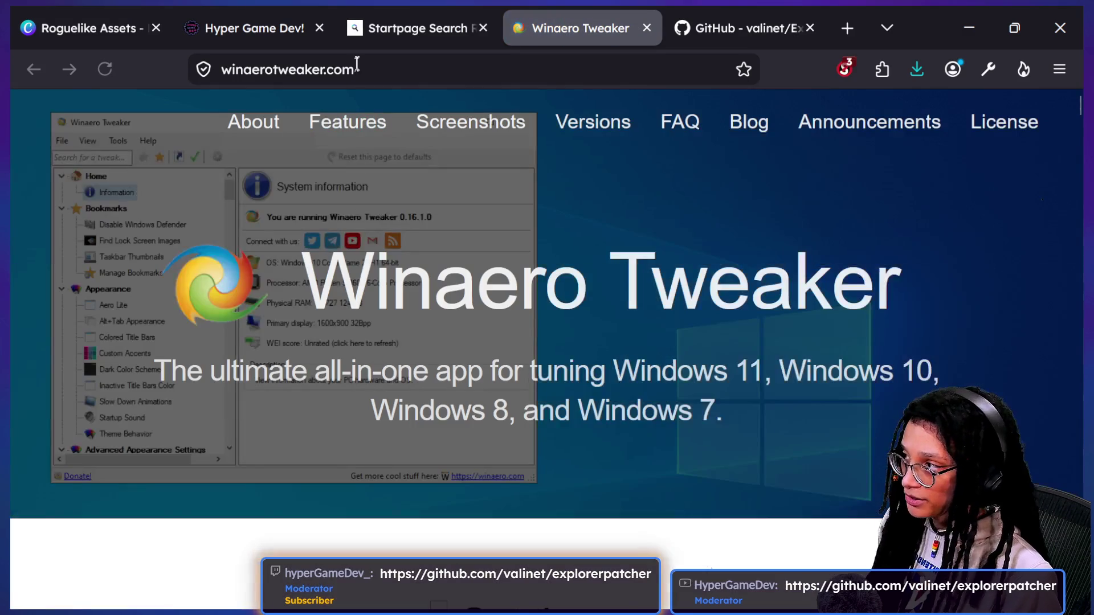
pyautogui.click(358, 70)
pyautogui.hotkey('alt', 'Tab')
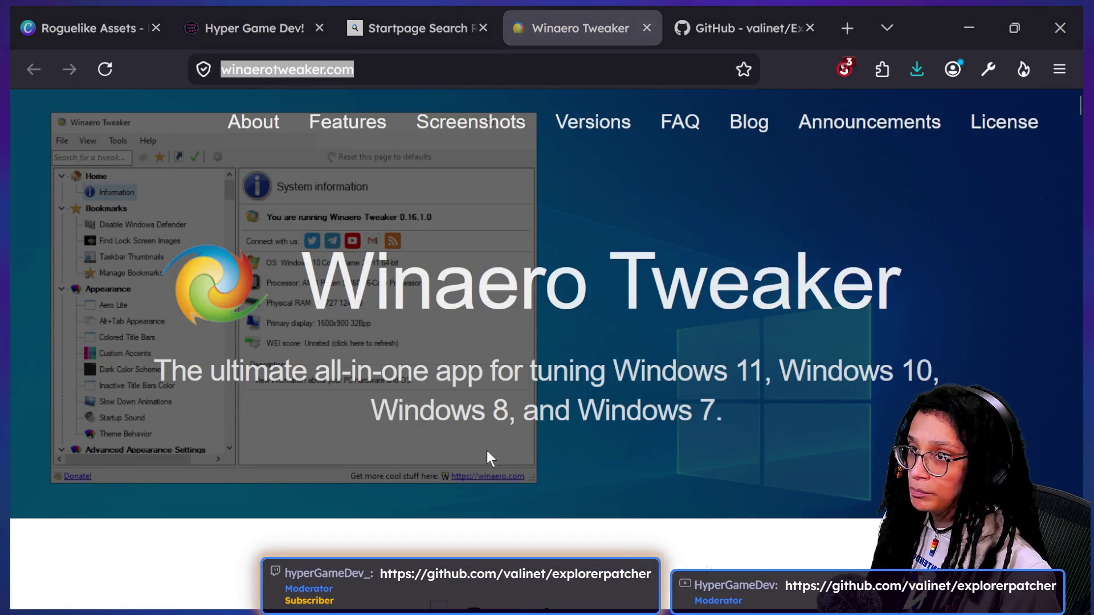
pyautogui.click(679, 199)
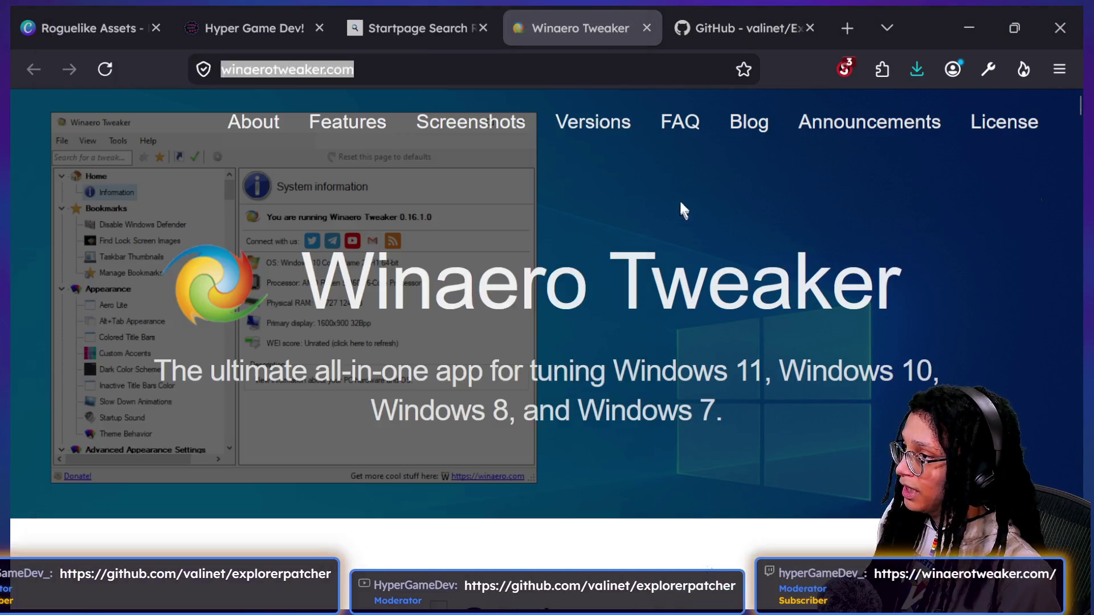
# - Search the web for windhawk and open the ramensoftware/windhawk GitHub repository
pyautogui.click(437, 58)
pyautogui.write('windhawk')
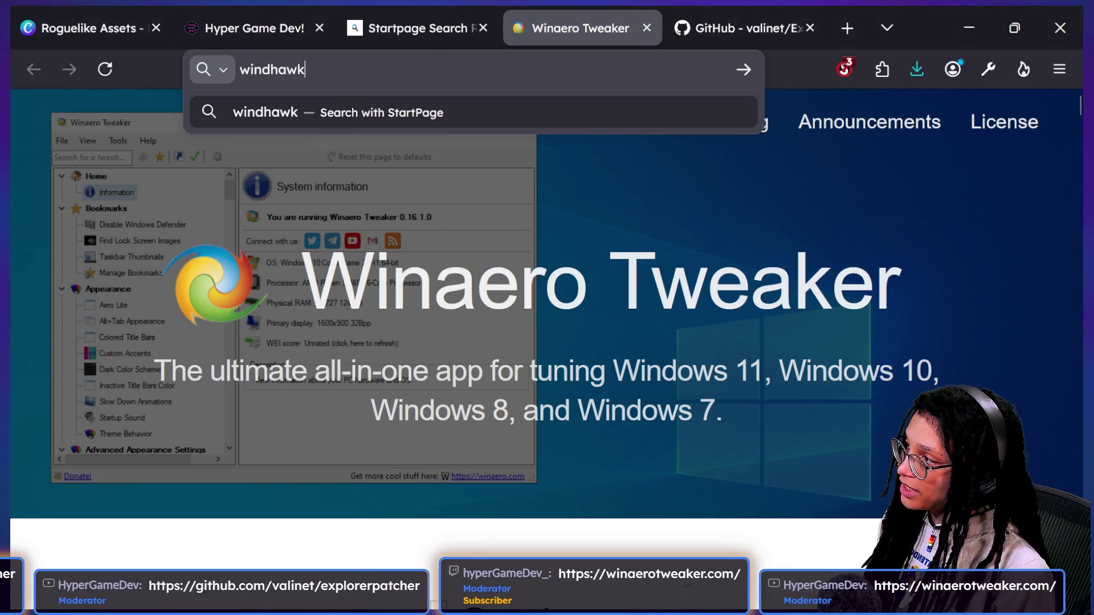
pyautogui.press('Return')
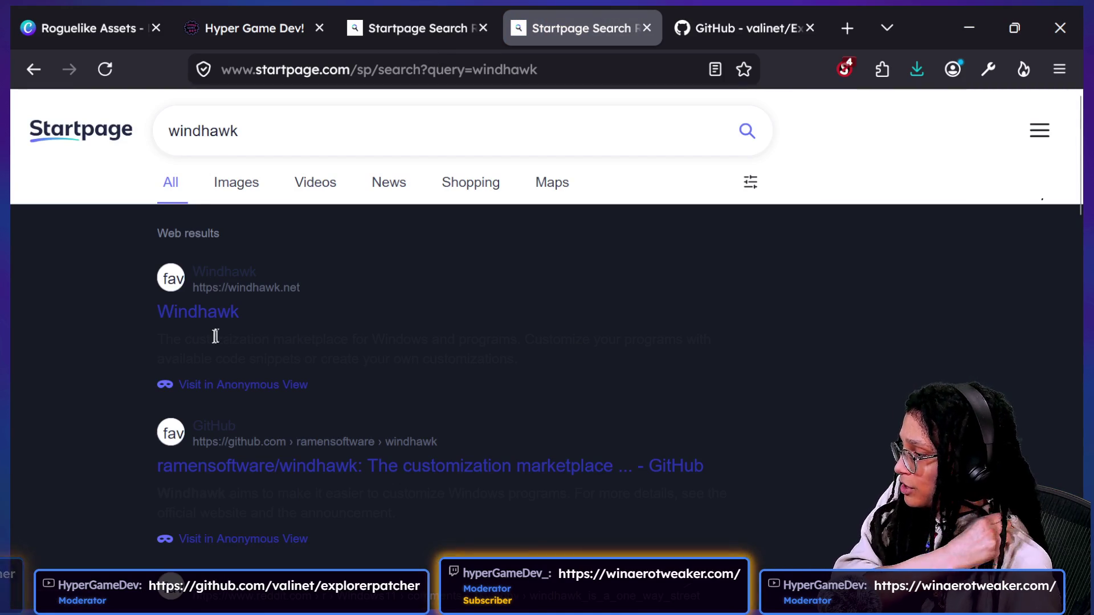
pyautogui.click(265, 465)
pyautogui.scroll(-10, 395, 257)
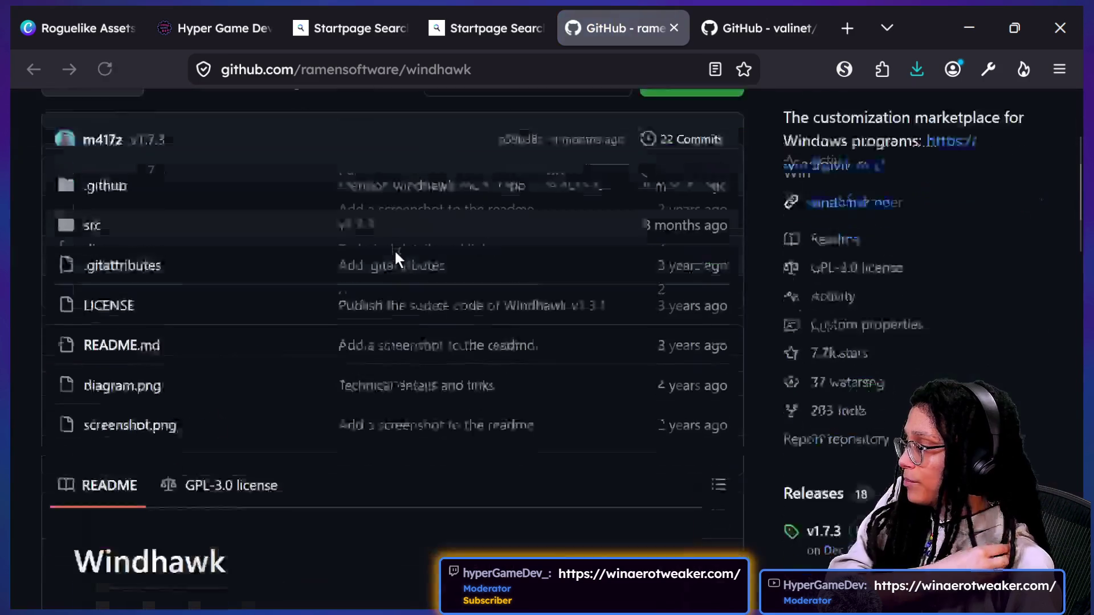
pyautogui.scroll(2, 394, 248)
# - Copy the windhawk repository URL and send it in the stream chat
pyautogui.click(398, 69)
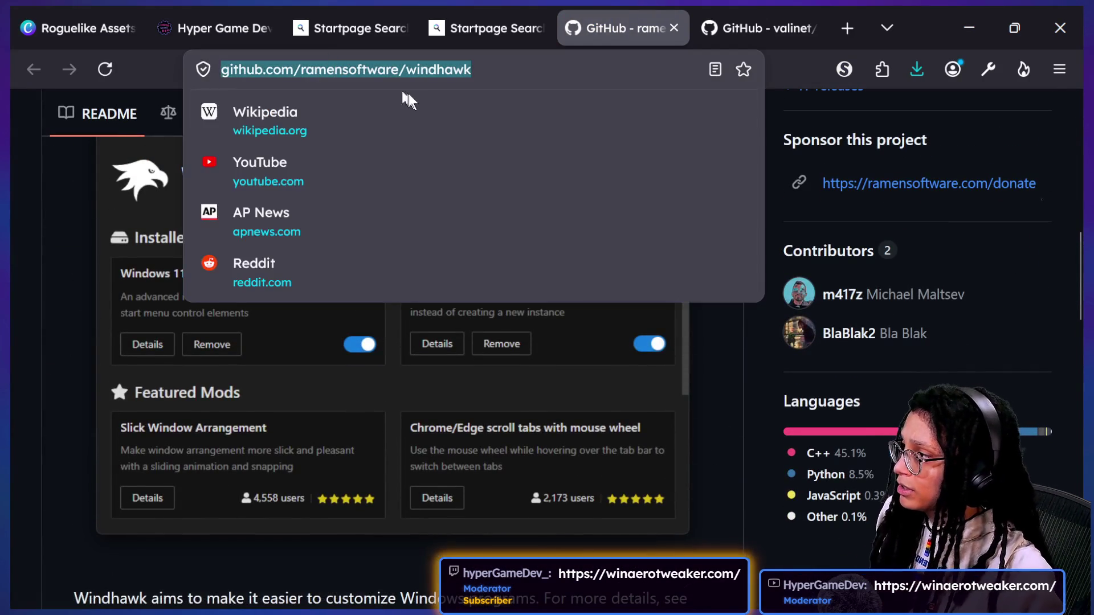
pyautogui.hotkey('ctrl', 'c')
pyautogui.hotkey('alt', 'Tab')
pyautogui.hotkey('ctrl', 'v')
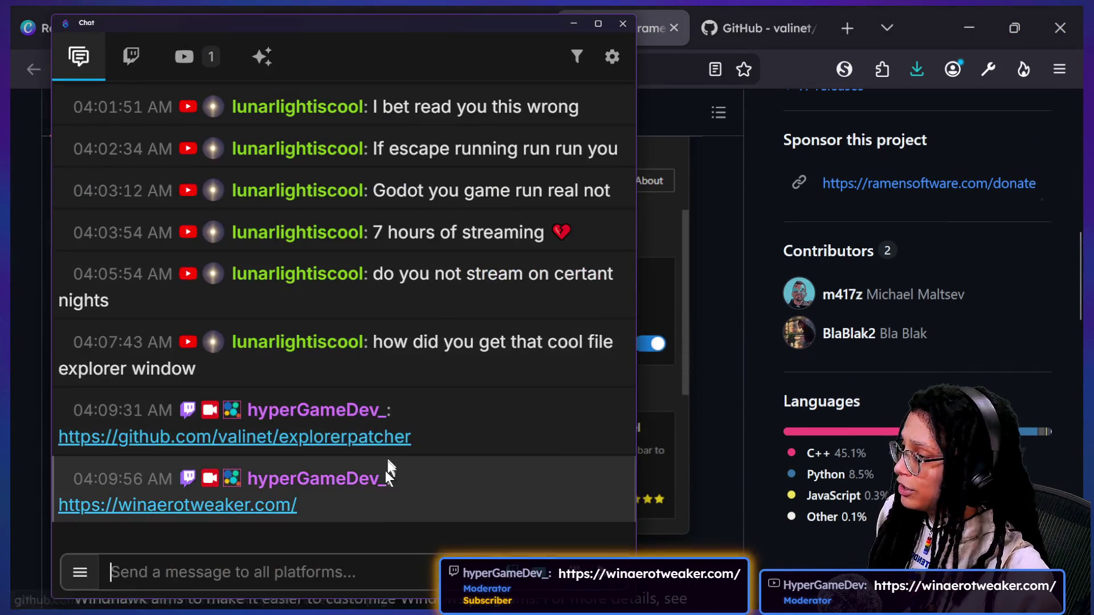
pyautogui.press('Return')
pyautogui.click(752, 387)
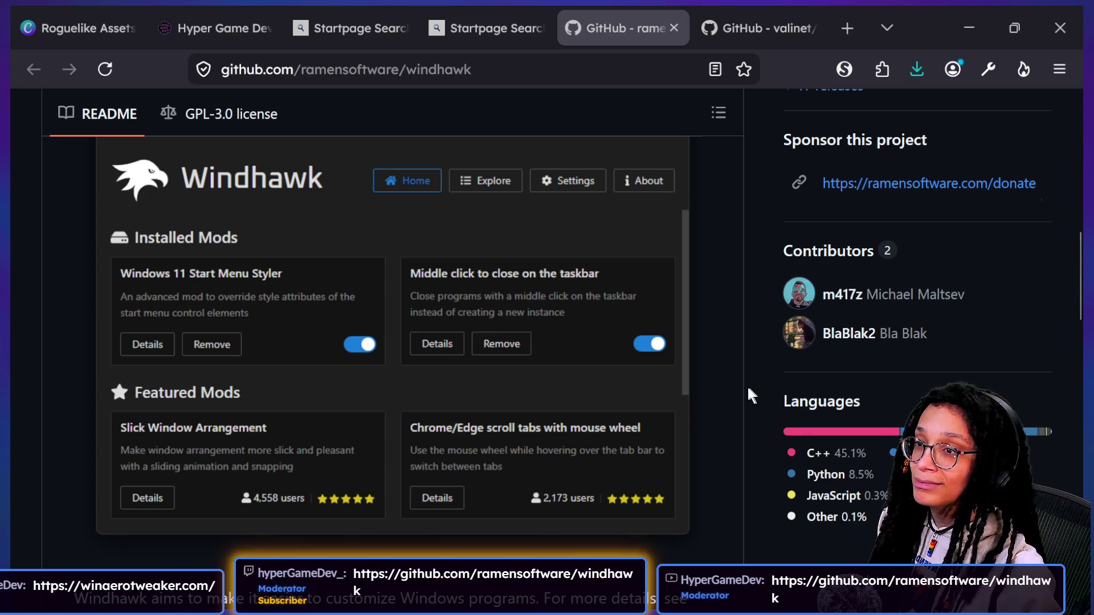
pyautogui.hotkey('alt', 'Tab')
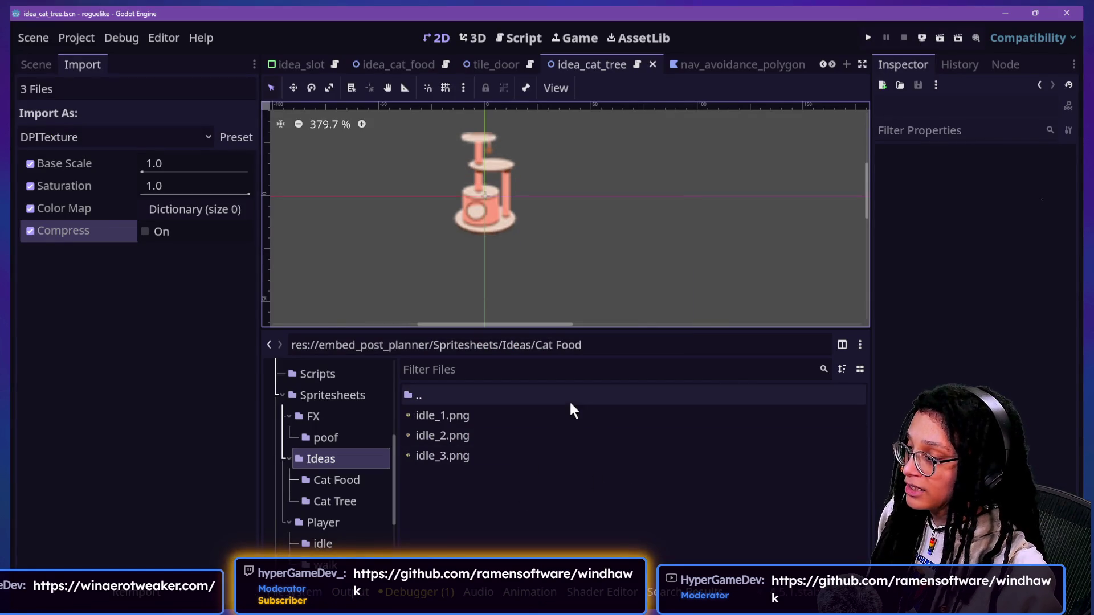
# - Review the import settings of idle_1.png, idle_2.png and idle_3.png in Cat Food
pyautogui.click(534, 417)
pyautogui.click(541, 456)
pyautogui.click(527, 416)
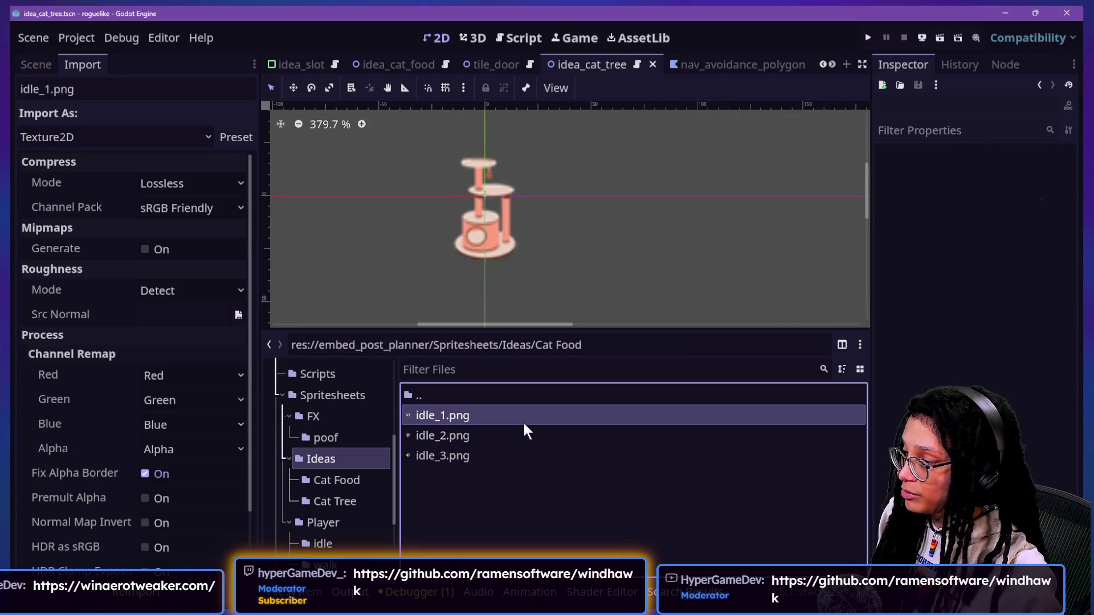
pyautogui.click(526, 457)
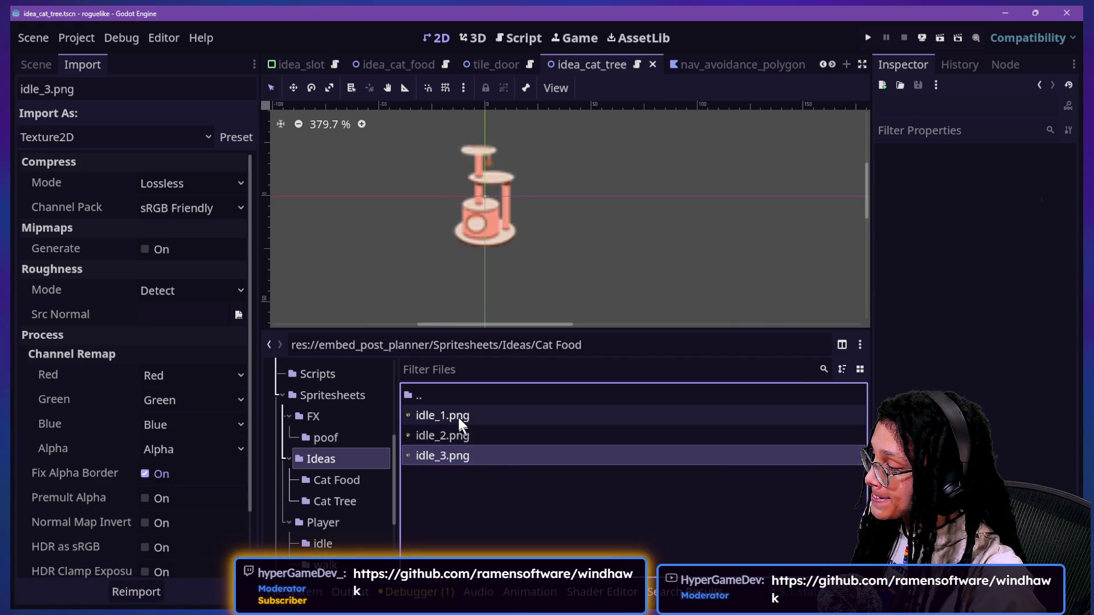
pyautogui.moveTo(458, 415)
pyautogui.click(460, 435)
pyautogui.scroll(-5, 508, 215)
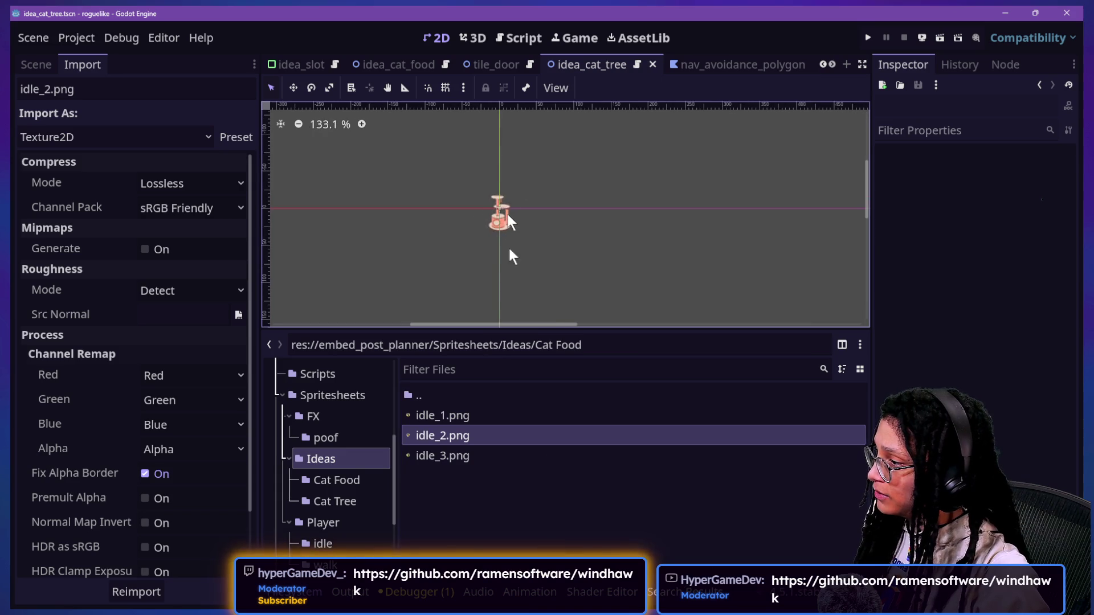
# - Set all three idle frames' Compress To to Disabled, back to VRAM Compressed, then open Cat Tree
pyautogui.click(464, 423)
pyautogui.keyDown('shift'); pyautogui.click(451, 454); pyautogui.keyUp('shift')
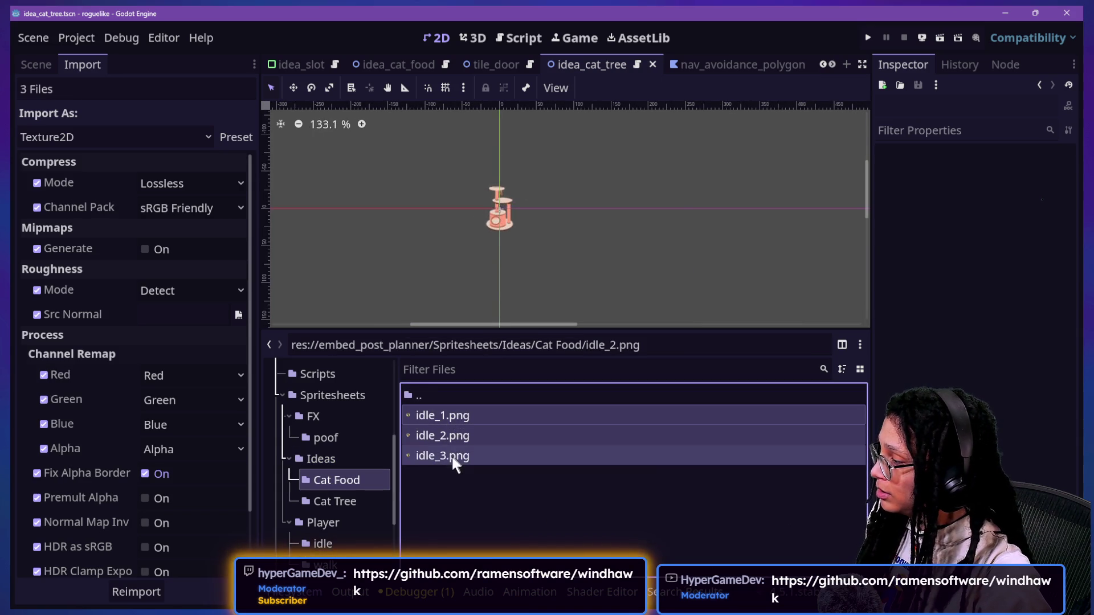
pyautogui.scroll(-3, 138, 375)
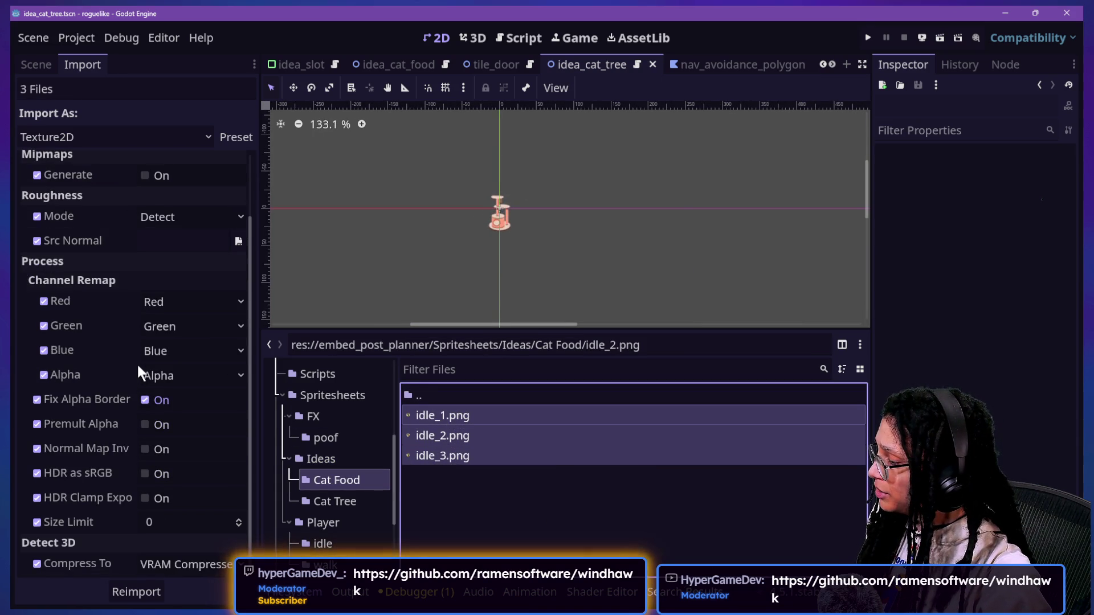
pyautogui.click(217, 568)
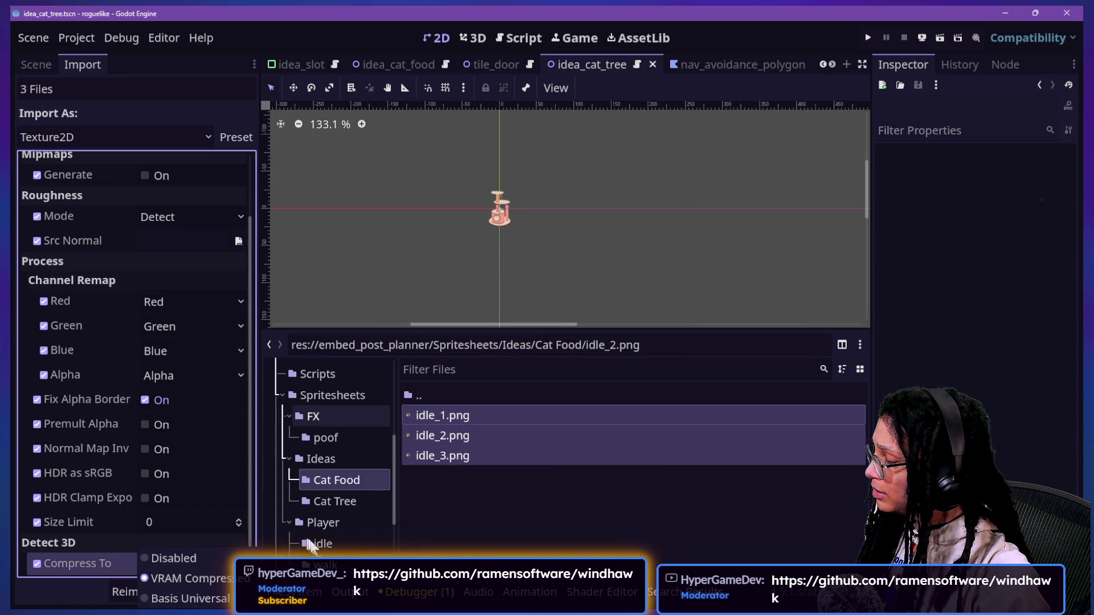
pyautogui.click(210, 560)
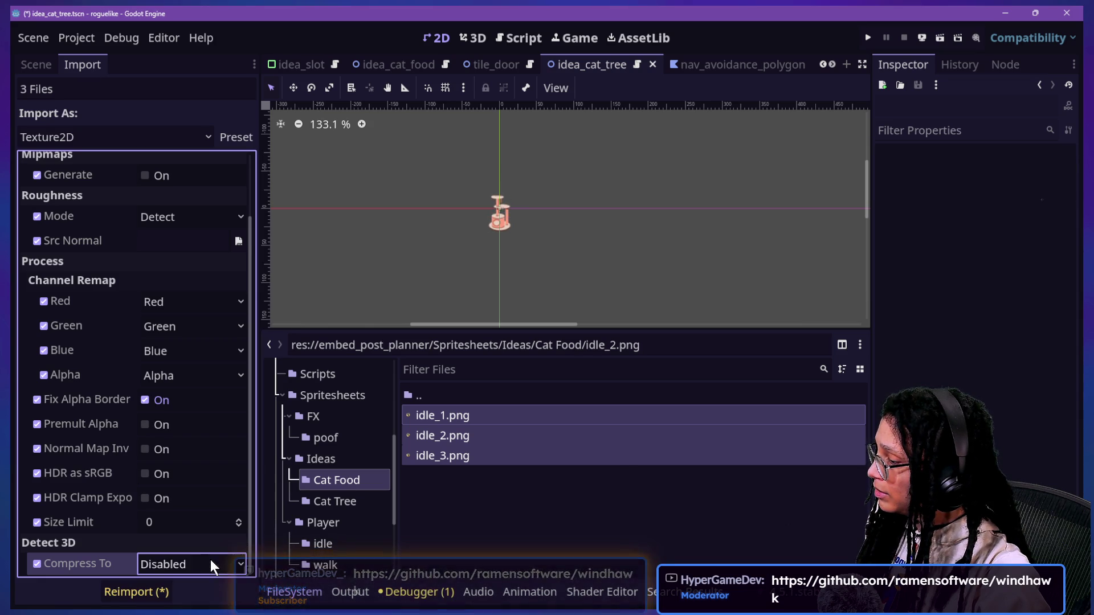
pyautogui.click(234, 572)
pyautogui.click(227, 578)
pyautogui.click(334, 501)
pyautogui.click(433, 415)
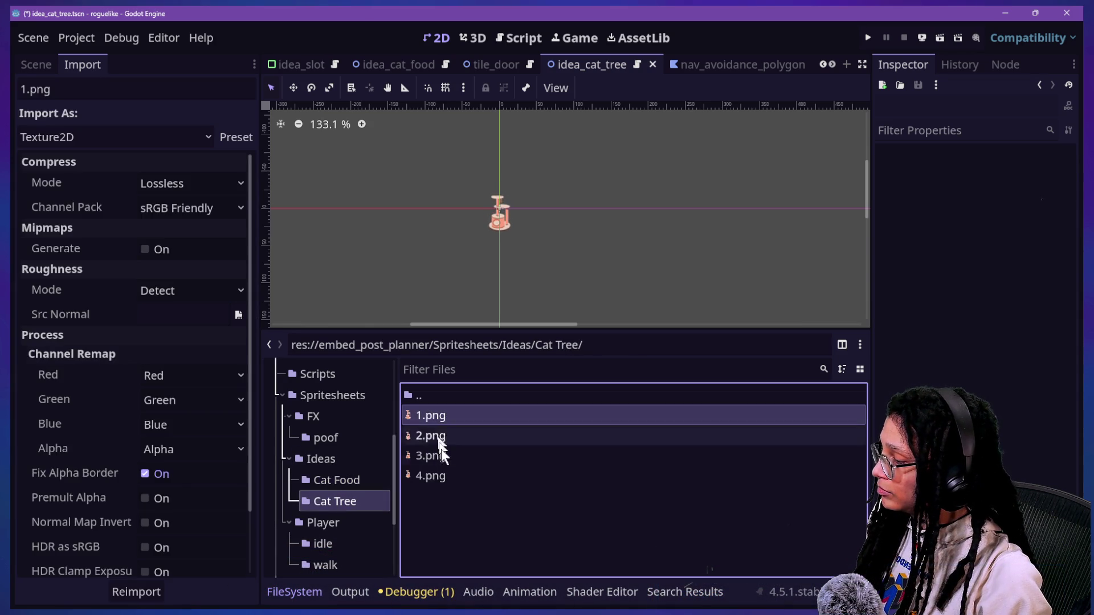
# - Select all four Cat Tree frames and reimport them with compression turned off (Lossless)
pyautogui.keyDown('shift'); pyautogui.click(438, 455); pyautogui.keyUp('shift')
pyautogui.keyDown('shift'); pyautogui.click(438, 475); pyautogui.keyUp('shift')
pyautogui.scroll(-3, 121, 529)
pyautogui.click(178, 564)
pyautogui.click(171, 558)
pyautogui.click(146, 597)
pyautogui.scroll(4, 491, 189)
pyautogui.scroll(2, 405, 279)
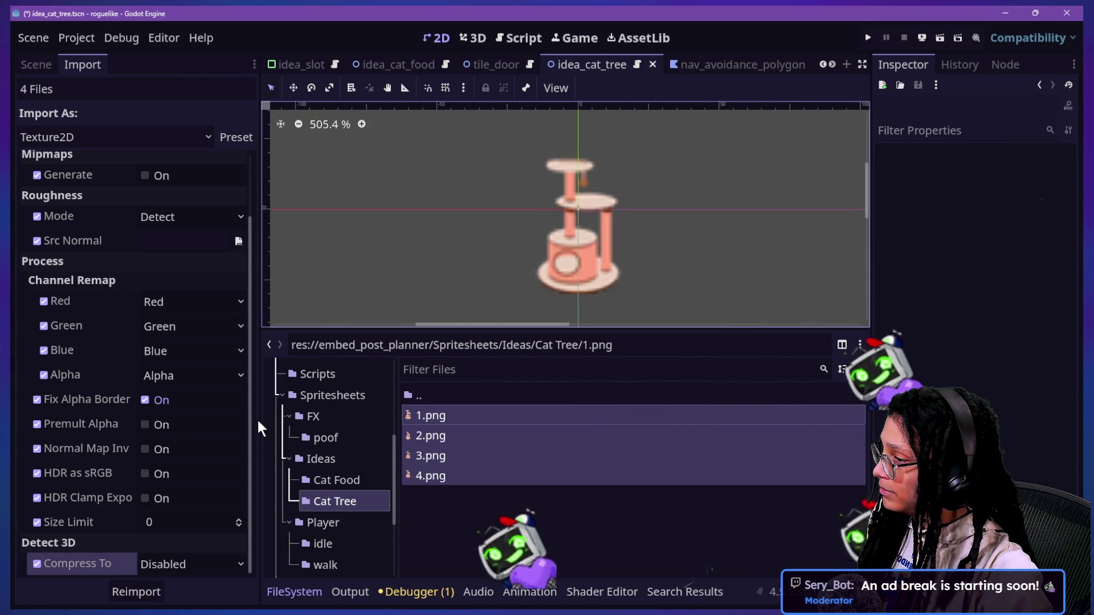
# - Reimport the Cat Tree frames with Basis Universal, then with VRAM Compressed
pyautogui.click(178, 567)
pyautogui.click(183, 597)
pyautogui.click(165, 591)
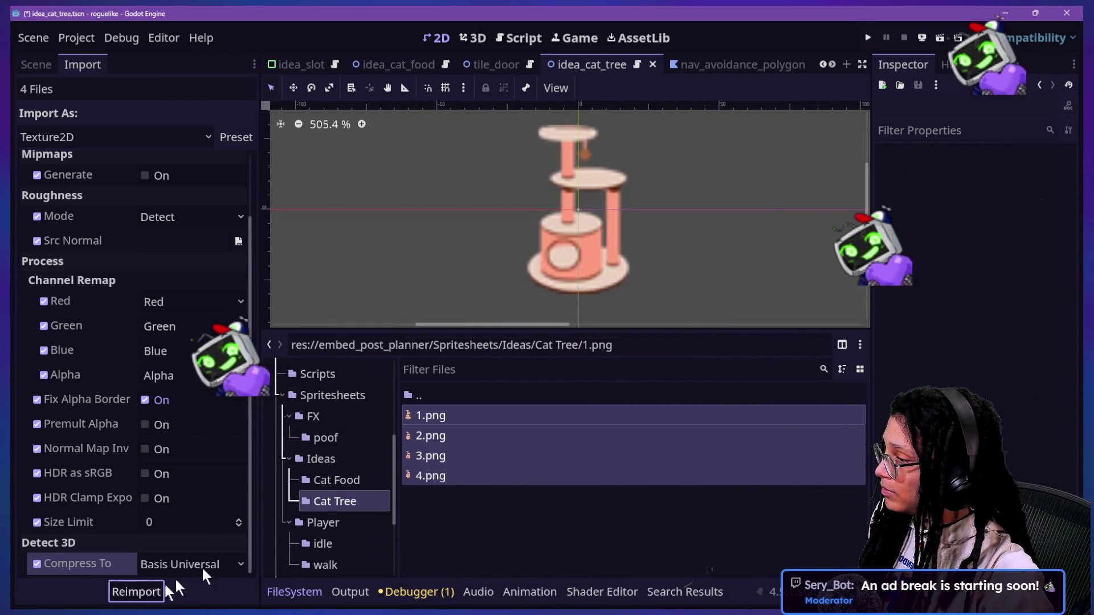
pyautogui.click(183, 563)
pyautogui.click(183, 577)
pyautogui.click(143, 592)
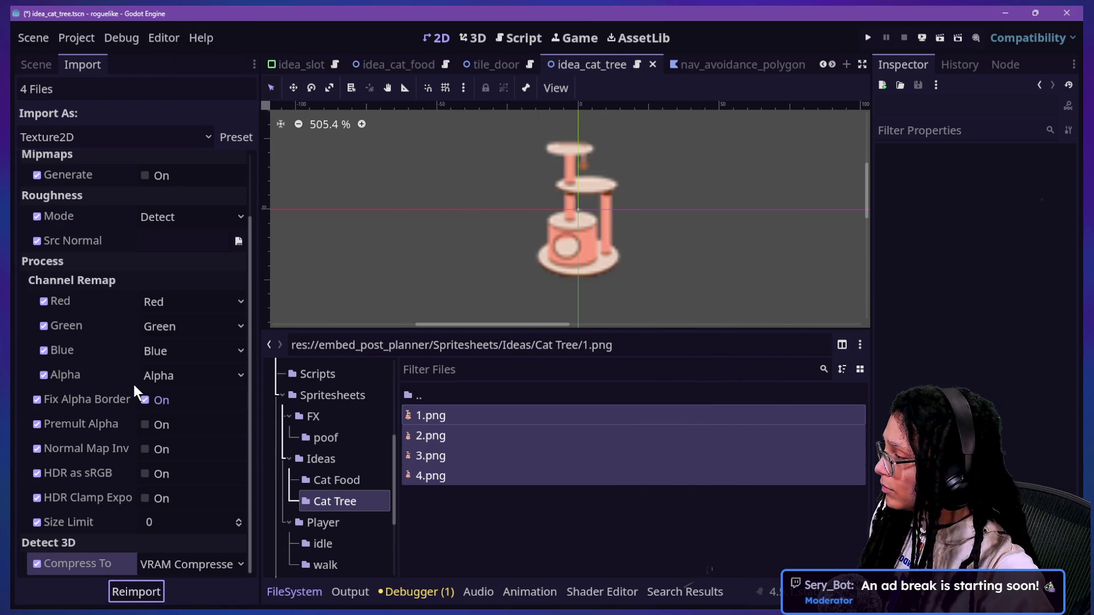
# - Reimport with mipmaps on, then off, and save idea_cat_tree.tscn
pyautogui.scroll(2, 133, 382)
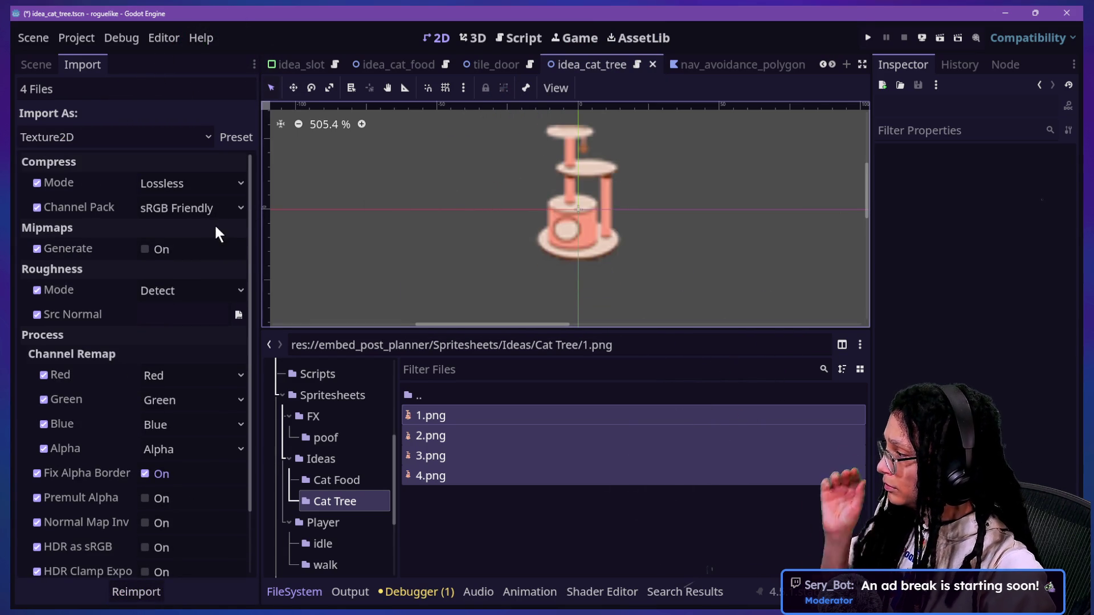
pyautogui.click(176, 250)
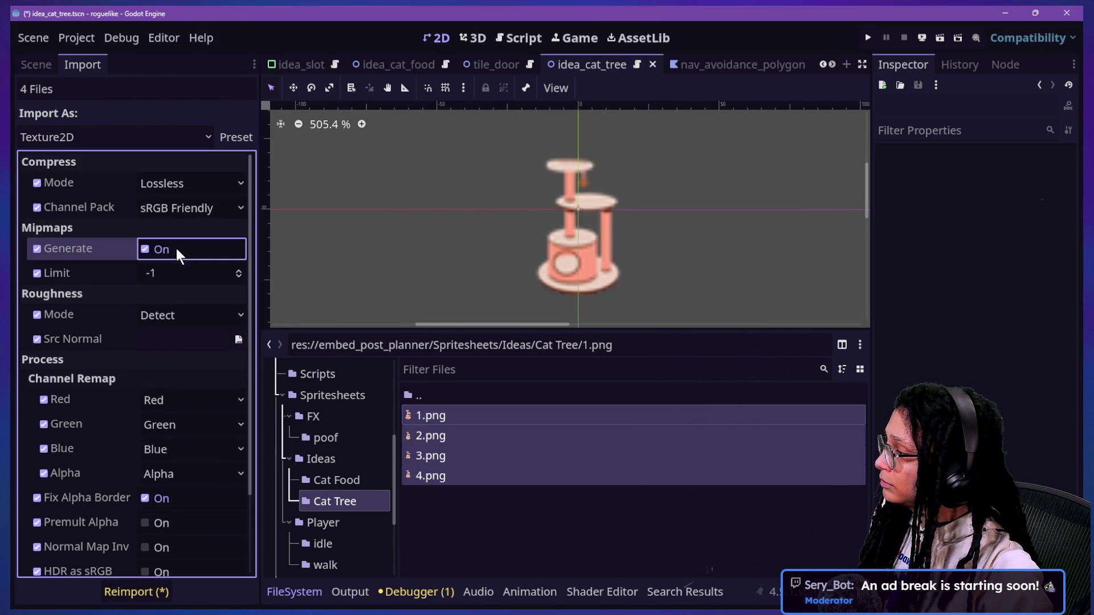
pyautogui.click(163, 591)
pyautogui.click(146, 249)
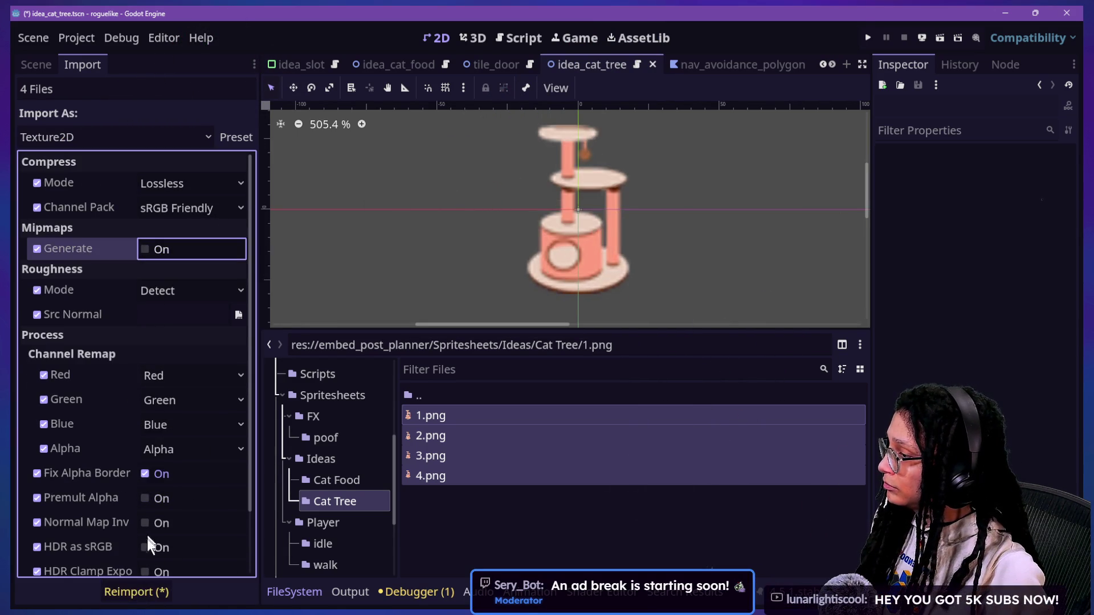
pyautogui.click(136, 591)
pyautogui.scroll(-5, 757, 267)
pyautogui.scroll(4, 757, 267)
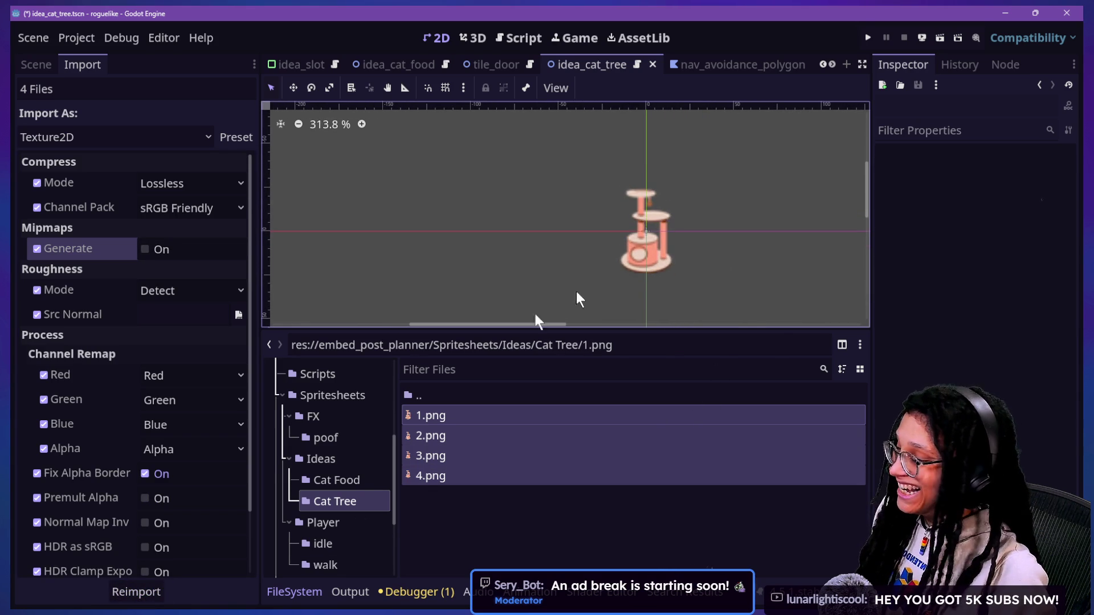
pyautogui.hotkey('ctrl', 's')
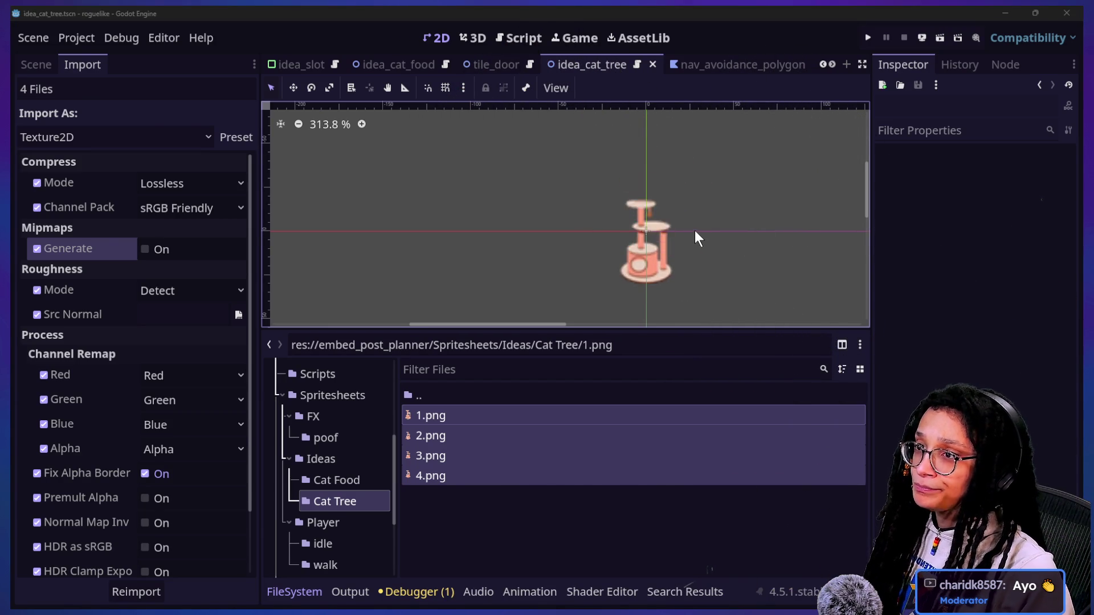
# - Switch from Godot to the Firefox window showing the Windhawk GitHub repository
pyautogui.hotkey('alt', 'Tab')
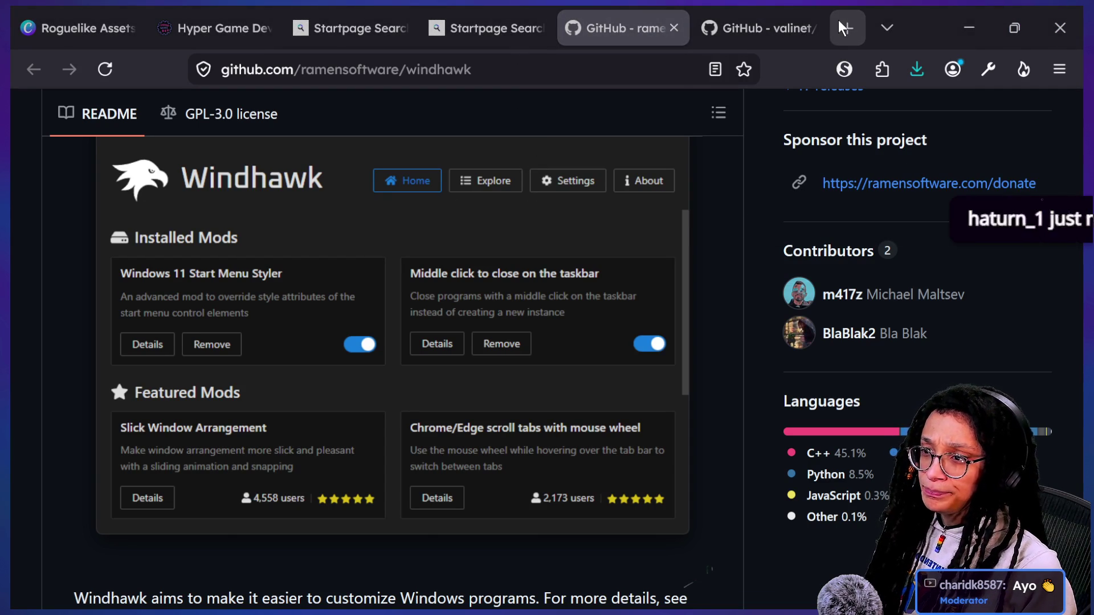
# - Zoom the YouTube page in, go to the Hyper Game Dev channel page, then return to Godot
pyautogui.hotkey('alt', 'Tab')
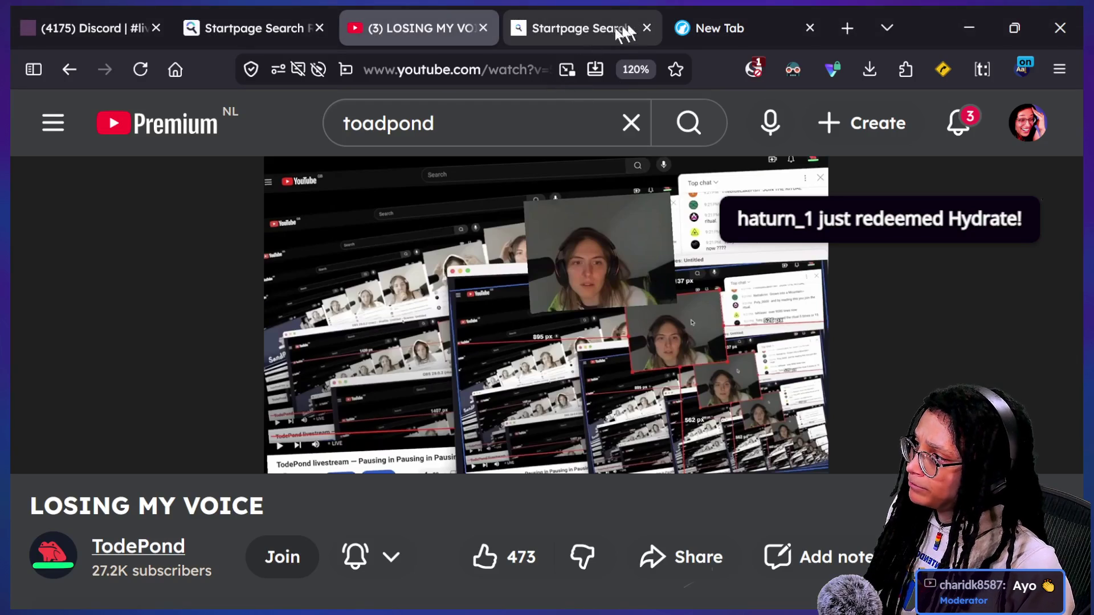
pyautogui.hotkey('ctrl', '+')
pyautogui.hotkey('ctrl', '+')
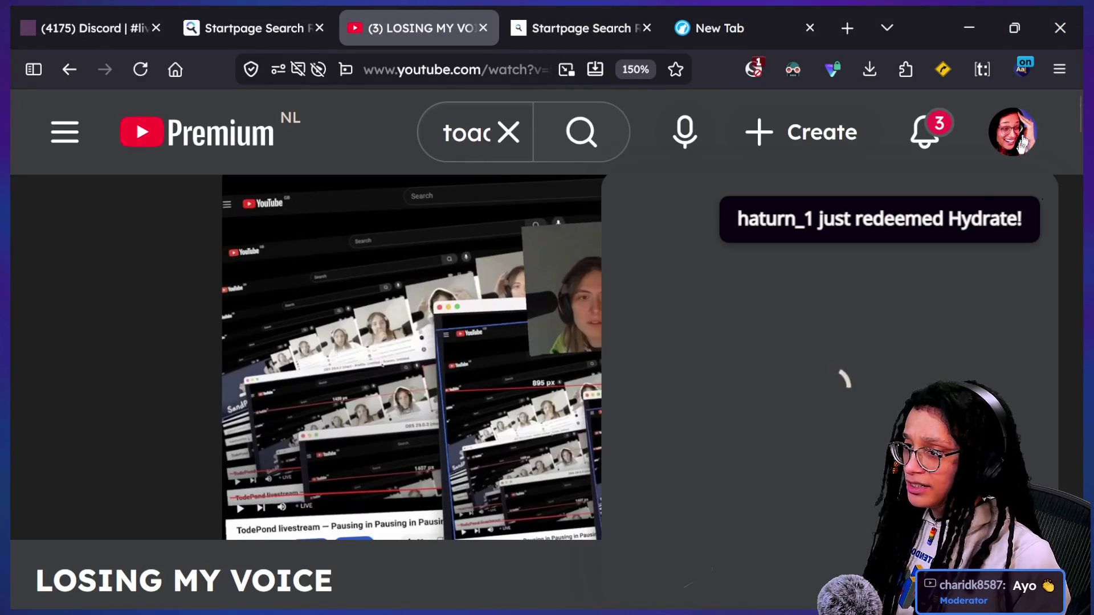
pyautogui.click(1020, 132)
pyautogui.click(659, 226)
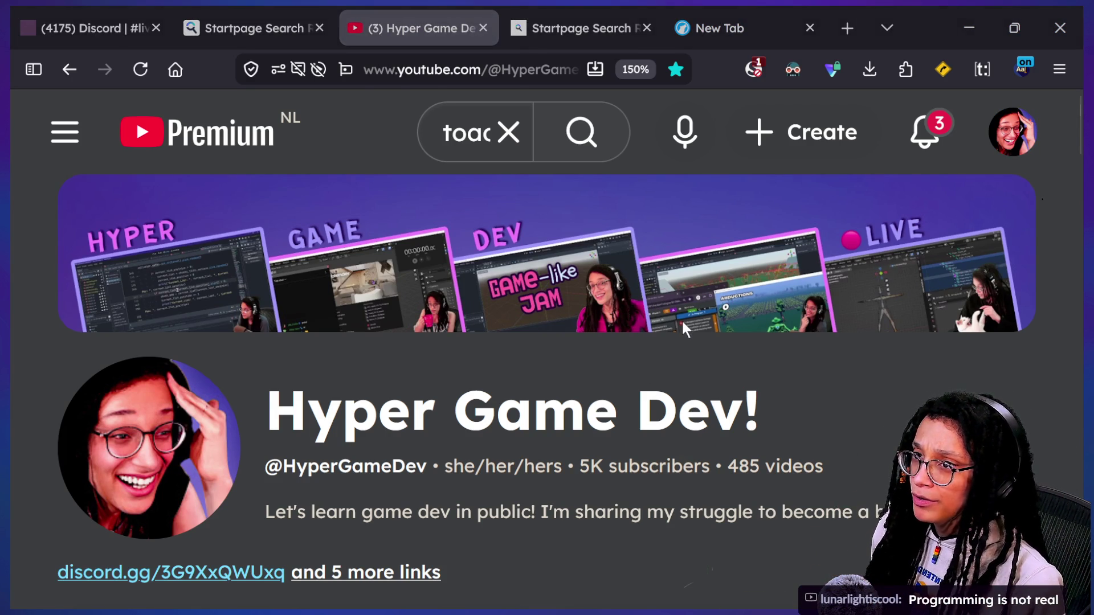
pyautogui.hotkey('alt', 'Tab')
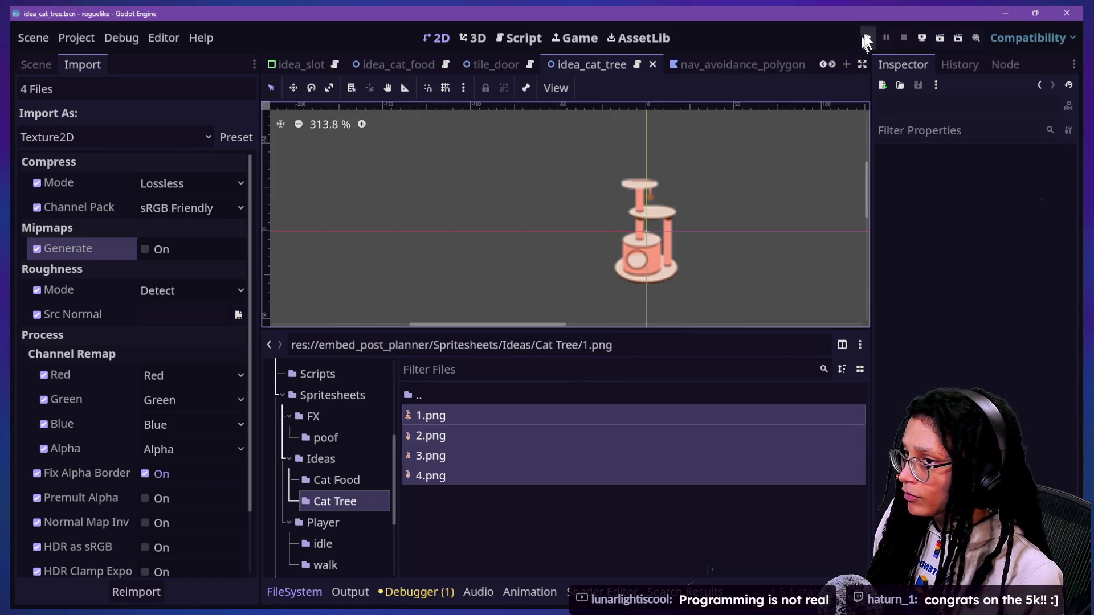
# - Run the cat-care game, start planning and pick a platform with the side docks hidden
pyautogui.click(864, 38)
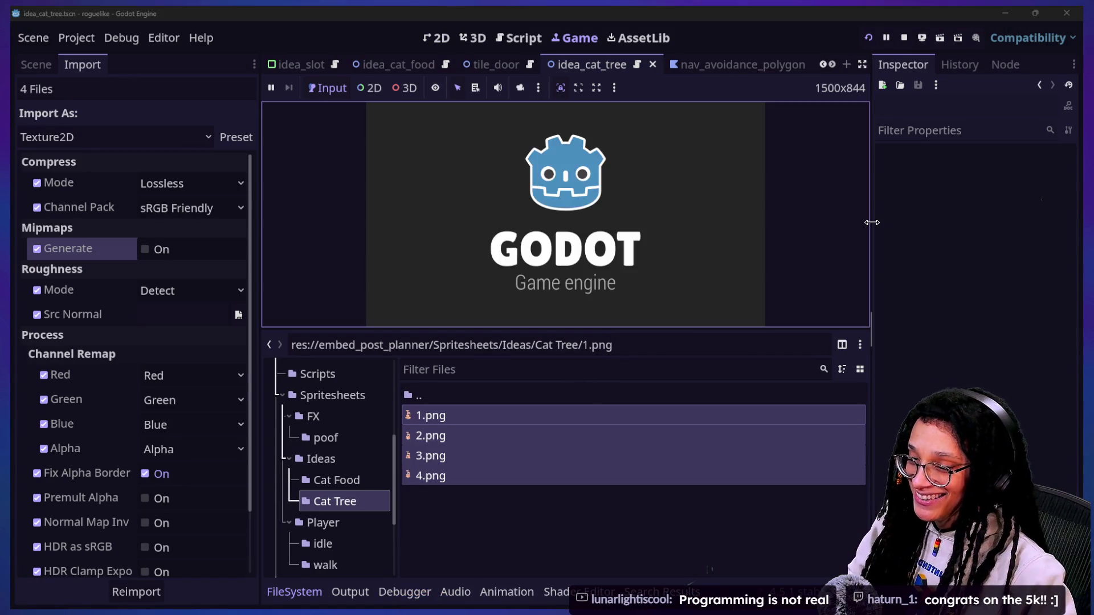
pyautogui.click(575, 248)
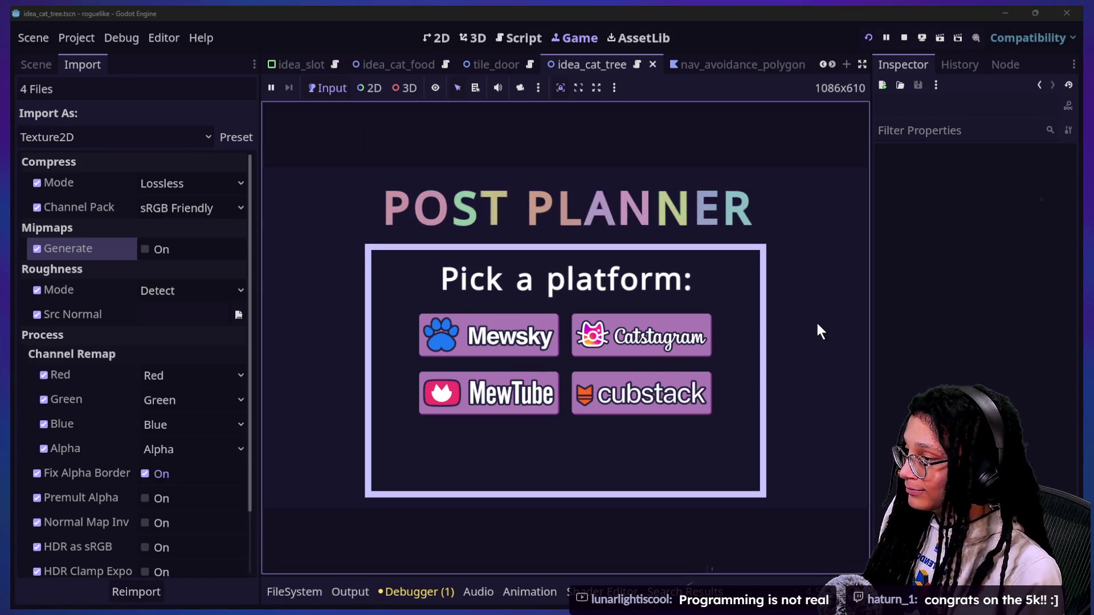
pyautogui.hotkey('ctrl', 'shift', 'F11')
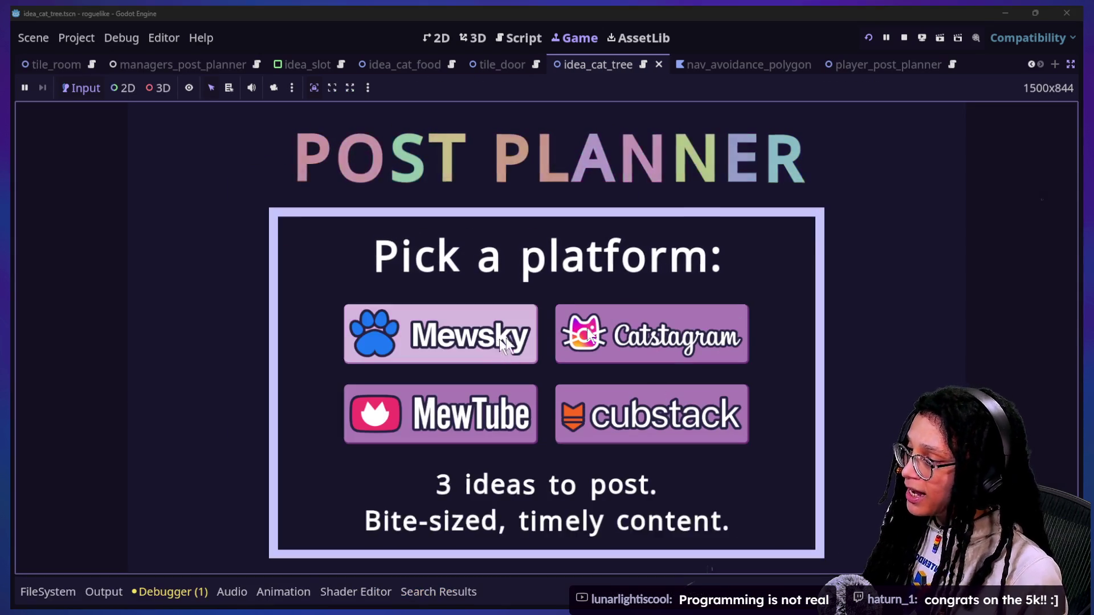
pyautogui.click(662, 335)
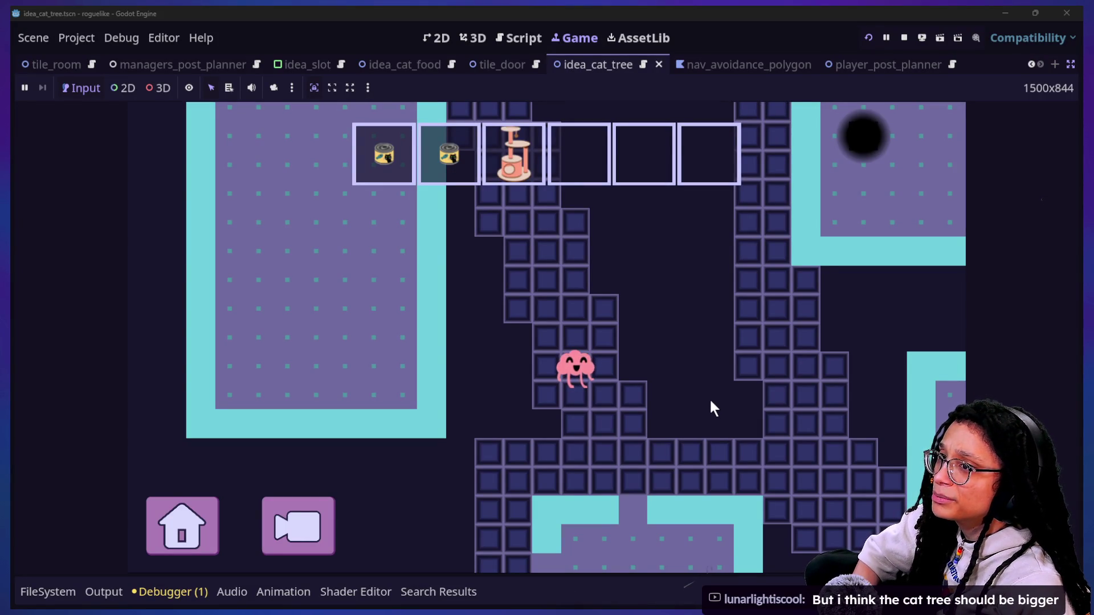
# - Restore the side docks, locate the Cat Tree sprite files and bring up that Explorer folder
pyautogui.click(1070, 64)
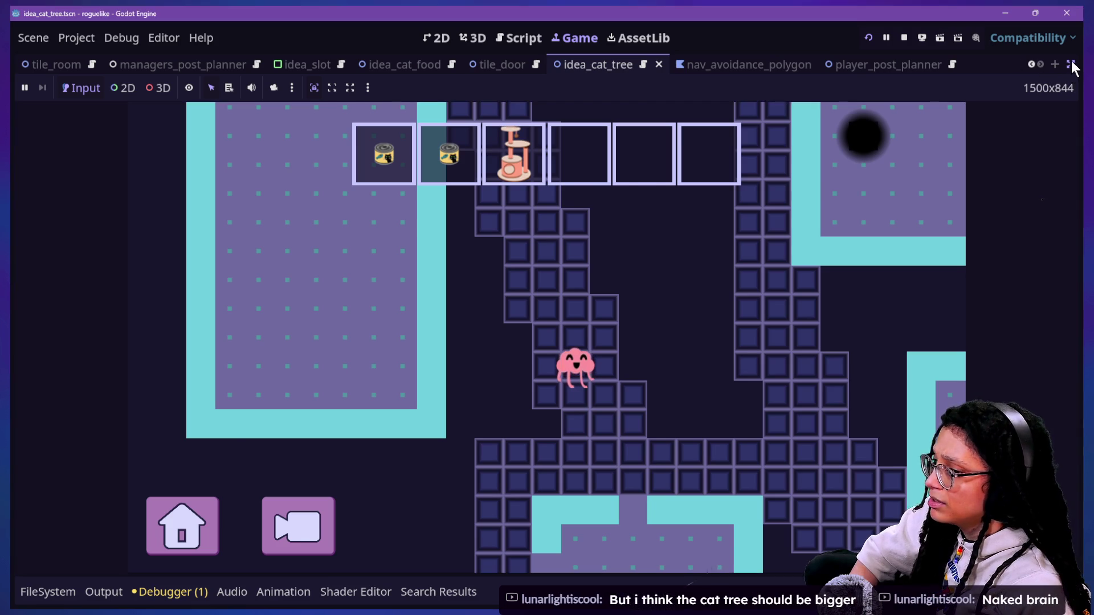
pyautogui.click(529, 564)
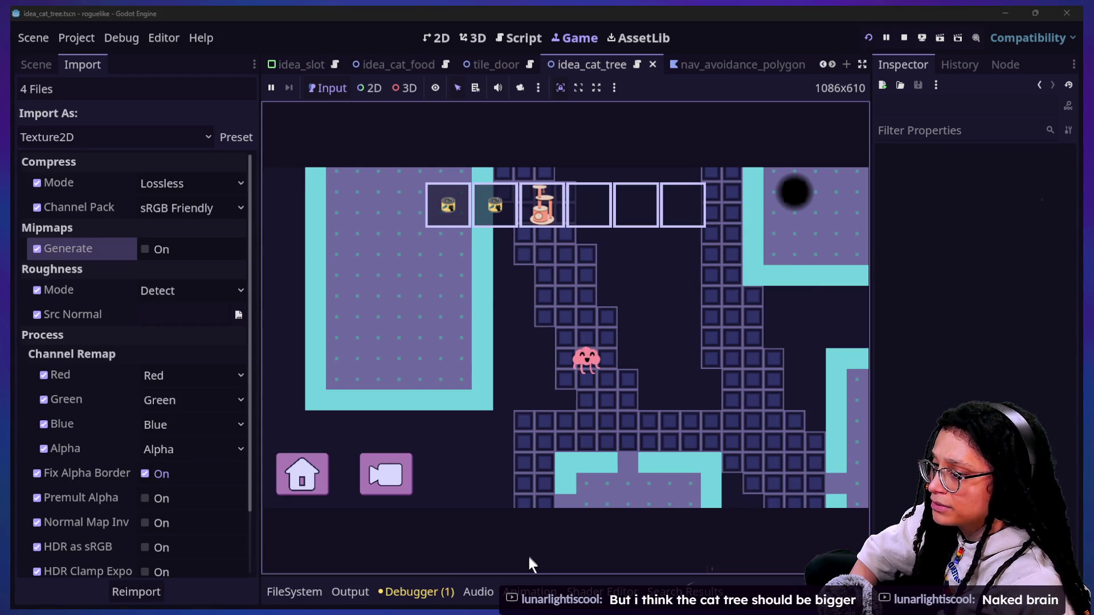
pyautogui.click(342, 592)
pyautogui.click(294, 592)
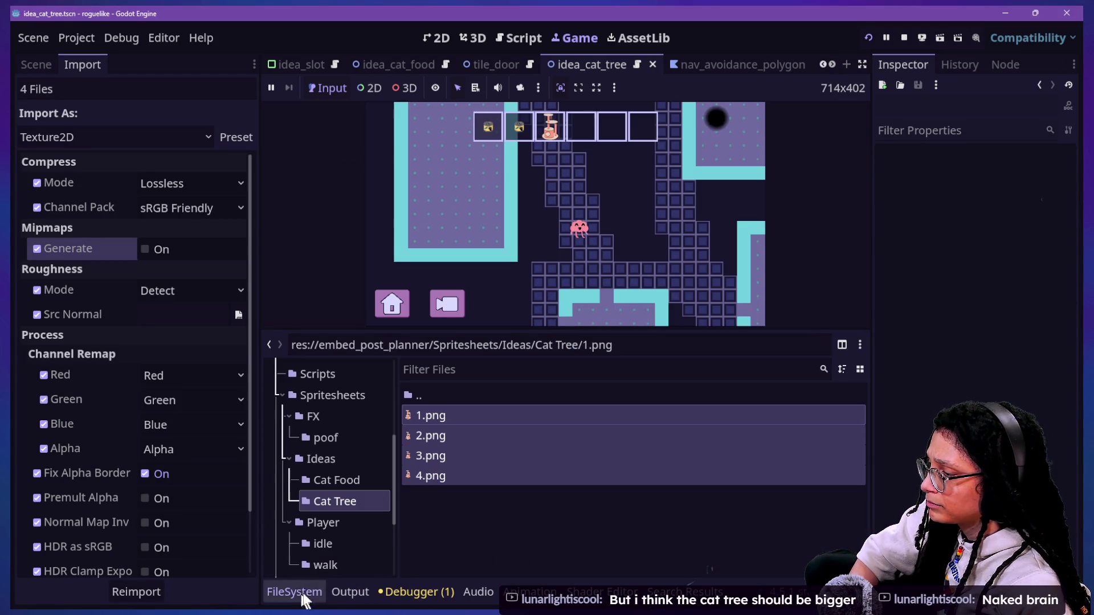
pyautogui.moveTo(430, 431)
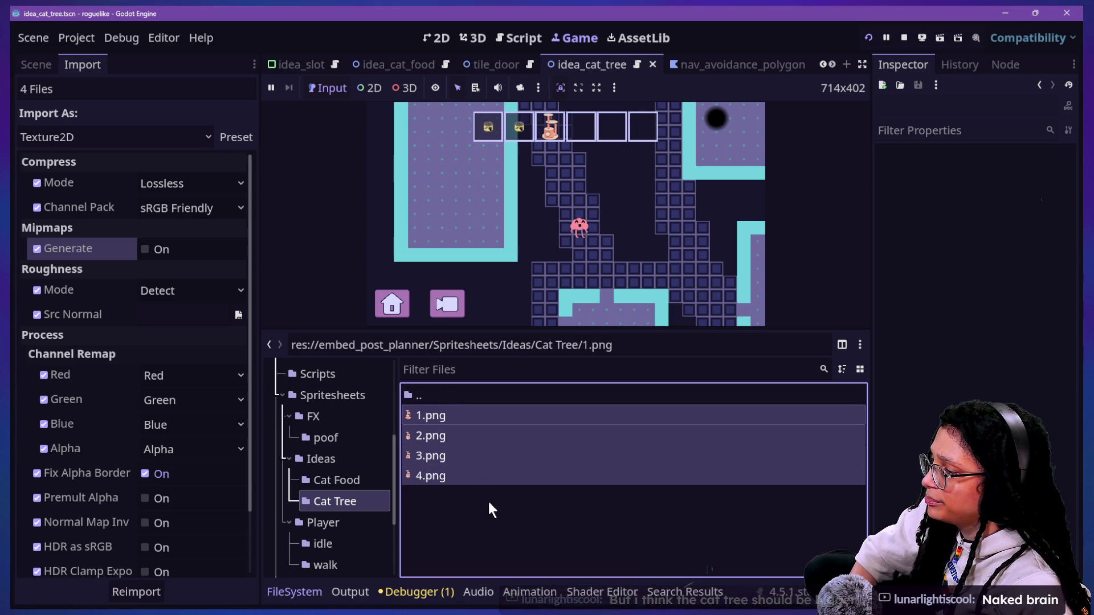
pyautogui.moveTo(490, 502)
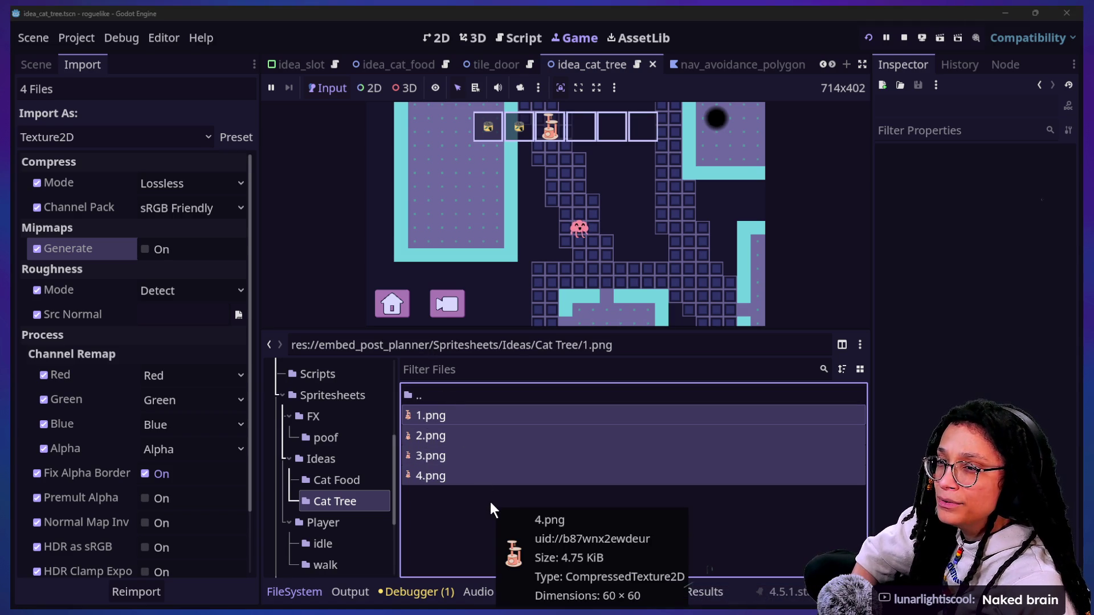
pyautogui.hotkey('alt', 'Tab')
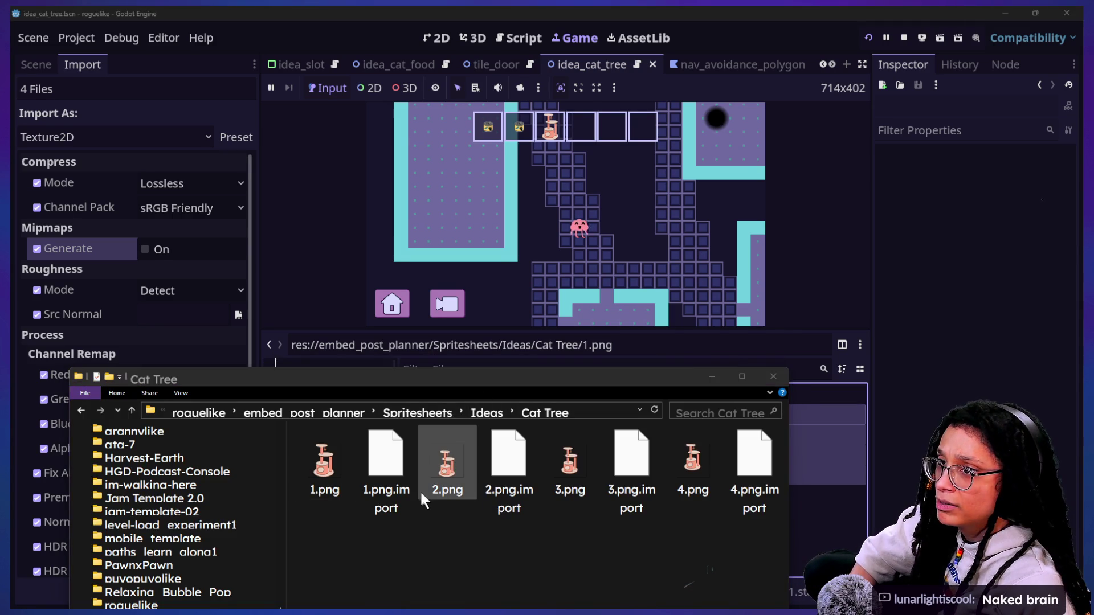
# - In Roguelike Assets, rename 19.png to 3.png and 20.png to 4.png
pyautogui.hotkey('alt', 'Tab')
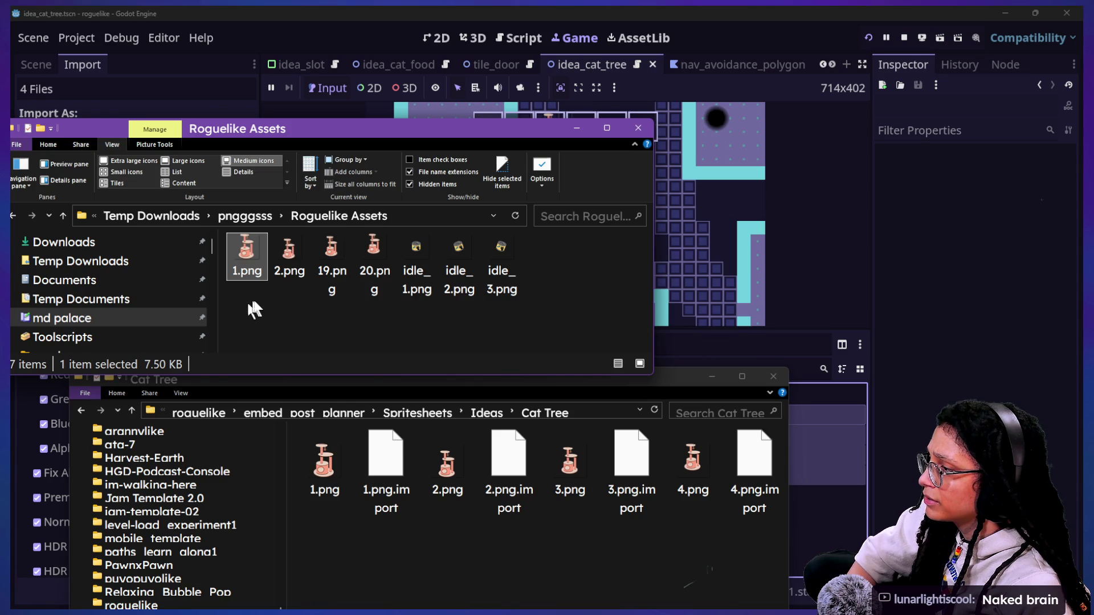
pyautogui.click(330, 274)
pyautogui.press('F2')
pyautogui.write('3')
pyautogui.click(376, 264)
pyautogui.press('F2')
pyautogui.write('4')
# - Copy 1.png–4.png into the Cat Tree folder, replacing the existing files
pyautogui.moveTo(272, 299); pyautogui.dragTo(414, 249)
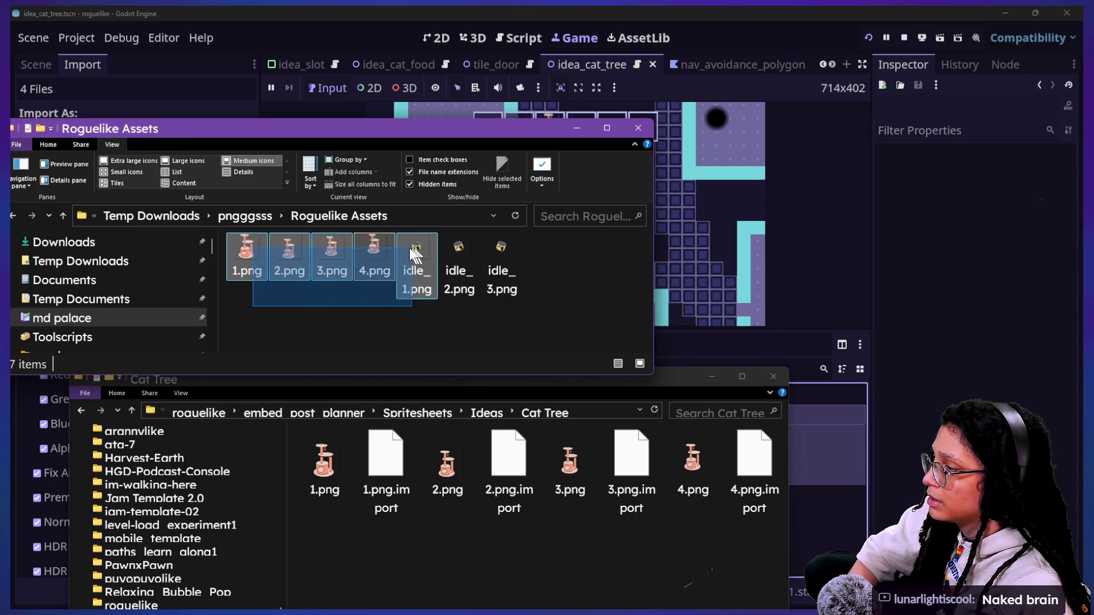
pyautogui.click(905, 38)
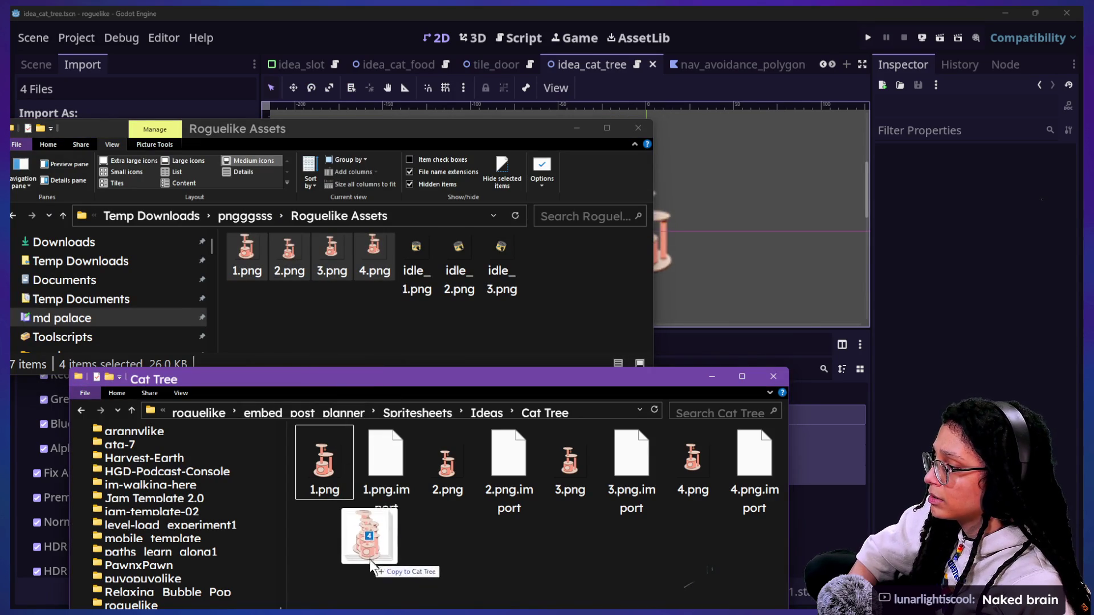
pyautogui.moveTo(369, 558); pyautogui.dragTo(368, 557)
pyautogui.click(491, 268)
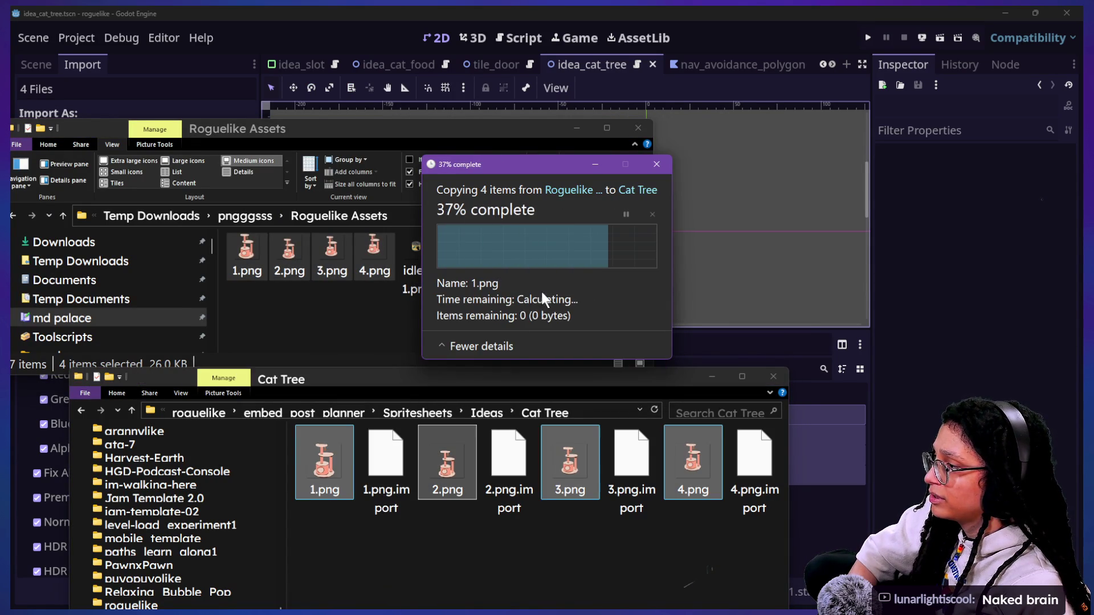
pyautogui.click(813, 214)
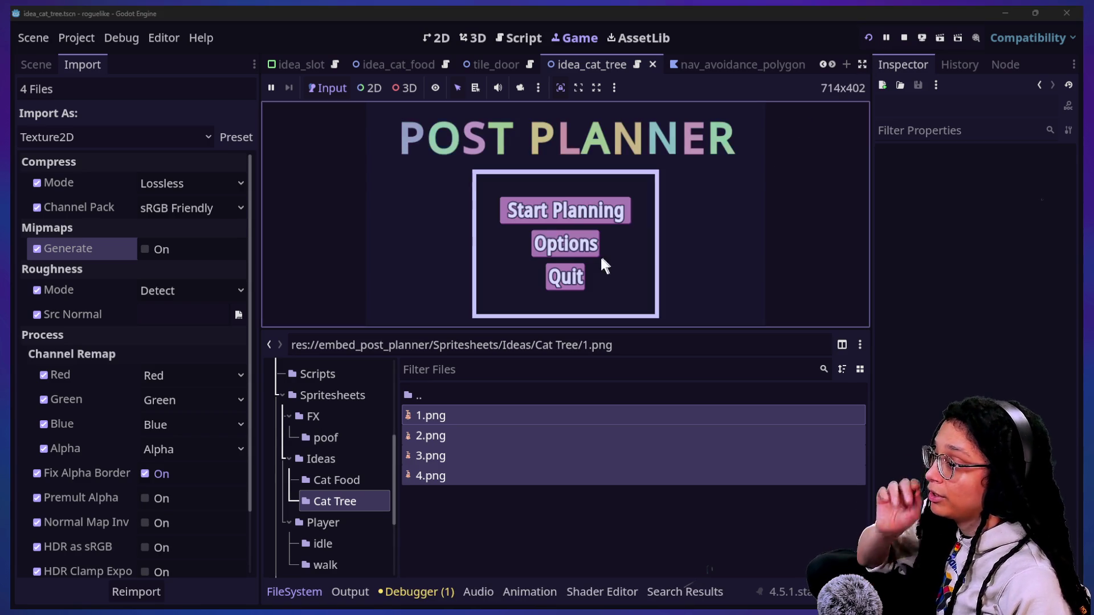
# - Hide the side docks, start planning and choose Mewsky to play with the new cat tree sprites
pyautogui.click(861, 65)
pyautogui.click(831, 345)
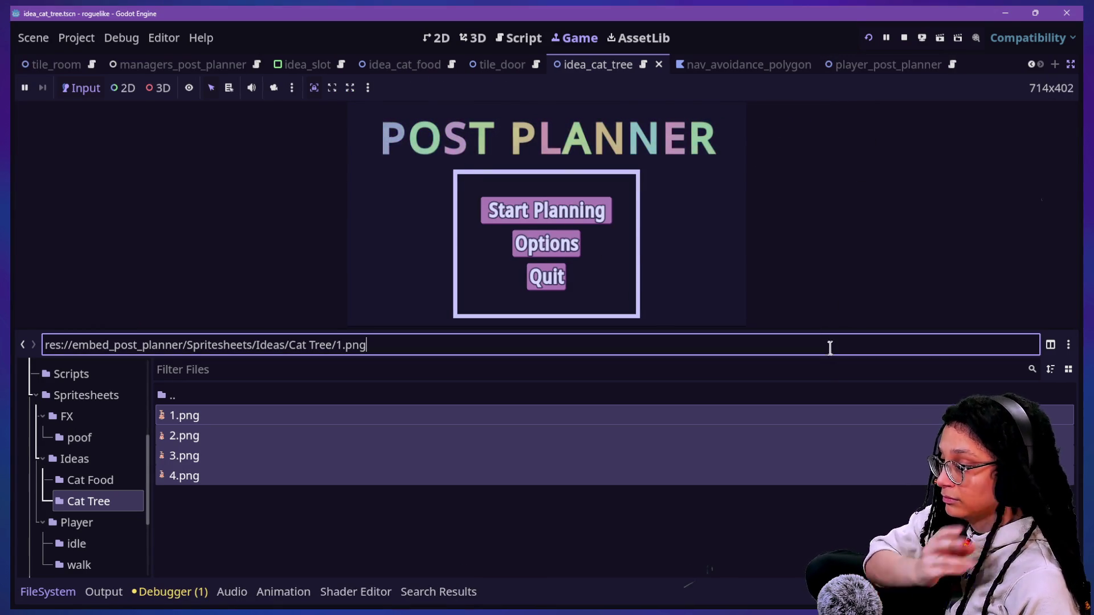
pyautogui.click(643, 330)
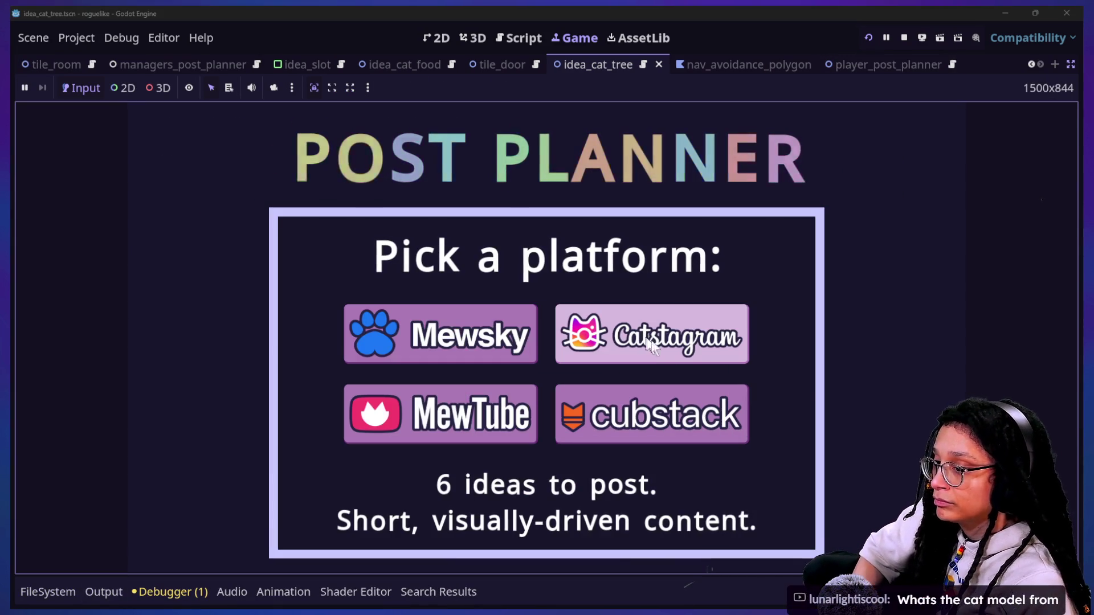
pyautogui.click(533, 339)
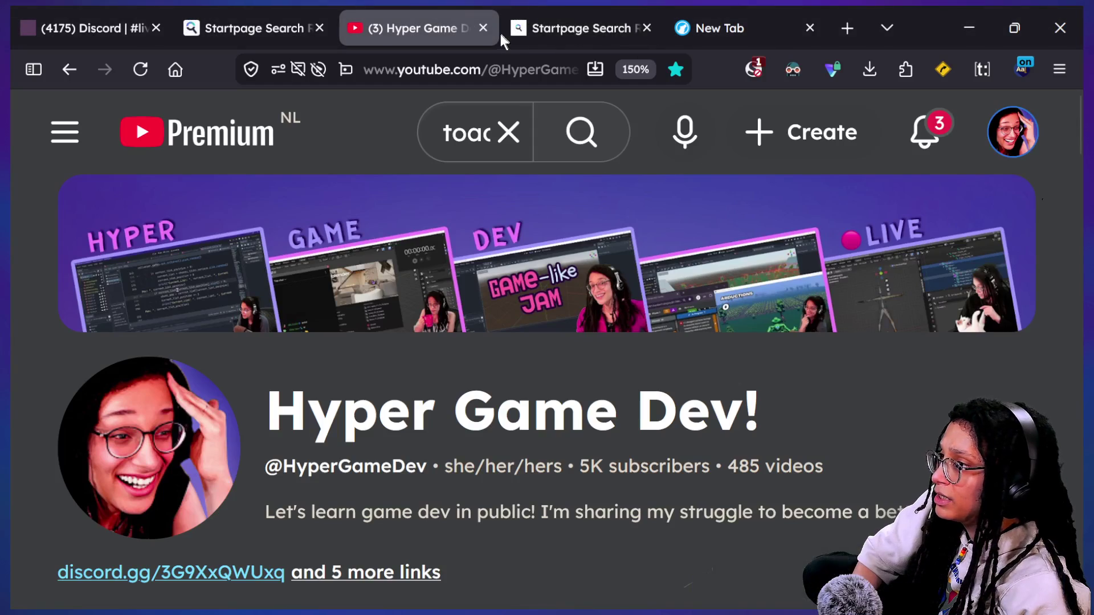
# - Search Startpage for 'cat 3d' and scroll through the image results
pyautogui.click(507, 31)
pyautogui.click(500, 62)
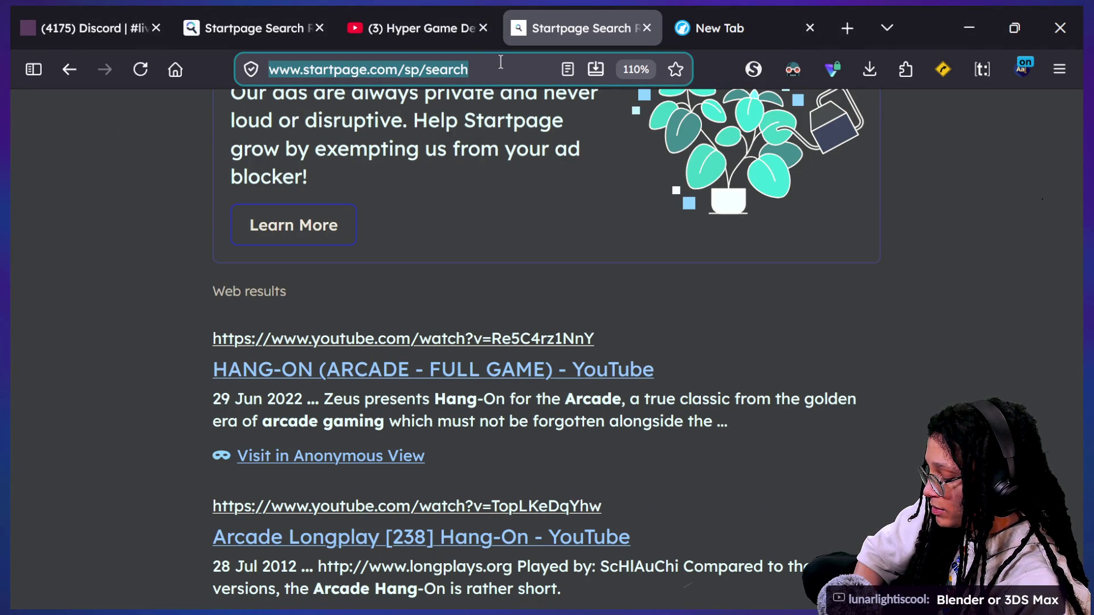
pyautogui.write('cat 3d model pinned')
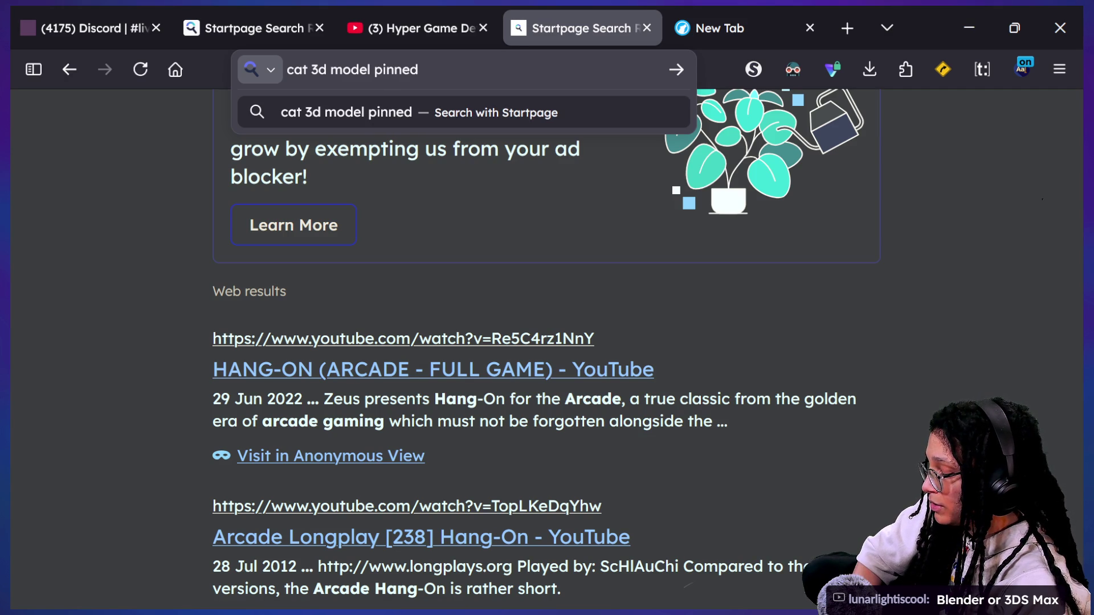
pyautogui.press('Return')
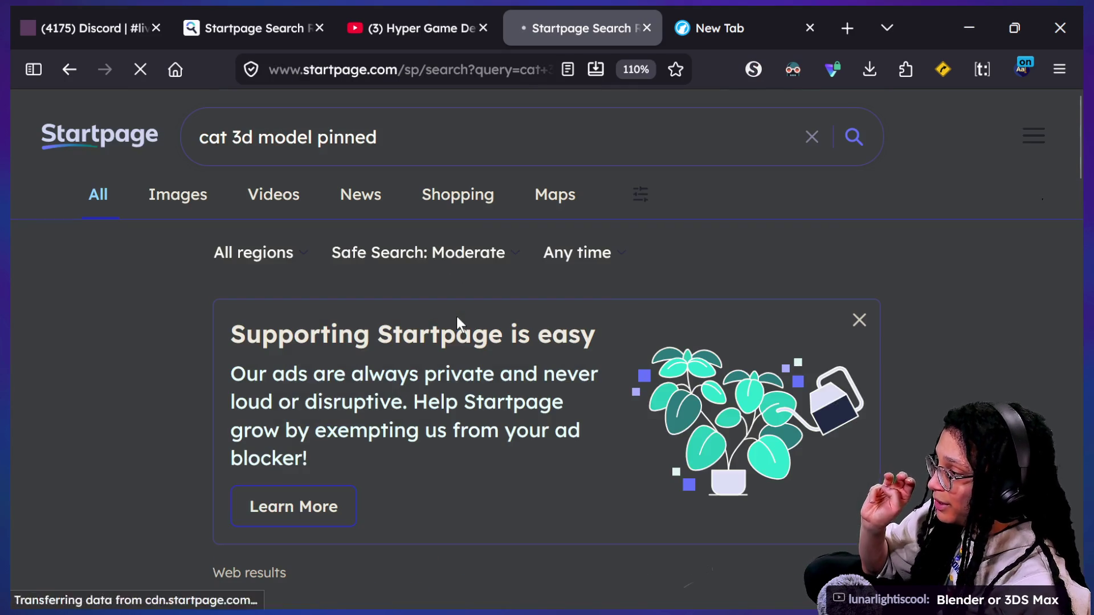
pyautogui.scroll(-2, 490, 353)
pyautogui.scroll(-5, 521, 393)
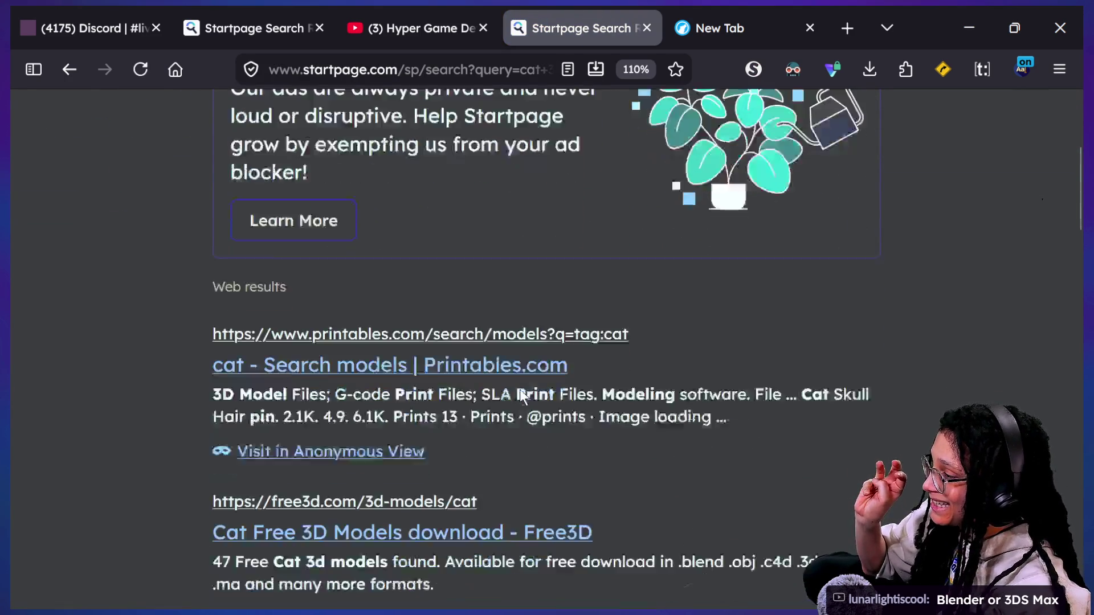
pyautogui.scroll(6, 447, 339)
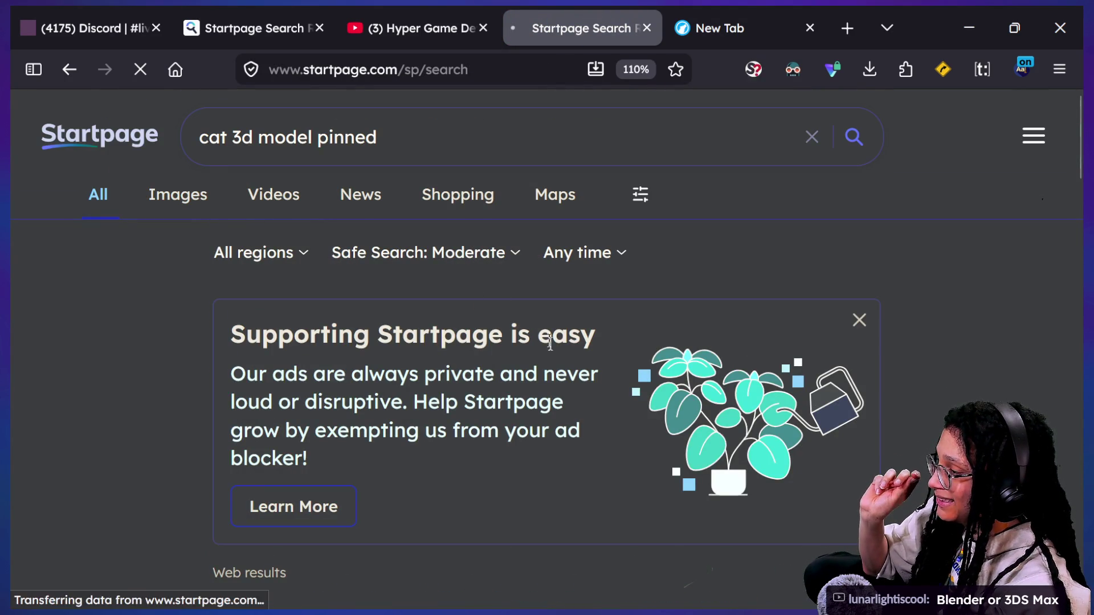
pyautogui.scroll(-2, 550, 344)
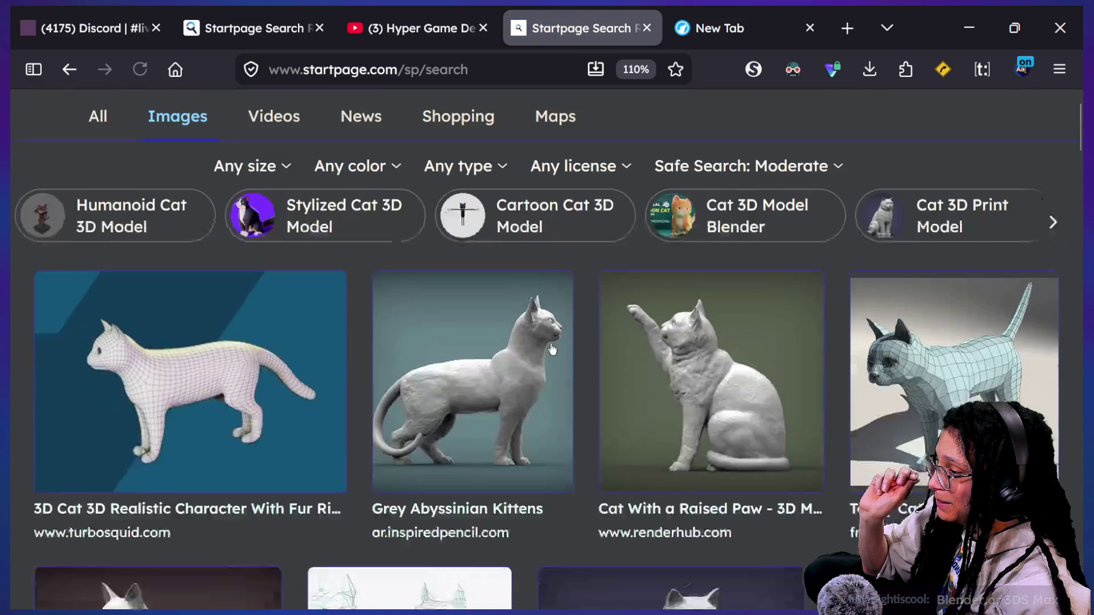
pyautogui.scroll(-13, 552, 348)
pyautogui.scroll(-7, 552, 349)
pyautogui.scroll(-6, 552, 349)
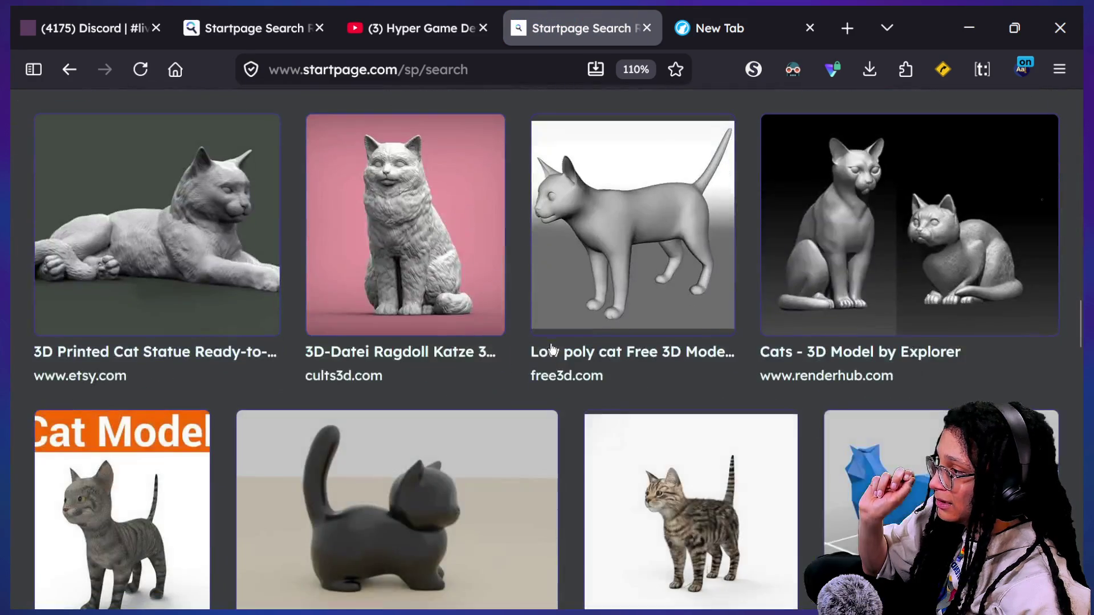
pyautogui.scroll(-9, 551, 348)
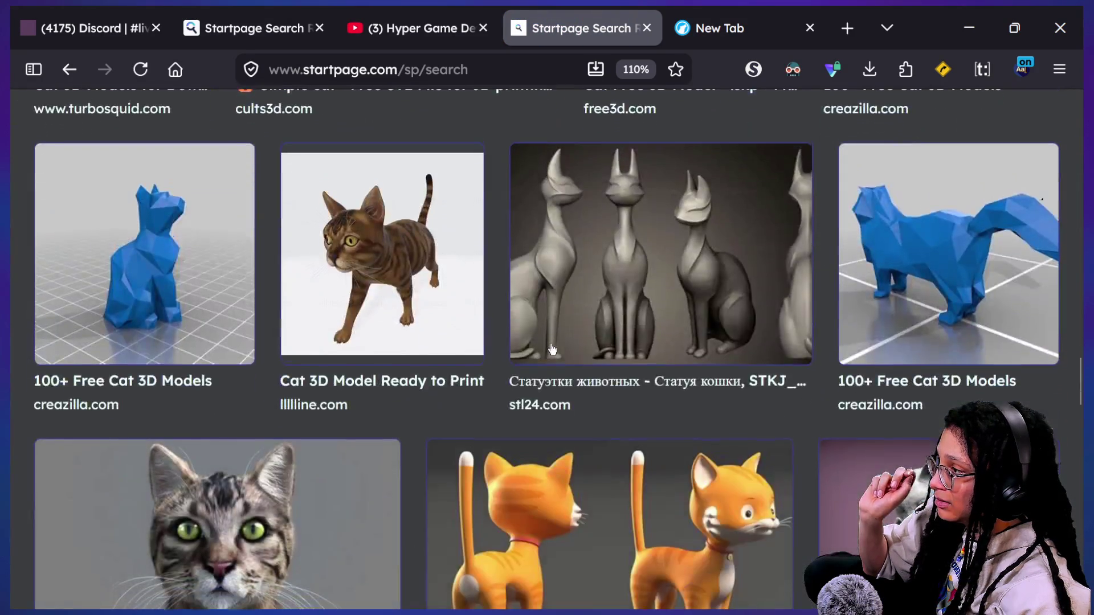
pyautogui.scroll(-8, 551, 349)
pyautogui.scroll(-15, 551, 349)
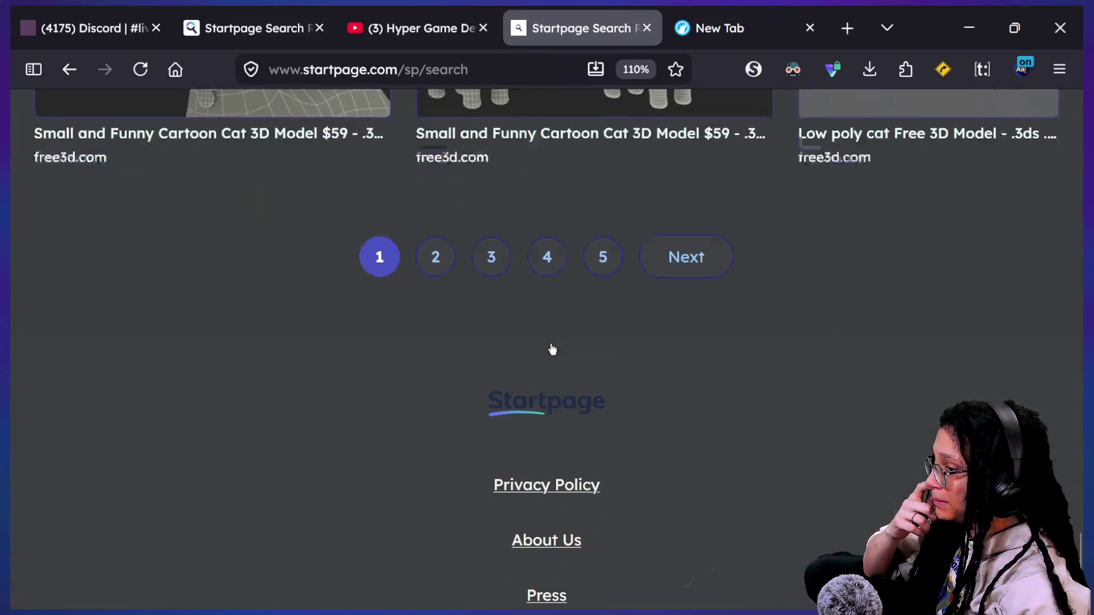
# - Reload the cat image search and scroll through the refreshed 3D cat model results
pyautogui.press('Home')
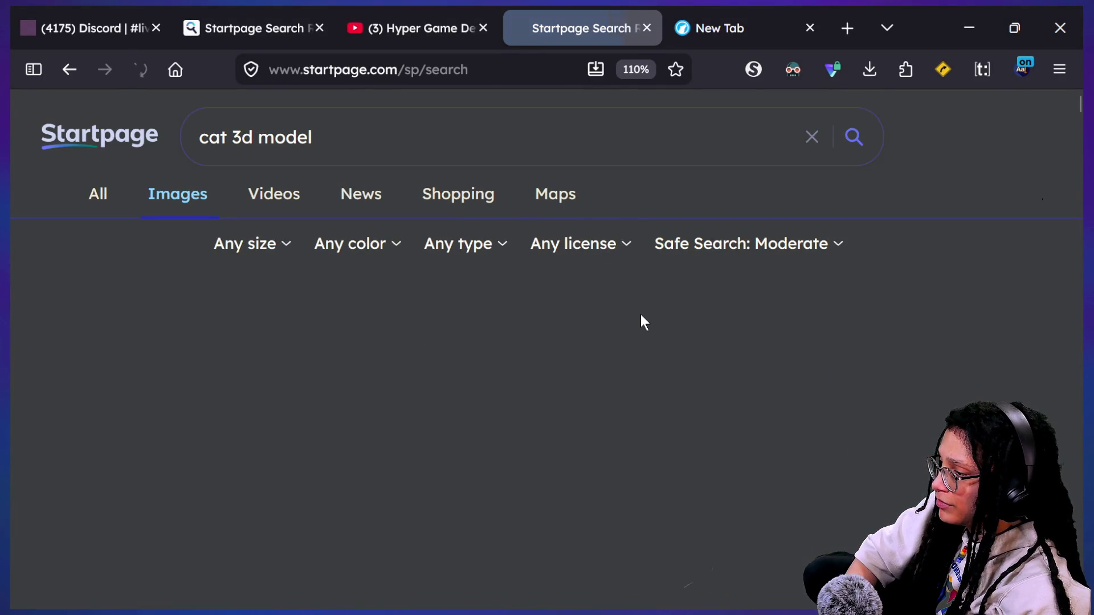
pyautogui.scroll(-5, 406, 345)
pyautogui.scroll(-5, 405, 342)
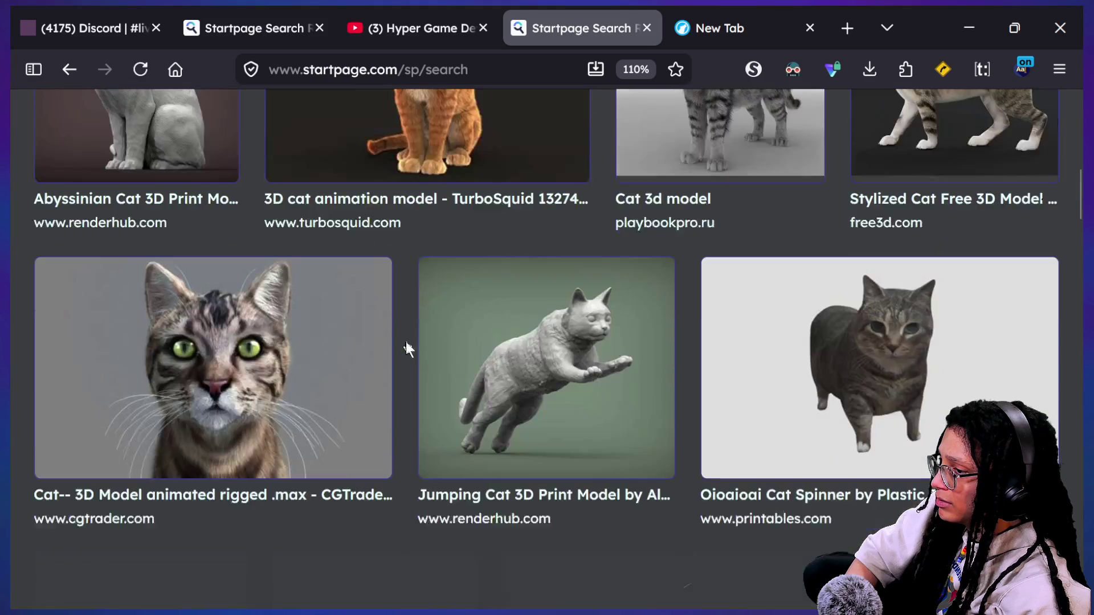
pyautogui.scroll(-5, 406, 345)
pyautogui.scroll(-5, 408, 347)
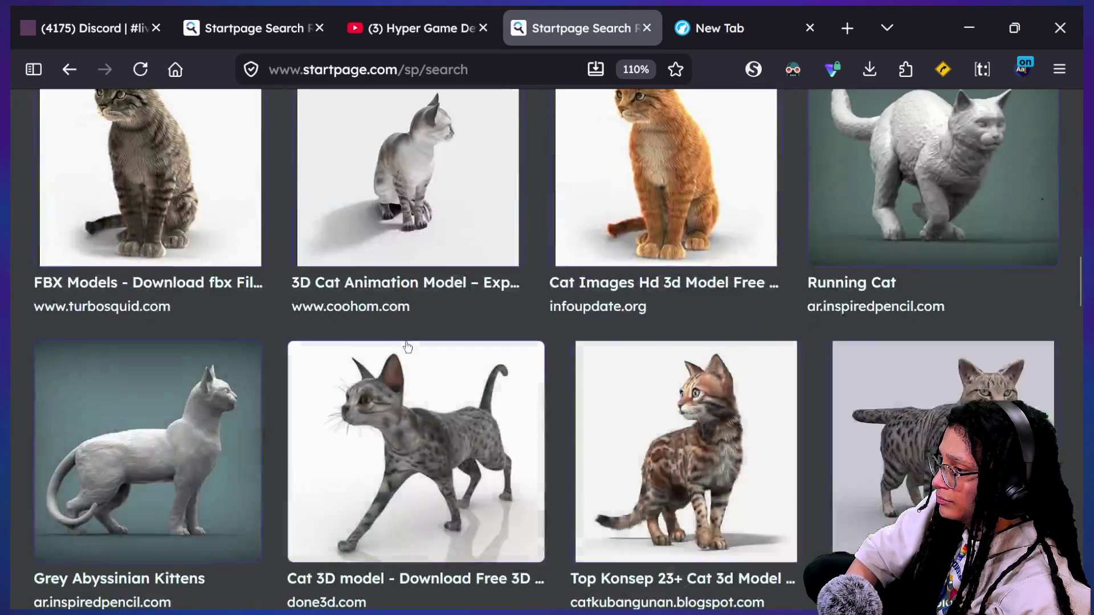
pyautogui.scroll(-5, 407, 346)
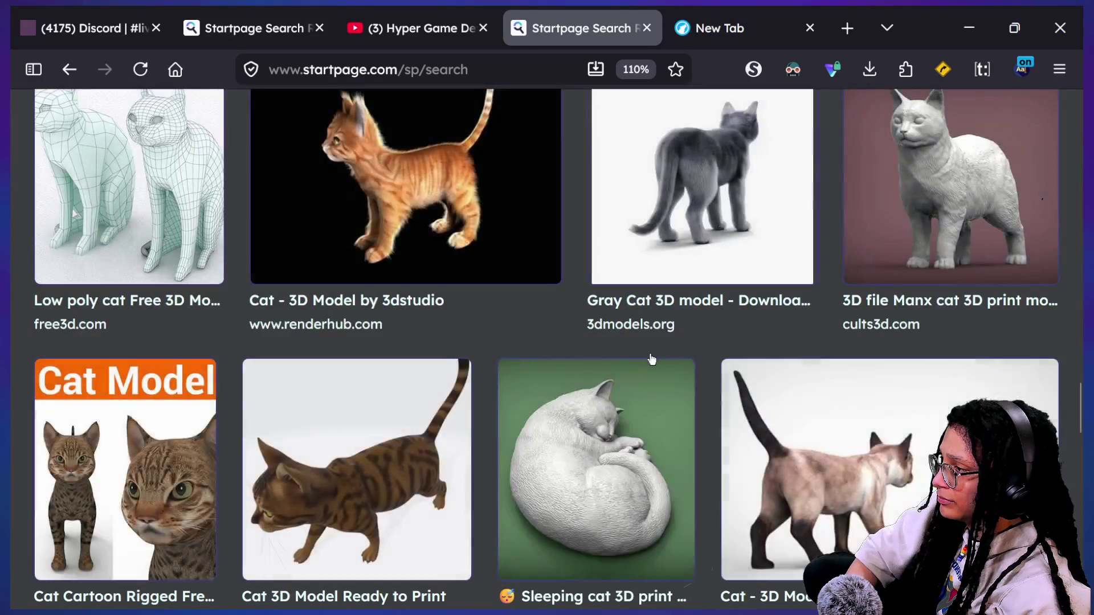
pyautogui.scroll(-6, 651, 360)
pyautogui.hotkey('alt', 'Tab')
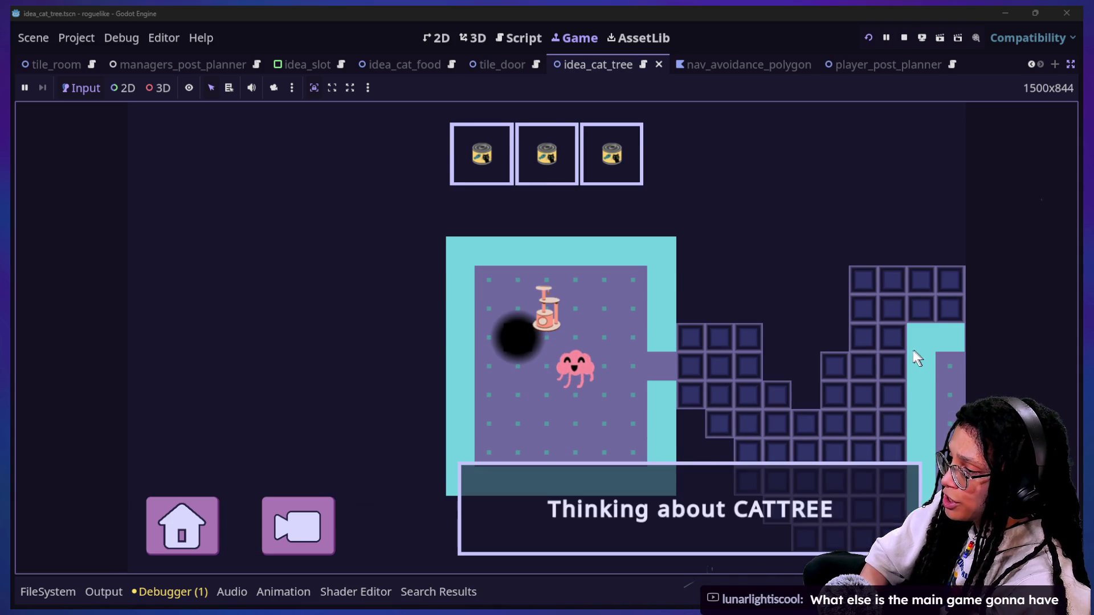
# - Pause and restart the game, plan a Catstagram post, then minimize the roguelike project editor
pyautogui.click(185, 533)
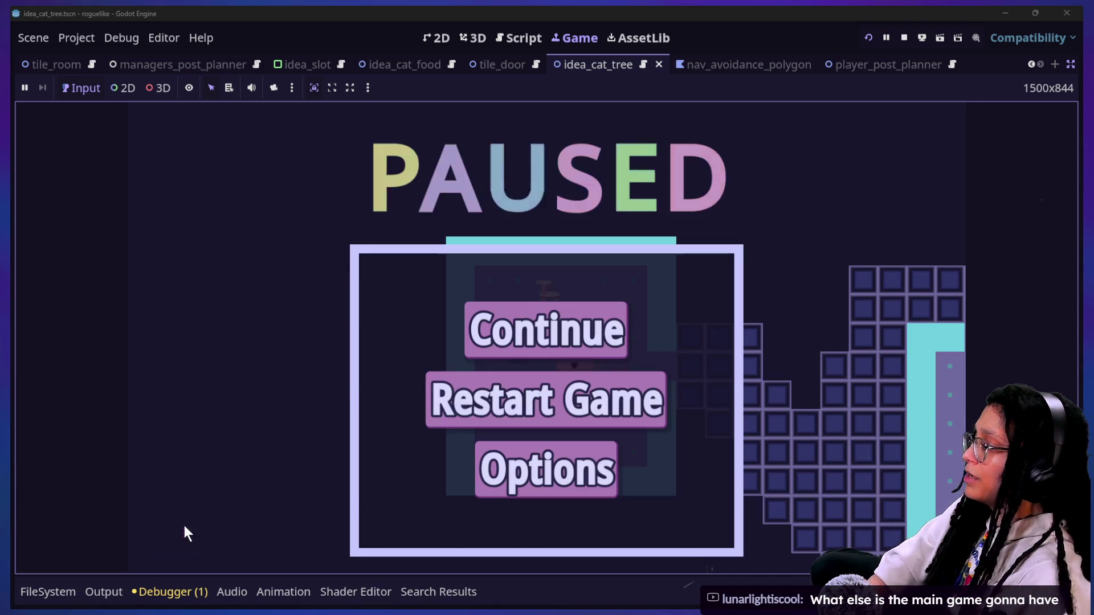
pyautogui.click(460, 401)
pyautogui.click(595, 341)
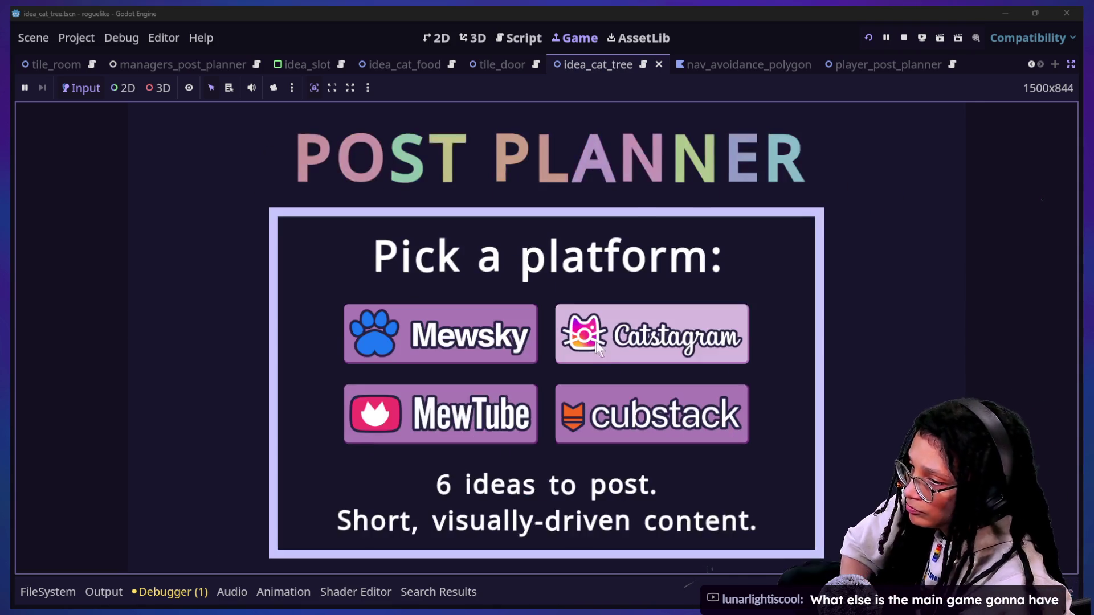
pyautogui.click(586, 337)
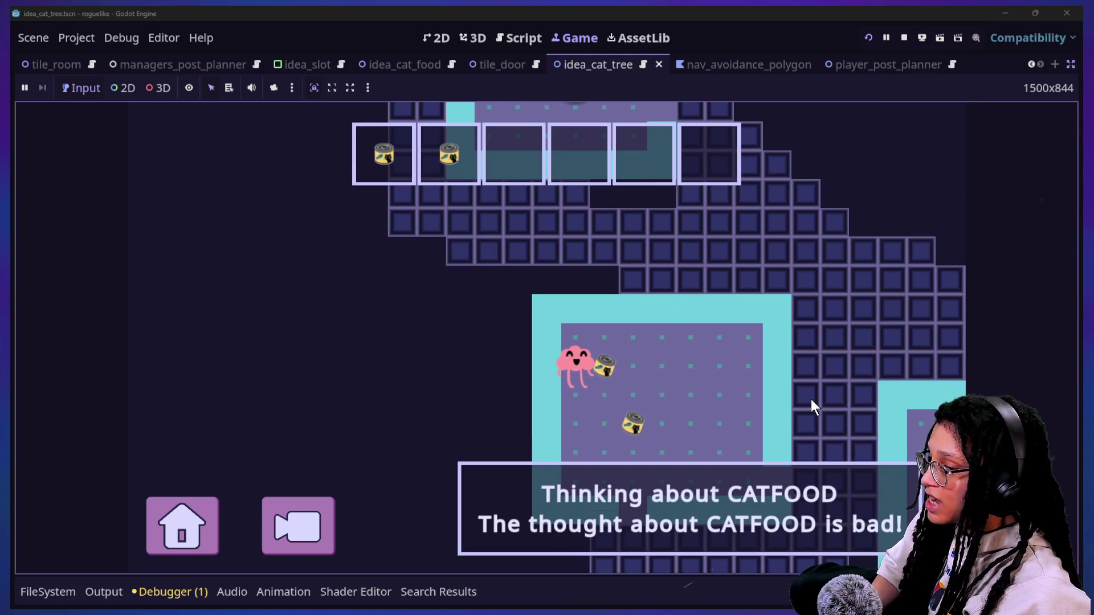
pyautogui.click(1016, 11)
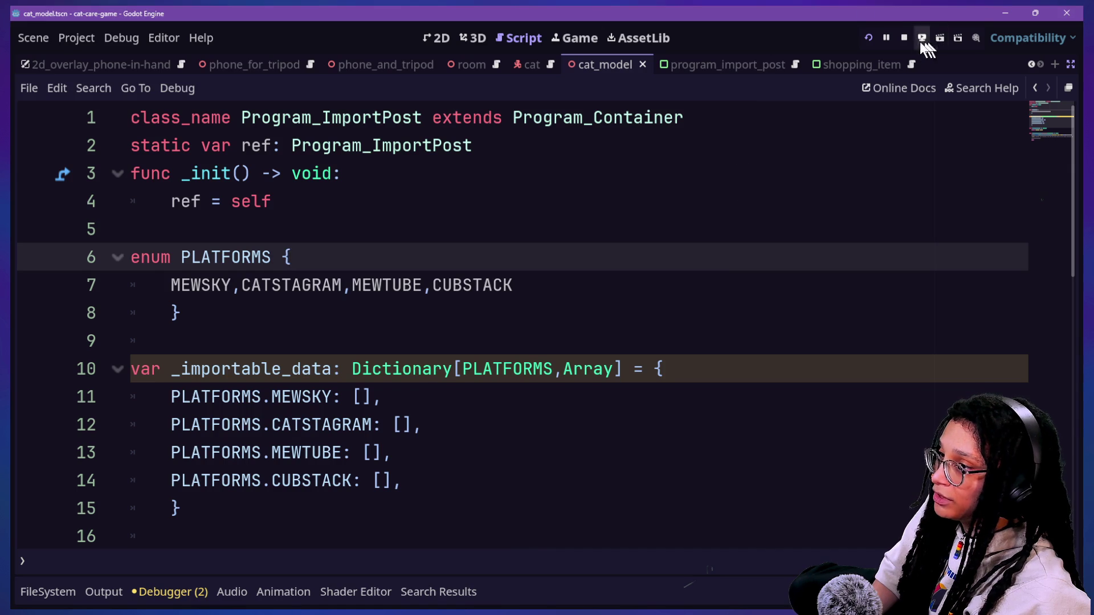
# - In the running cat-care game, close Post Planner, zoom in on the couch cat, then return to the room
pyautogui.click(552, 45)
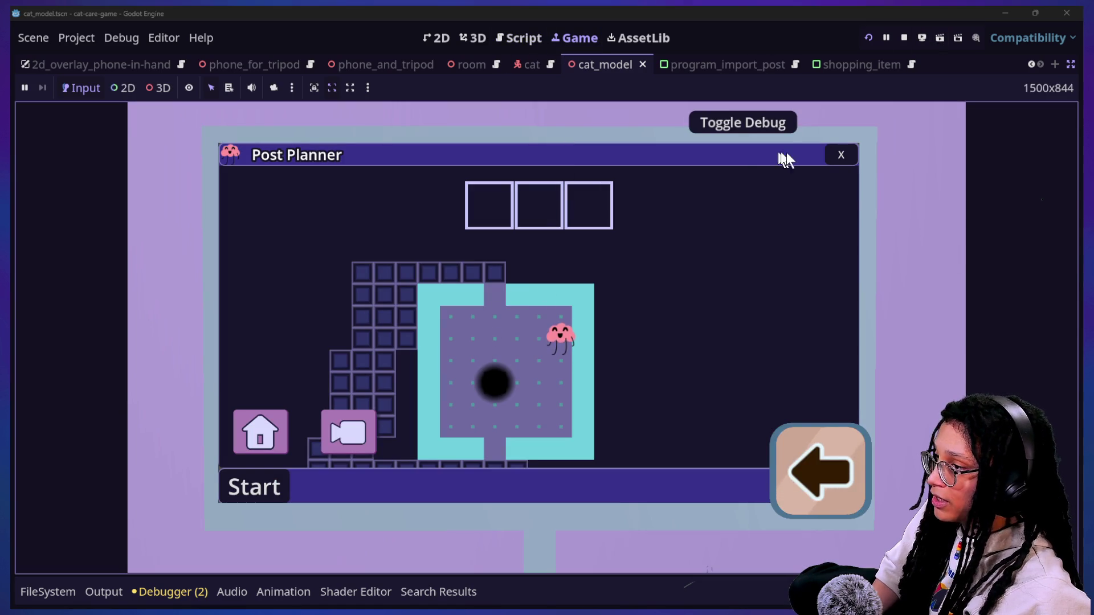
pyautogui.click(841, 158)
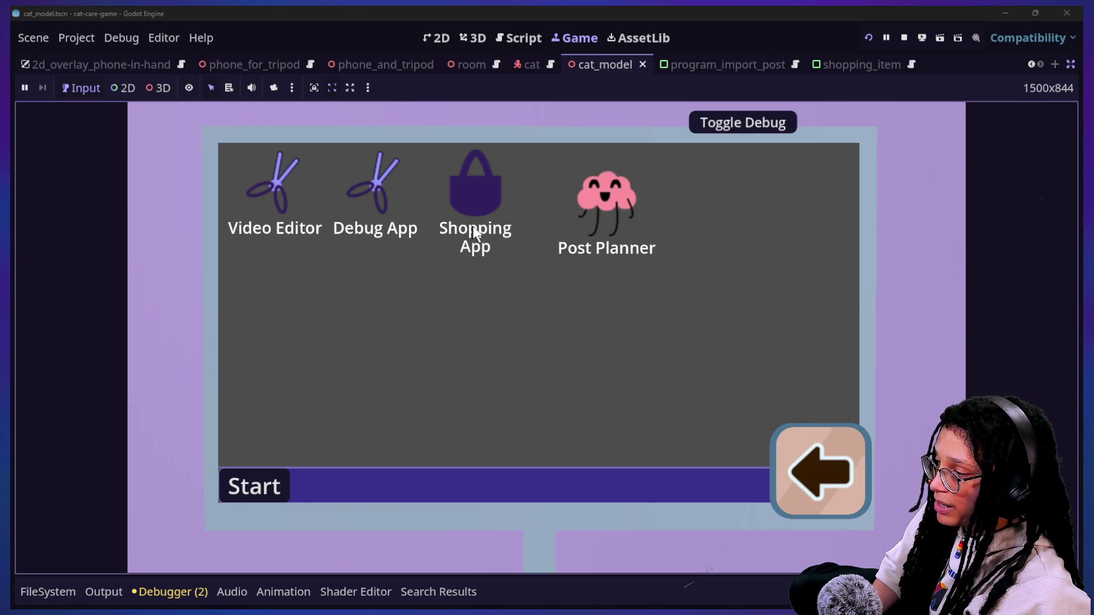
pyautogui.click(472, 228)
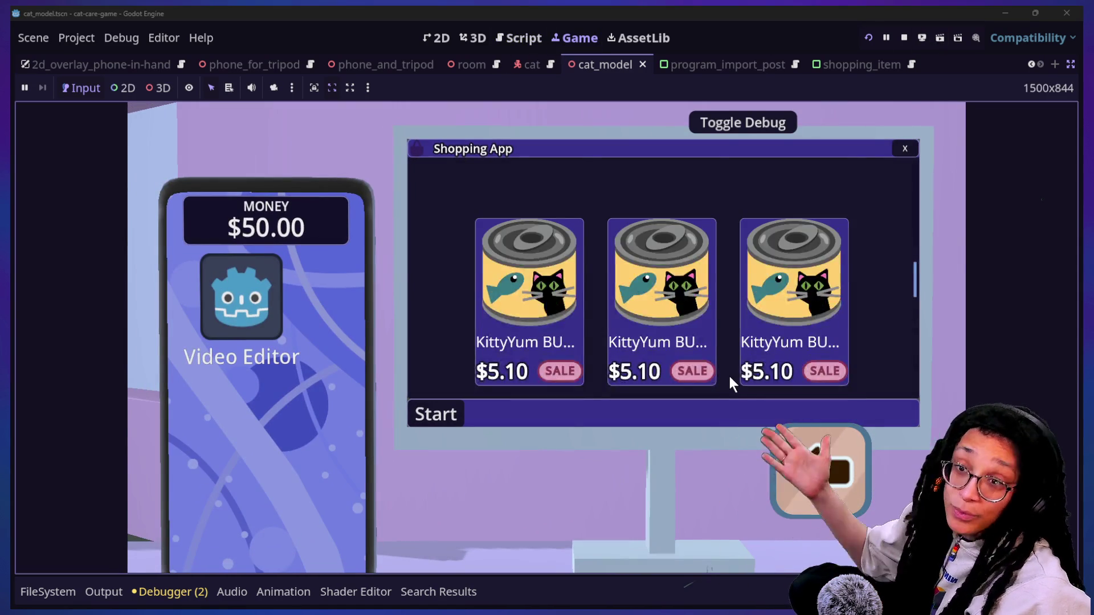
pyautogui.scroll(-2, 729, 376)
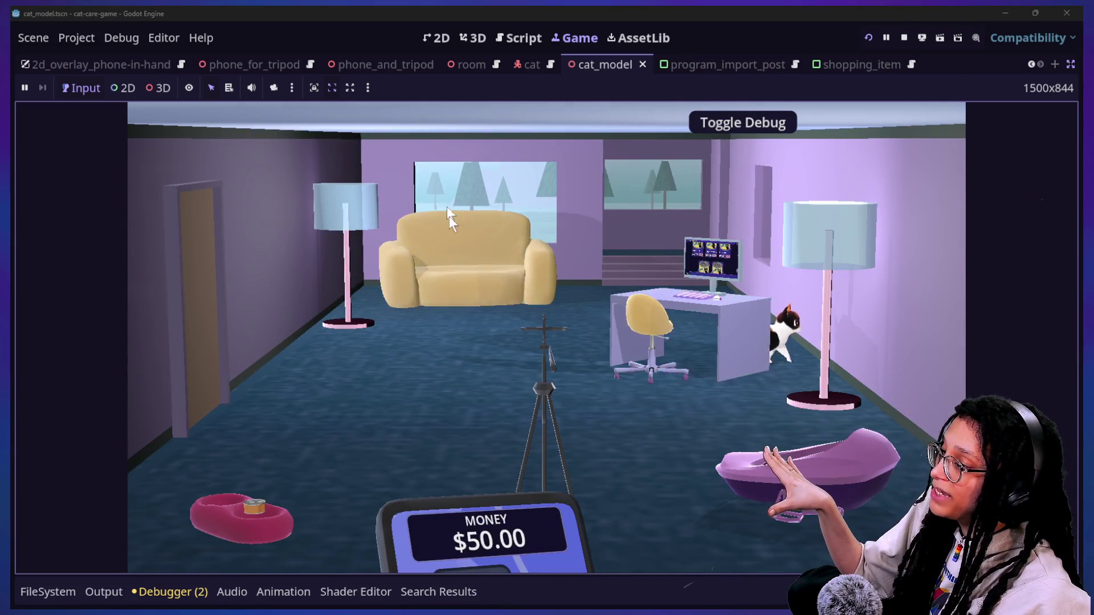
pyautogui.click(445, 201)
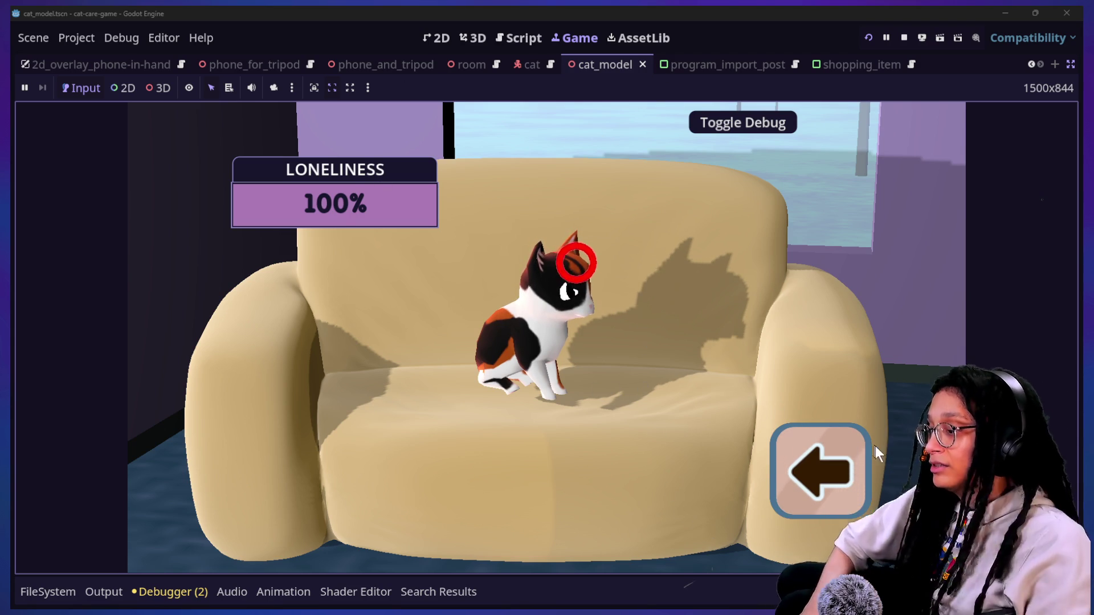
pyautogui.click(831, 437)
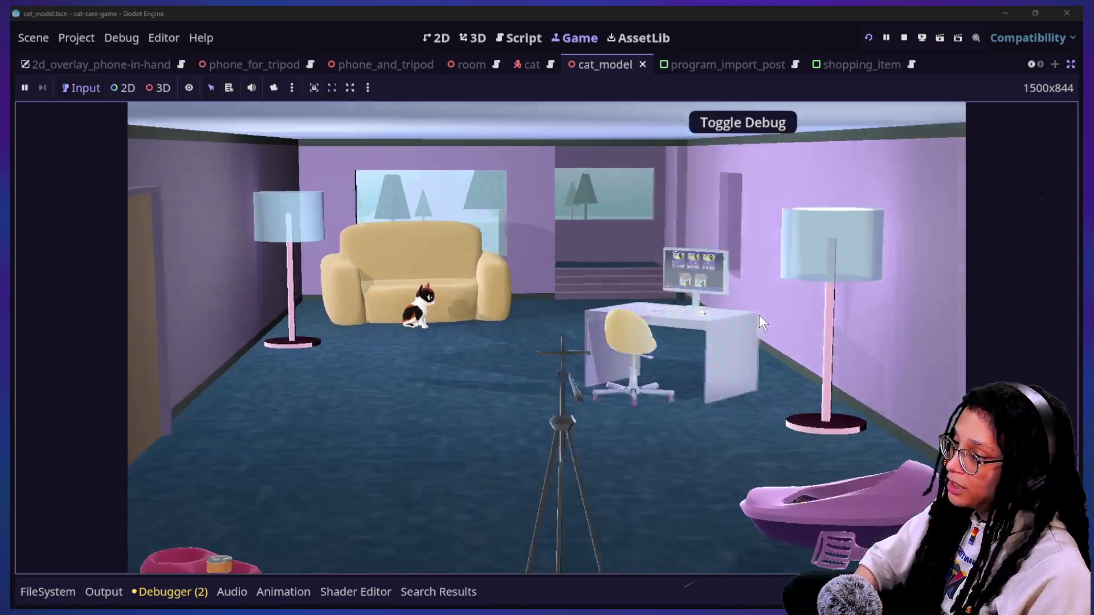
# - Browse the desk computer's Shopping App, close it, and switch to the browser's cat model results
pyautogui.click(758, 315)
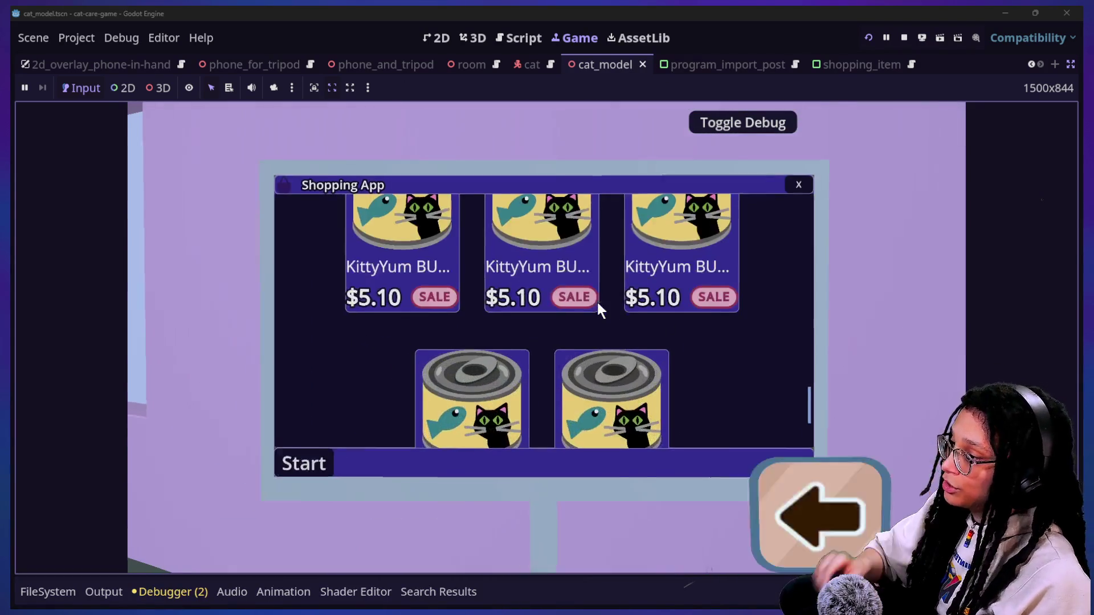
pyautogui.scroll(3, 789, 319)
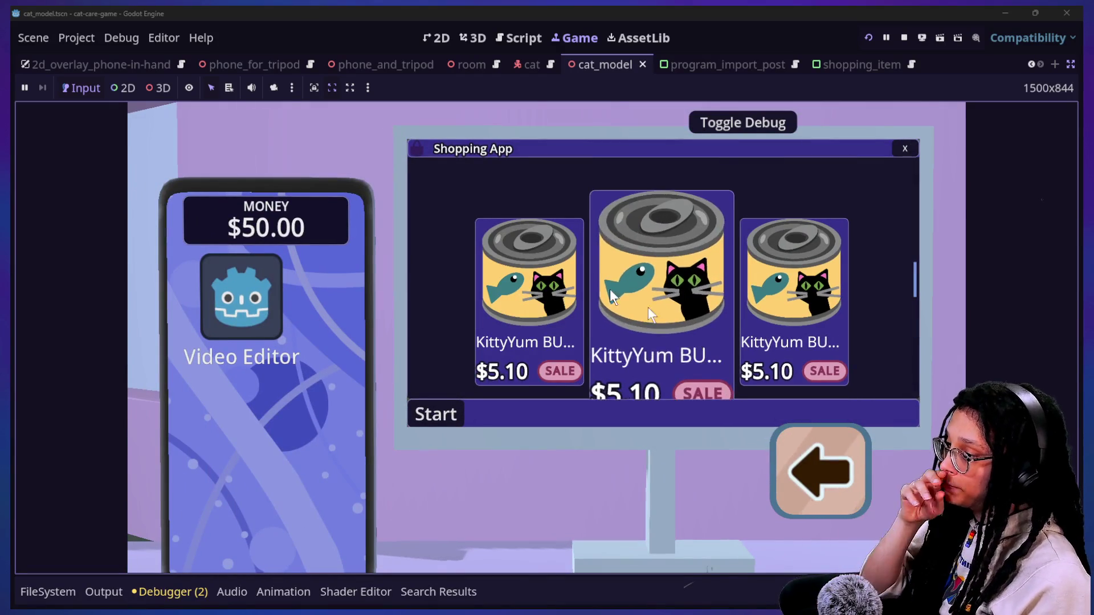
pyautogui.scroll(-1, 766, 289)
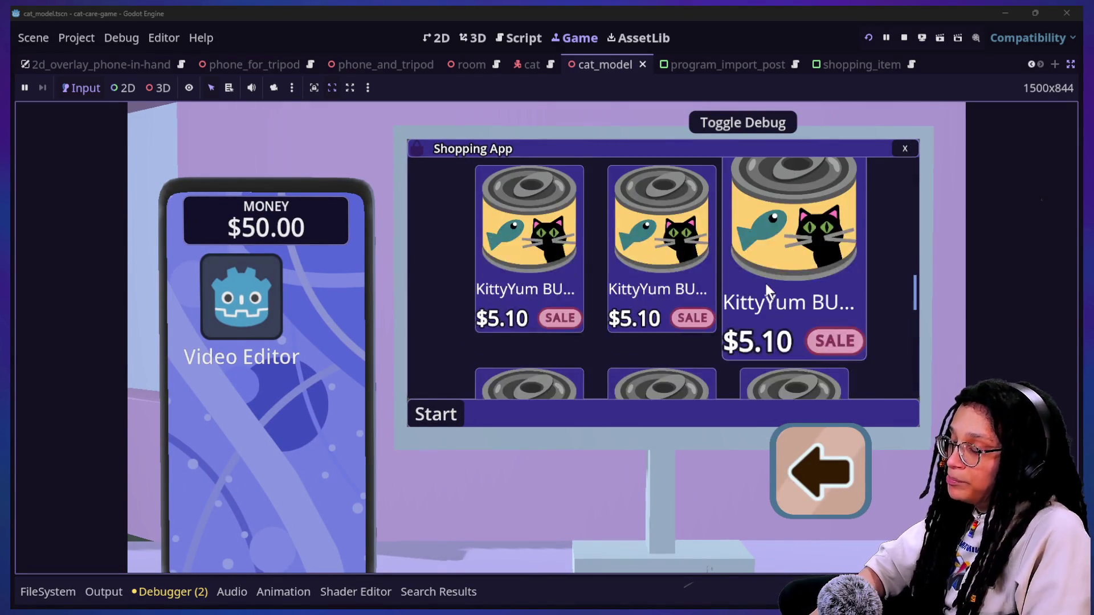
pyautogui.scroll(1, 751, 275)
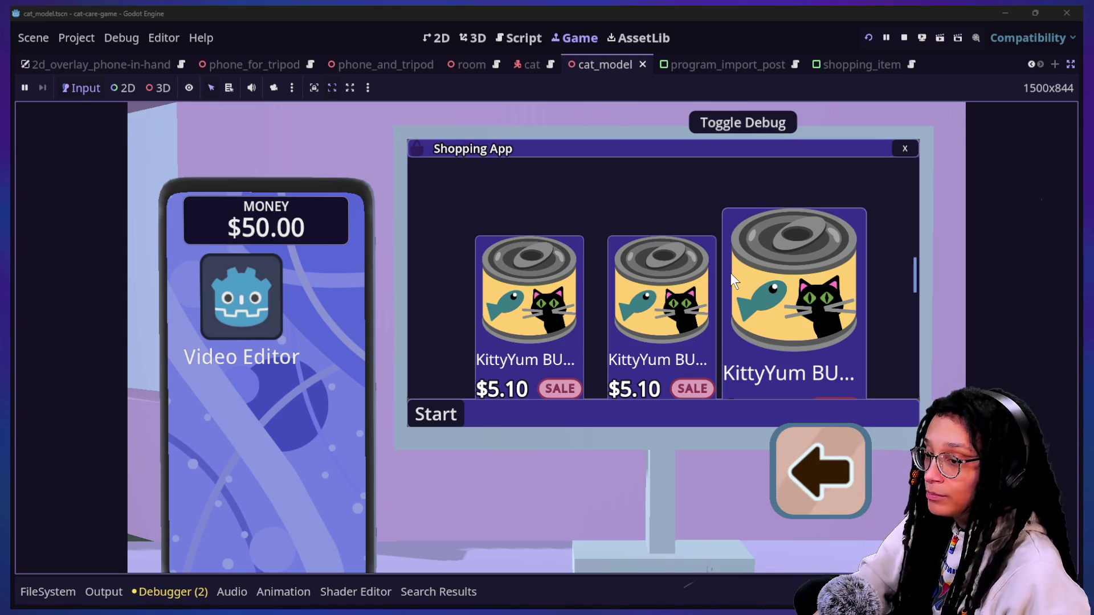
pyautogui.scroll(-3, 812, 284)
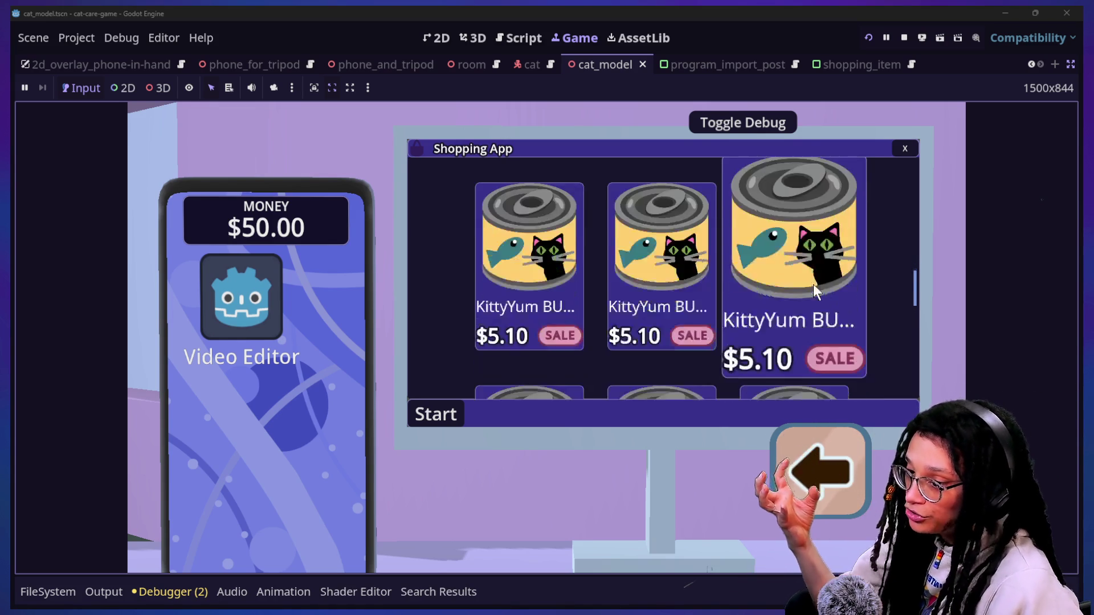
pyautogui.scroll(-2, 812, 283)
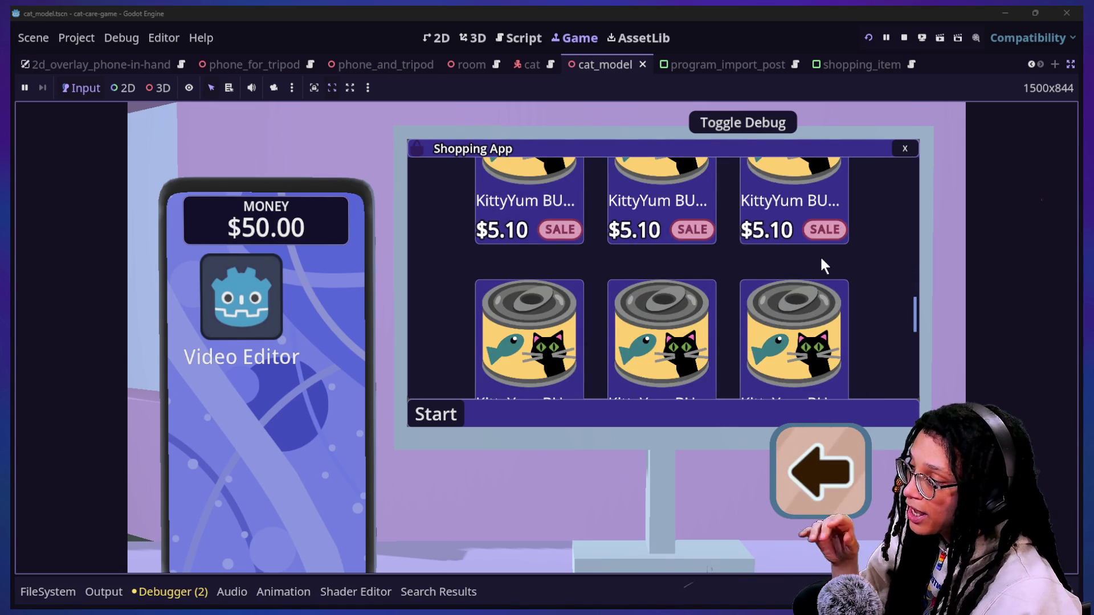
pyautogui.scroll(5, 820, 255)
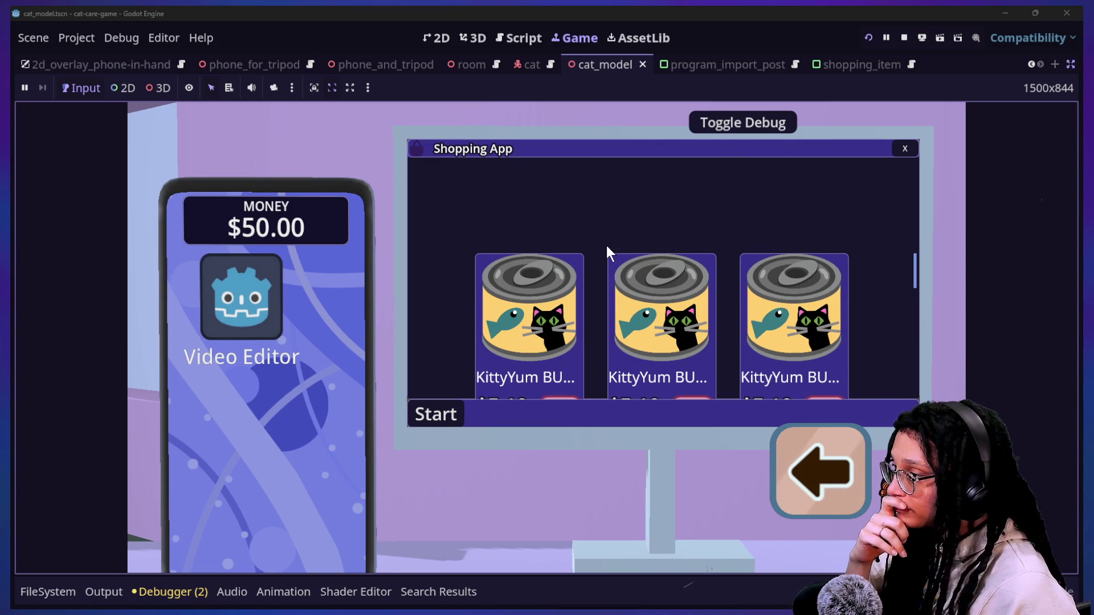
pyautogui.scroll(-2, 634, 324)
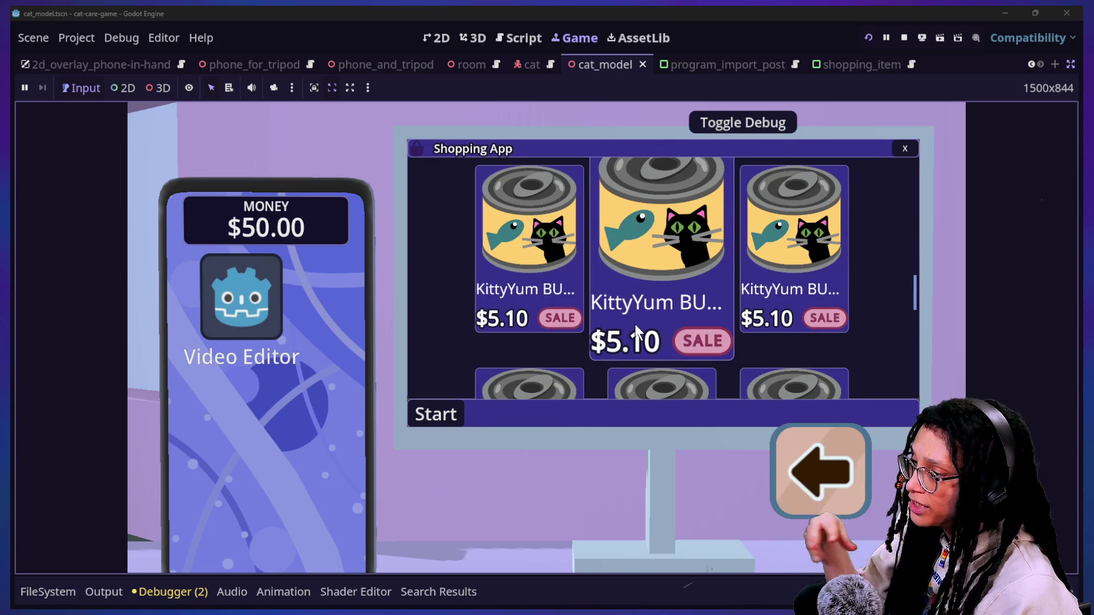
pyautogui.scroll(-3, 634, 324)
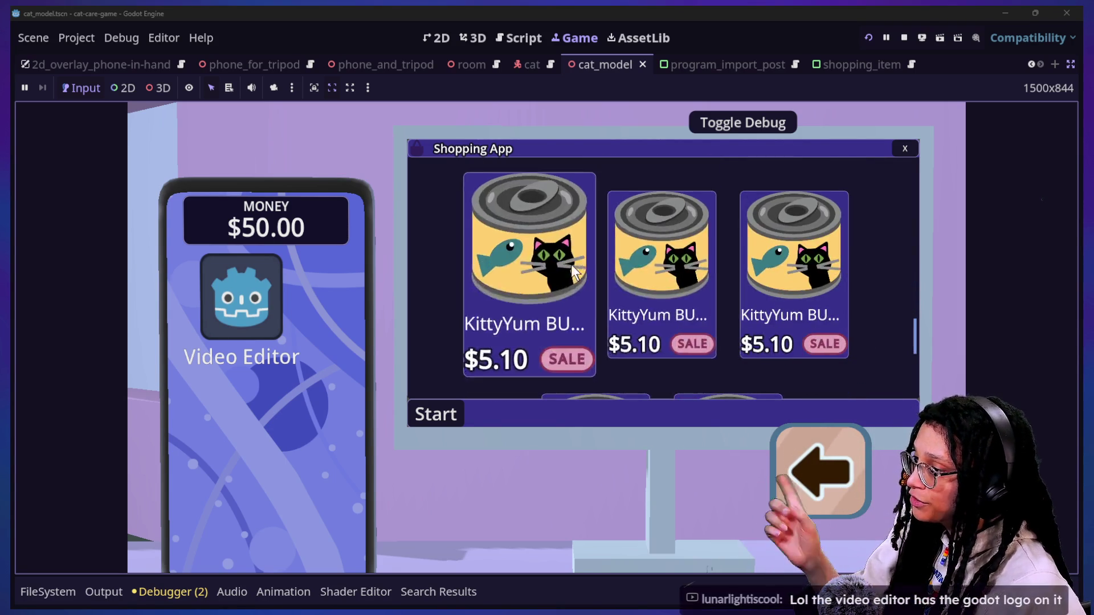
pyautogui.scroll(-2, 693, 305)
pyautogui.scroll(3, 692, 305)
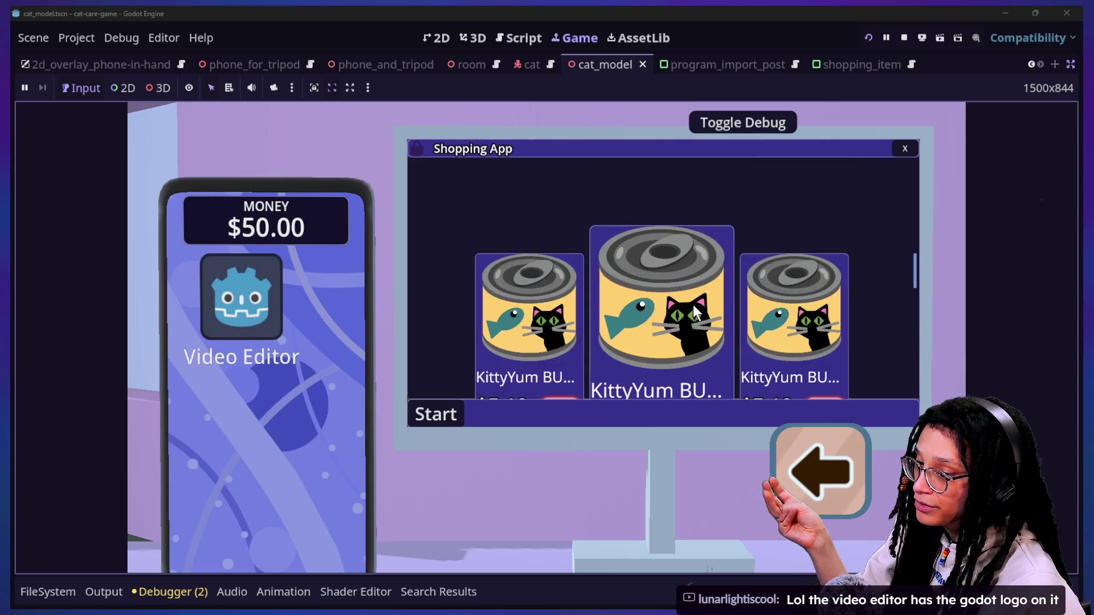
pyautogui.scroll(-2, 674, 283)
pyautogui.scroll(2, 675, 282)
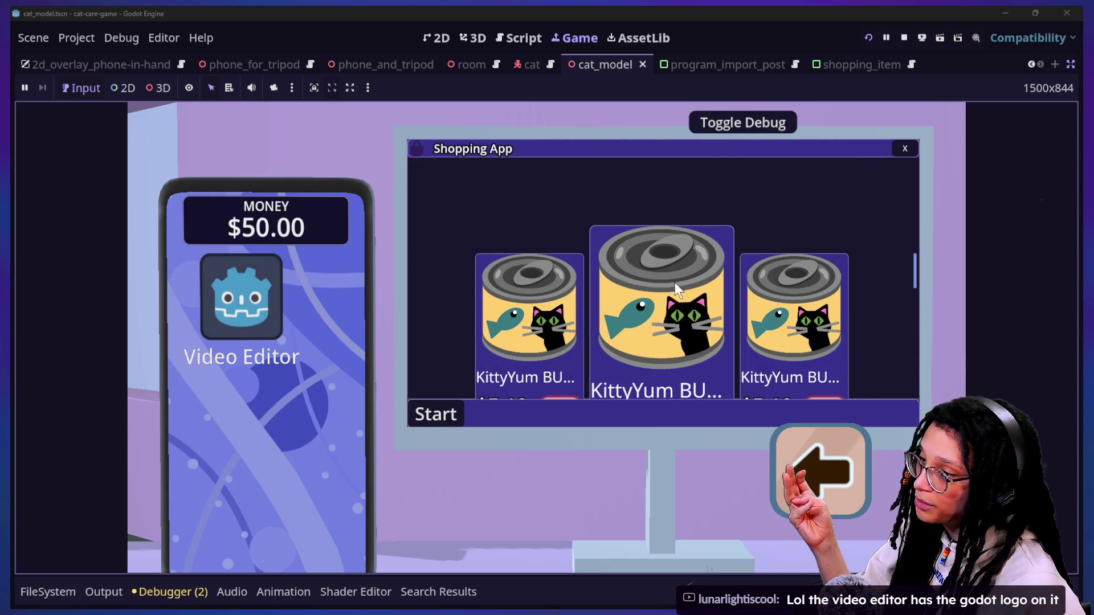
pyautogui.click(904, 149)
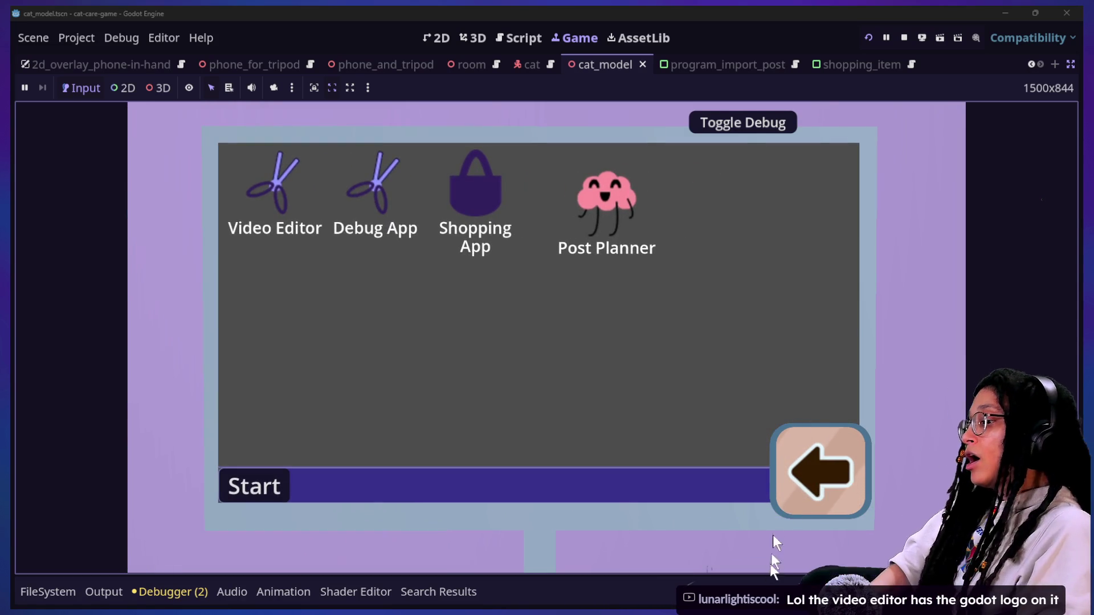
pyautogui.click(807, 462)
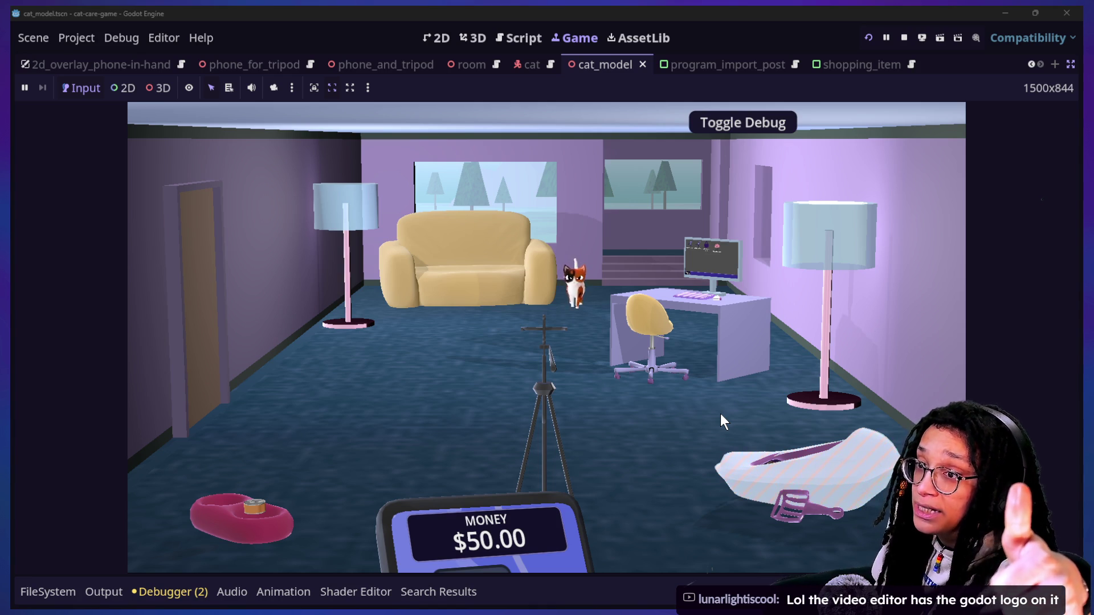
pyautogui.hotkey('alt', 'Tab')
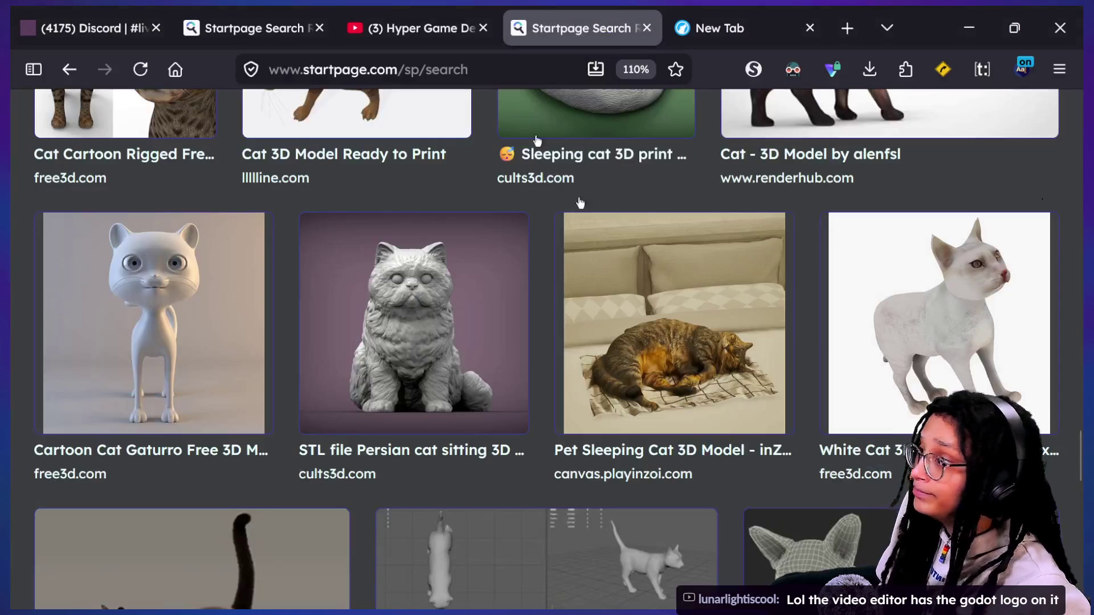
# - Leave the YouTube channel page via the guide menu and zoom the page out to 90%
pyautogui.click(389, 23)
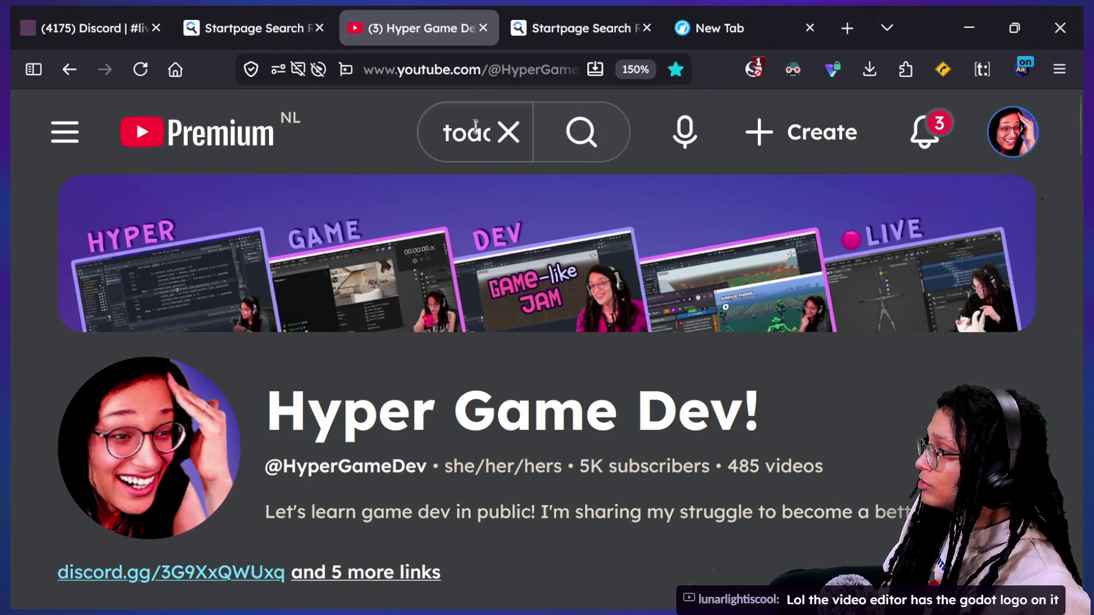
pyautogui.click(473, 127)
pyautogui.click(205, 108)
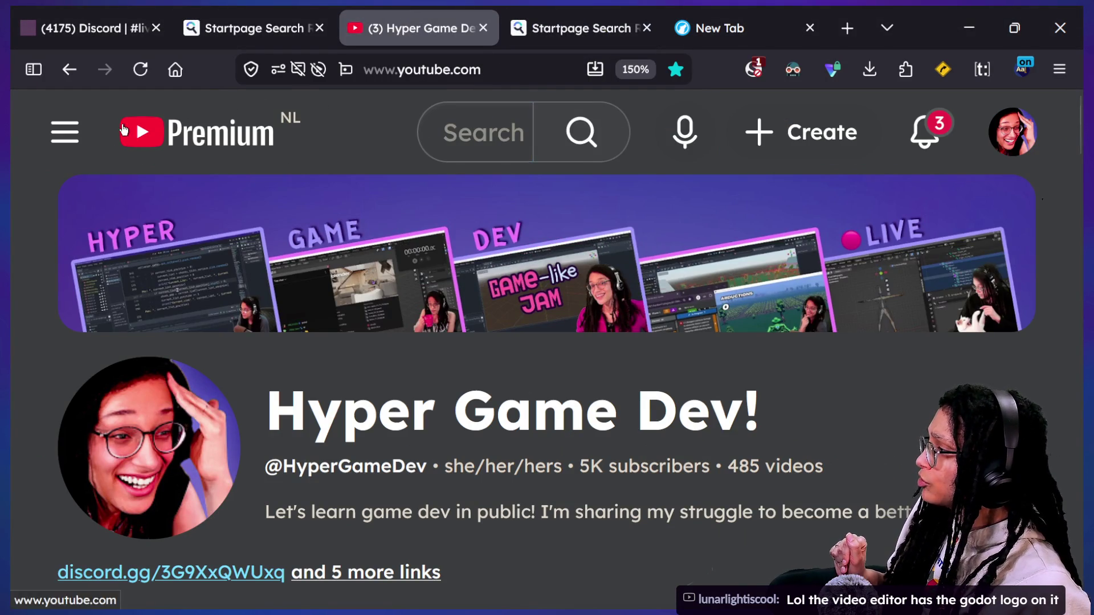
pyautogui.click(64, 132)
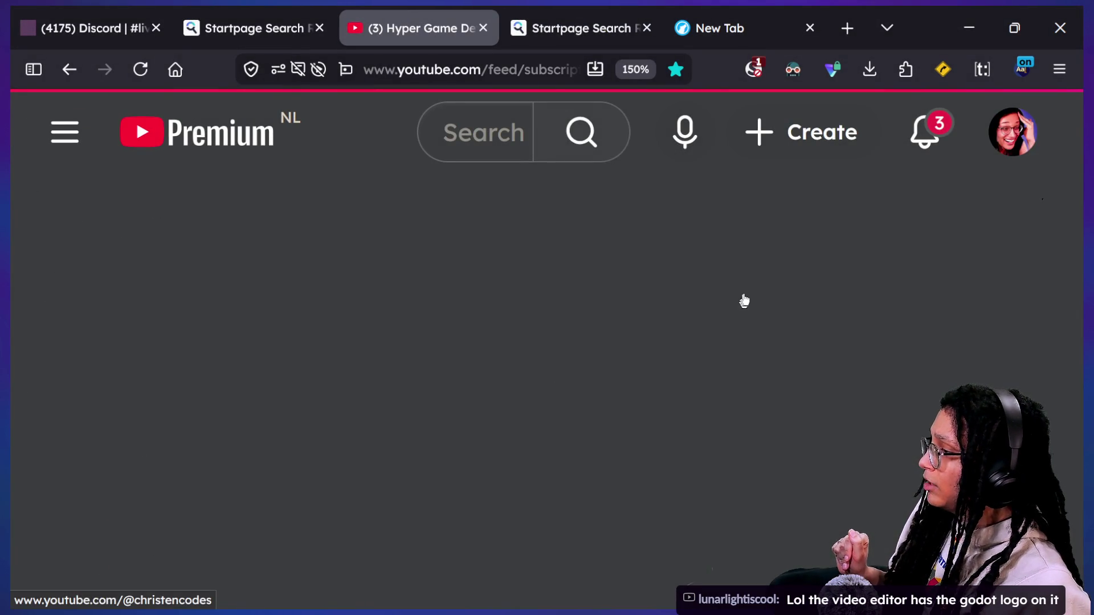
pyautogui.hotkey('ctrl', '-')
pyautogui.hotkey('ctrl', '-')
pyautogui.hotkey('ctrl', '-')
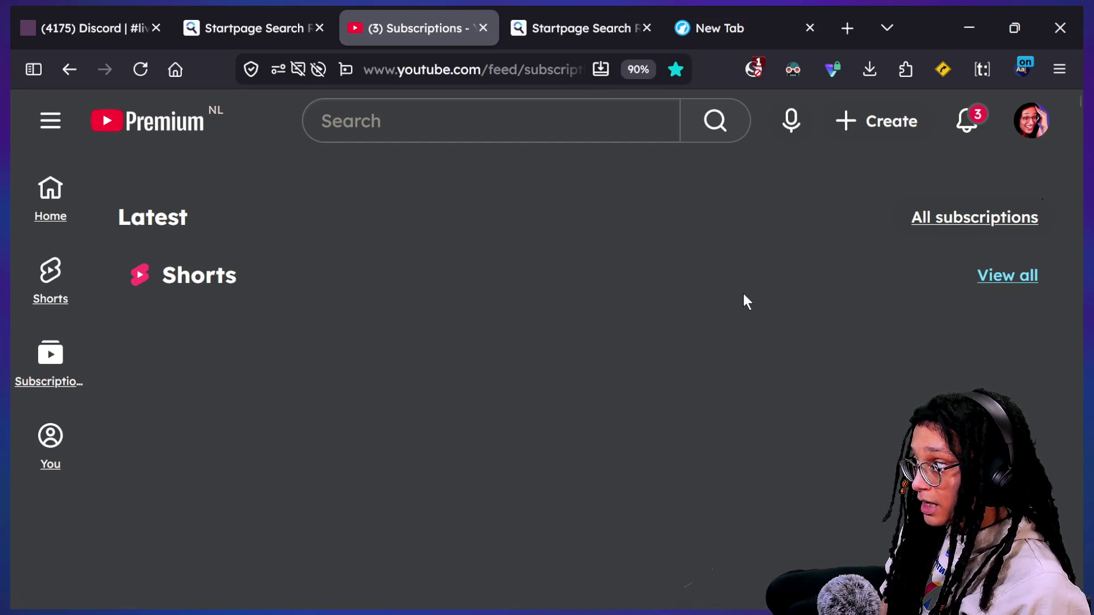
pyautogui.scroll(-5, 566, 398)
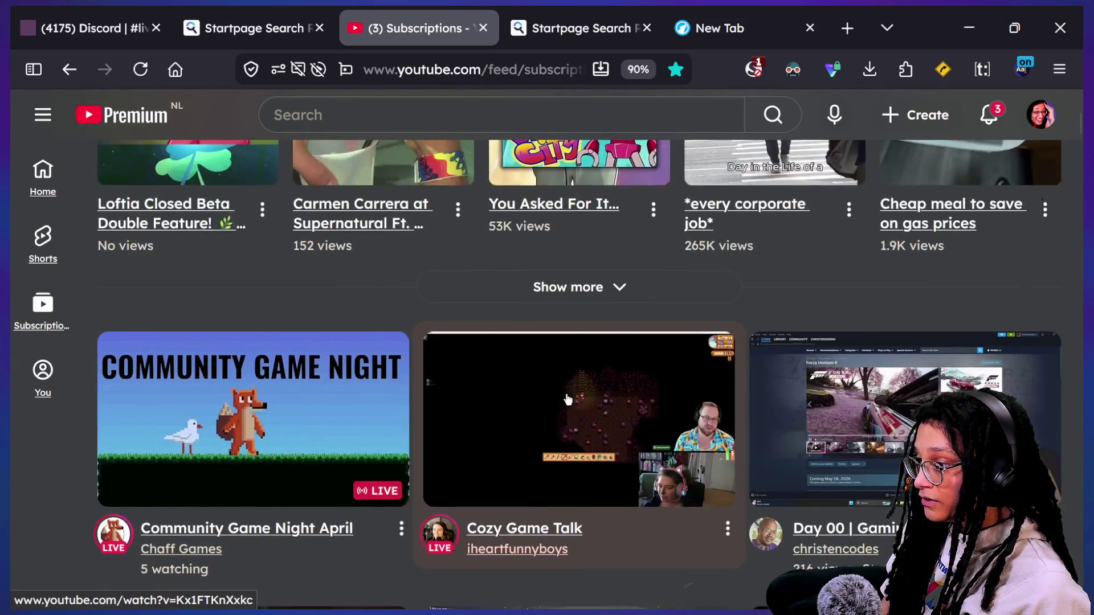
pyautogui.scroll(-2, 568, 399)
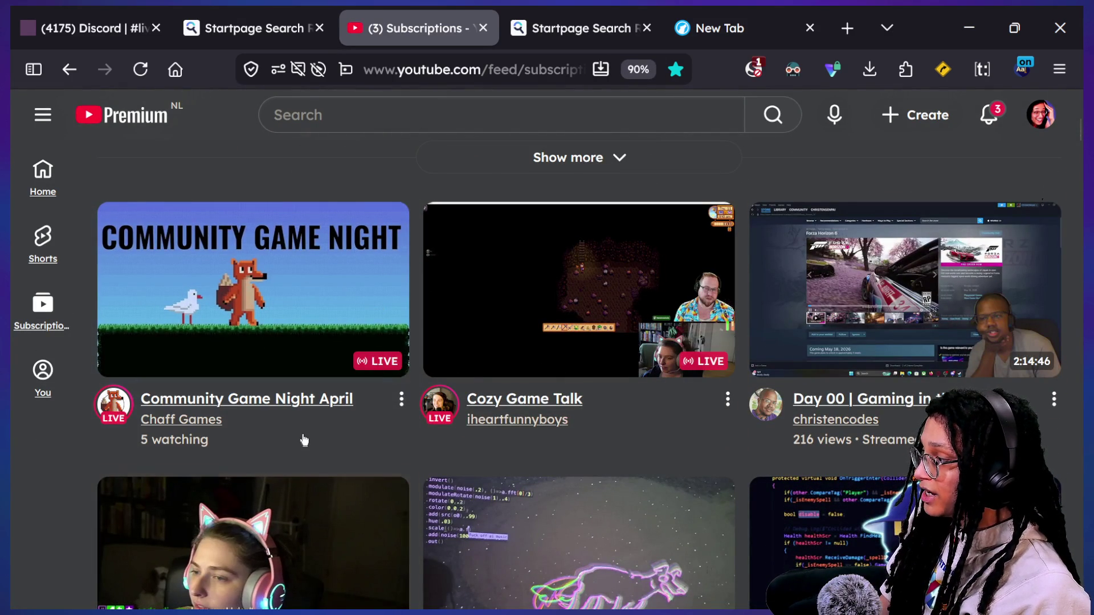
pyautogui.scroll(-1, 306, 439)
# - Preview the Community Game Night April stream, then open the Cozy Game Talk livestream
pyautogui.click(339, 386)
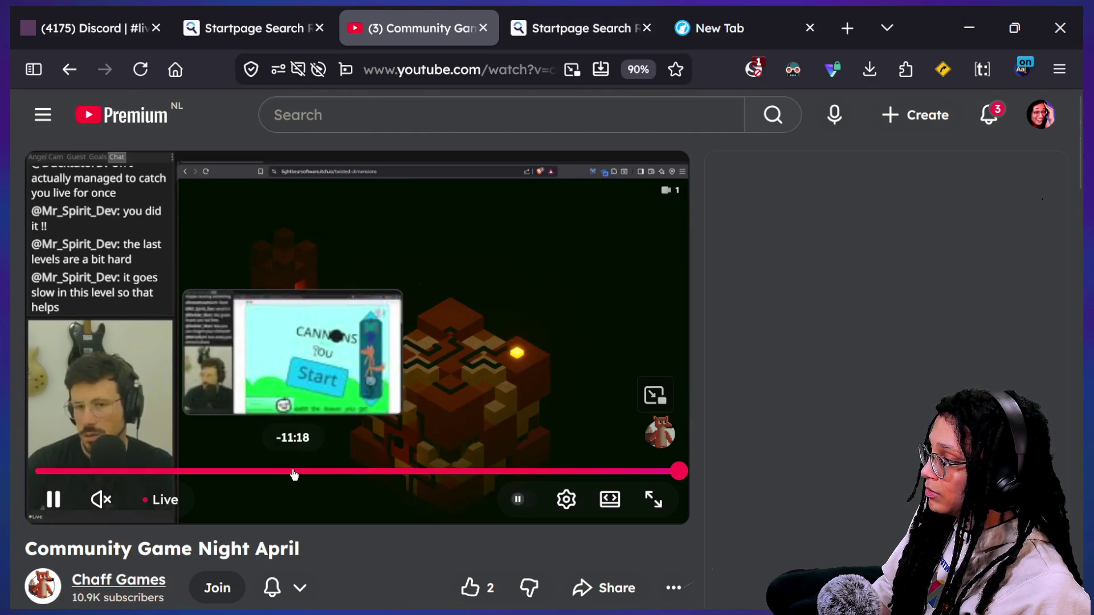
pyautogui.scroll(-1, 302, 498)
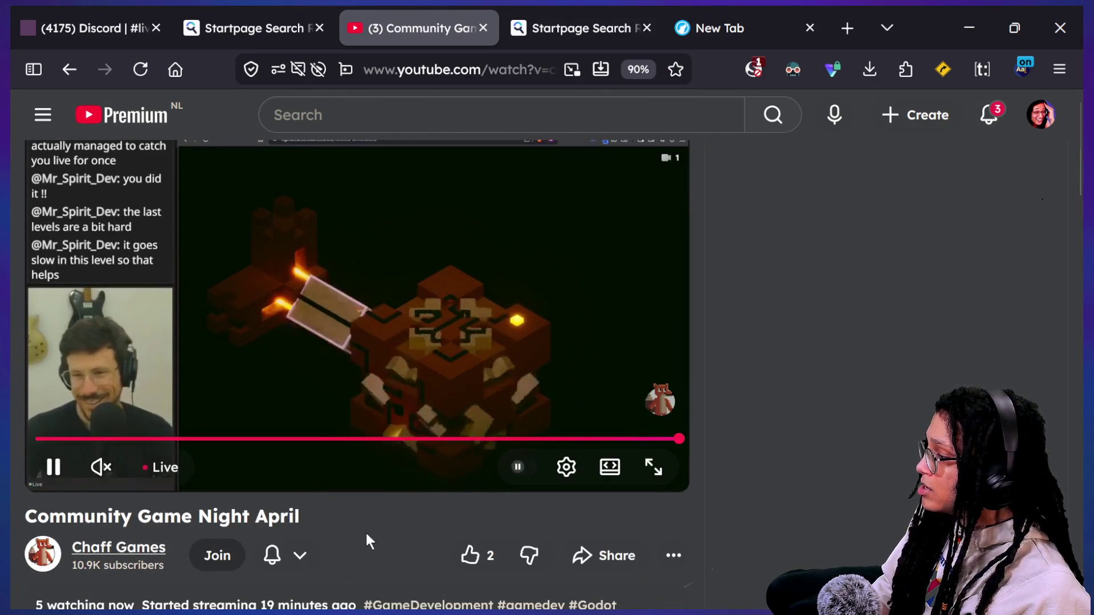
pyautogui.scroll(-3, 367, 536)
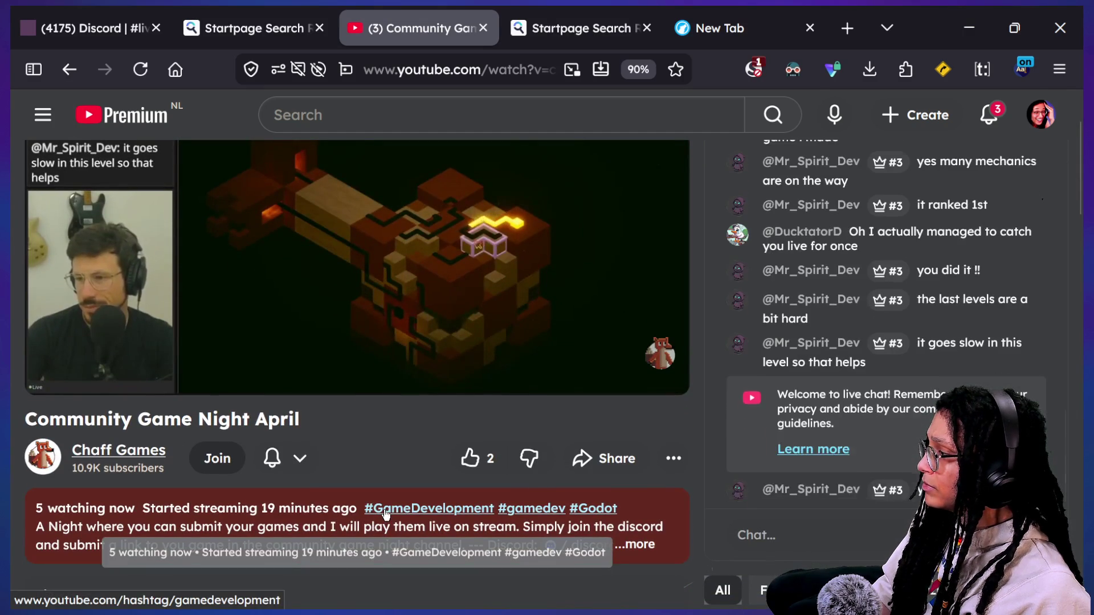
pyautogui.scroll(1, 370, 504)
pyautogui.scroll(2, 365, 495)
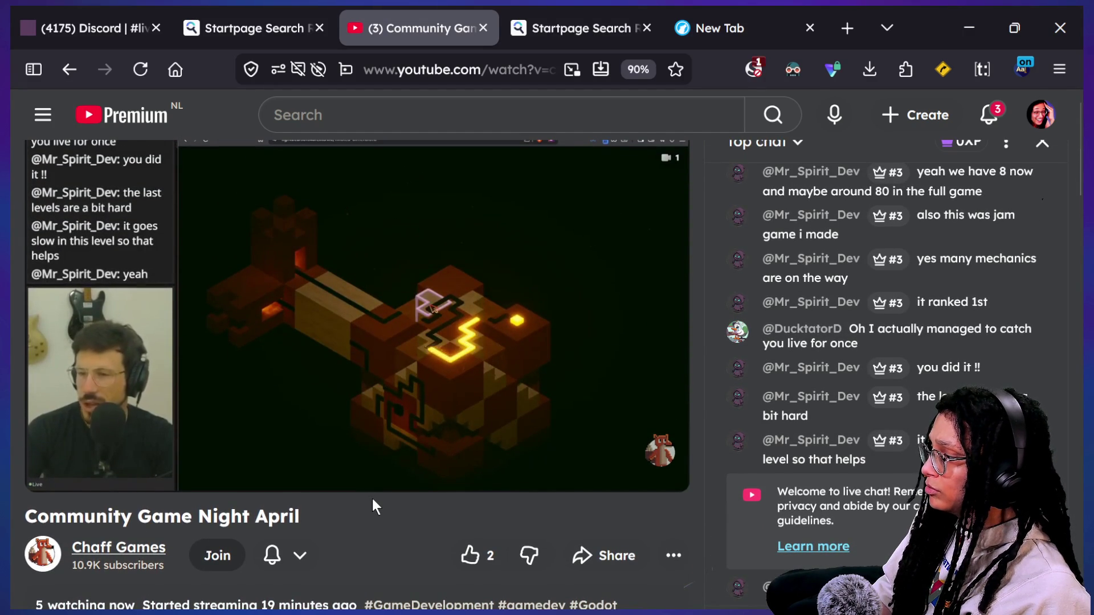
pyautogui.scroll(-1, 373, 502)
pyautogui.scroll(-4, 374, 506)
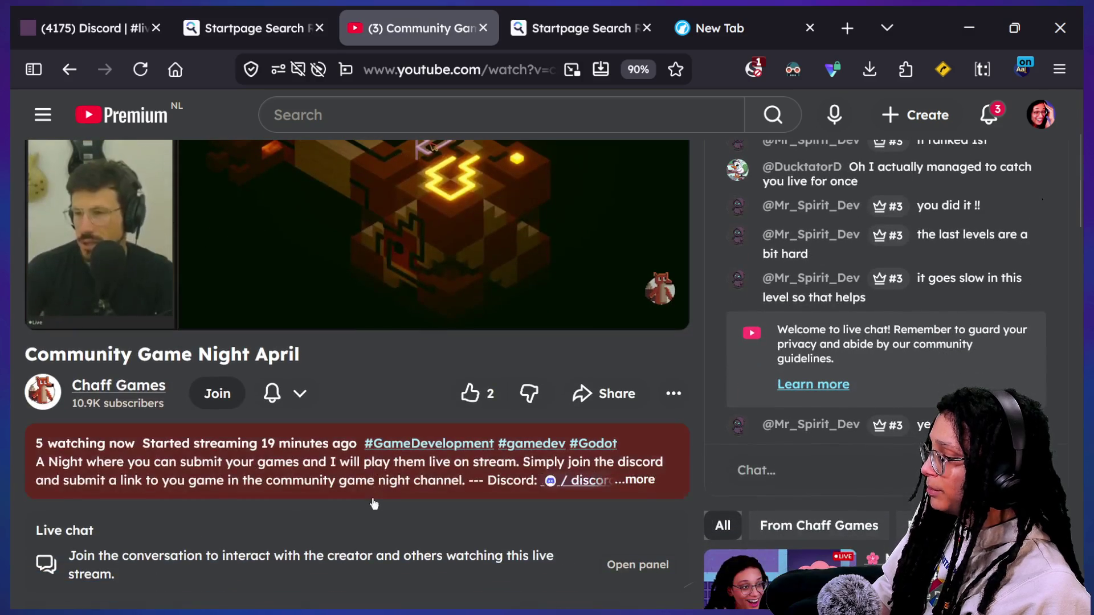
pyautogui.scroll(6, 372, 502)
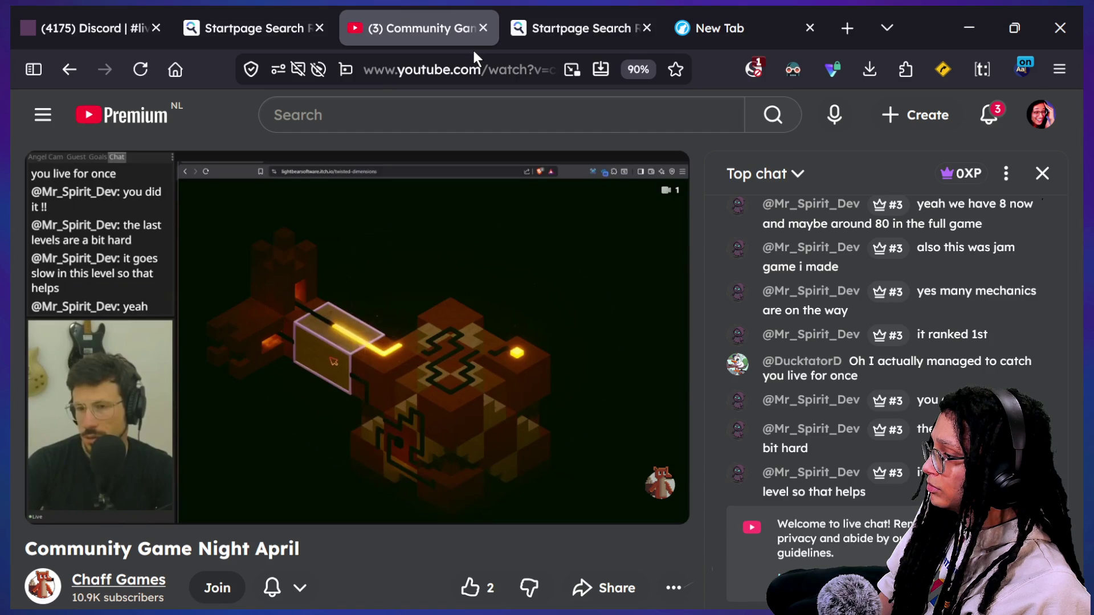
pyautogui.moveTo(403, 251)
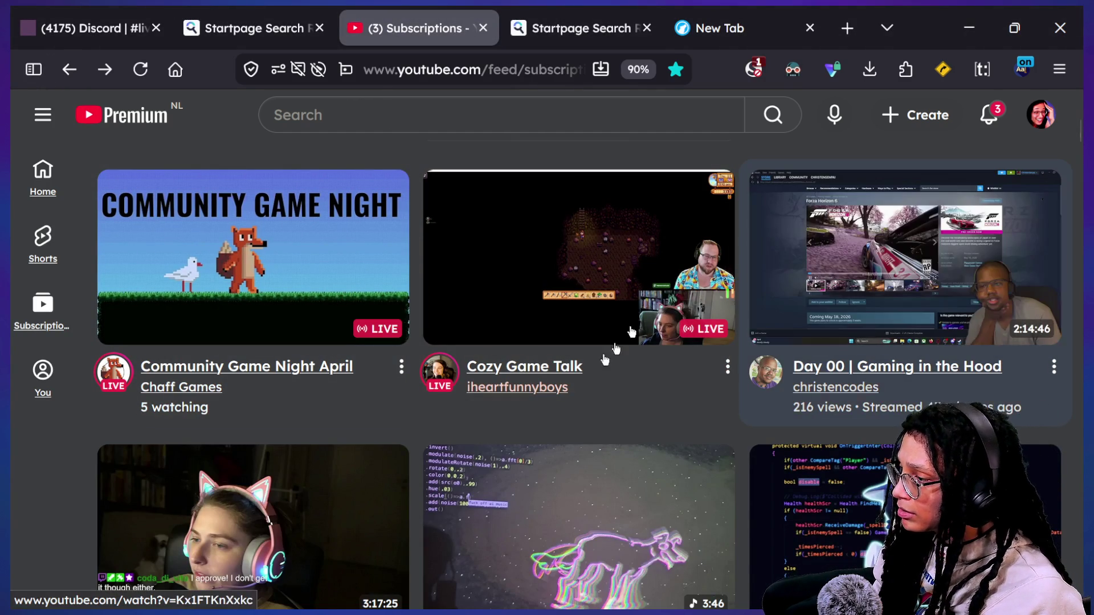
pyautogui.click(557, 371)
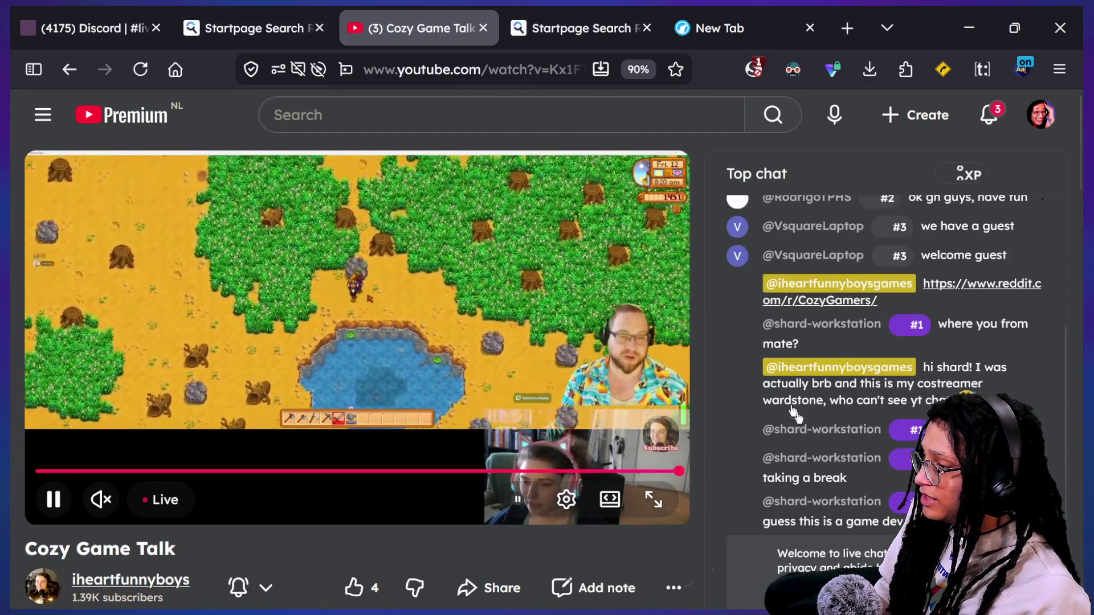
# - Watch the Cozy Game Talk stream, then bring up the live stream's customization settings
pyautogui.scroll(-1, 636, 434)
pyautogui.scroll(-1, 637, 434)
pyautogui.scroll(2, 636, 434)
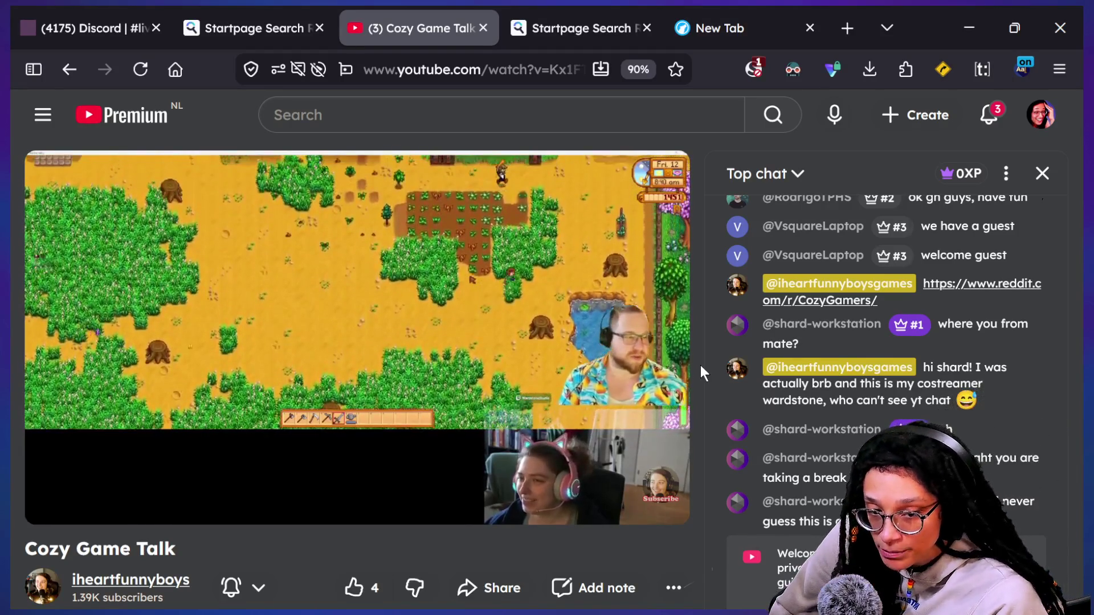
pyautogui.moveTo(677, 326)
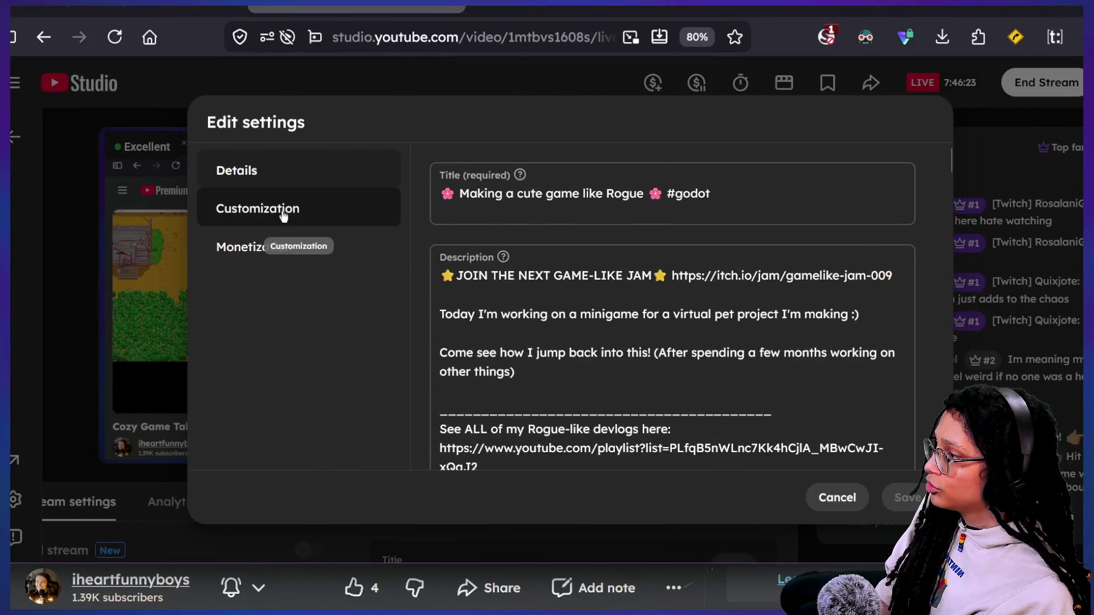
pyautogui.click(283, 216)
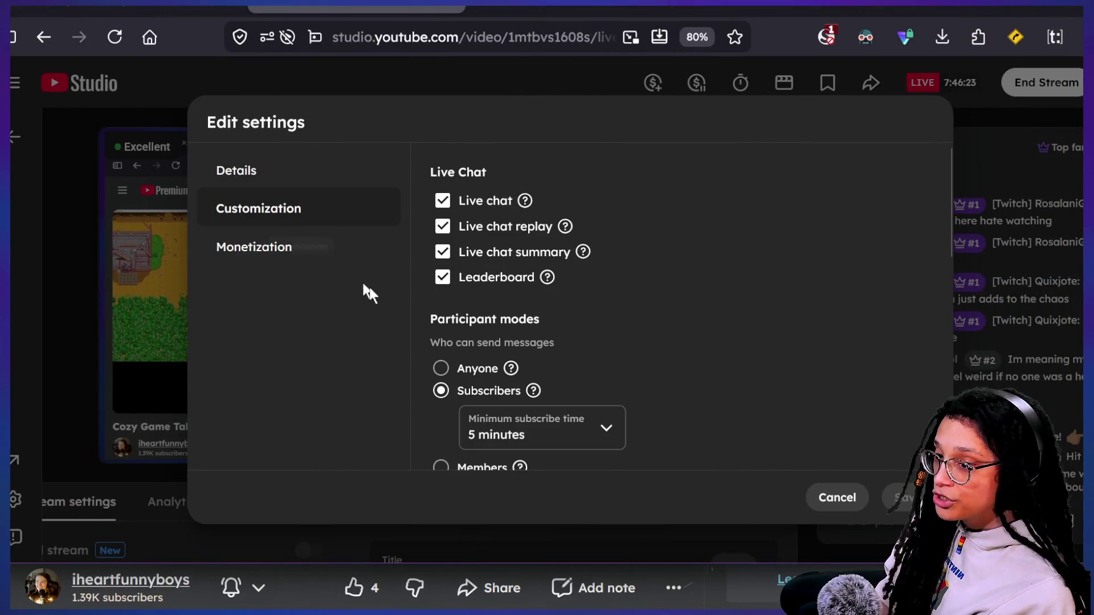
# - Add a Redirect target, picking Cozy Game Talk after an empty 'iny' search
pyautogui.scroll(-10, 533, 364)
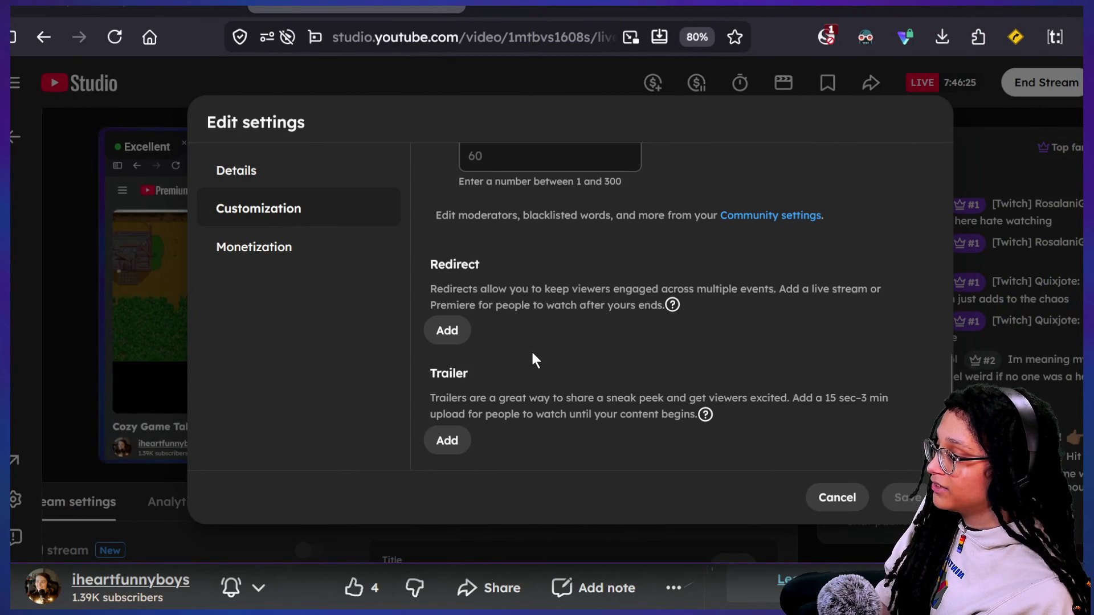
pyautogui.click(469, 328)
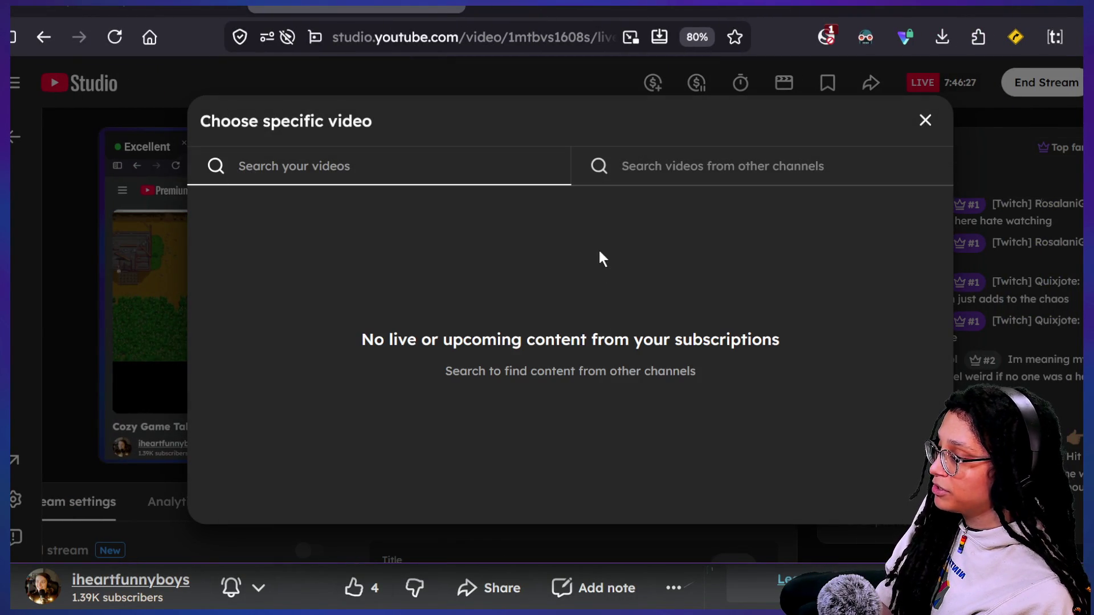
pyautogui.click(710, 171)
pyautogui.write('iheart')
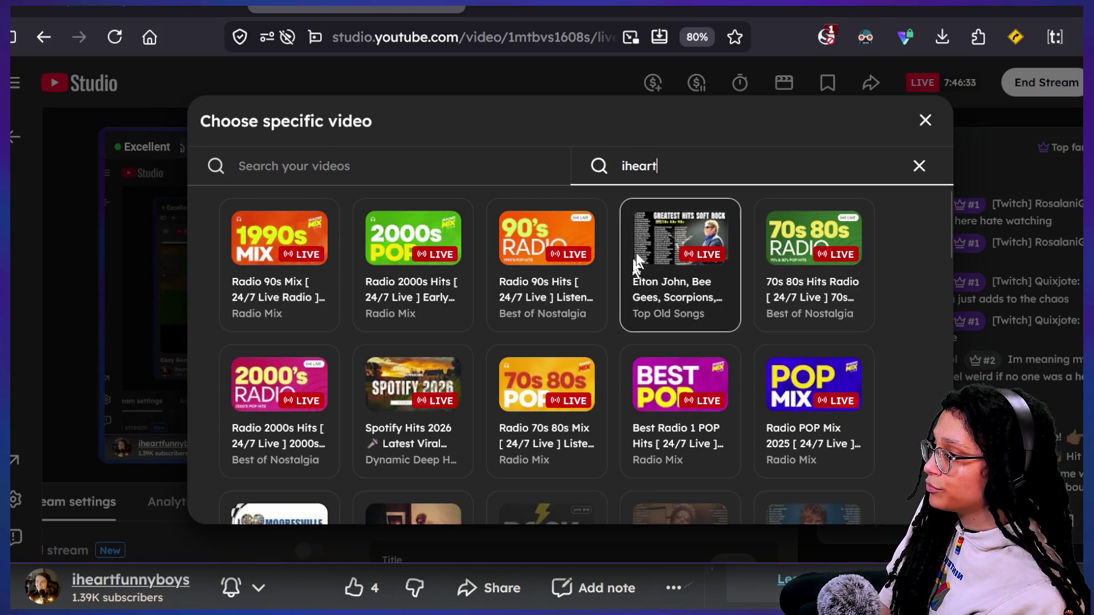
pyautogui.write('ny')
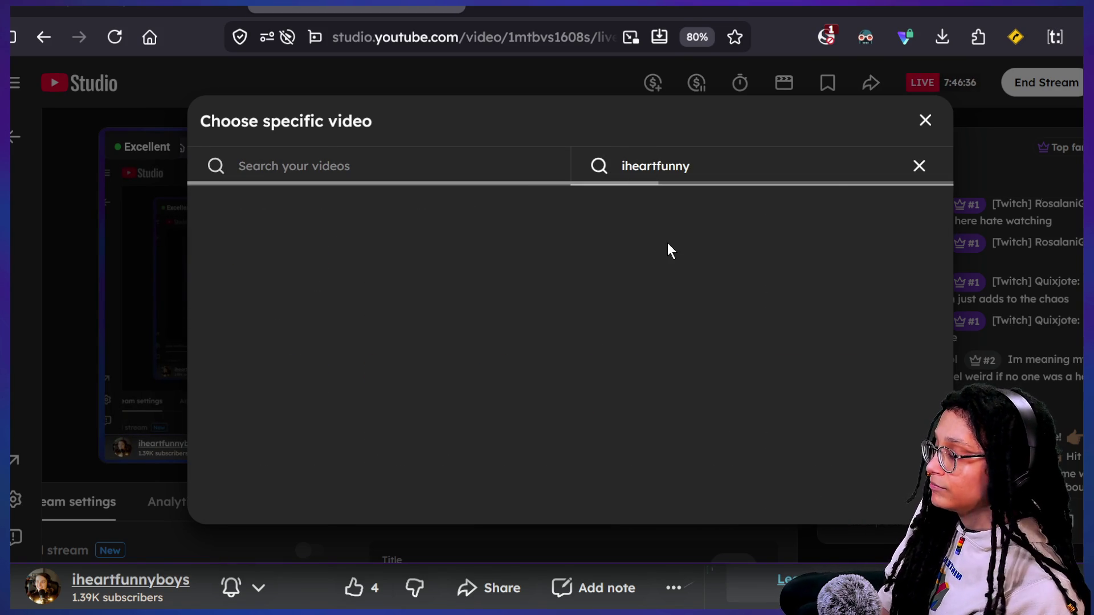
pyautogui.click(915, 174)
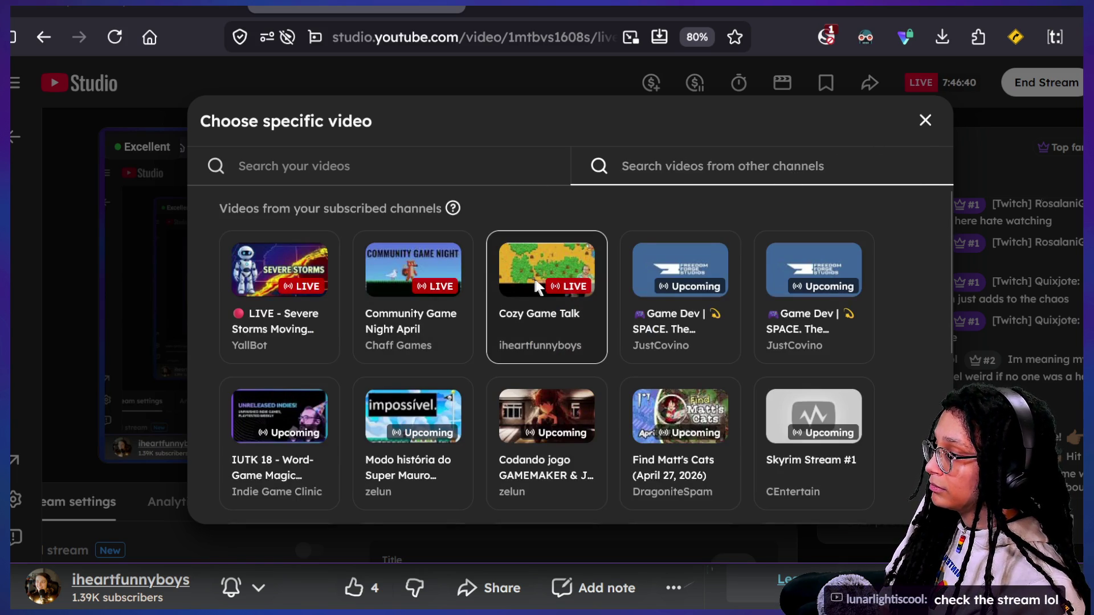
pyautogui.click(534, 285)
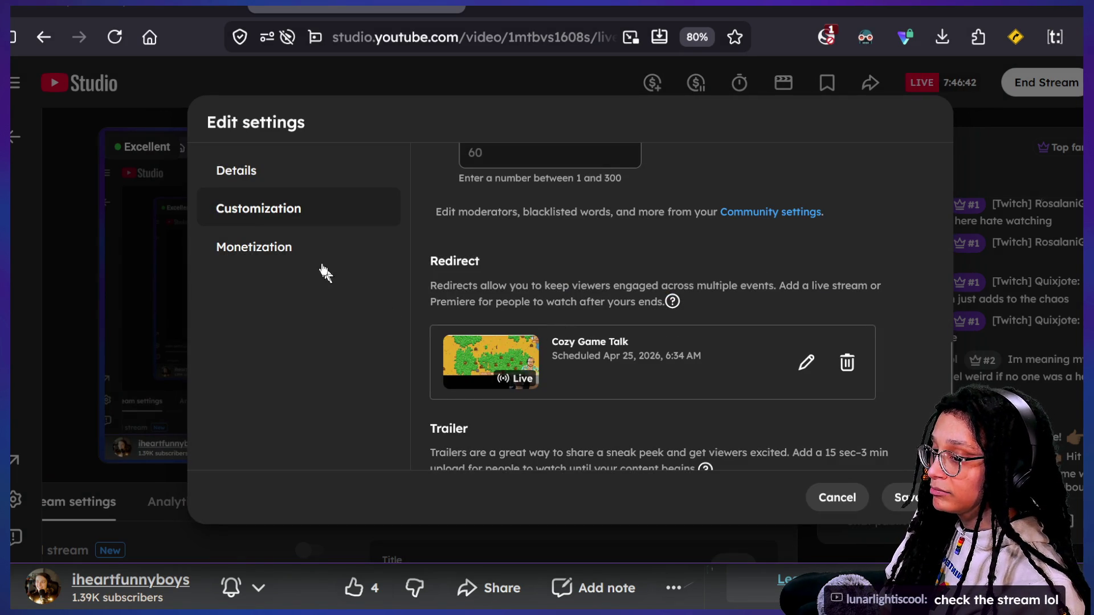
pyautogui.scroll(-1, 453, 344)
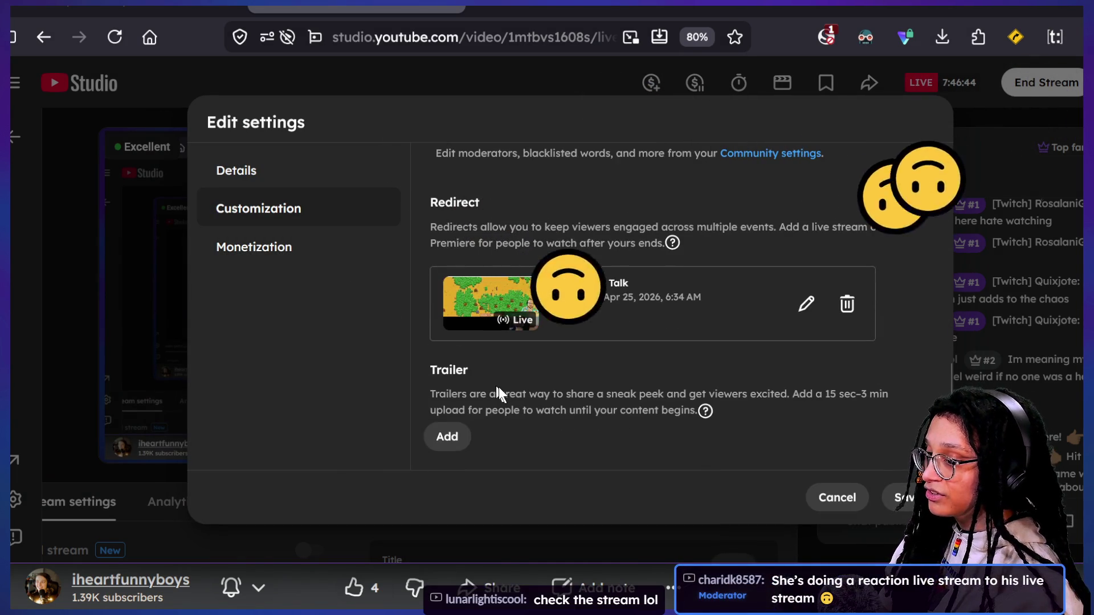
pyautogui.scroll(4, 498, 387)
pyautogui.scroll(6, 498, 387)
pyautogui.scroll(-8, 497, 388)
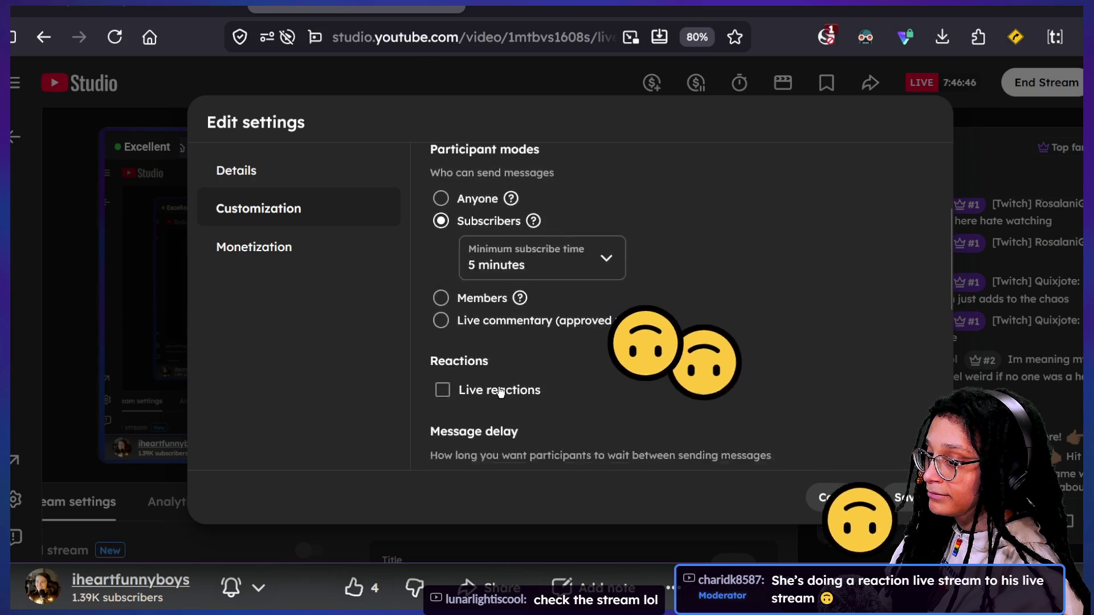
pyautogui.scroll(-2, 498, 388)
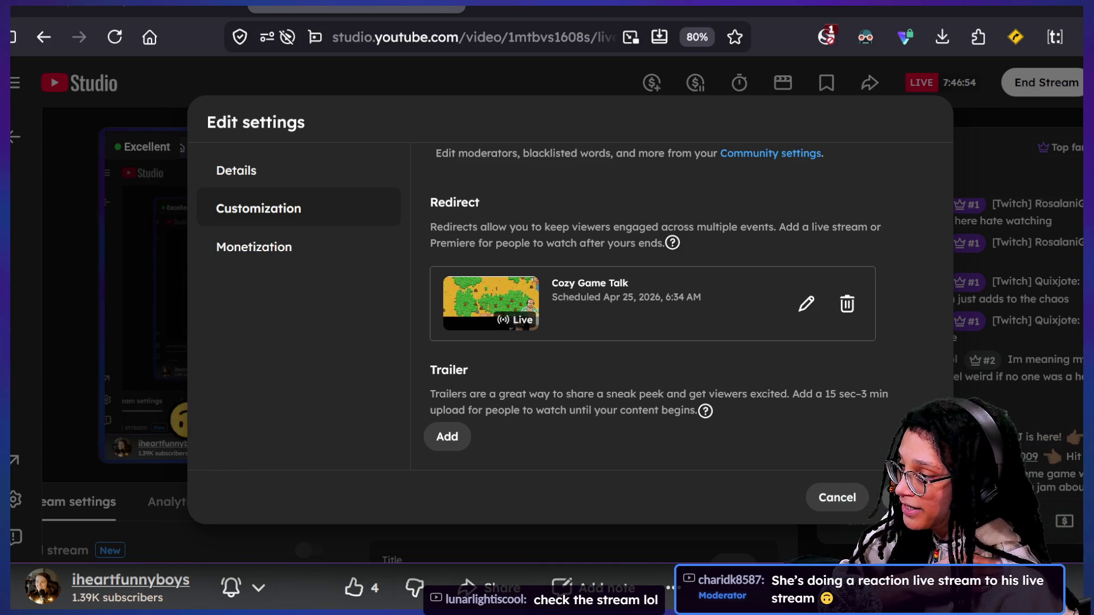
# - Save the redirect setting and return to the Cozy Game Talk watch page
pyautogui.click(899, 497)
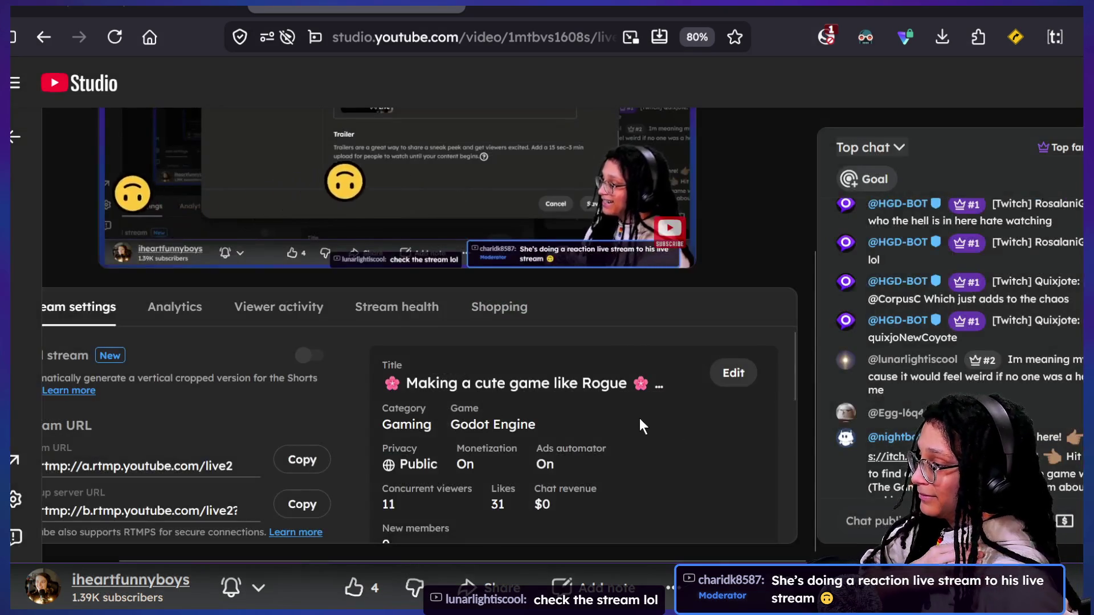
pyautogui.scroll(2, 639, 422)
pyautogui.scroll(2, 639, 421)
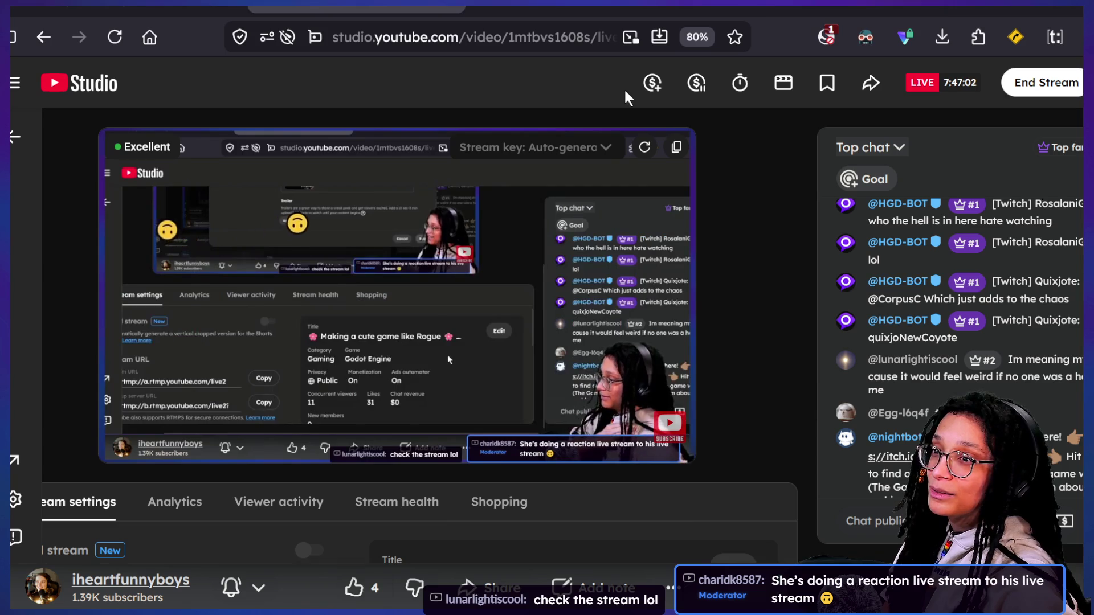
pyautogui.hotkey('alt', 'Tab')
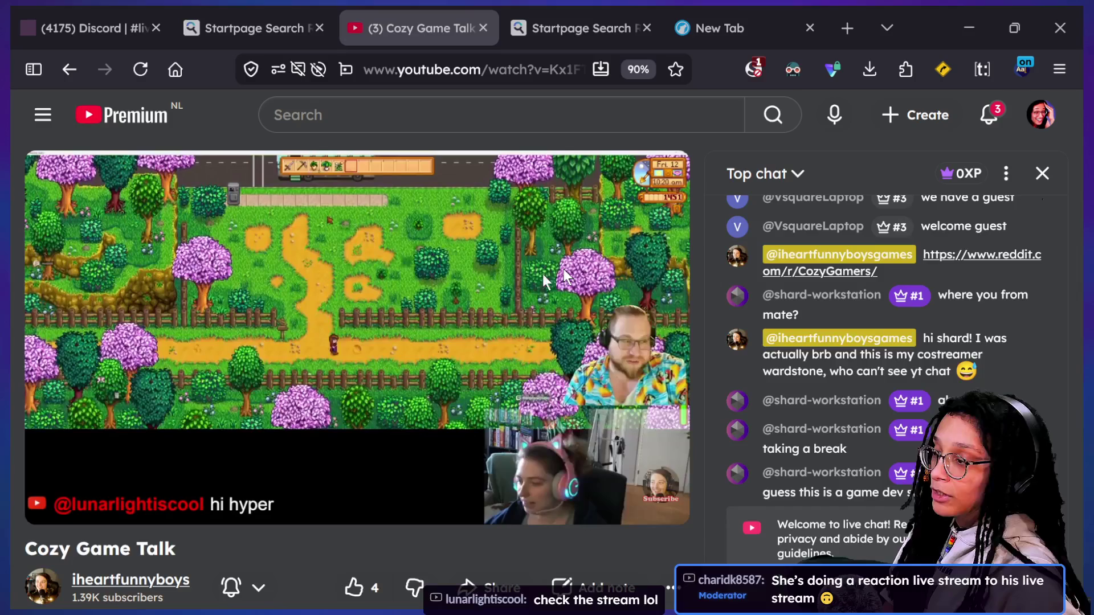
pyautogui.hotkey('alt', 'Tab')
pyautogui.hotkey('alt', 'Tab')
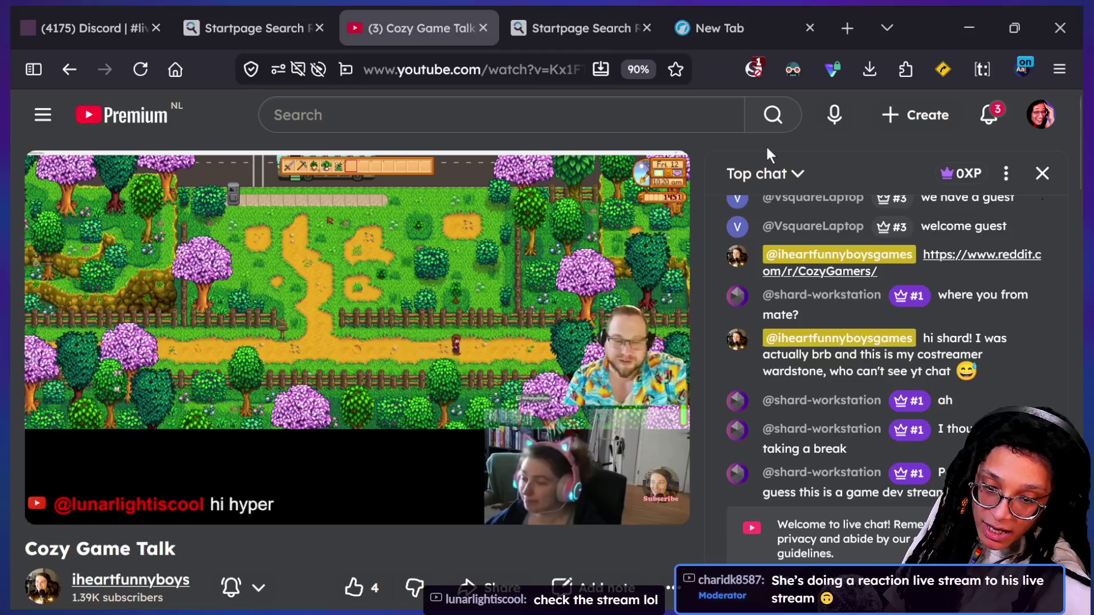